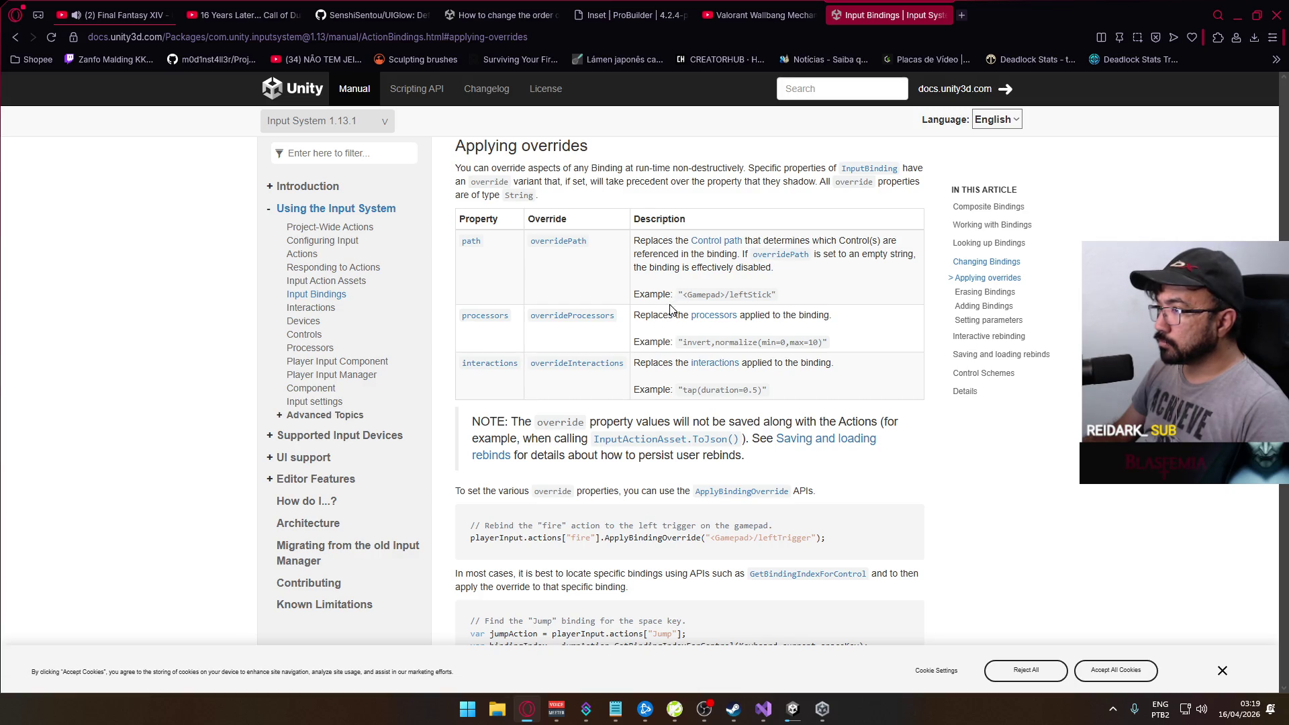
Read the Input Bindings manual page from Applying overrides down to Setting parameters
{"action": "scroll", "coordinate": [672, 305], "scroll_direction": "down", "scroll_amount": 1}
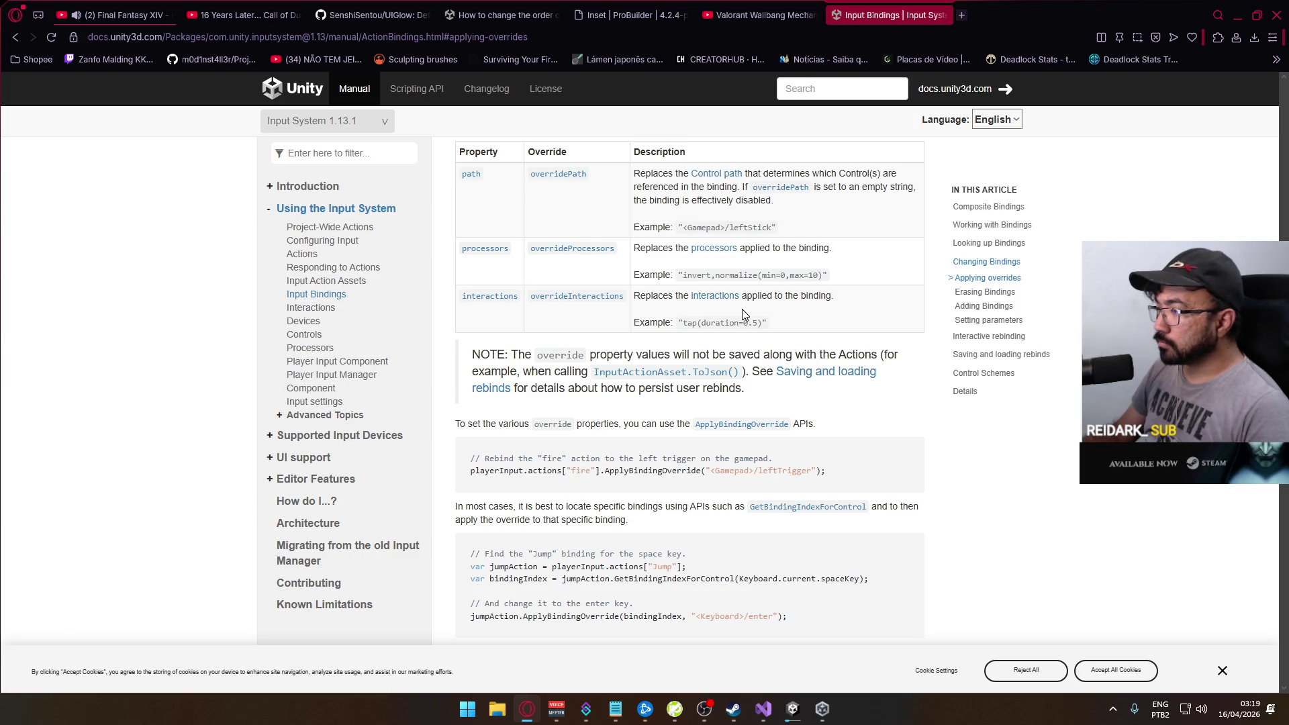
{"action": "scroll", "coordinate": [742, 309], "scroll_direction": "down", "scroll_amount": 1}
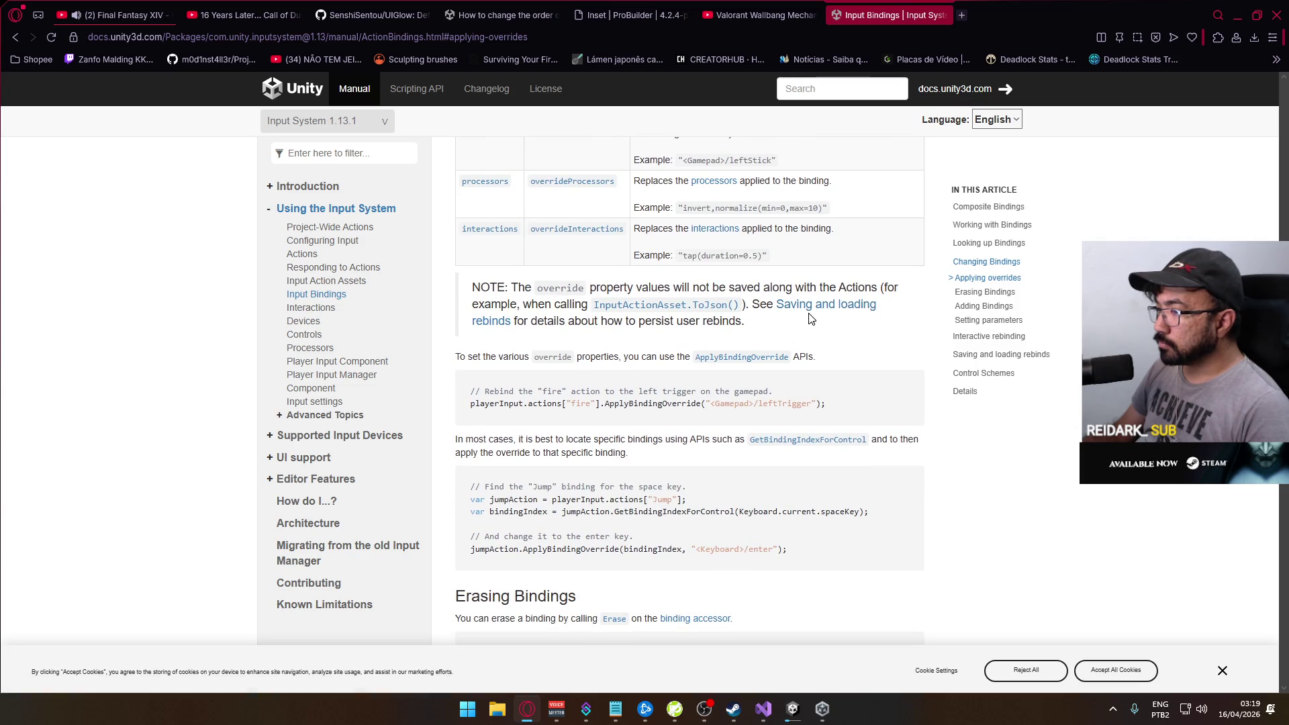
{"action": "scroll", "coordinate": [811, 318], "scroll_direction": "down", "scroll_amount": 1}
{"action": "scroll", "coordinate": [810, 319], "scroll_direction": "up", "scroll_amount": 1}
{"action": "scroll", "coordinate": [811, 318], "scroll_direction": "up", "scroll_amount": 3}
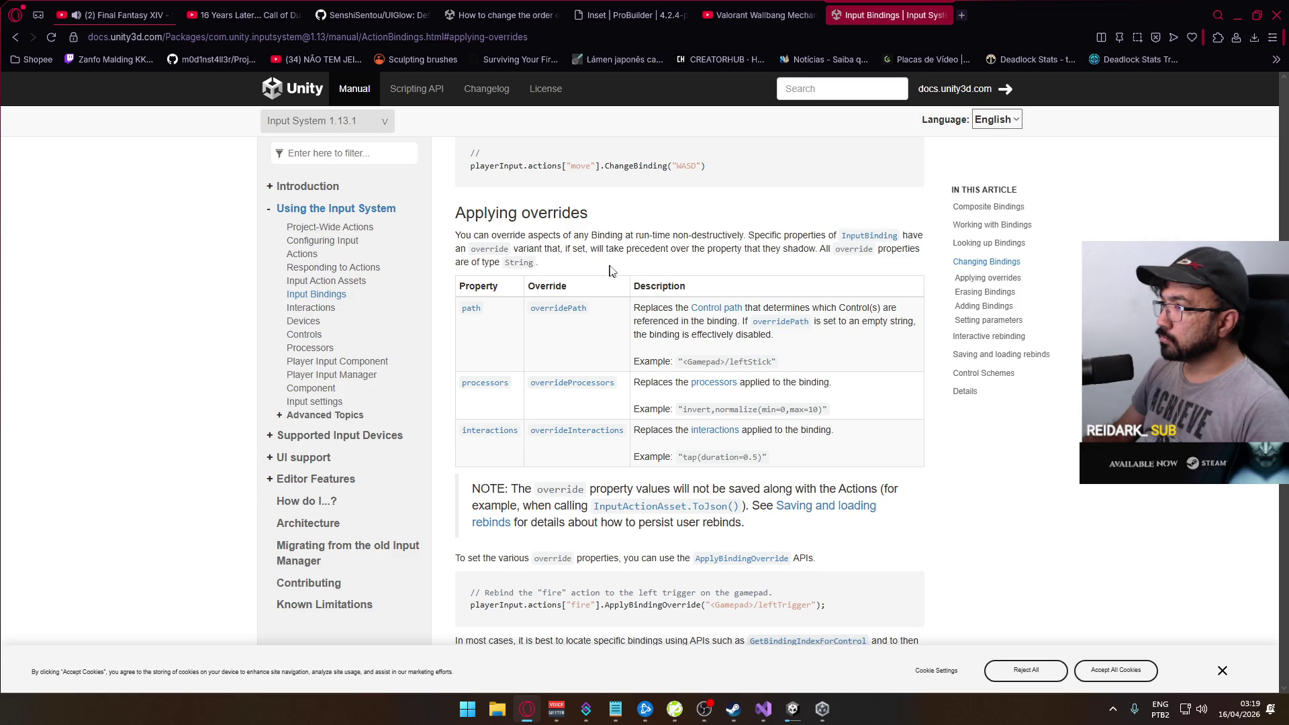
{"action": "scroll", "coordinate": [623, 290], "scroll_direction": "up", "scroll_amount": 2}
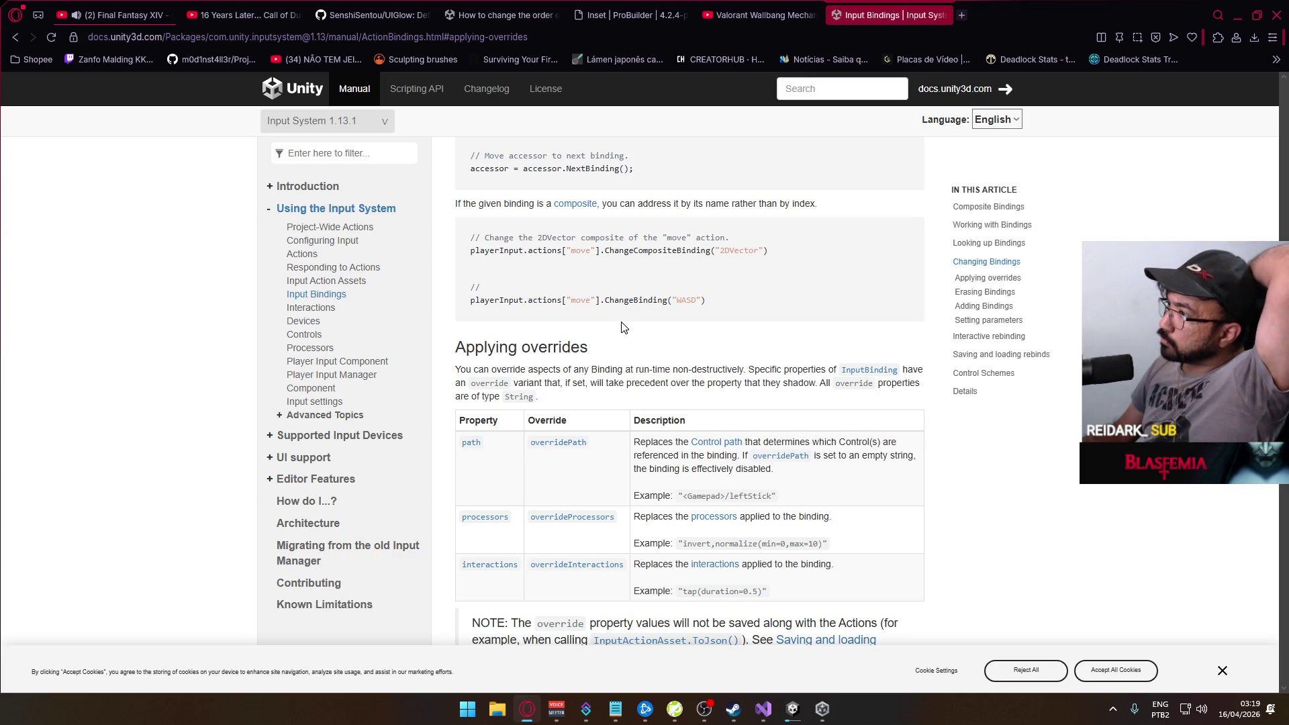
{"action": "scroll", "coordinate": [622, 328], "scroll_direction": "down", "scroll_amount": 2}
{"action": "scroll", "coordinate": [619, 329], "scroll_direction": "down", "scroll_amount": 3}
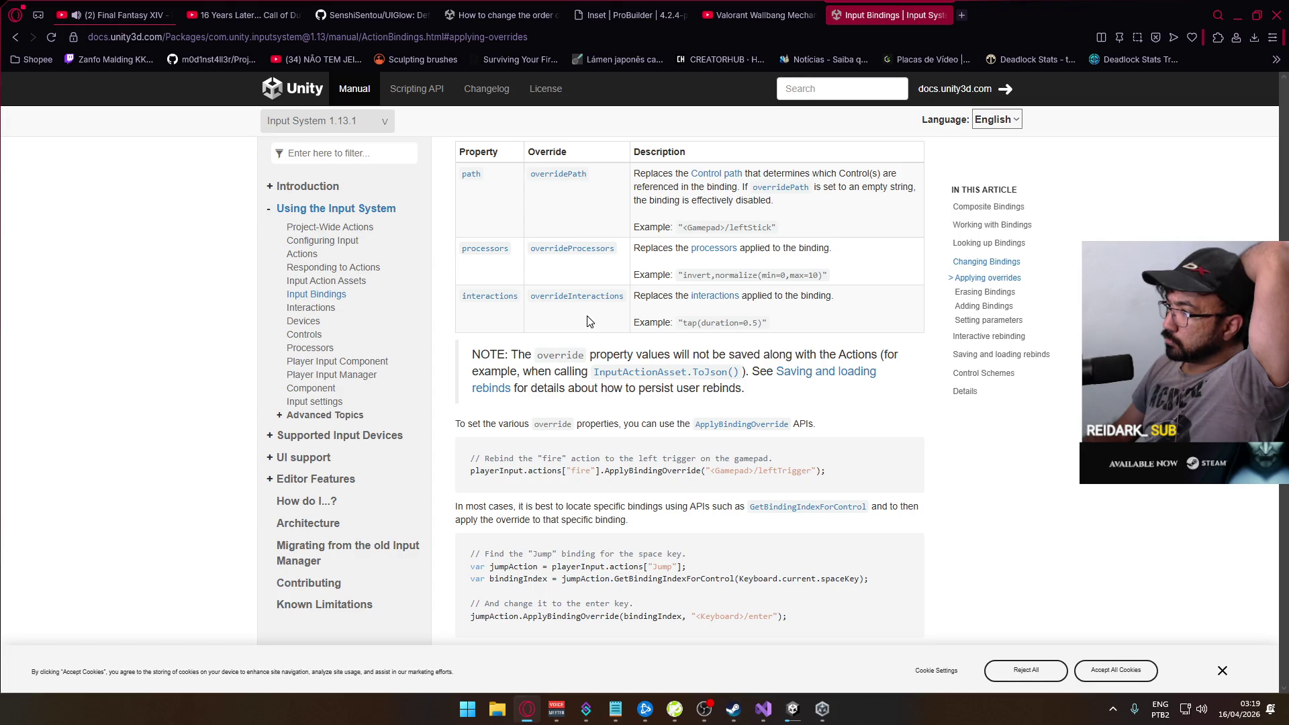
{"action": "scroll", "coordinate": [589, 321], "scroll_direction": "down", "scroll_amount": 6}
{"action": "scroll", "coordinate": [588, 322], "scroll_direction": "down", "scroll_amount": 4}
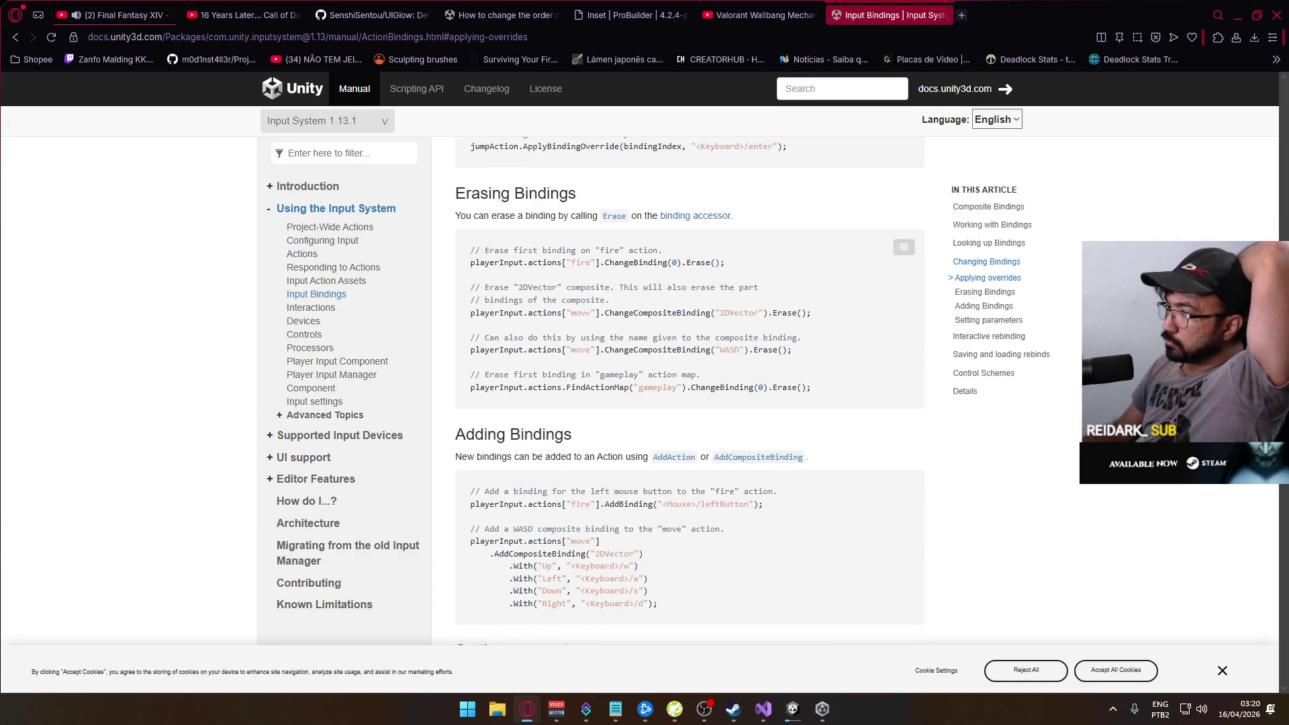
{"action": "scroll", "coordinate": [588, 321], "scroll_direction": "down", "scroll_amount": 2}
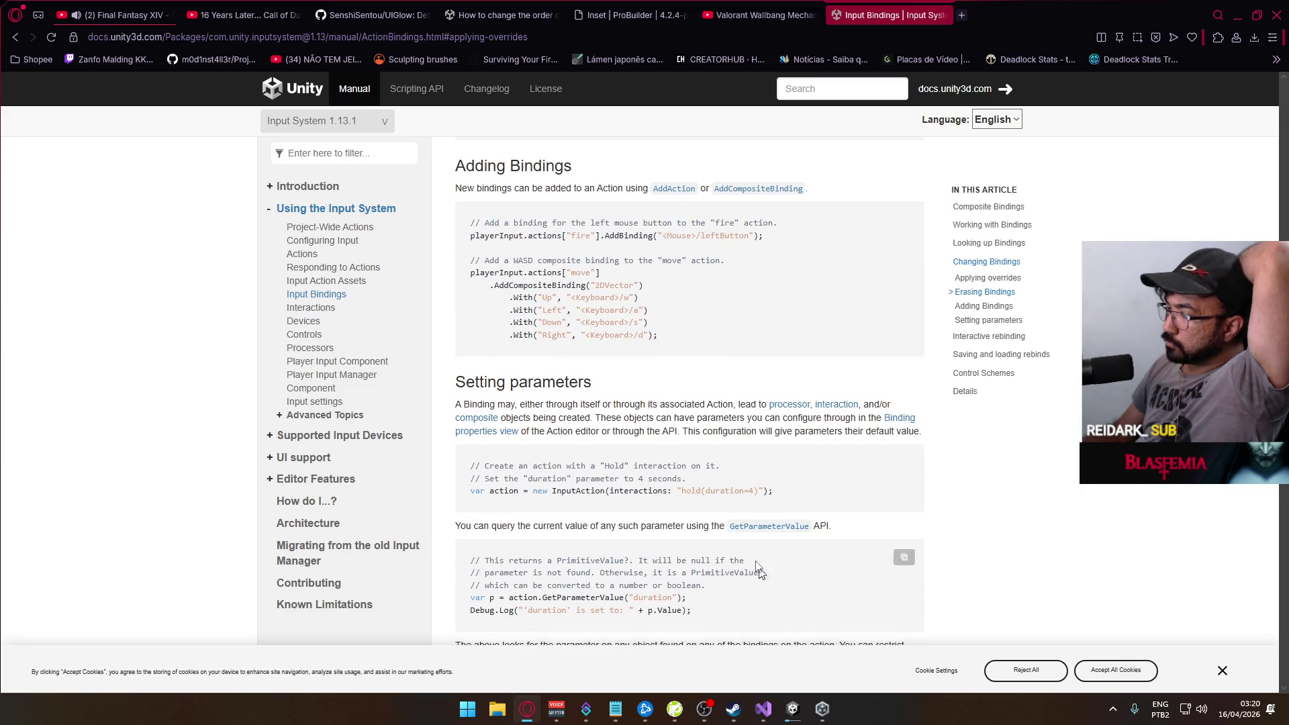
{"action": "scroll", "coordinate": [564, 457], "scroll_direction": "down", "scroll_amount": 3}
{"action": "scroll", "coordinate": [689, 390], "scroll_direction": "down", "scroll_amount": 3}
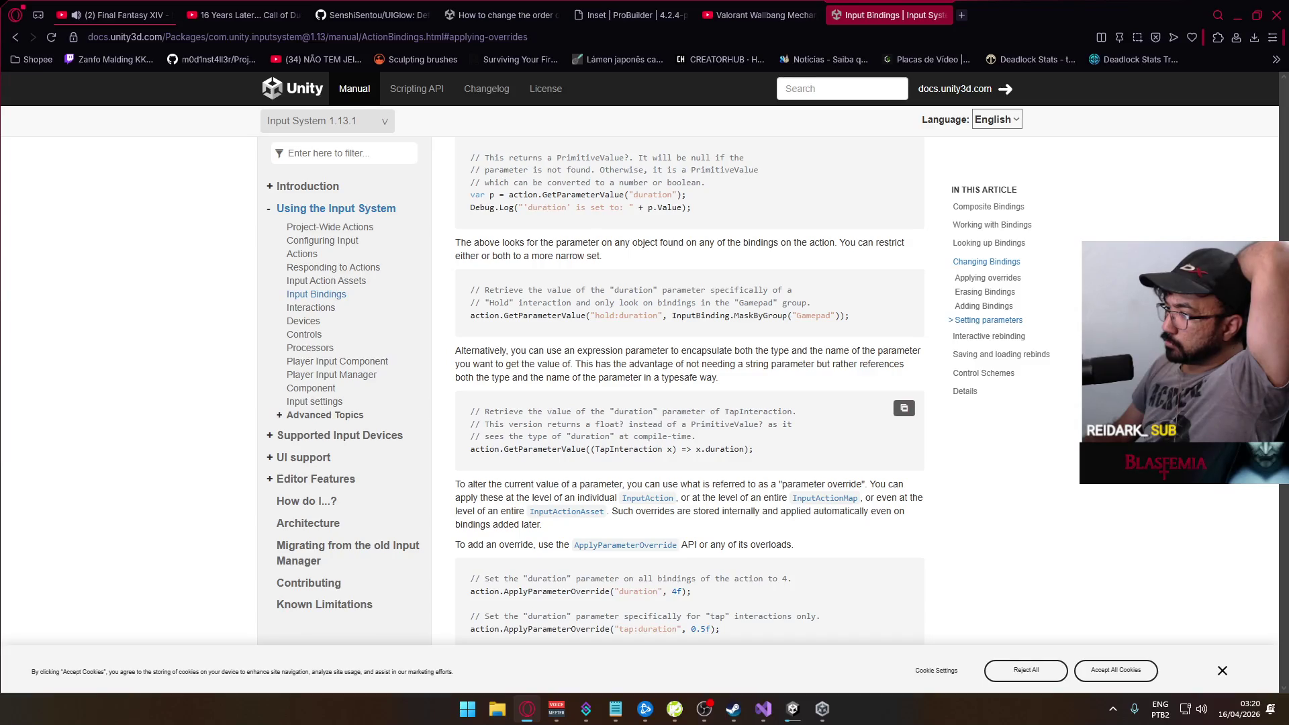
Return to the Unity project and bring up the input actions asset picker for Player Input
{"action": "mouse_move", "coordinate": [792, 708]}
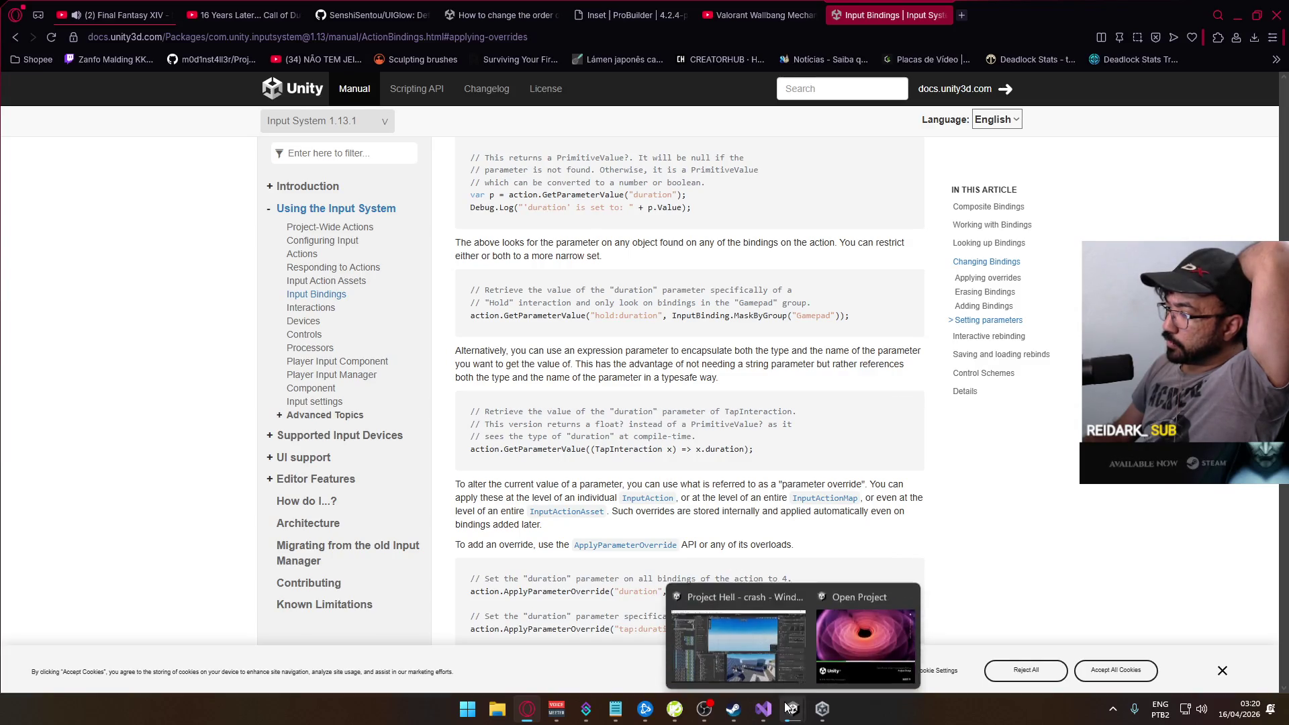
{"action": "left_click", "coordinate": [745, 638]}
{"action": "left_click", "coordinate": [1269, 222]}
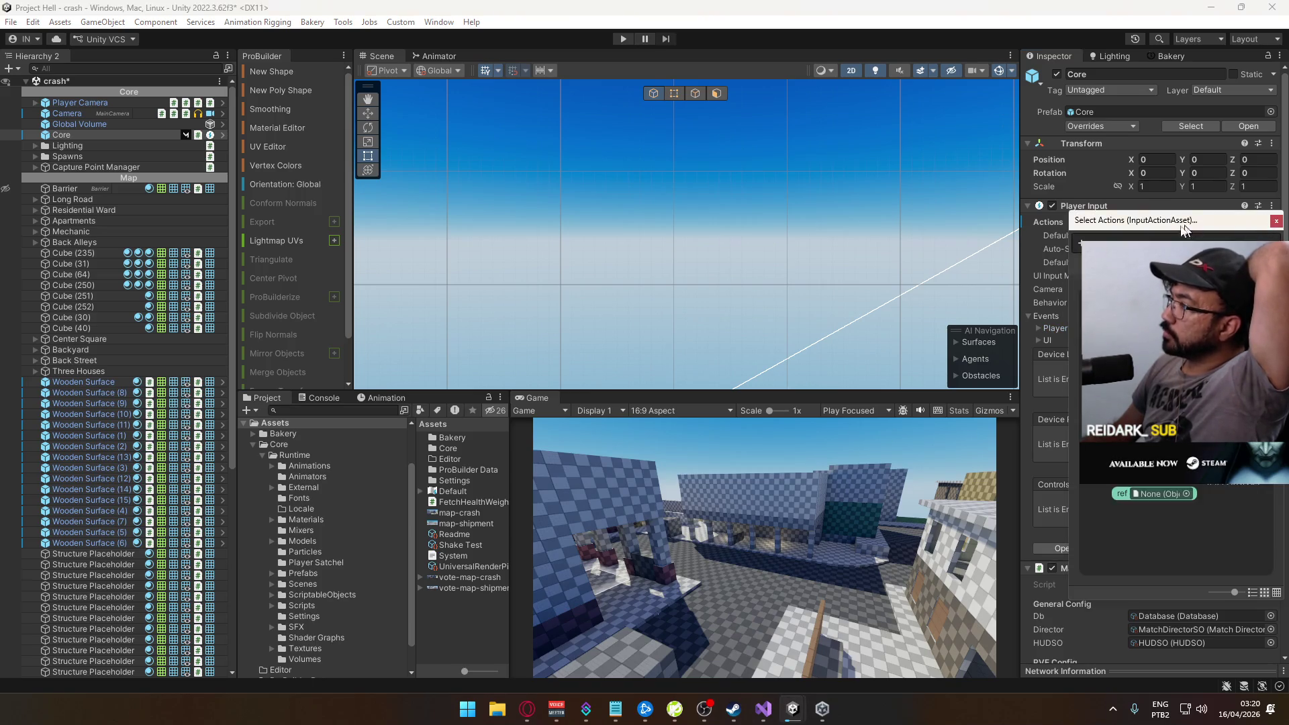
Give Core's Player Input the Default actions asset, then open the title scene, saving the crash scene
{"action": "double_click", "coordinate": [1082, 243]}
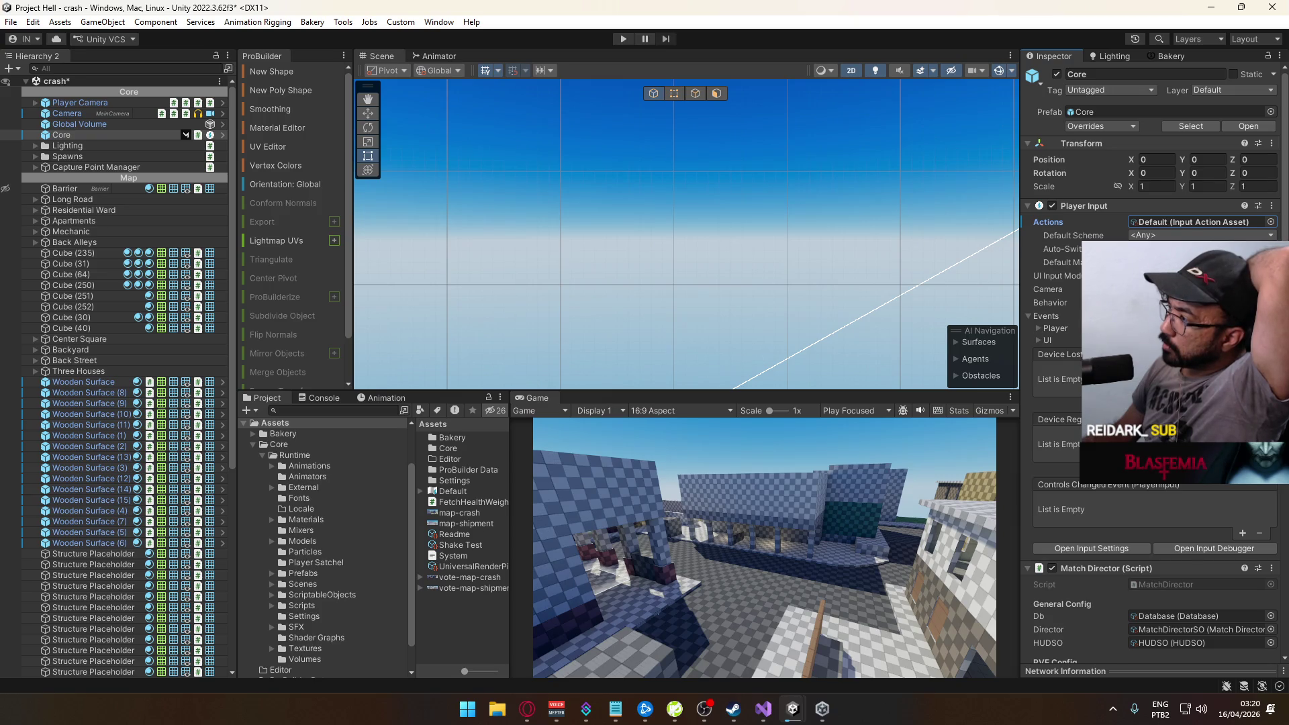
{"action": "left_click", "coordinate": [1045, 318]}
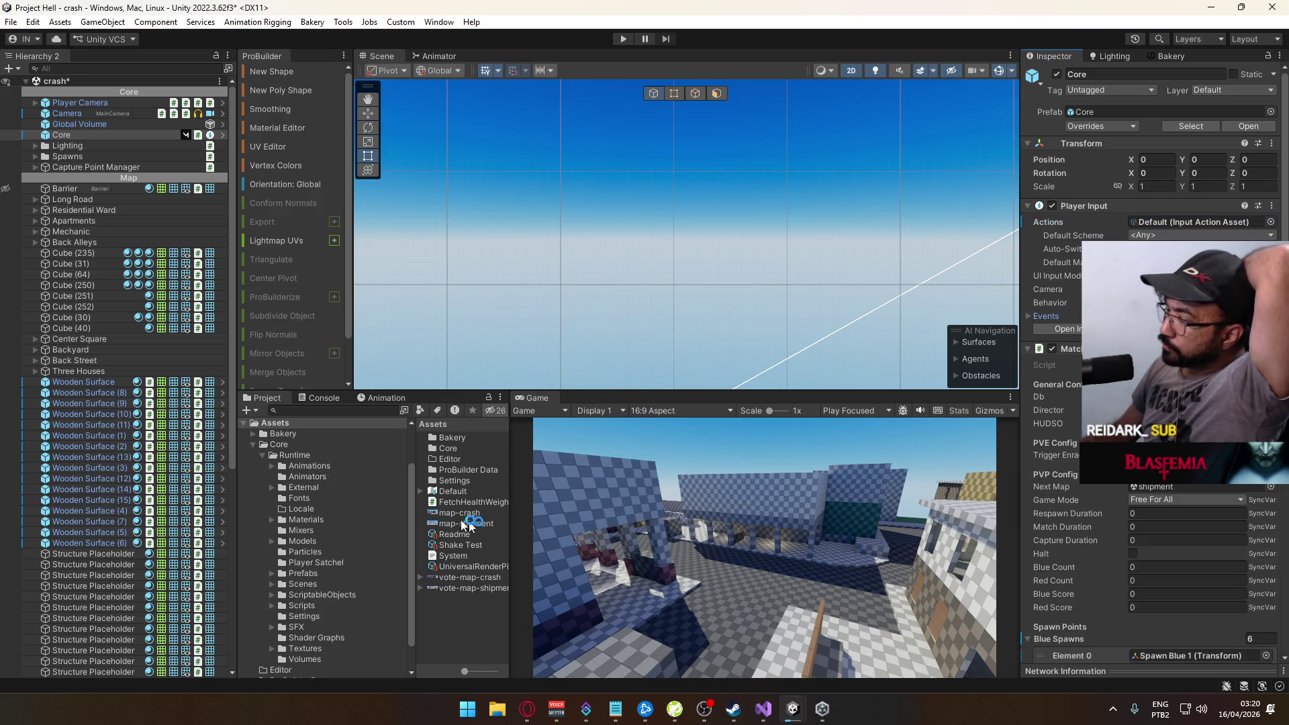
{"action": "left_click", "coordinate": [318, 582]}
{"action": "double_click", "coordinate": [461, 569]}
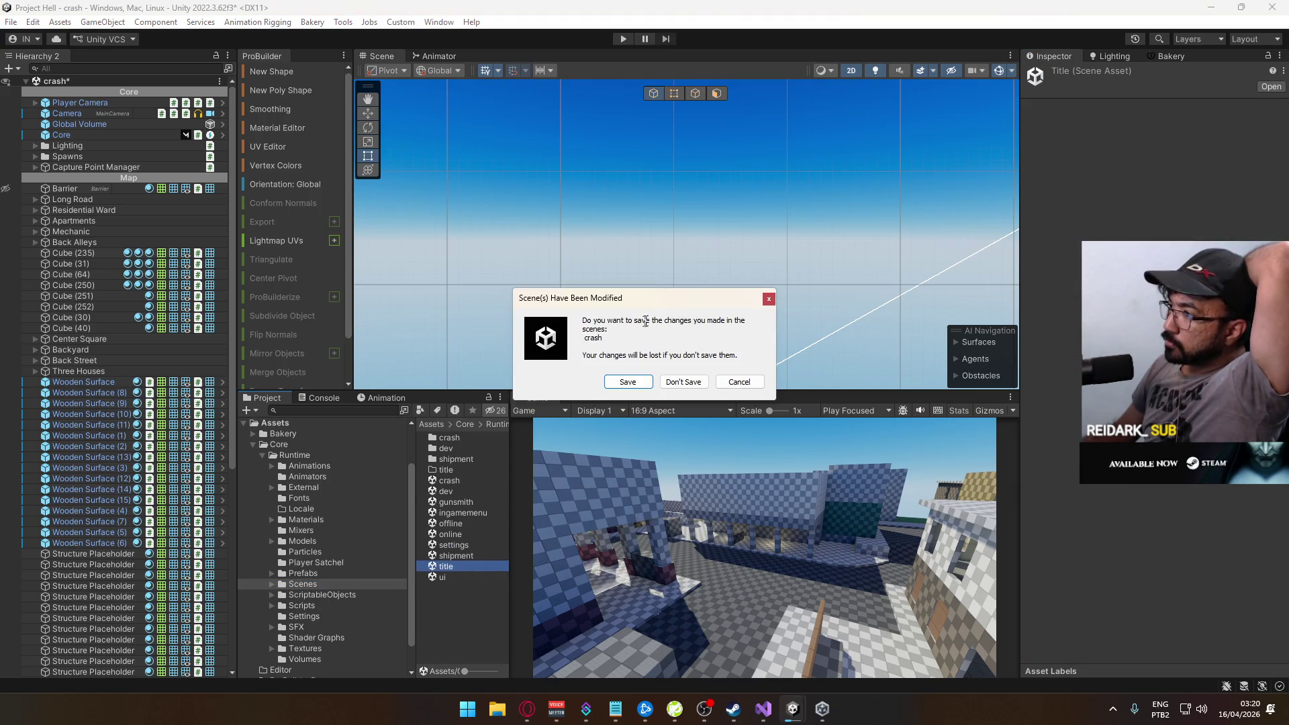
{"action": "left_click", "coordinate": [627, 384]}
Run the game in Play mode, enlarge the Game view, and host a Crash match
{"action": "key", "text": "ctrl+p"}
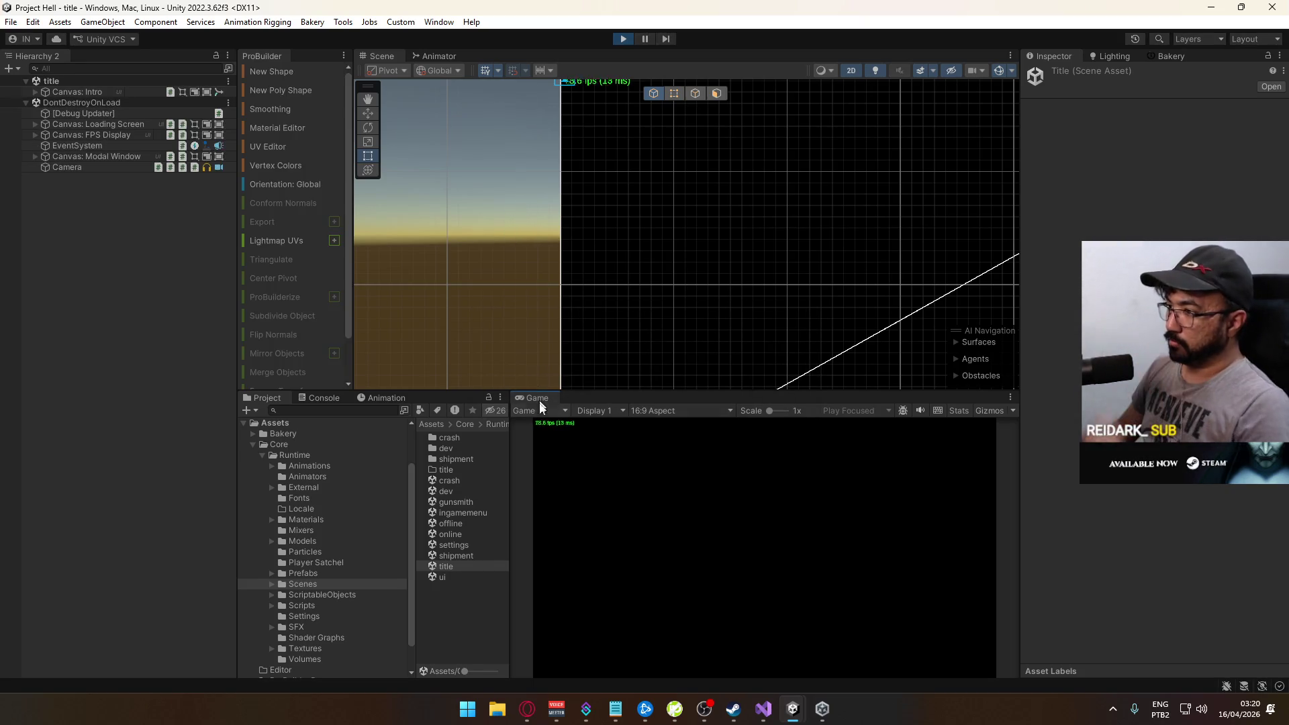
{"action": "left_click_drag", "start_coordinate": [598, 391], "coordinate": [621, 364]}
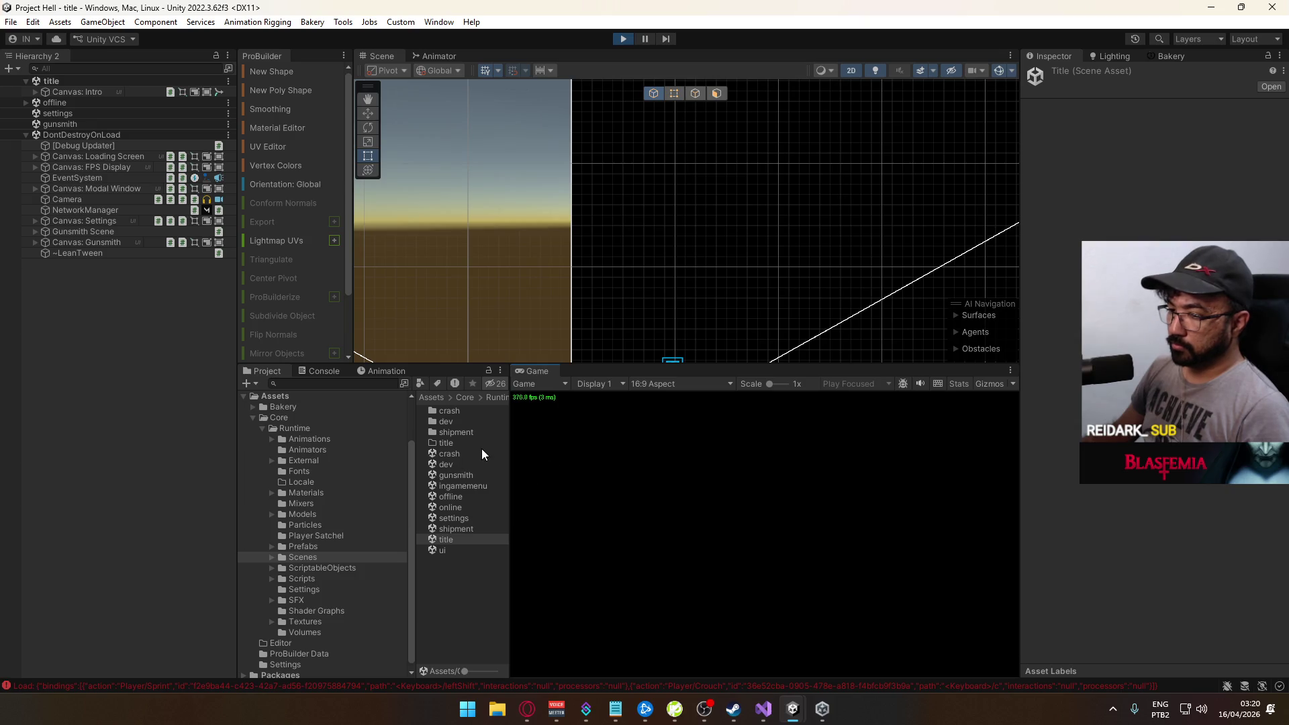
{"action": "left_click", "coordinate": [555, 610]}
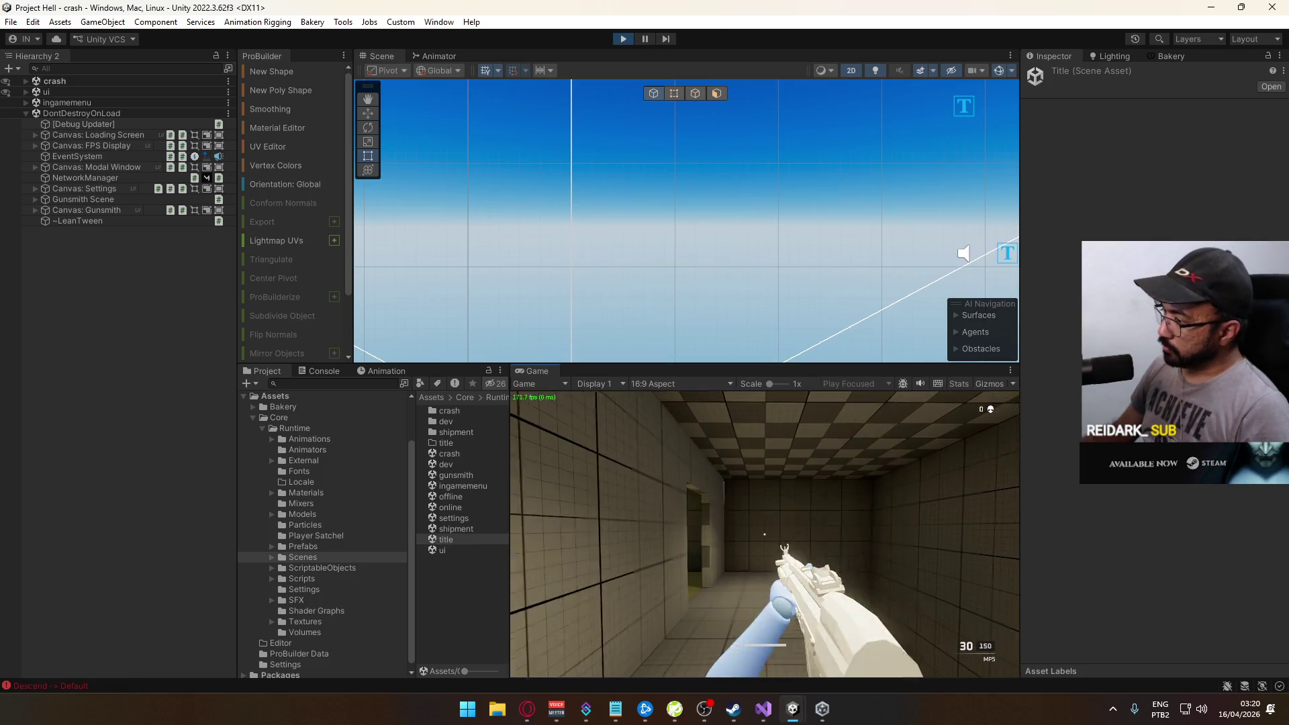
Move around in the match, then open Settings from the pause menu
{"action": "key", "text": "w"}
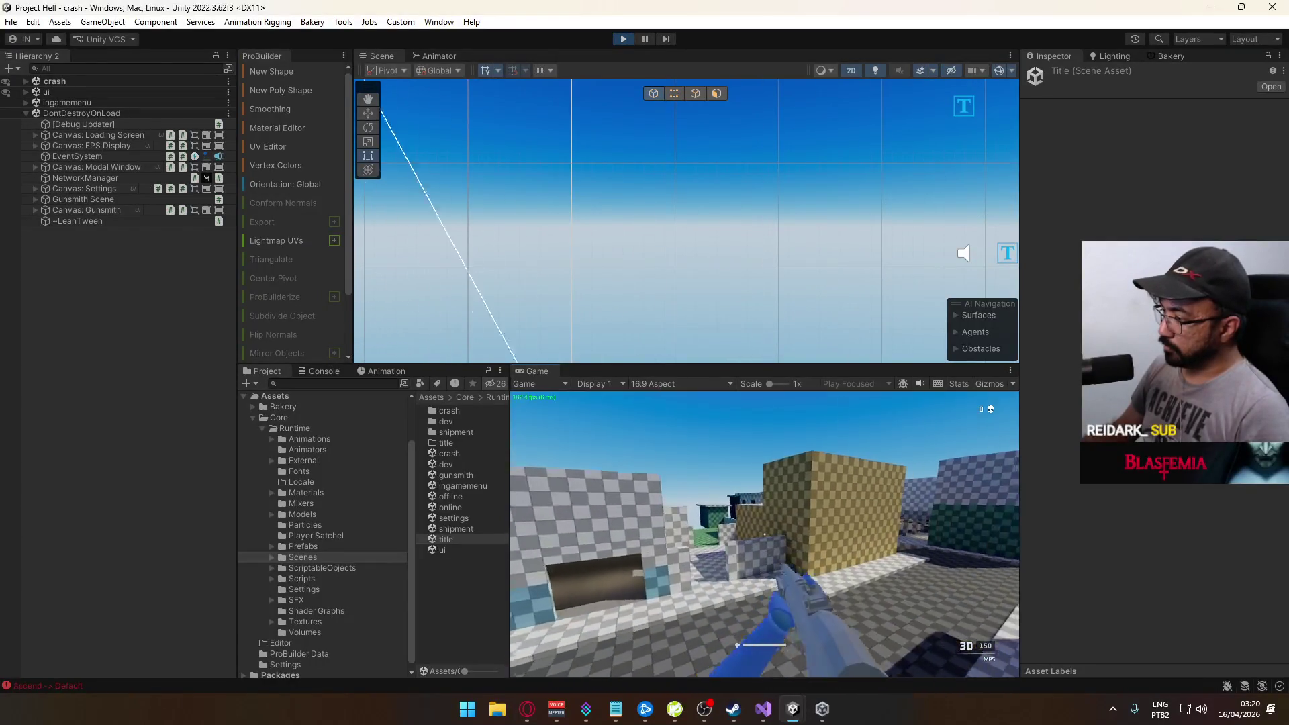
{"action": "key", "text": "Escape"}
{"action": "left_click", "coordinate": [552, 613]}
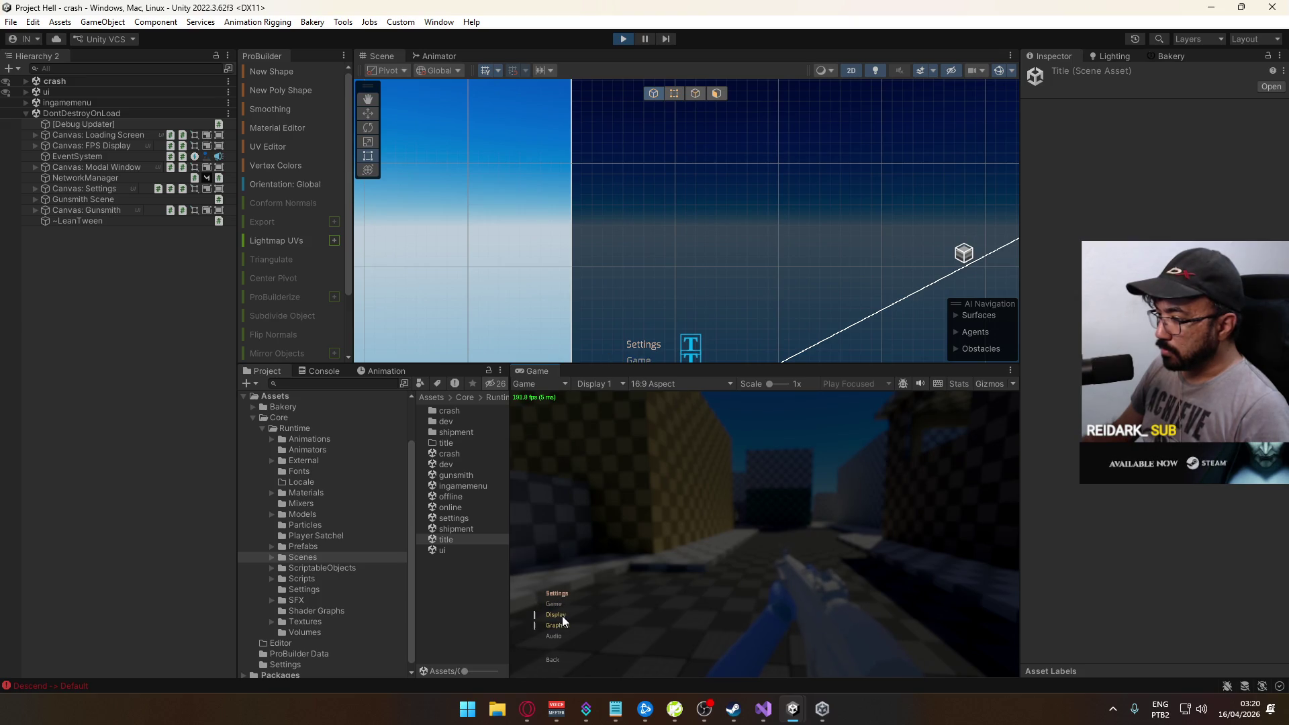
Rebind Crouch from C to Left Ctrl under Game > Change Keybinds and resume play
{"action": "left_click", "coordinate": [557, 603]}
{"action": "left_click", "coordinate": [582, 545]}
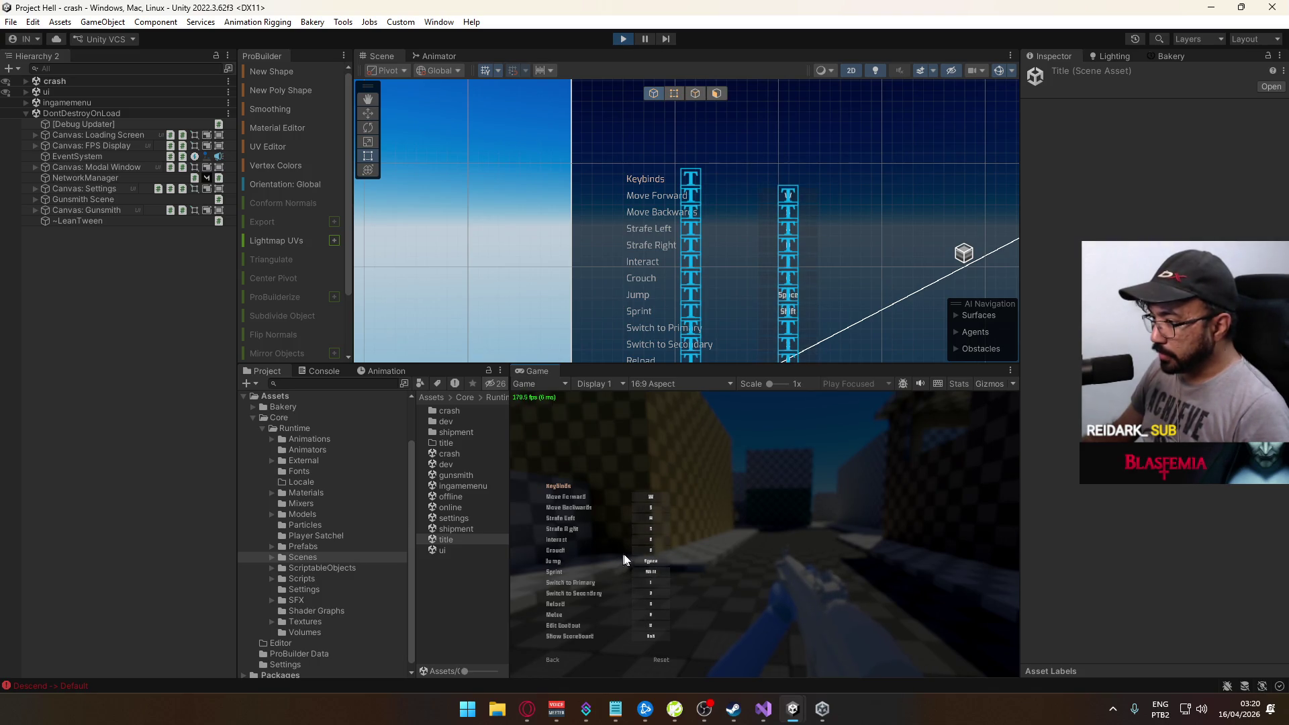
{"action": "left_click", "coordinate": [657, 548]}
{"action": "key", "text": "ctrl"}
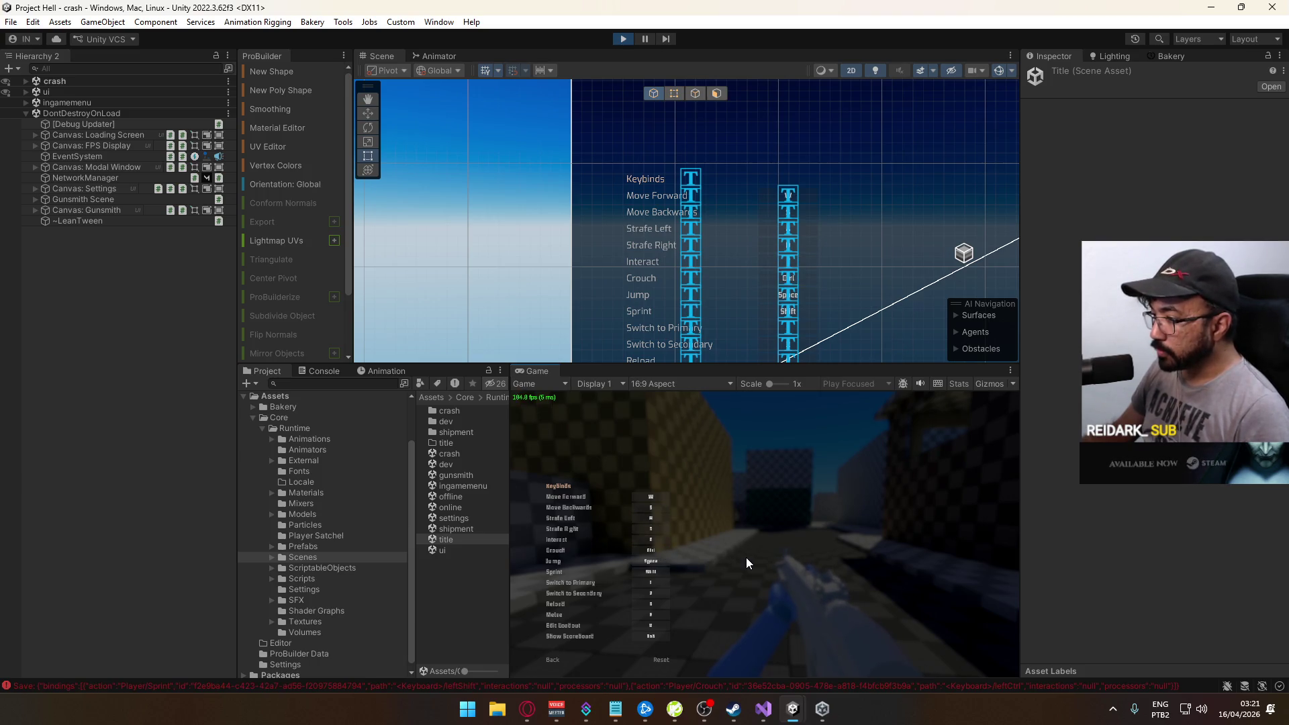
{"action": "key", "text": "Escape"}
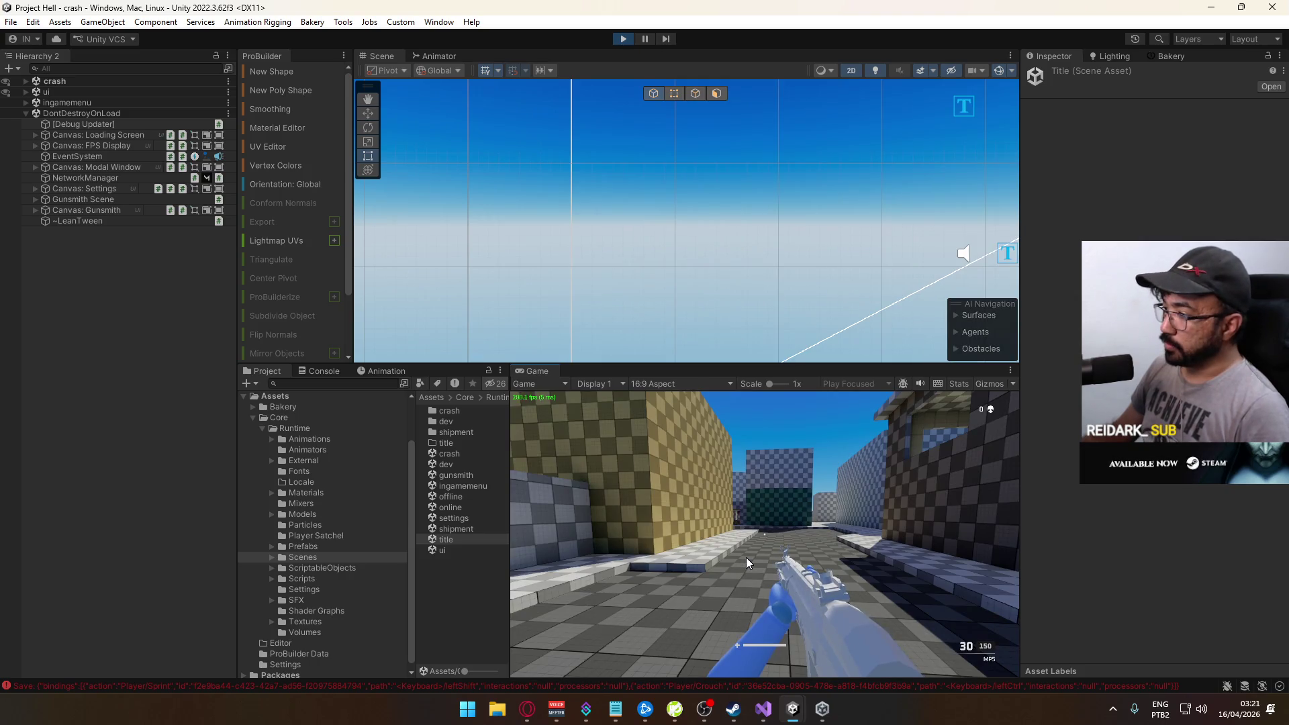
Test the new crouch key, then select Core in the crash scene and toggle its Player Input
{"action": "key", "text": "ctrl+Escape"}
{"action": "key", "text": "Escape"}
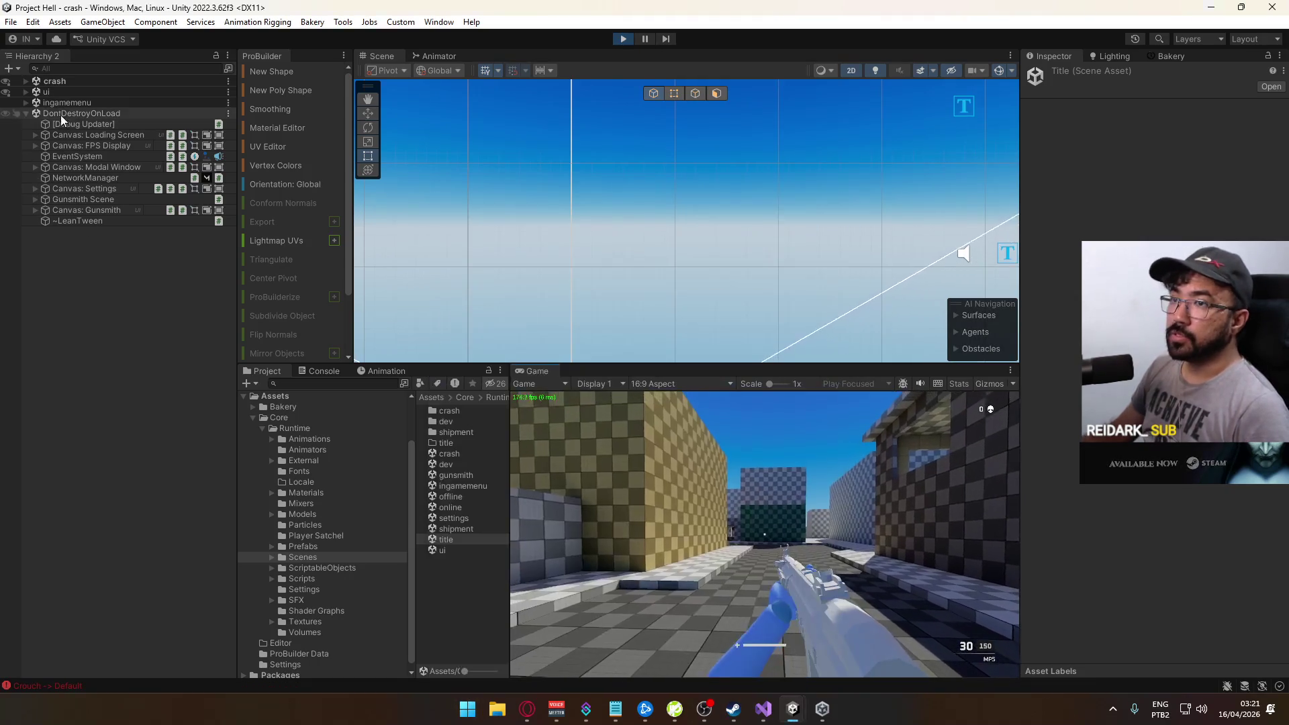
{"action": "left_click", "coordinate": [26, 81]}
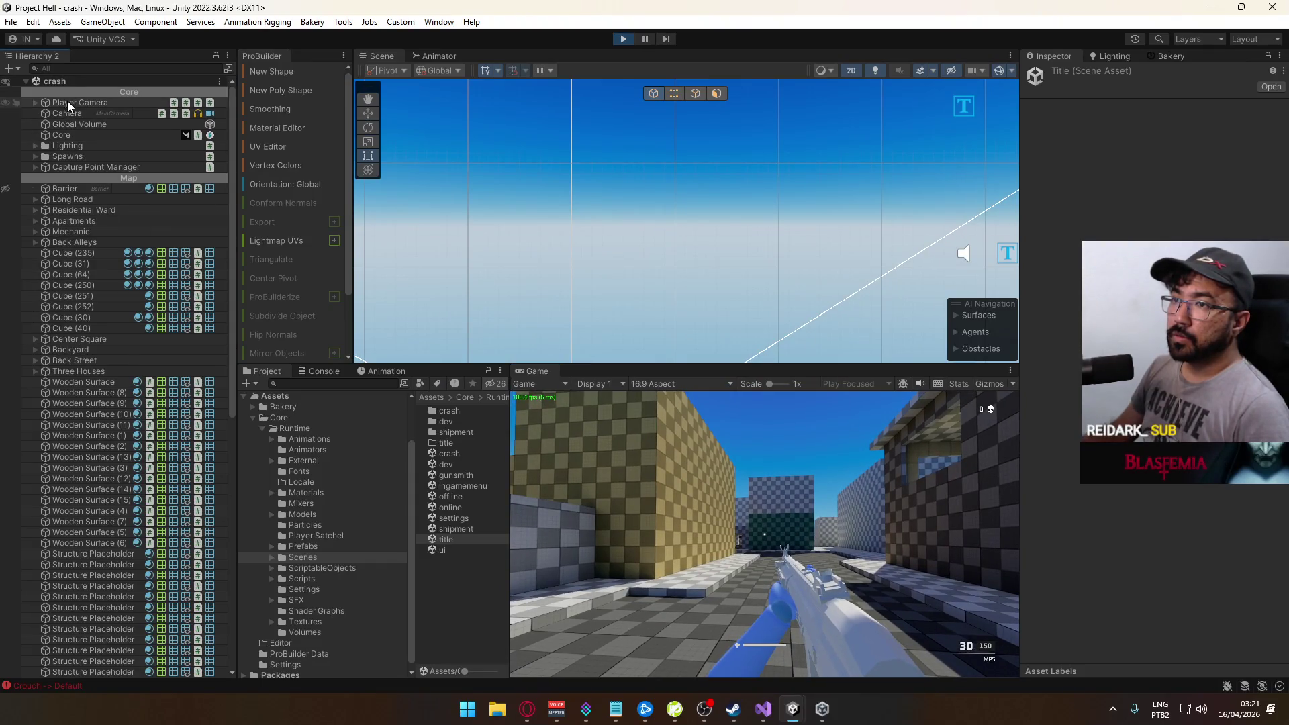
{"action": "left_click", "coordinate": [74, 135]}
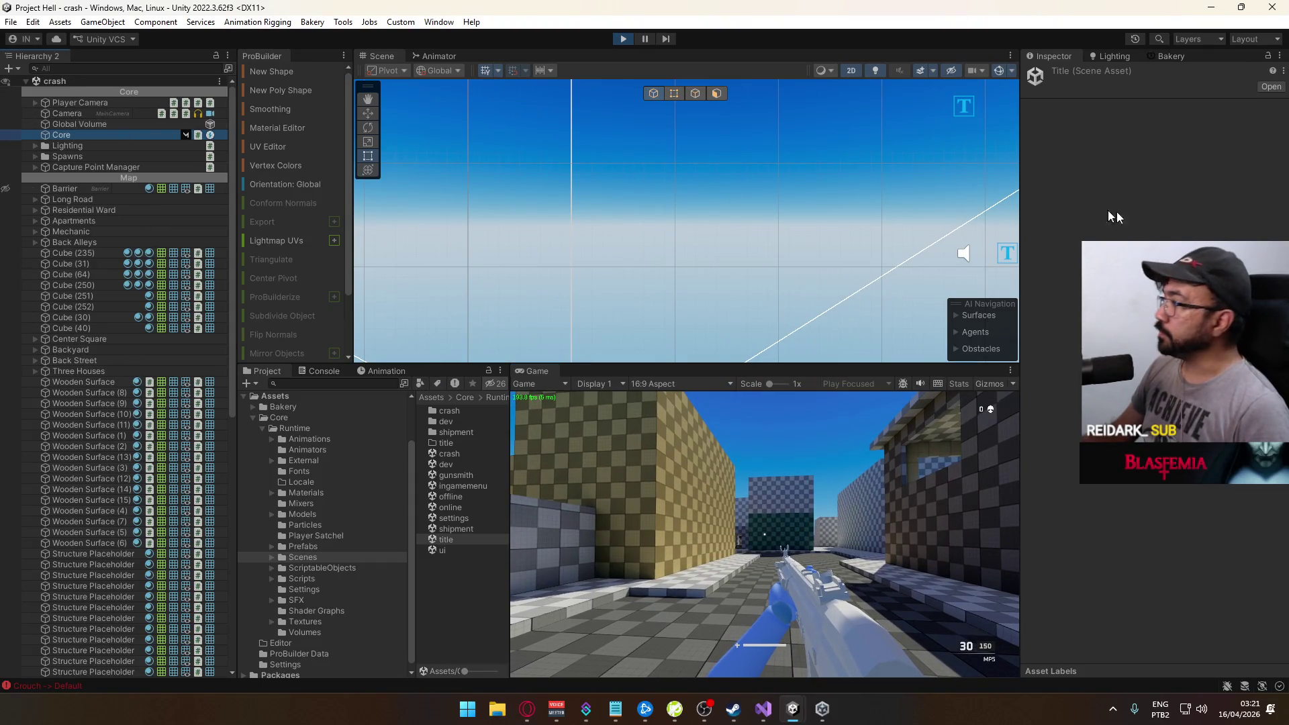
{"action": "left_click", "coordinate": [1051, 171]}
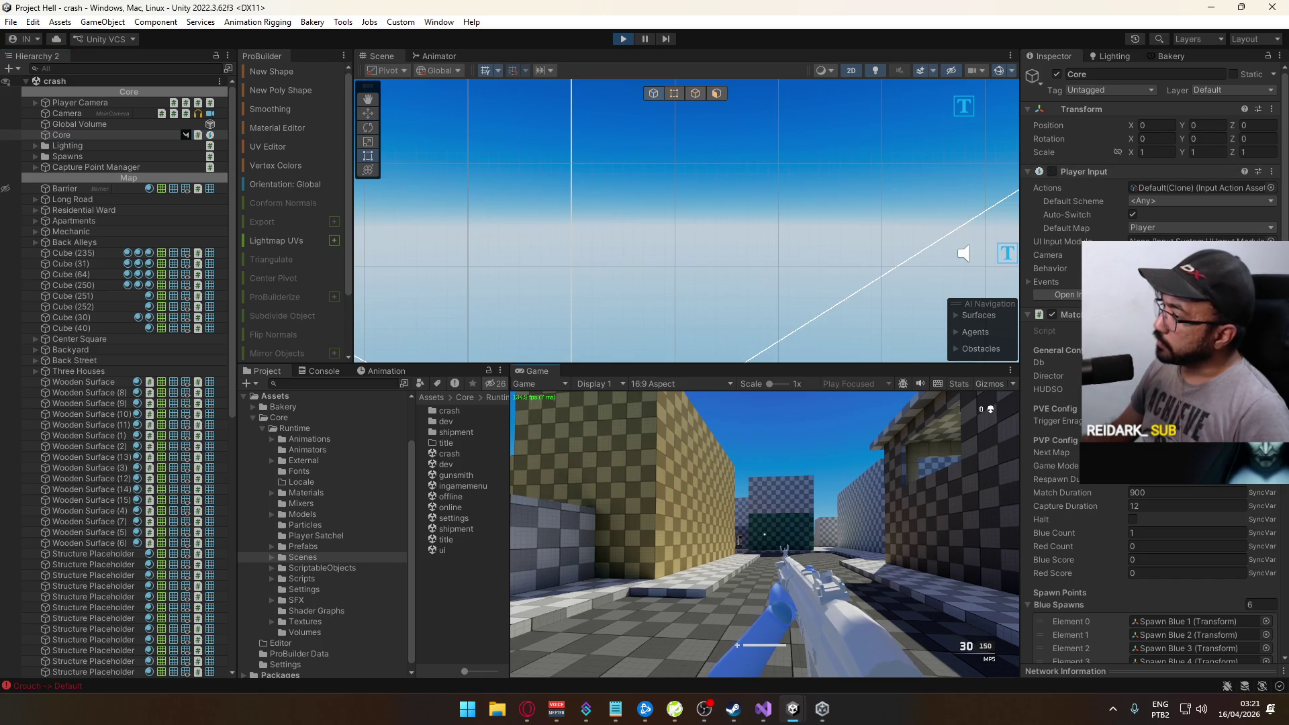
Test crouching again and expand Core's Player Input events to show the Player action callbacks
{"action": "key", "text": "super"}
{"action": "key", "text": "super"}
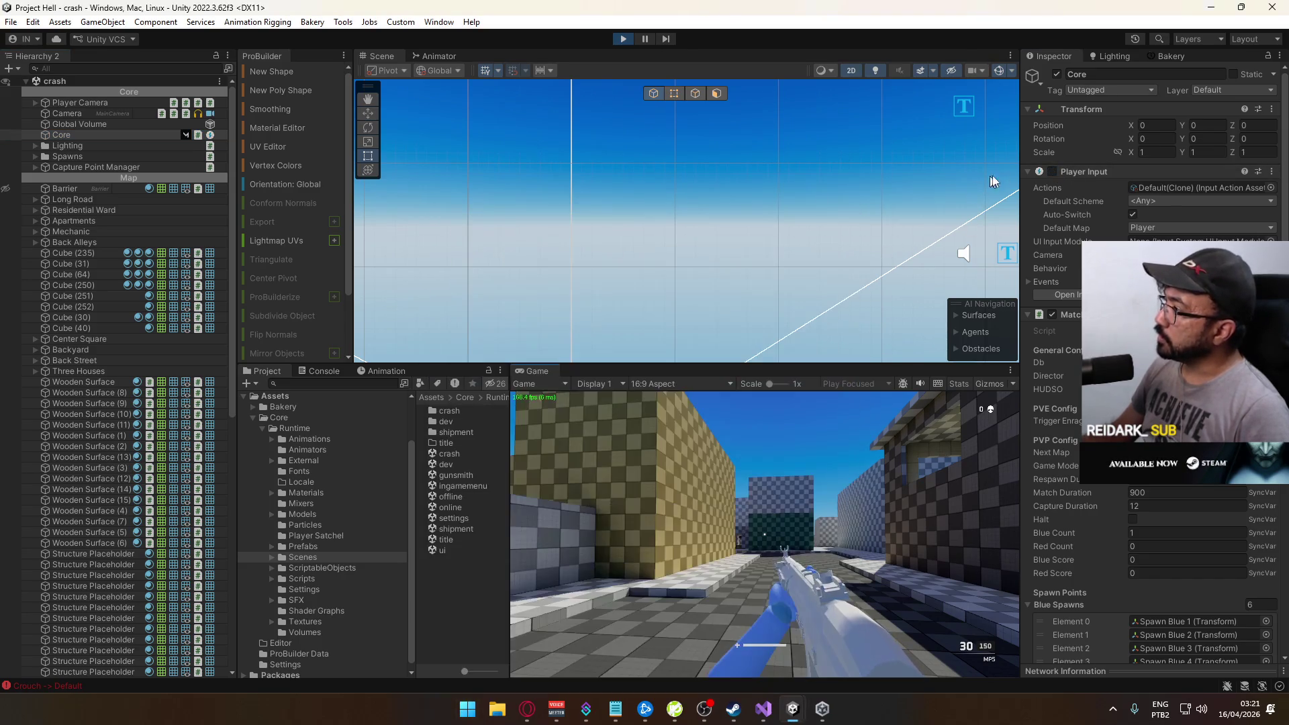
{"action": "left_click", "coordinate": [713, 559]}
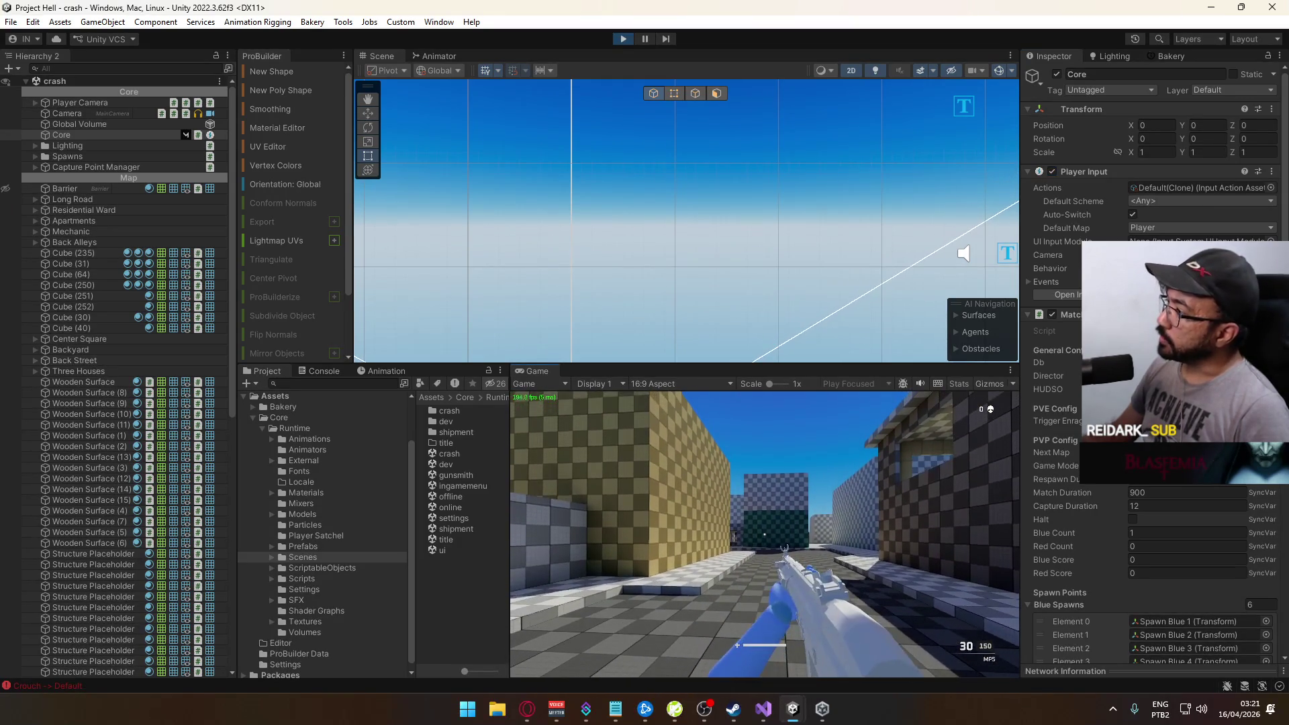
{"action": "key", "text": "super"}
{"action": "key", "text": "super"}
{"action": "left_click", "coordinate": [1060, 282]}
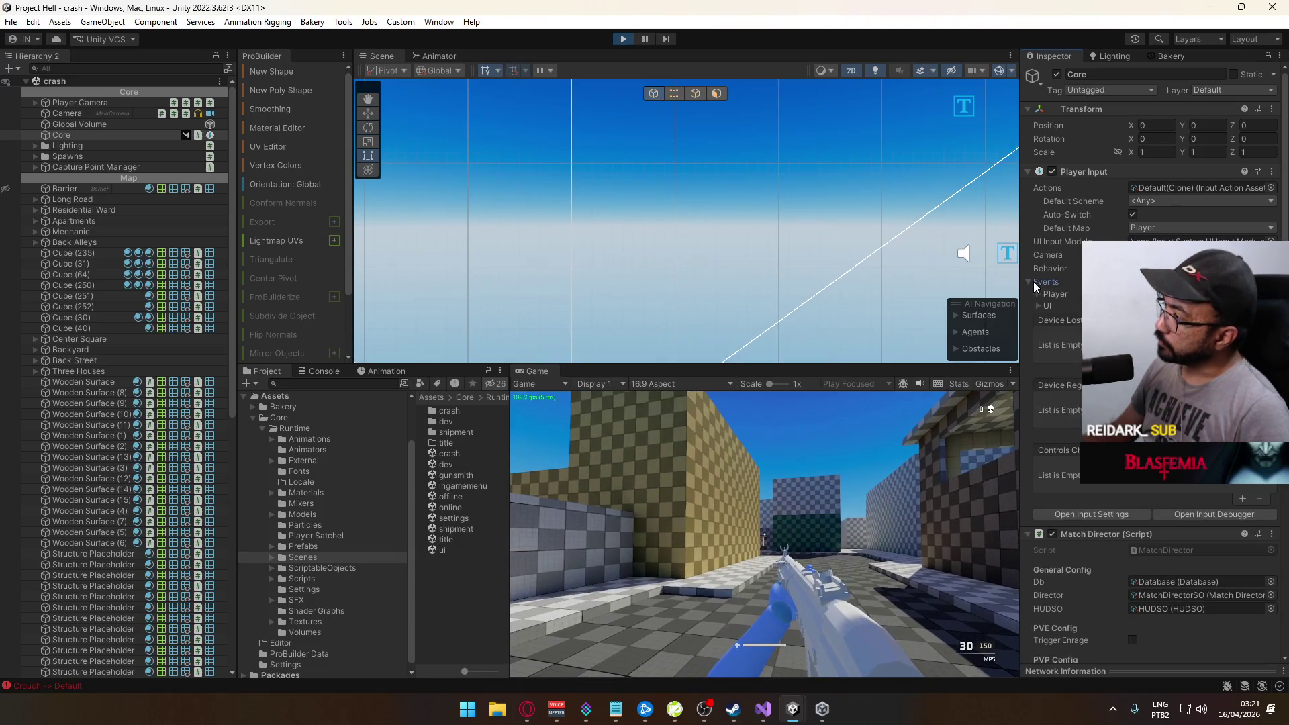
{"action": "left_click", "coordinate": [1045, 296]}
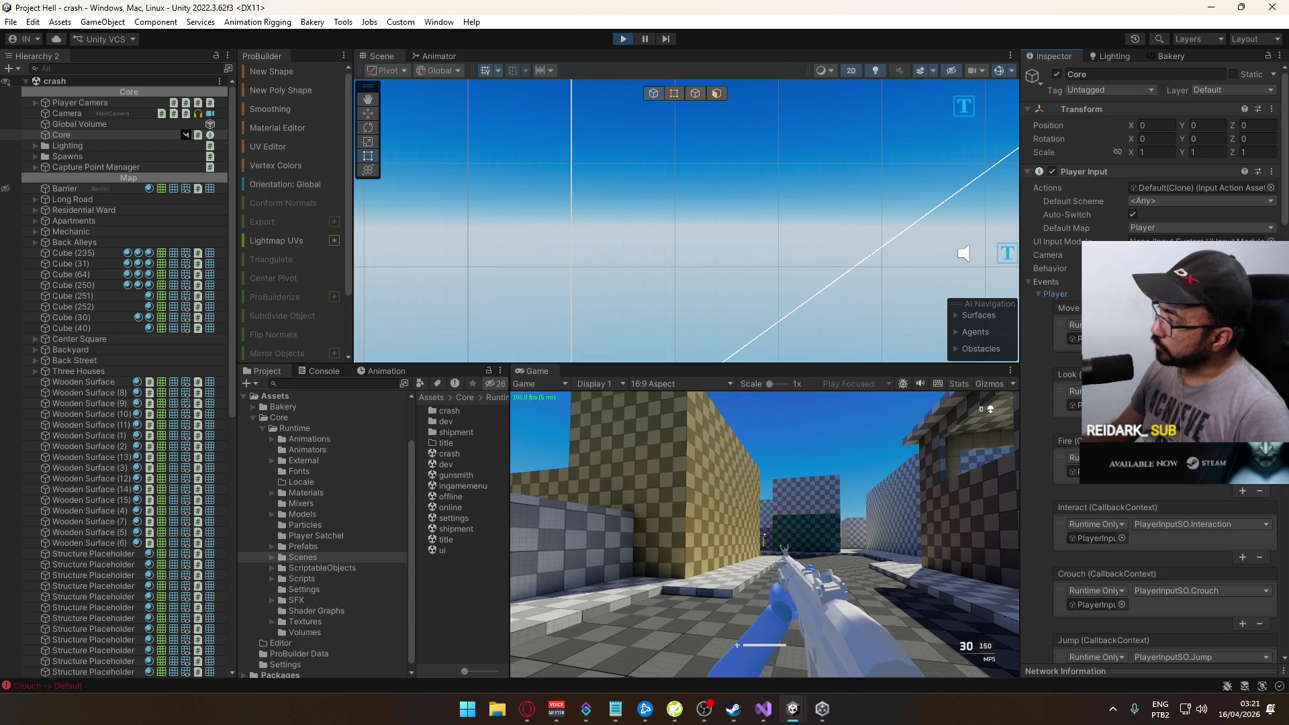
{"action": "scroll", "coordinate": [1141, 537], "scroll_direction": "down", "scroll_amount": 15}
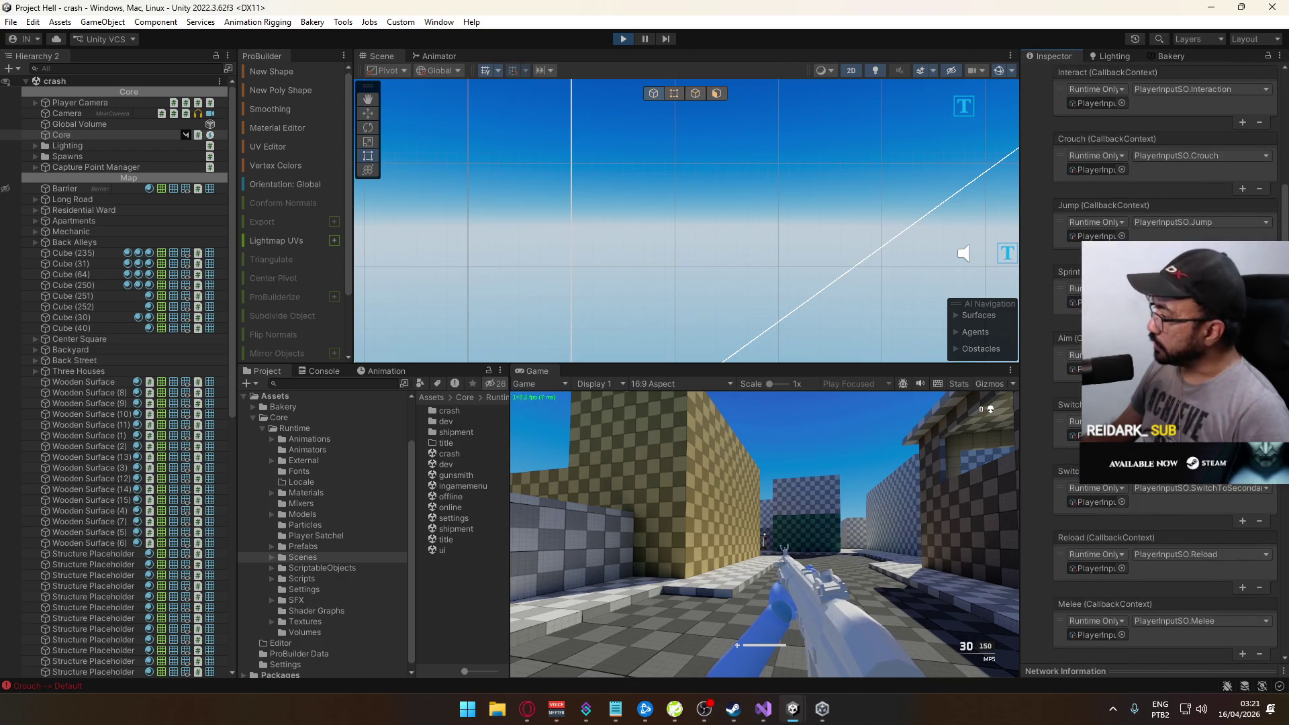
{"action": "scroll", "coordinate": [1155, 363], "scroll_direction": "down", "scroll_amount": 4}
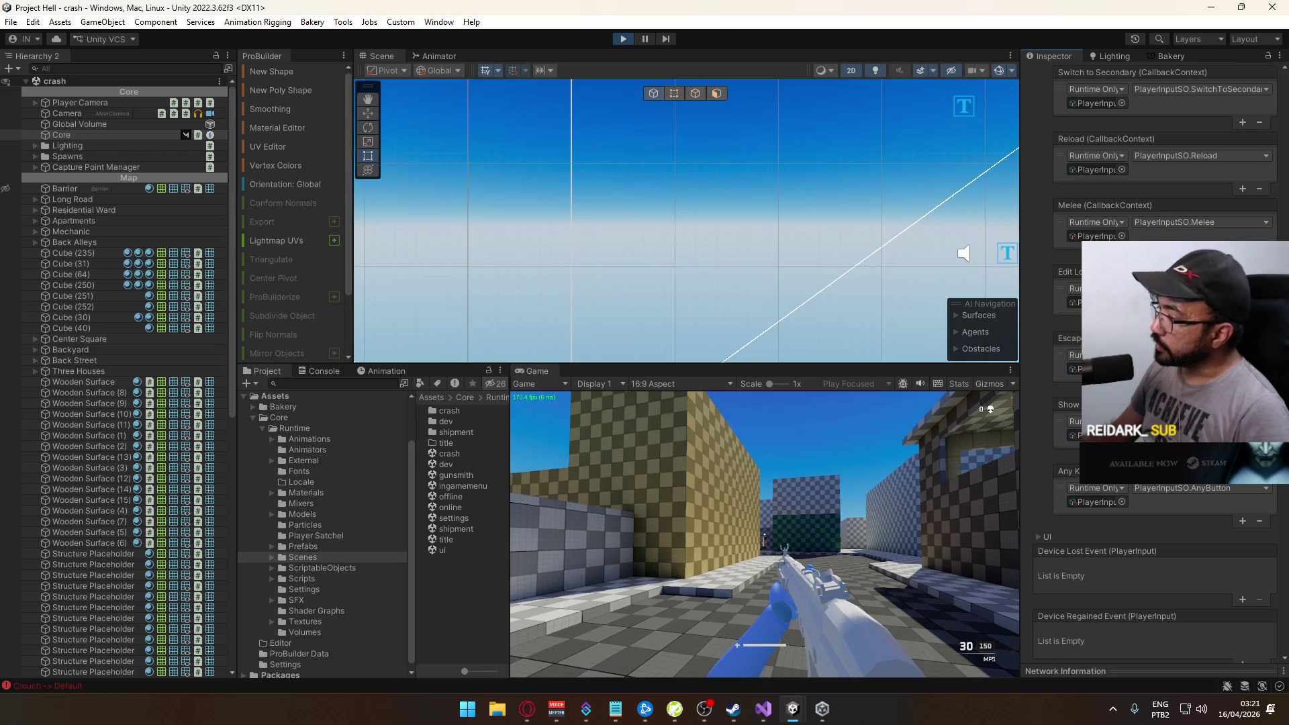
Move forward in the game and check the Crouch/Default errors in the Console
{"action": "key", "text": "w"}
{"action": "key", "text": "w"}
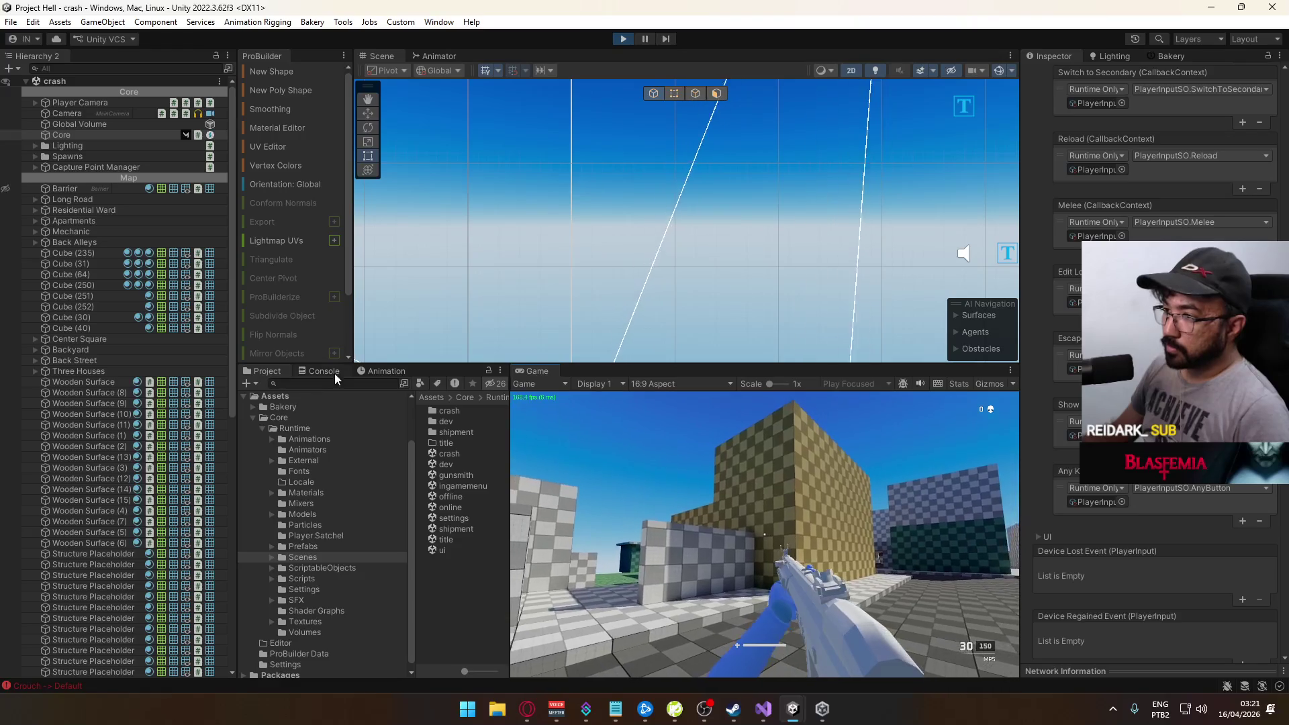
{"action": "left_click", "coordinate": [329, 373]}
{"action": "key", "text": "super"}
{"action": "key", "text": "alt+Tab"}
Open RebindSaveLoad.cs, normalize its line endings to Windows CRLF, and read through the code
{"action": "type", "text": "."}
{"action": "left_click", "coordinate": [144, 54]}
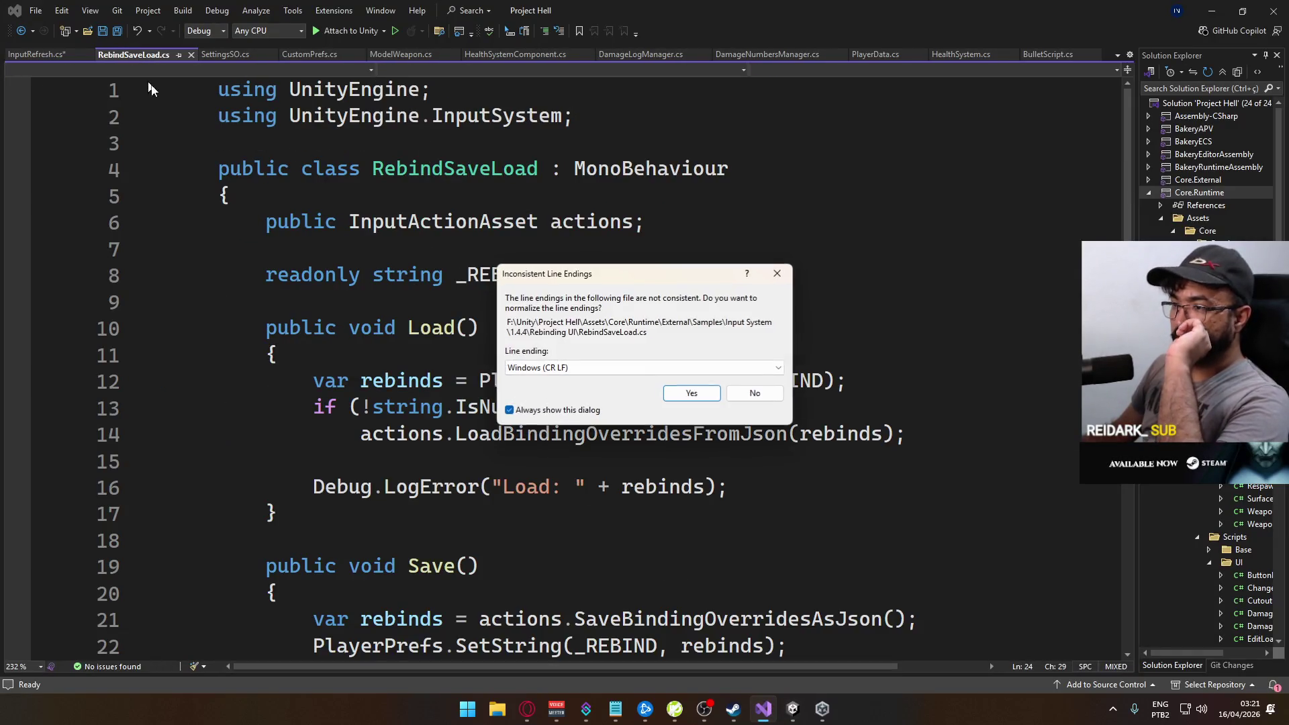
{"action": "left_click", "coordinate": [712, 396]}
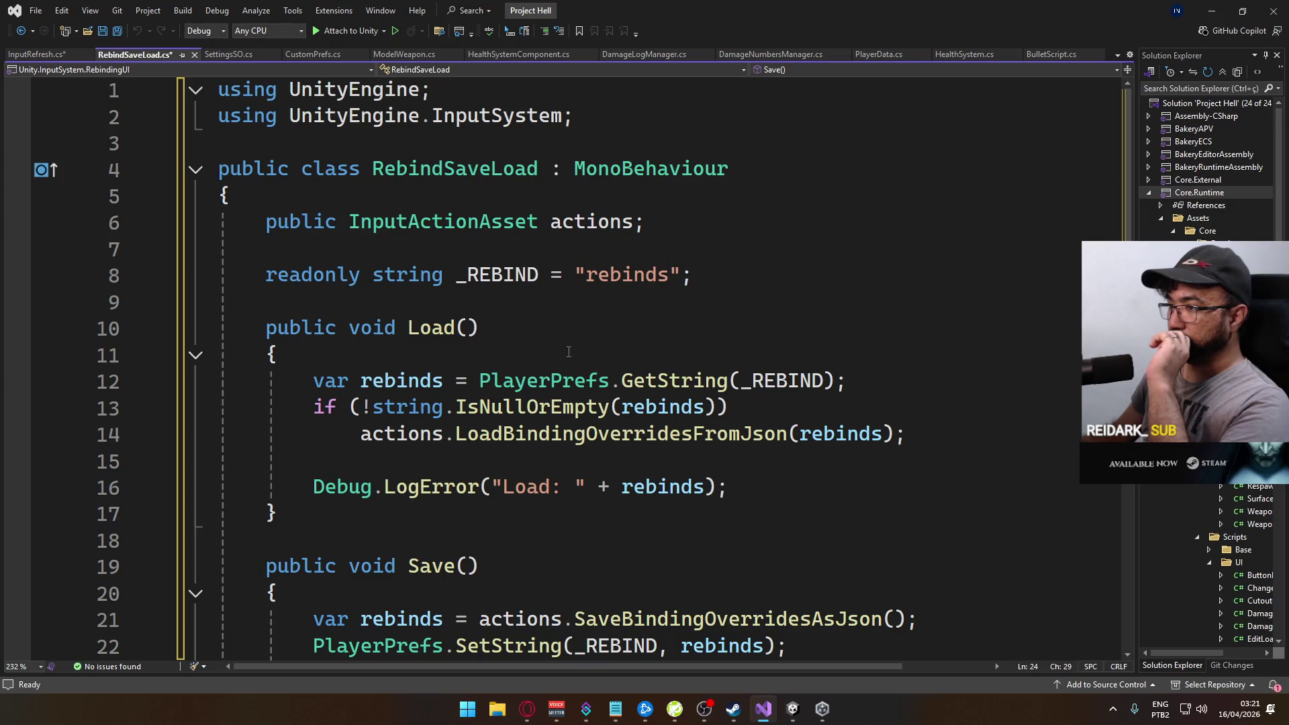
{"action": "scroll", "coordinate": [669, 386], "scroll_direction": "down", "scroll_amount": 3}
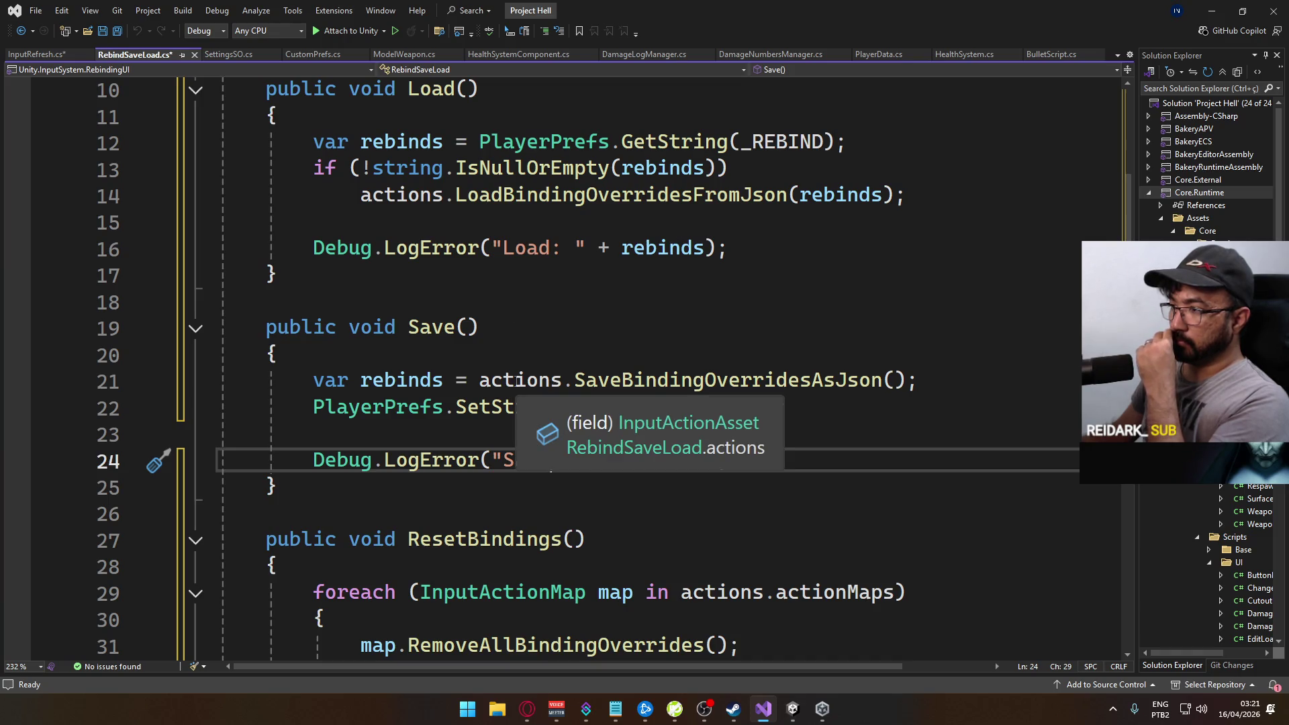
{"action": "scroll", "coordinate": [520, 381], "scroll_direction": "up", "scroll_amount": 3}
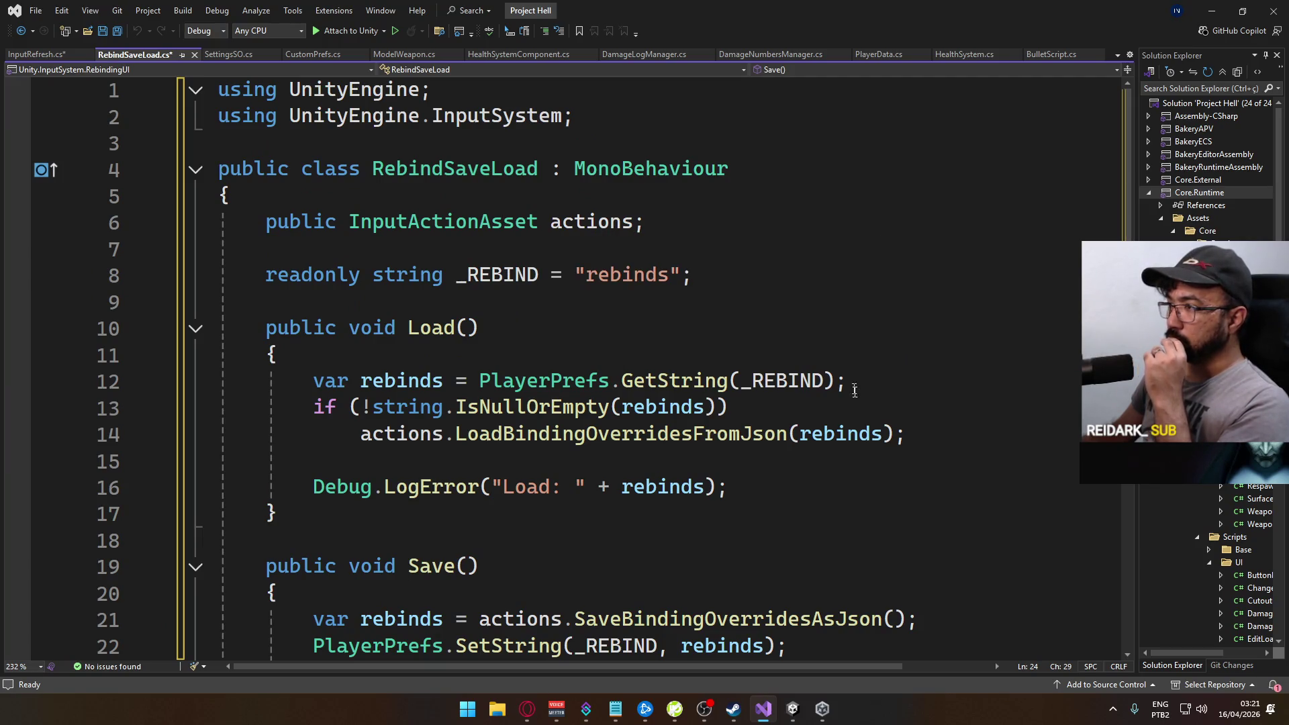
{"action": "scroll", "coordinate": [713, 331], "scroll_direction": "down", "scroll_amount": 7}
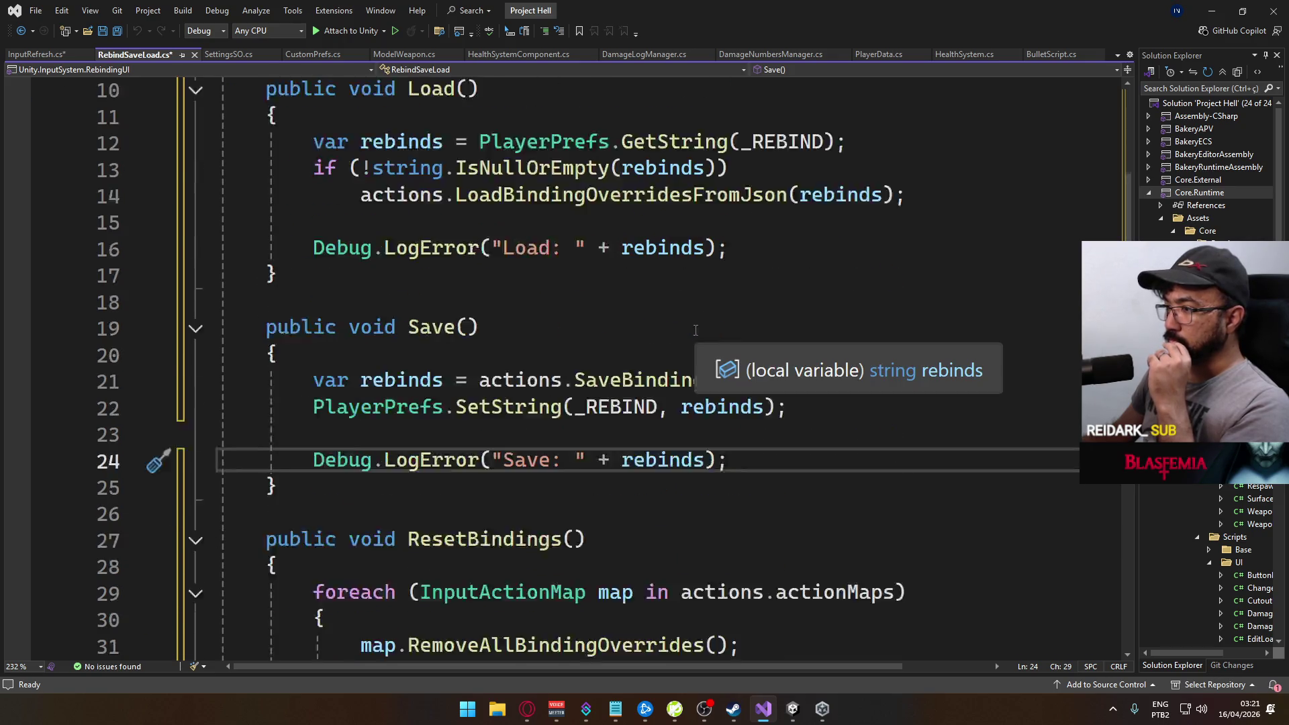
{"action": "scroll", "coordinate": [748, 368], "scroll_direction": "up", "scroll_amount": 1}
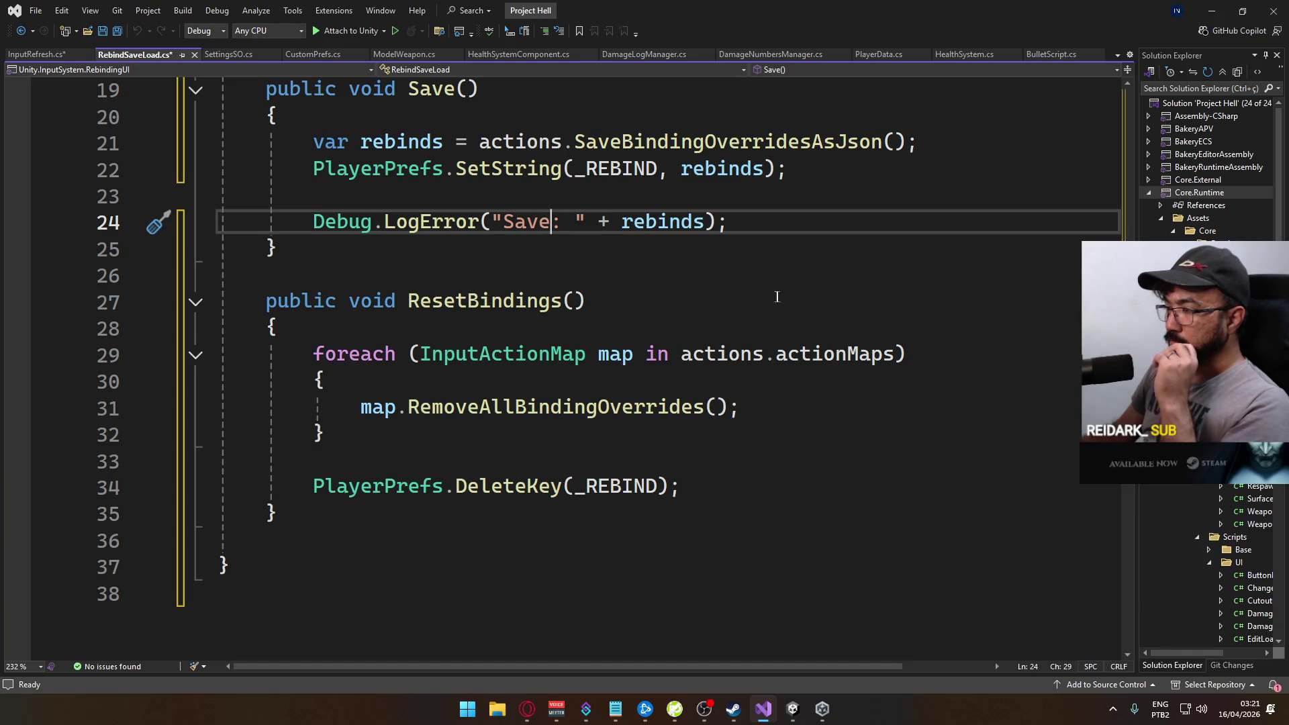
{"action": "scroll", "coordinate": [777, 296], "scroll_direction": "up", "scroll_amount": 6}
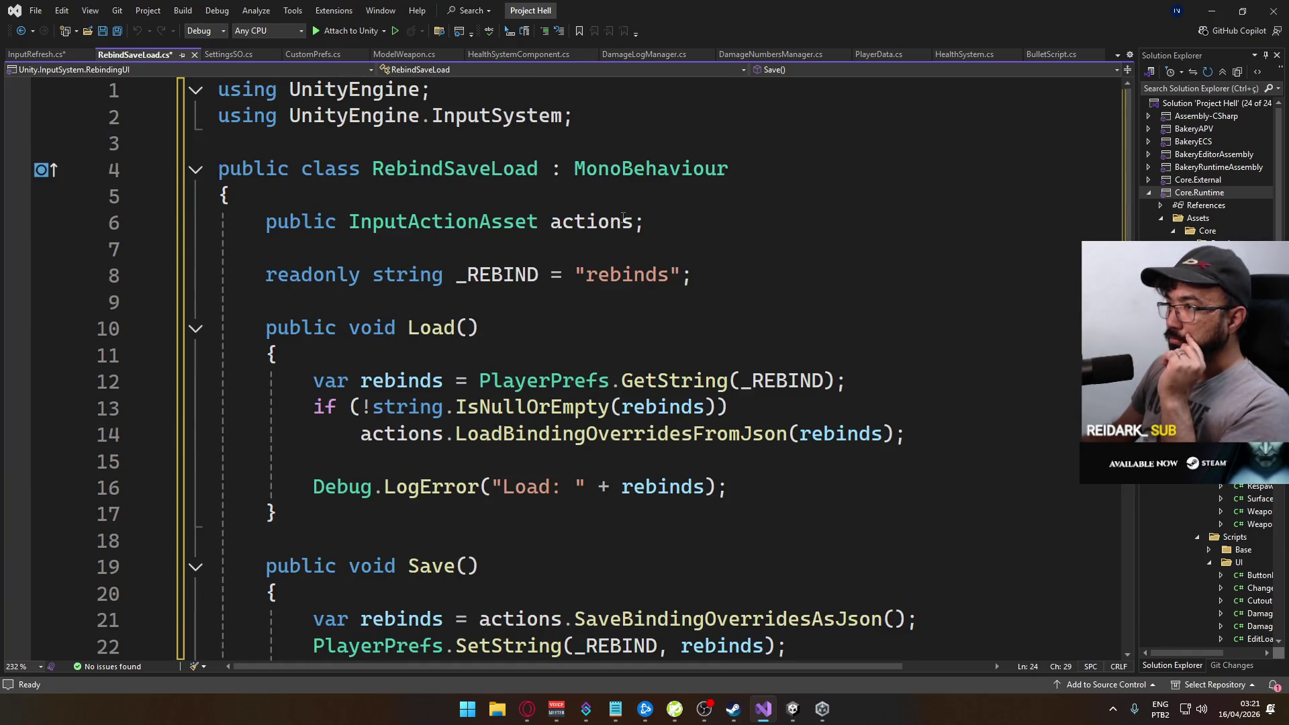
{"action": "mouse_move", "coordinate": [596, 222]}
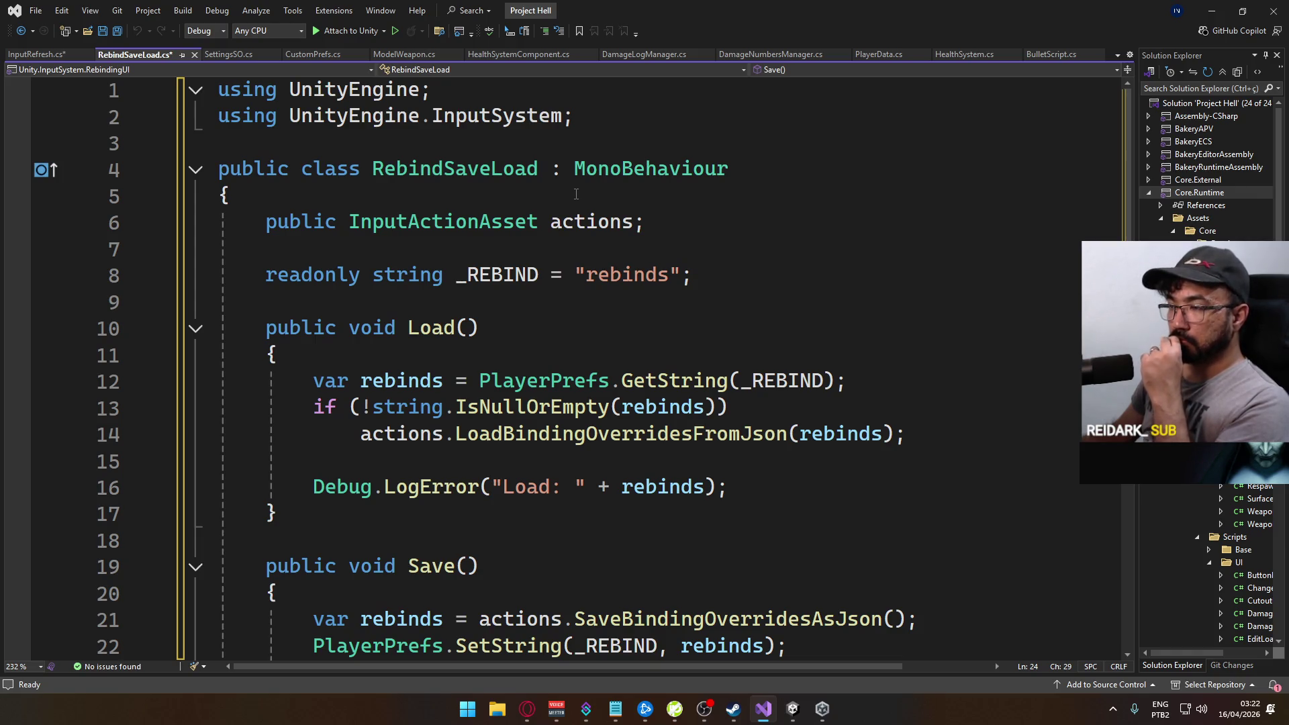
{"action": "key", "text": "alt+Tab"}
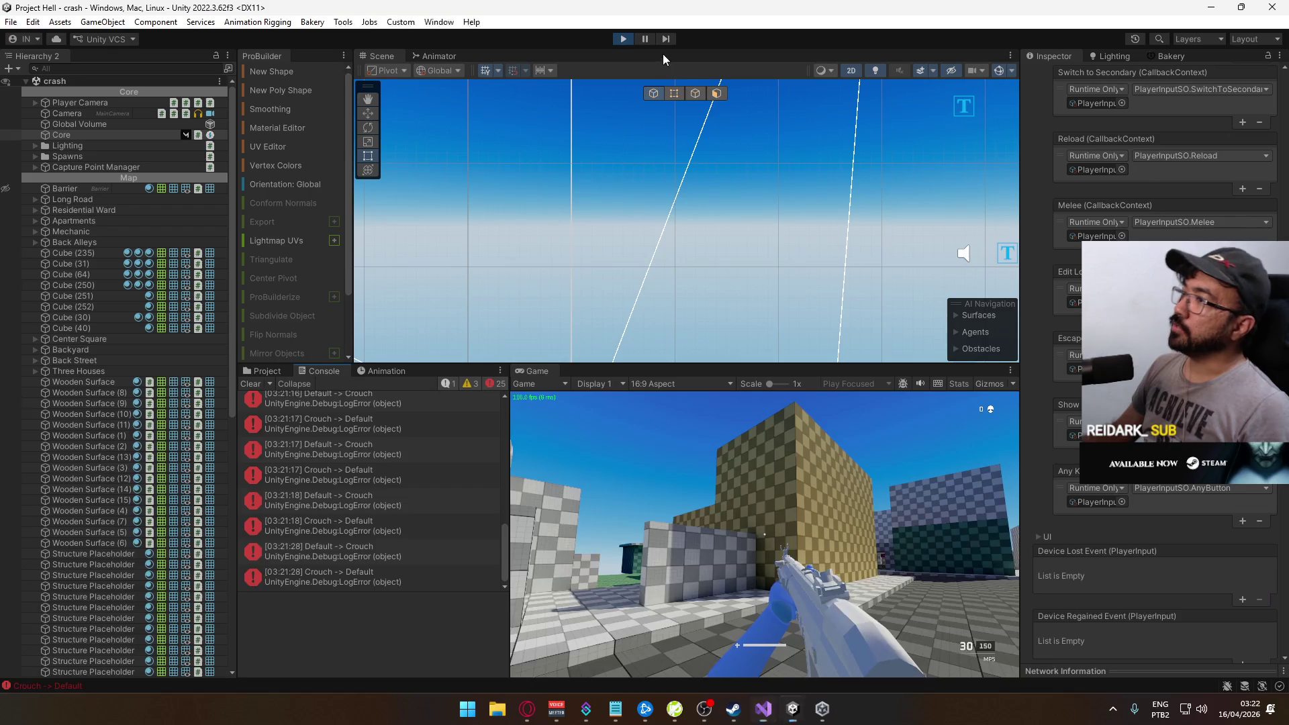
Exit Play mode, quit the Enter Safe Mode prompt, and go back to RebindSaveLoad.cs in Visual Studio
{"action": "left_click", "coordinate": [623, 39]}
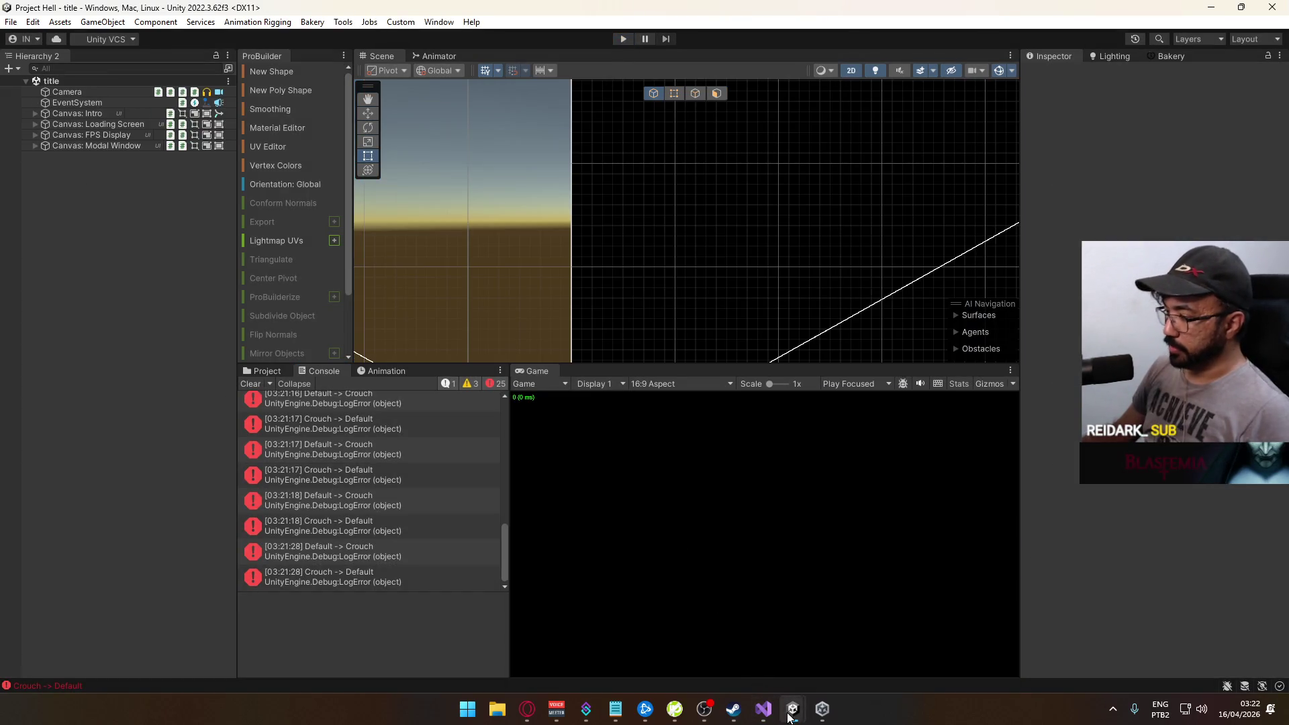
{"action": "mouse_move", "coordinate": [790, 717]}
{"action": "left_click", "coordinate": [865, 638]}
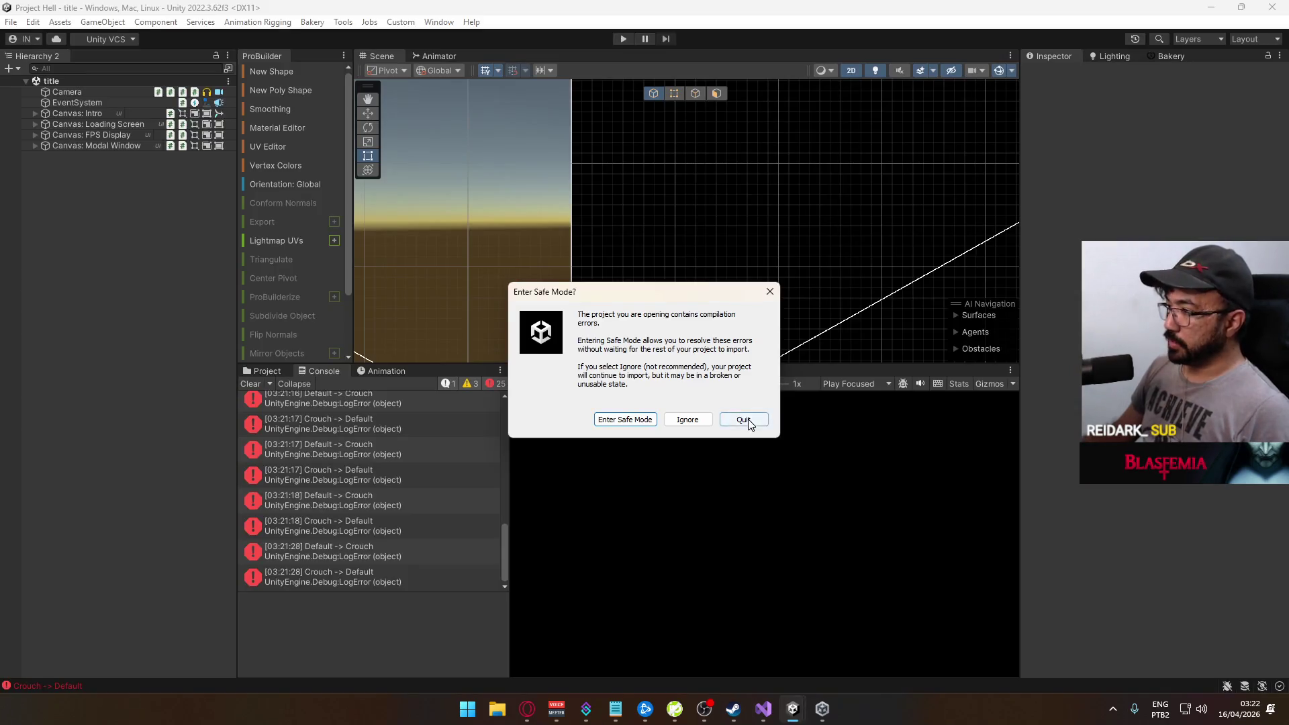
{"action": "left_click", "coordinate": [746, 420]}
{"action": "left_click", "coordinate": [261, 372]}
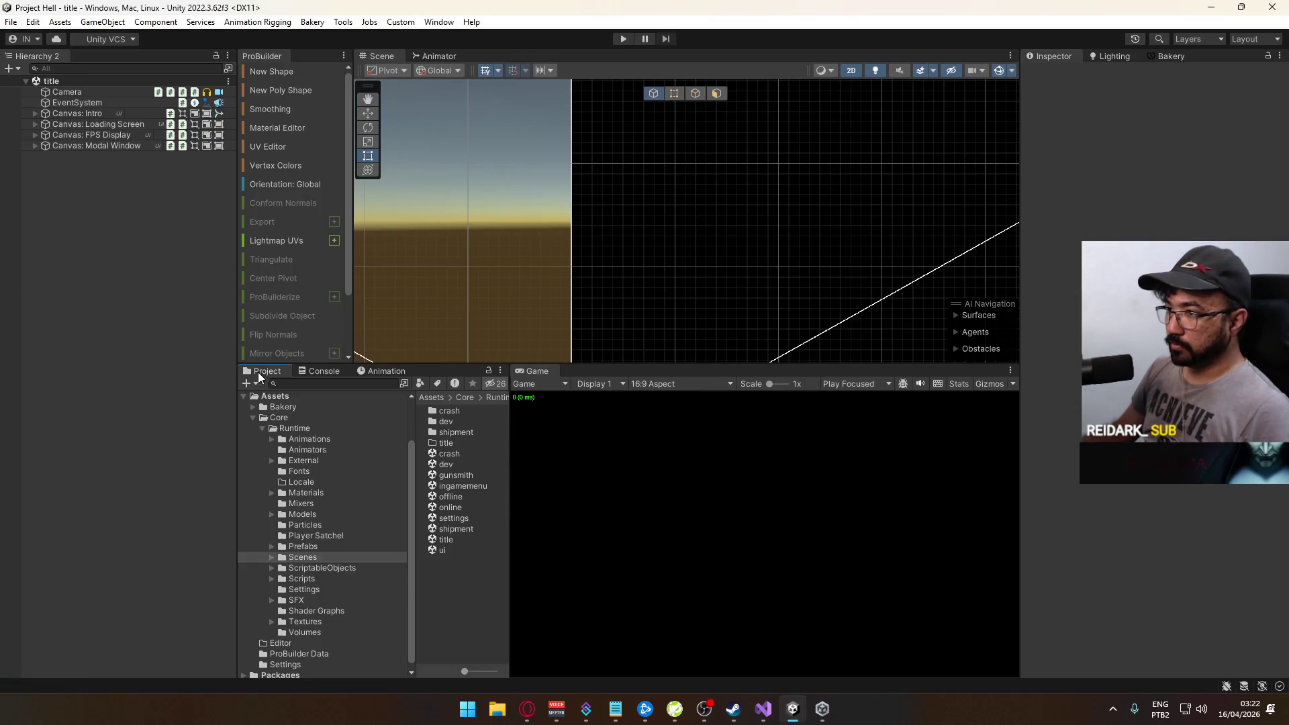
{"action": "left_click", "coordinate": [763, 709]}
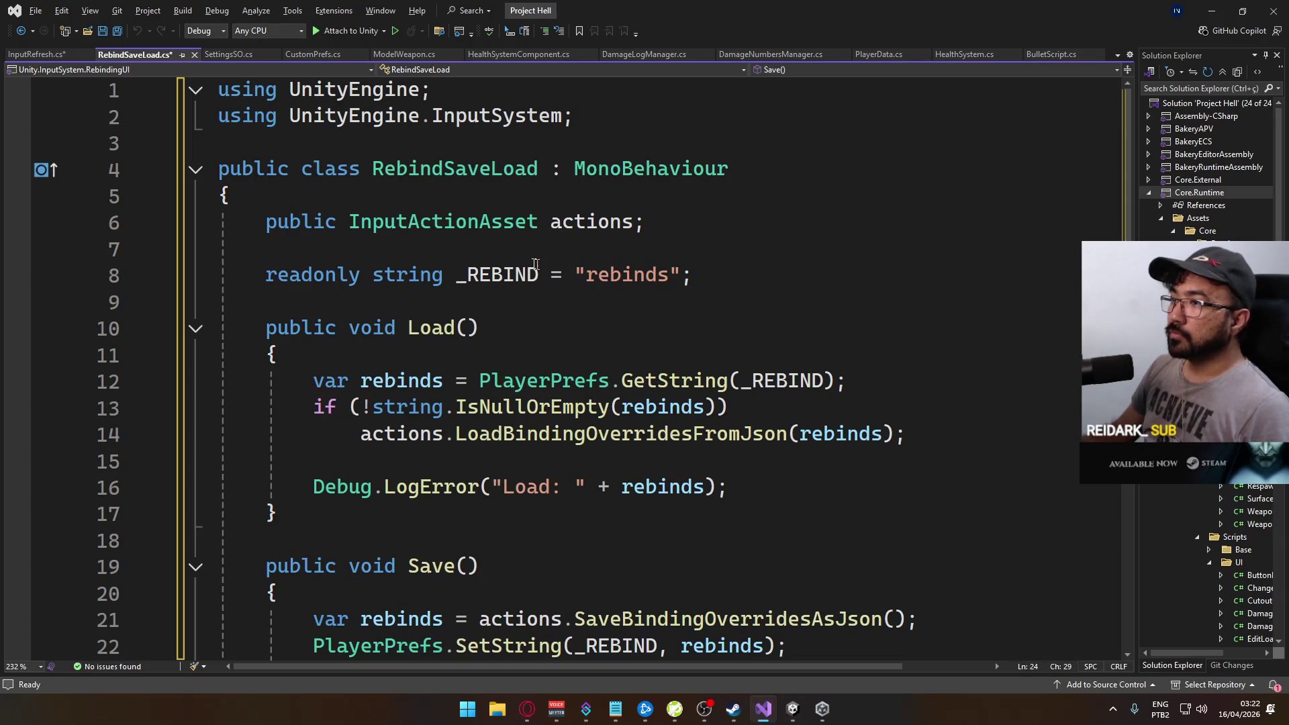
Add a '[SerializeField] SettingsSO SettingsSO;' line inside the RebindSaveLoad class and save
{"action": "left_click", "coordinate": [623, 192]}
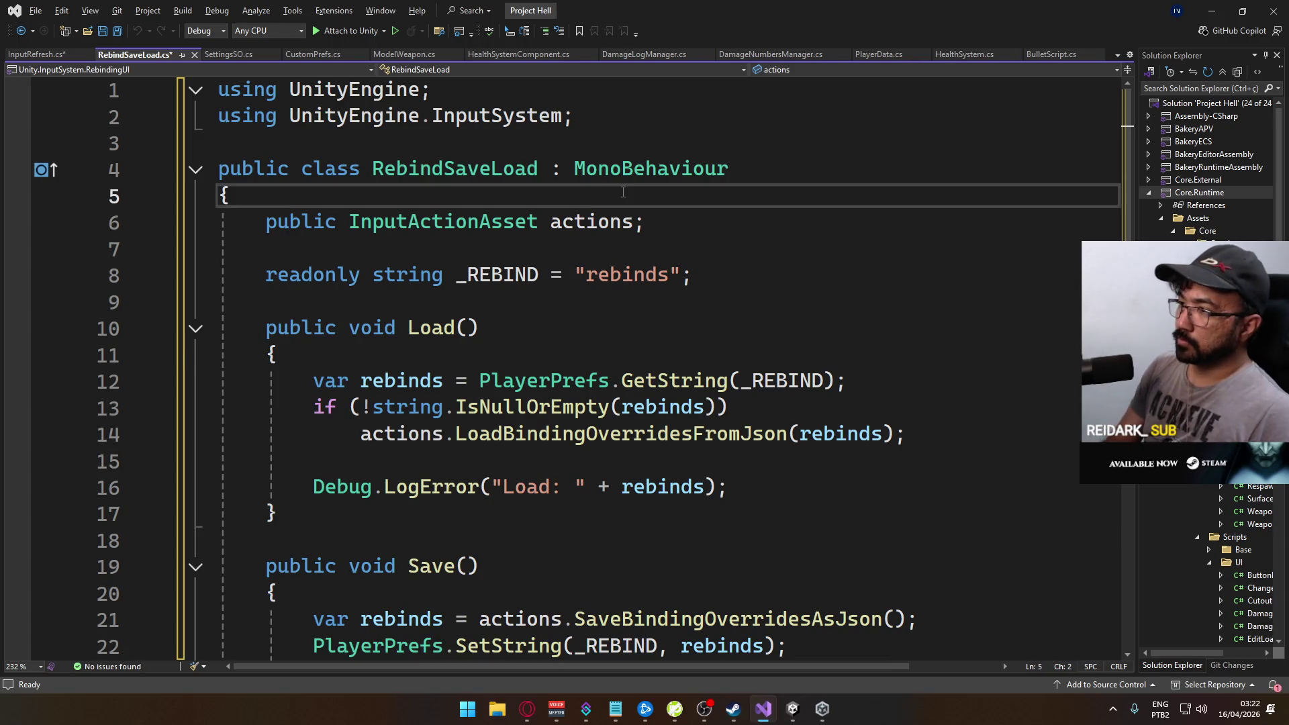
{"action": "key", "text": "Return"}
{"action": "type", "text": "[SerializeField] "}
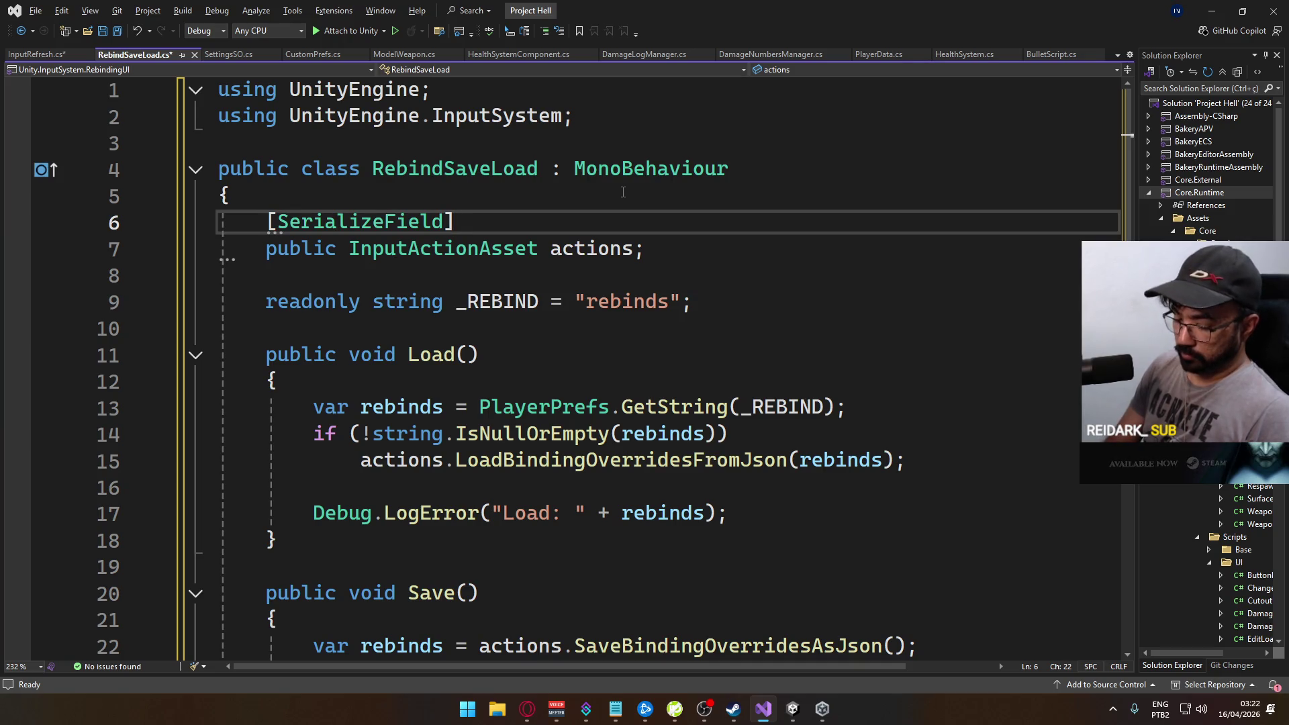
{"action": "type", "text": "Setting"}
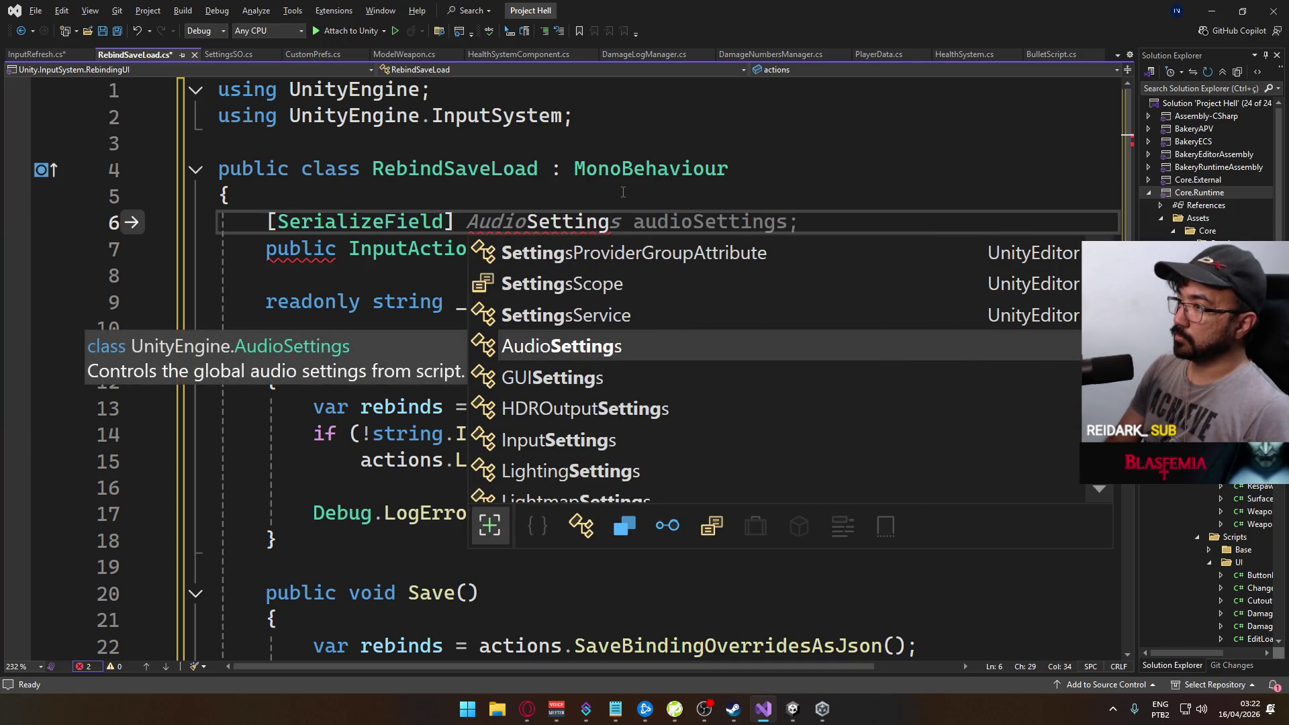
{"action": "type", "text": "sSO "}
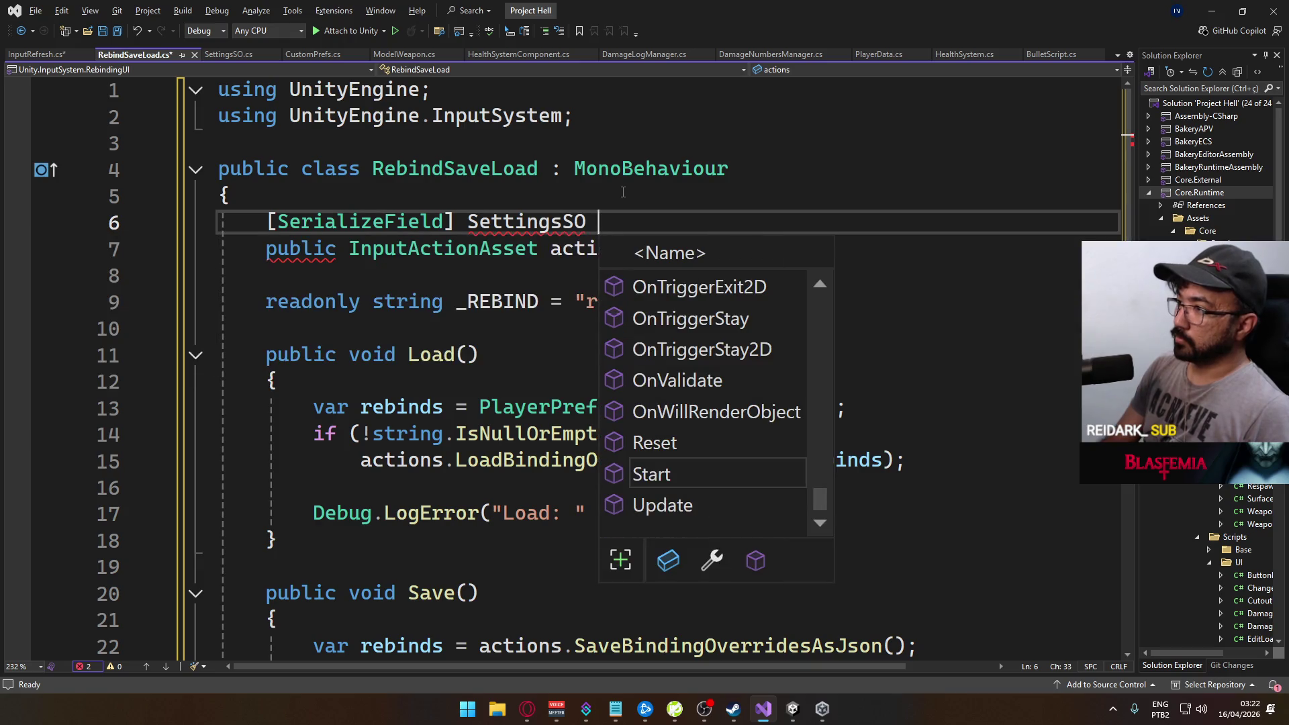
{"action": "type", "text": "SettingsSO"}
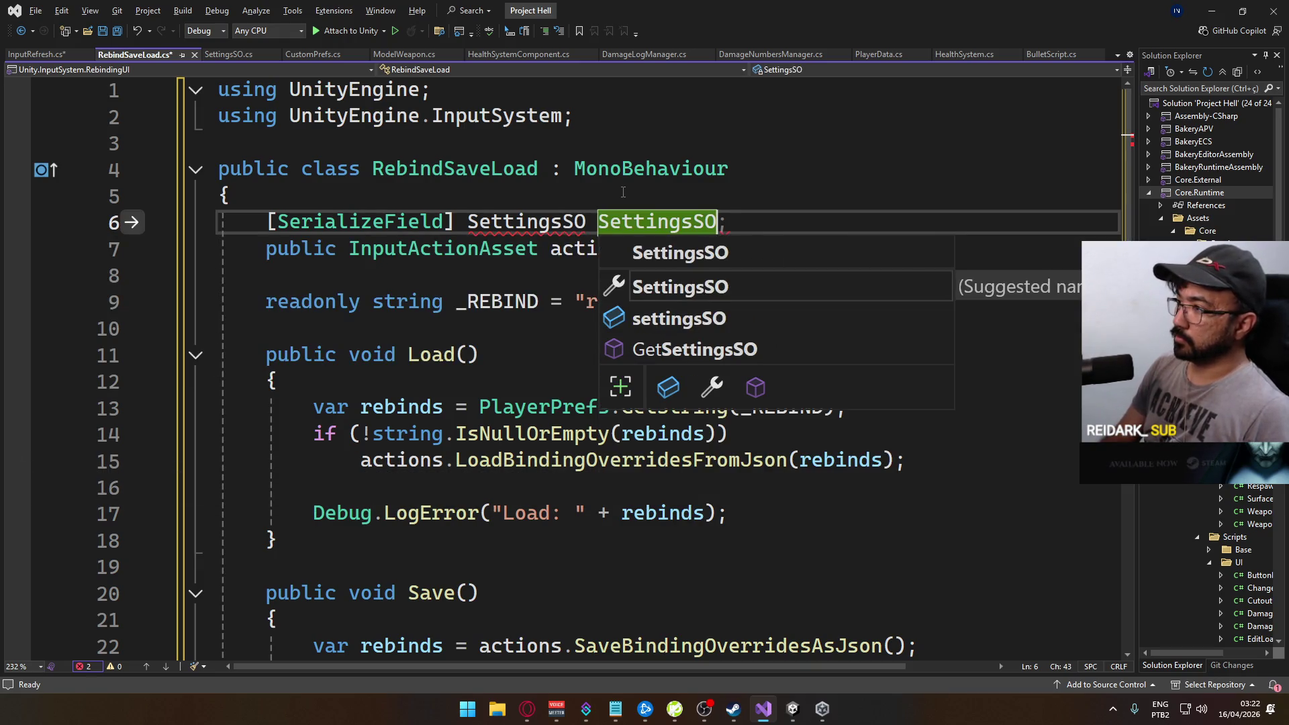
{"action": "type", "text": ";"}
{"action": "key", "text": "ctrl+s"}
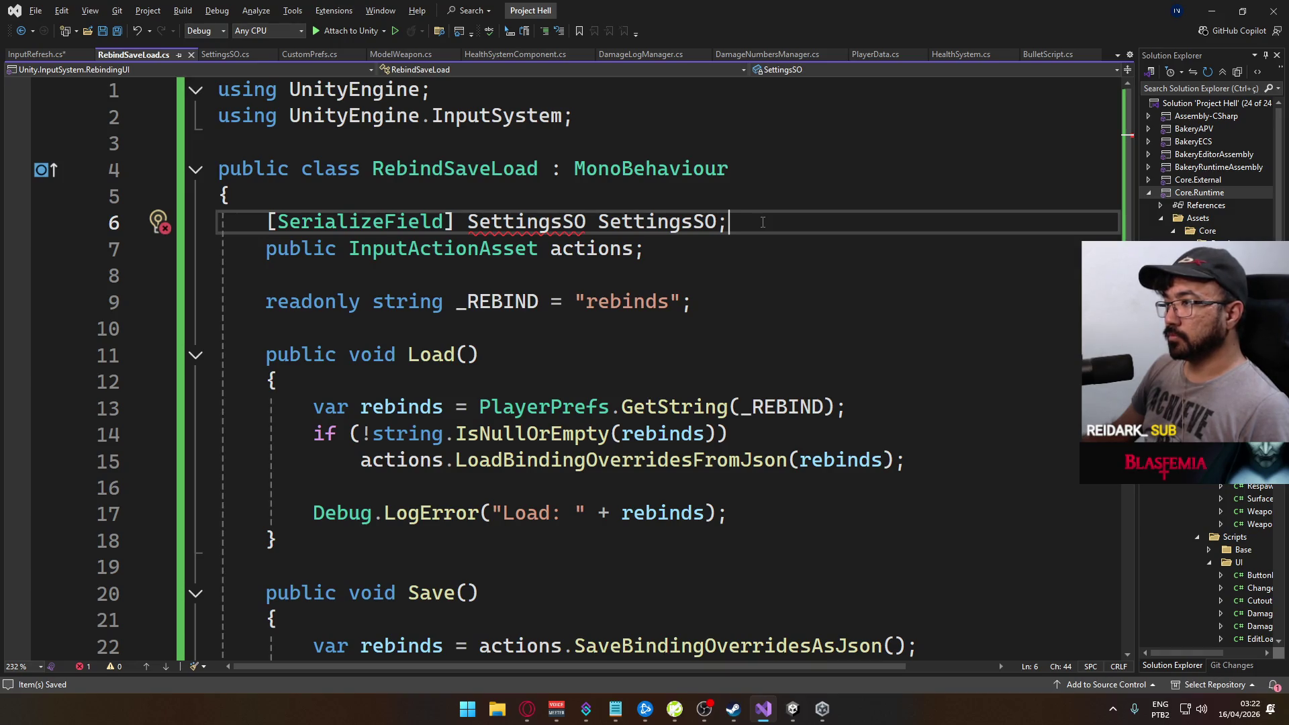
Delete the trial SettingsSO field text again and check Unity's compile result
{"action": "left_click_drag", "start_coordinate": [735, 224], "coordinate": [472, 230]}
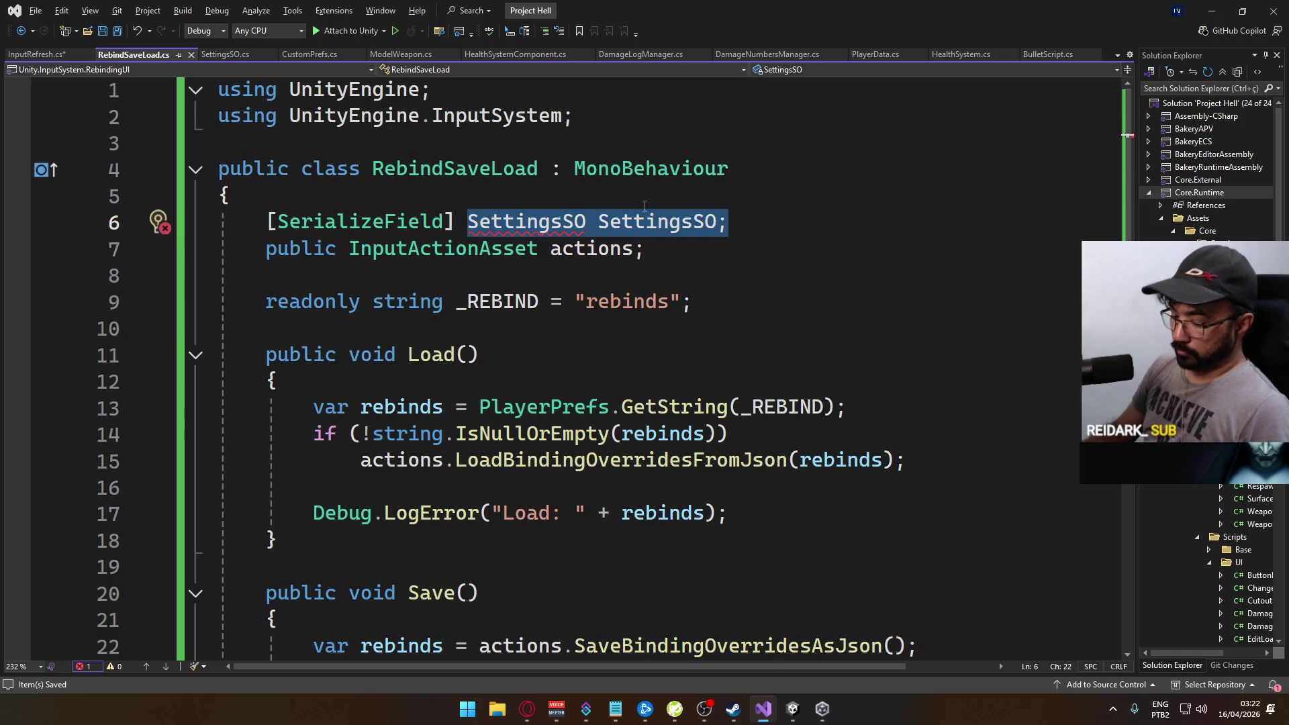
{"action": "type", "text": "CreS"}
{"action": "key", "text": "BackSpace"}
{"action": "key", "text": "BackSpace"}
{"action": "key", "text": "BackSpace"}
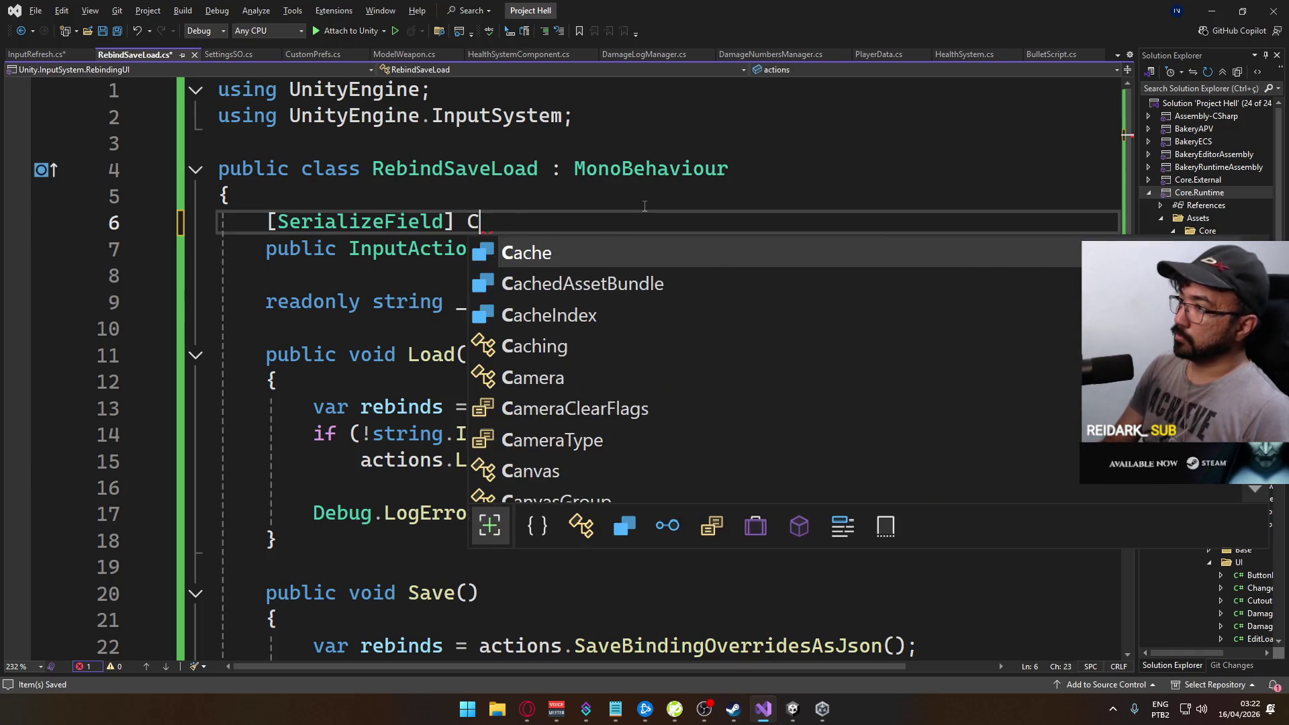
{"action": "type", "text": "ore"}
{"action": "key", "text": "BackSpace"}
{"action": "key", "text": "BackSpace"}
{"action": "key", "text": "BackSpace"}
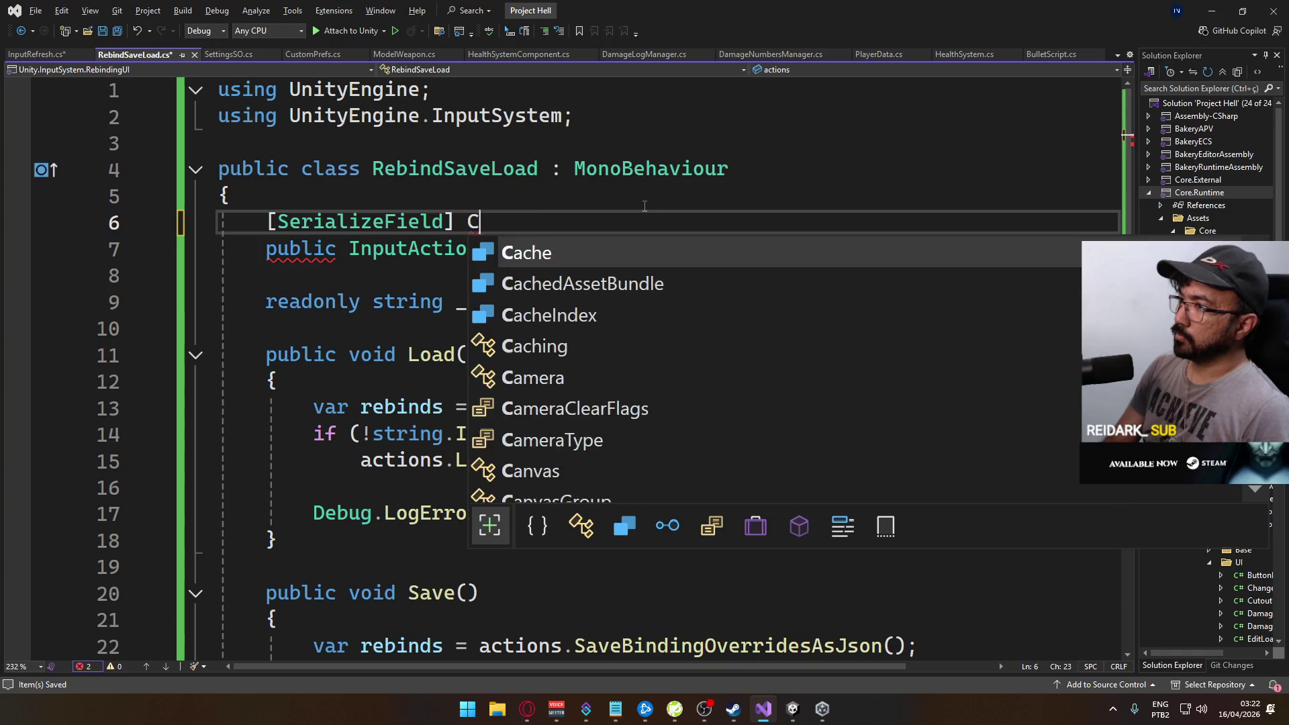
{"action": "key", "text": "BackSpace"}
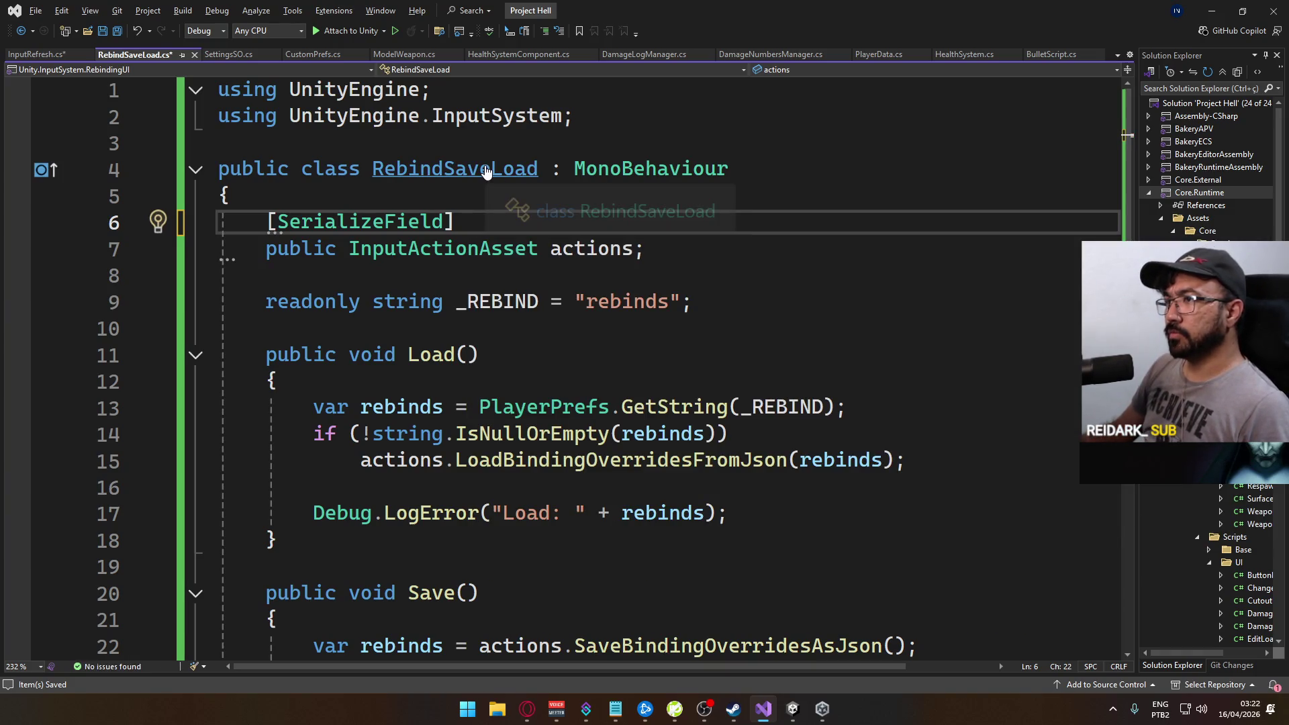
{"action": "left_click", "coordinate": [793, 708]}
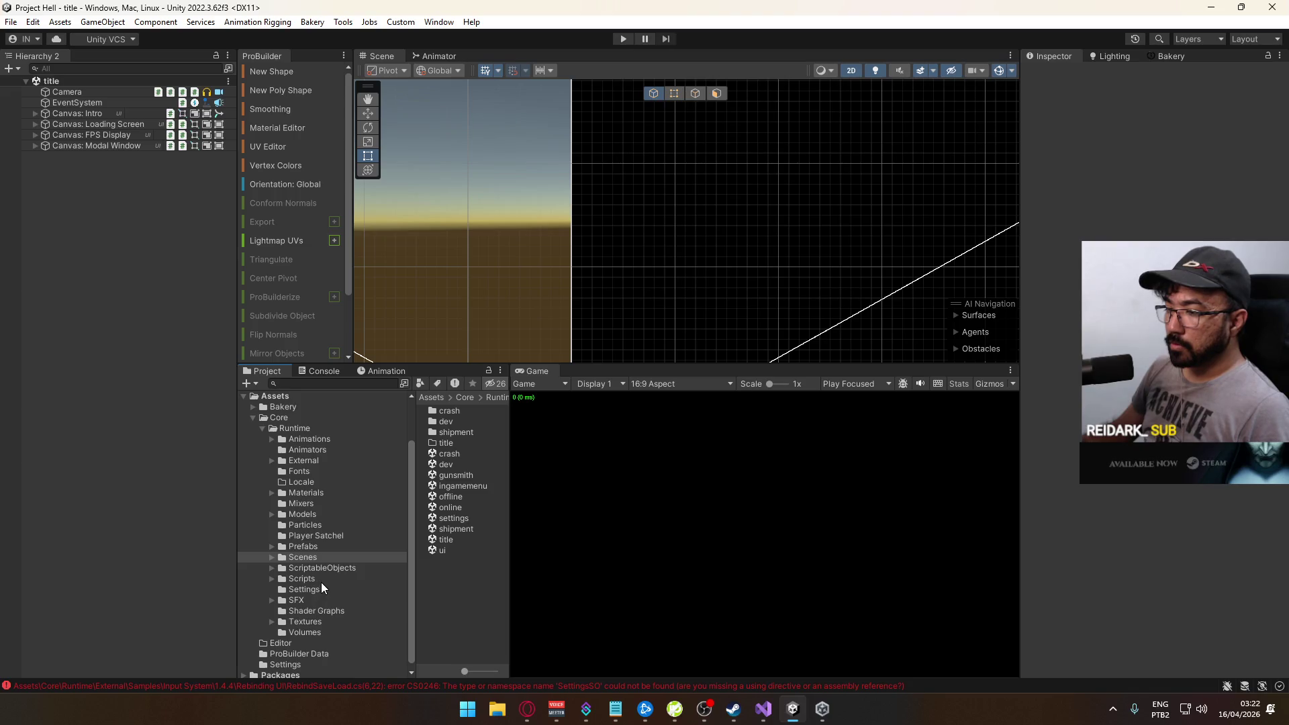
Browse the Packages source folders and inspect the RebindSaveLoad script
{"action": "scroll", "coordinate": [319, 585], "scroll_direction": "down", "scroll_amount": 1}
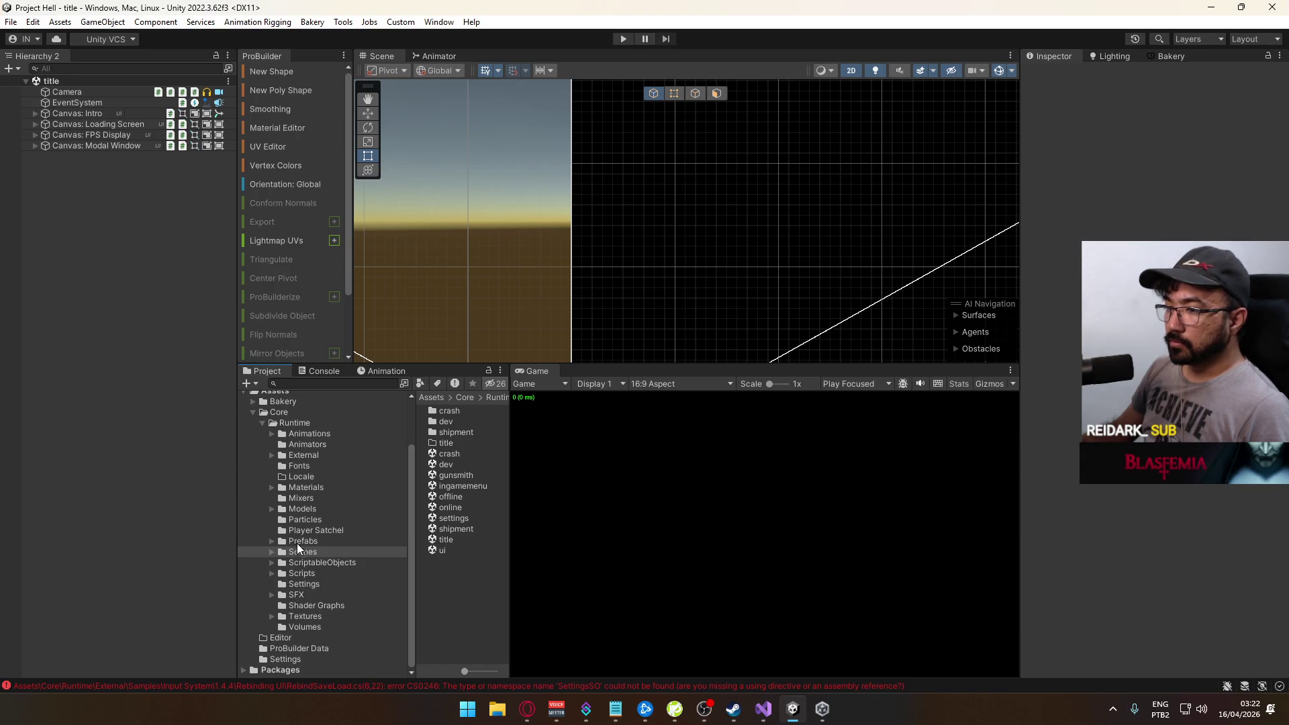
{"action": "left_click", "coordinate": [299, 573]}
{"action": "mouse_move", "coordinate": [508, 456]}
{"action": "left_mouse_down"}
{"action": "mouse_move", "coordinate": [662, 460]}
{"action": "mouse_move", "coordinate": [613, 464]}
{"action": "left_mouse_up"}
{"action": "scroll", "coordinate": [502, 472], "scroll_direction": "down", "scroll_amount": 5}
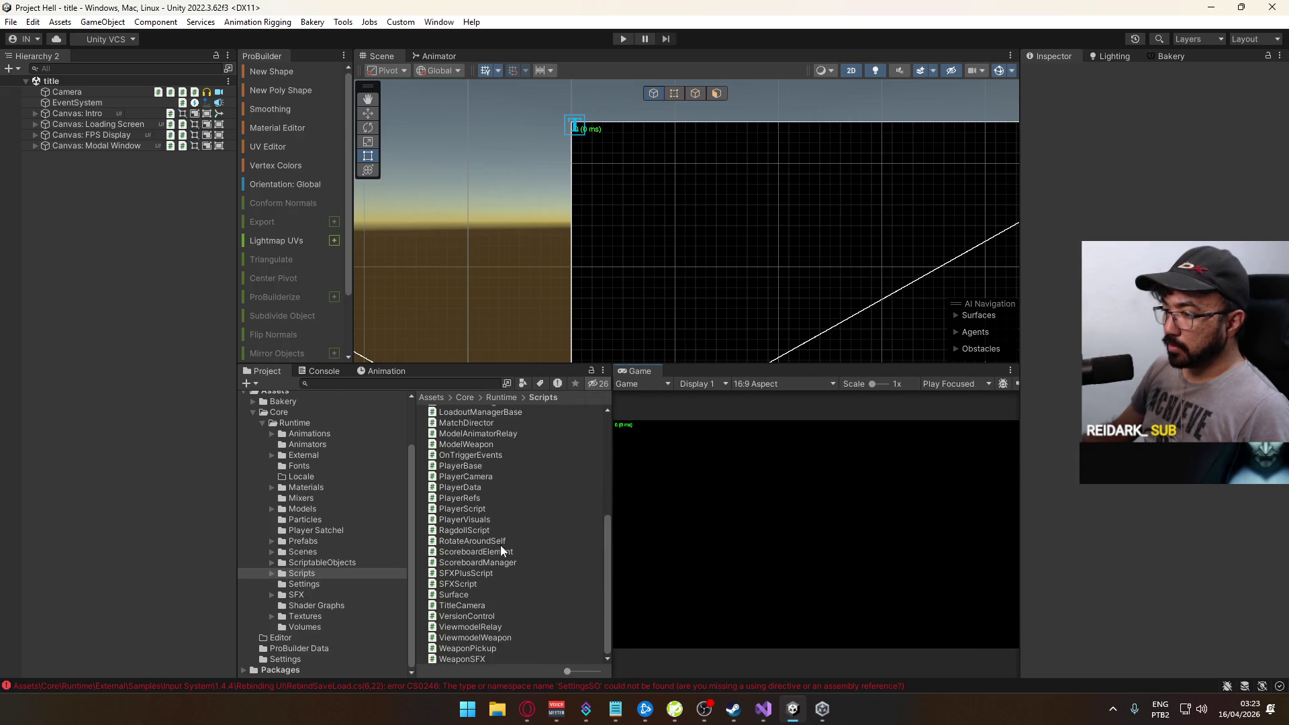
{"action": "left_click", "coordinate": [243, 670]}
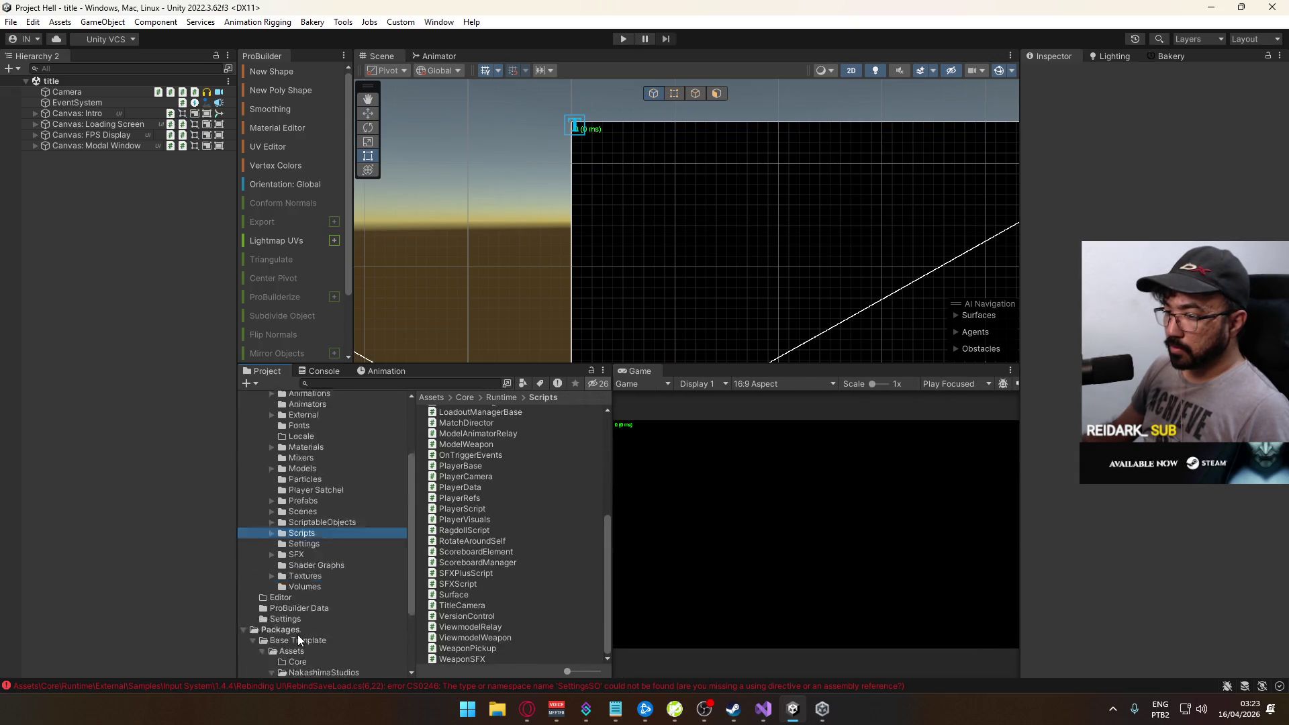
{"action": "left_click", "coordinate": [323, 615]}
{"action": "left_click", "coordinate": [329, 627]}
{"action": "left_click", "coordinate": [327, 638]}
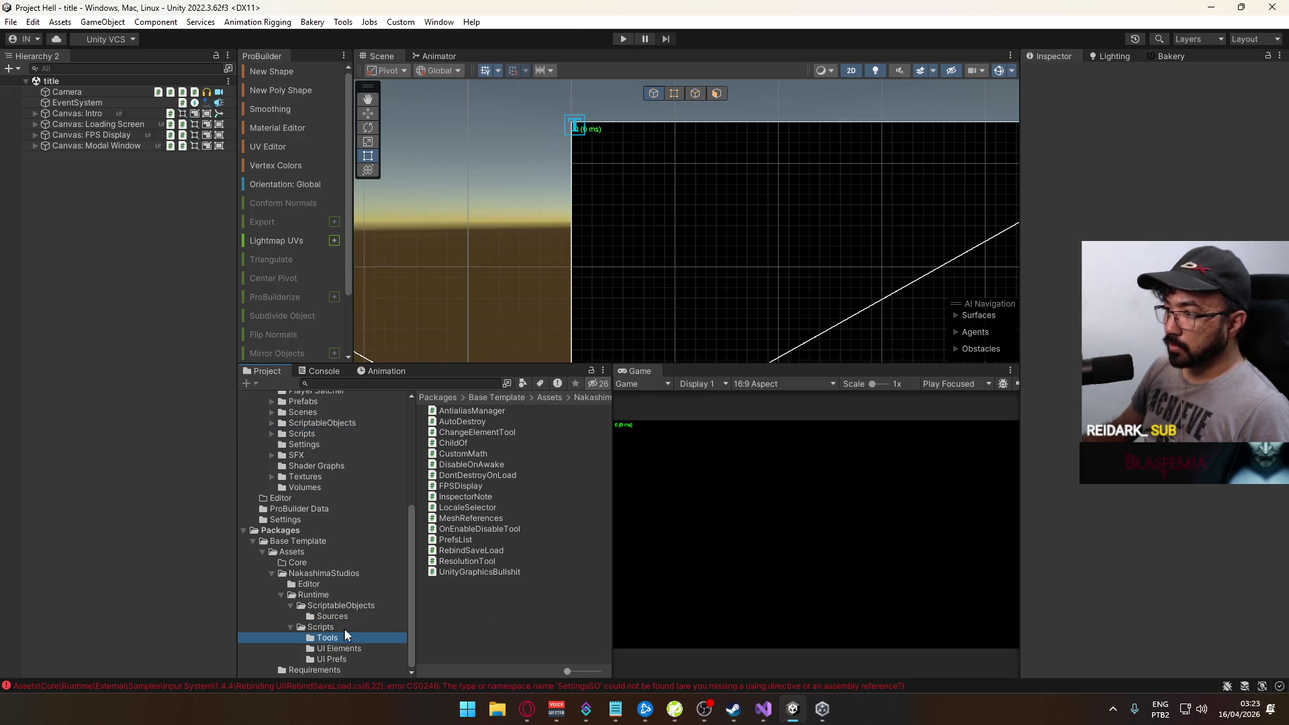
{"action": "left_click", "coordinate": [476, 551]}
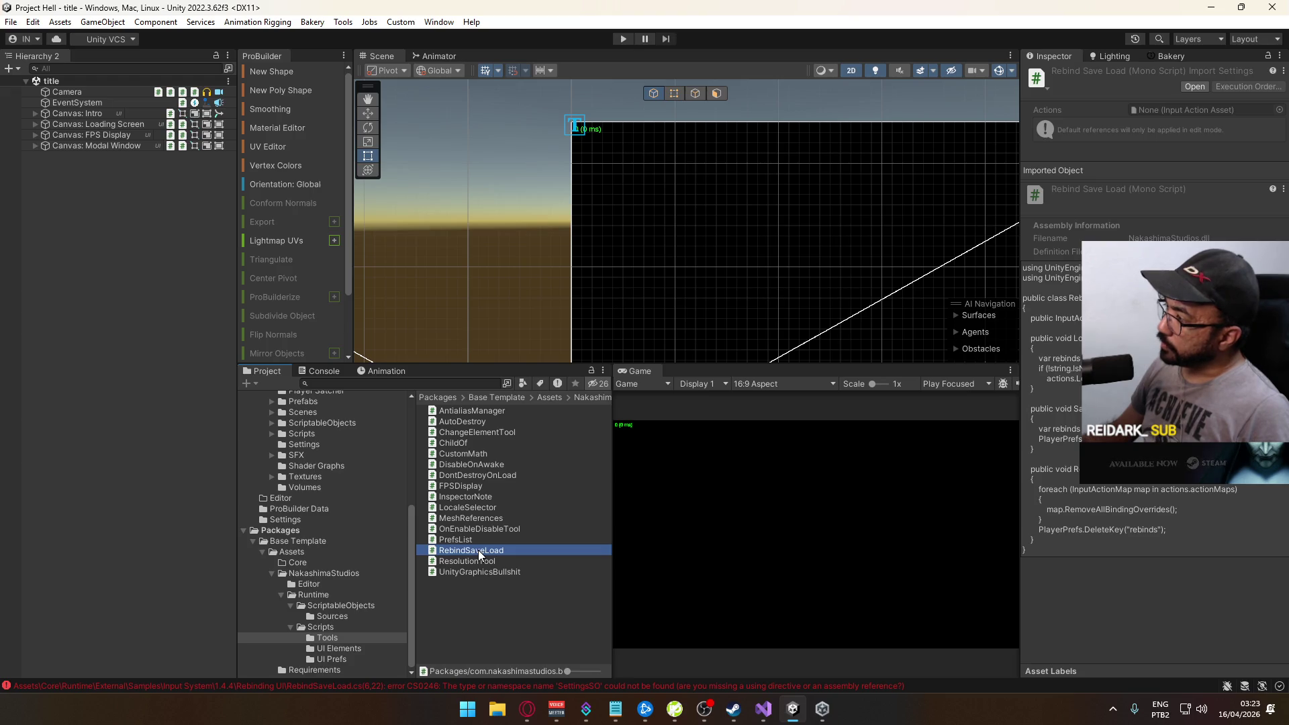
Create a MonoBehaviour script named CustomRebindSaveLoad in Core/Runtime/Scripts and open it
{"action": "scroll", "coordinate": [315, 504], "scroll_direction": "up", "scroll_amount": 3}
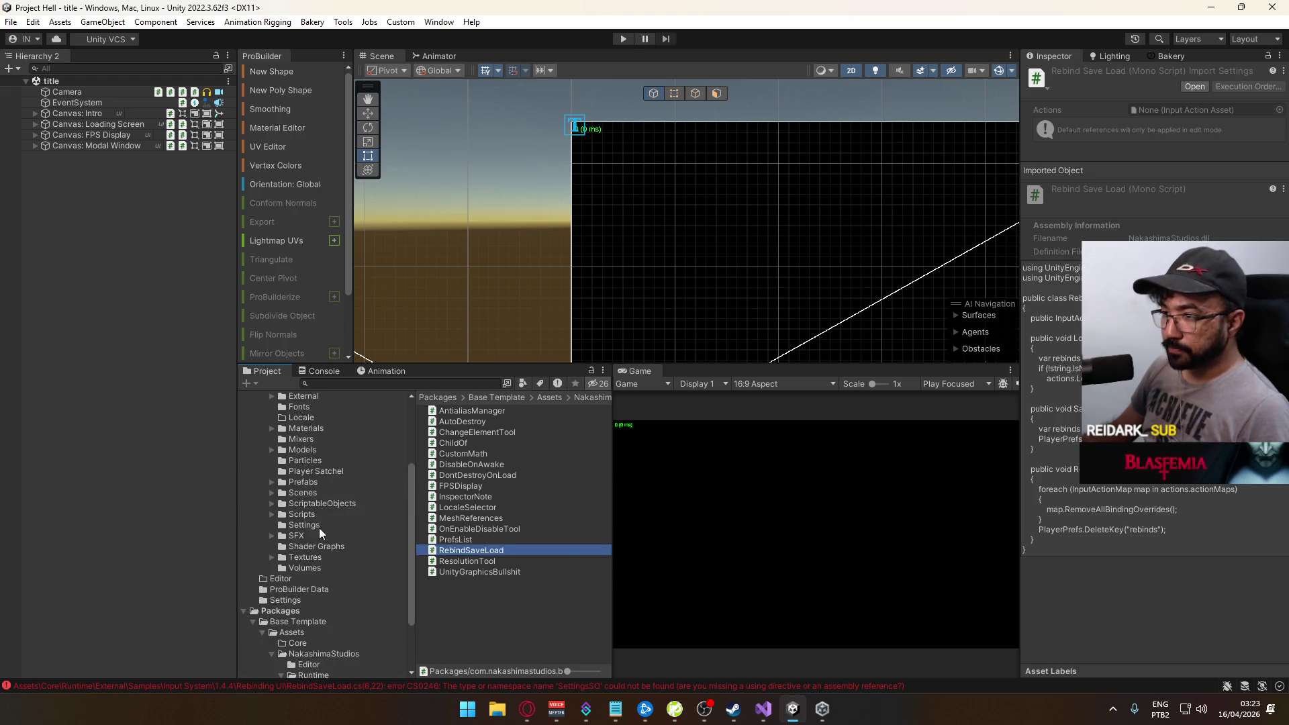
{"action": "left_click", "coordinate": [315, 515]}
{"action": "right_click", "coordinate": [520, 519]}
{"action": "mouse_move", "coordinate": [608, 111]}
{"action": "left_click", "coordinate": [824, 83]}
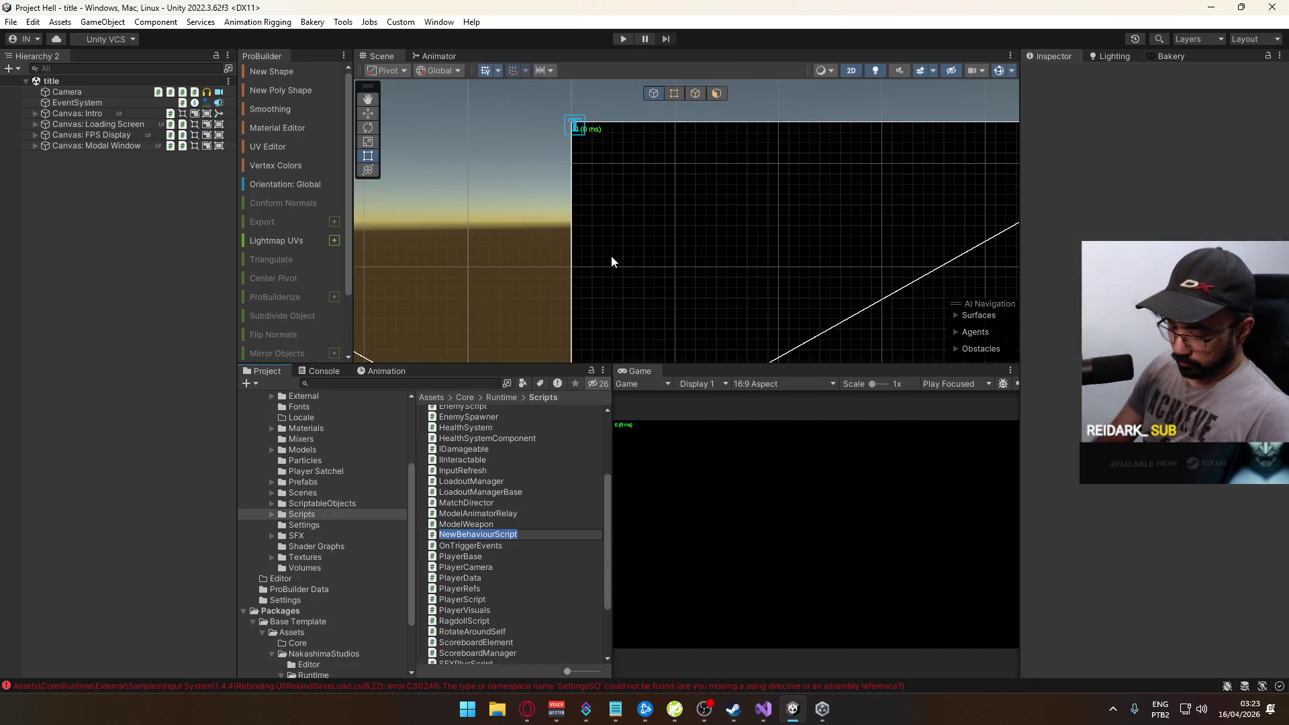
{"action": "type", "text": "CustomRebind"}
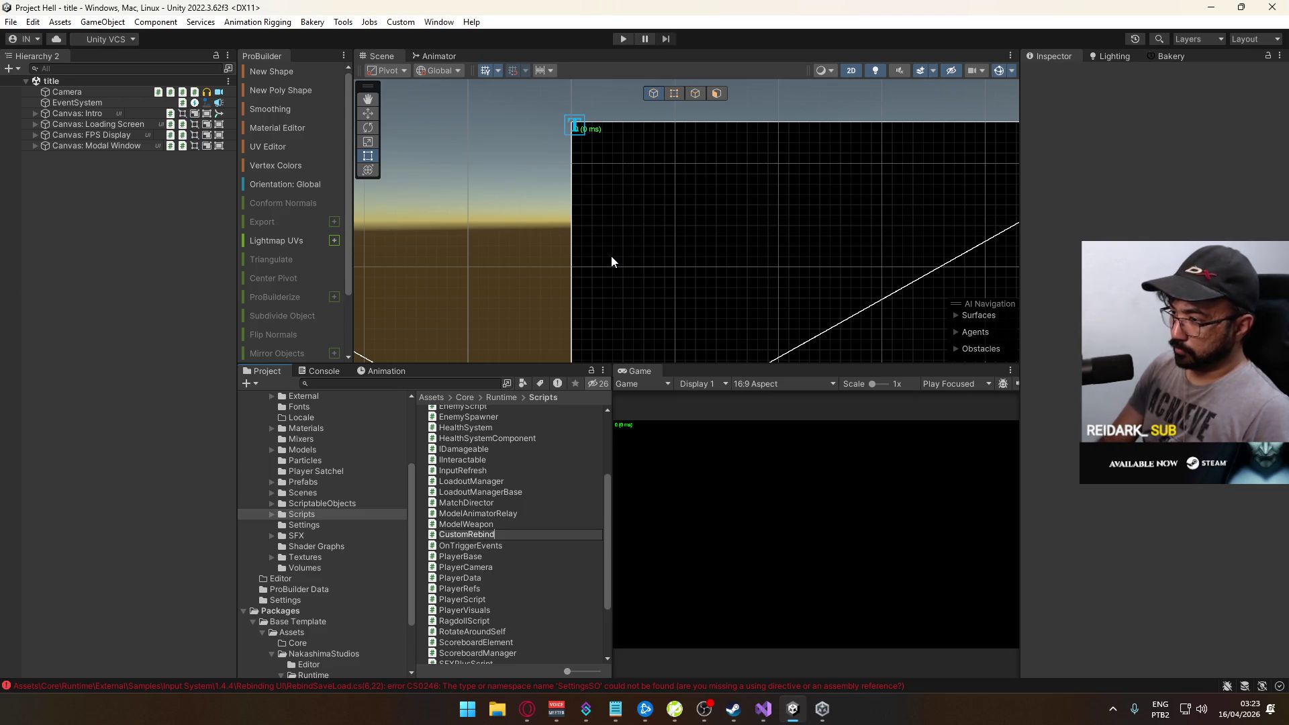
{"action": "key", "text": "Return"}
{"action": "key", "text": "Return"}
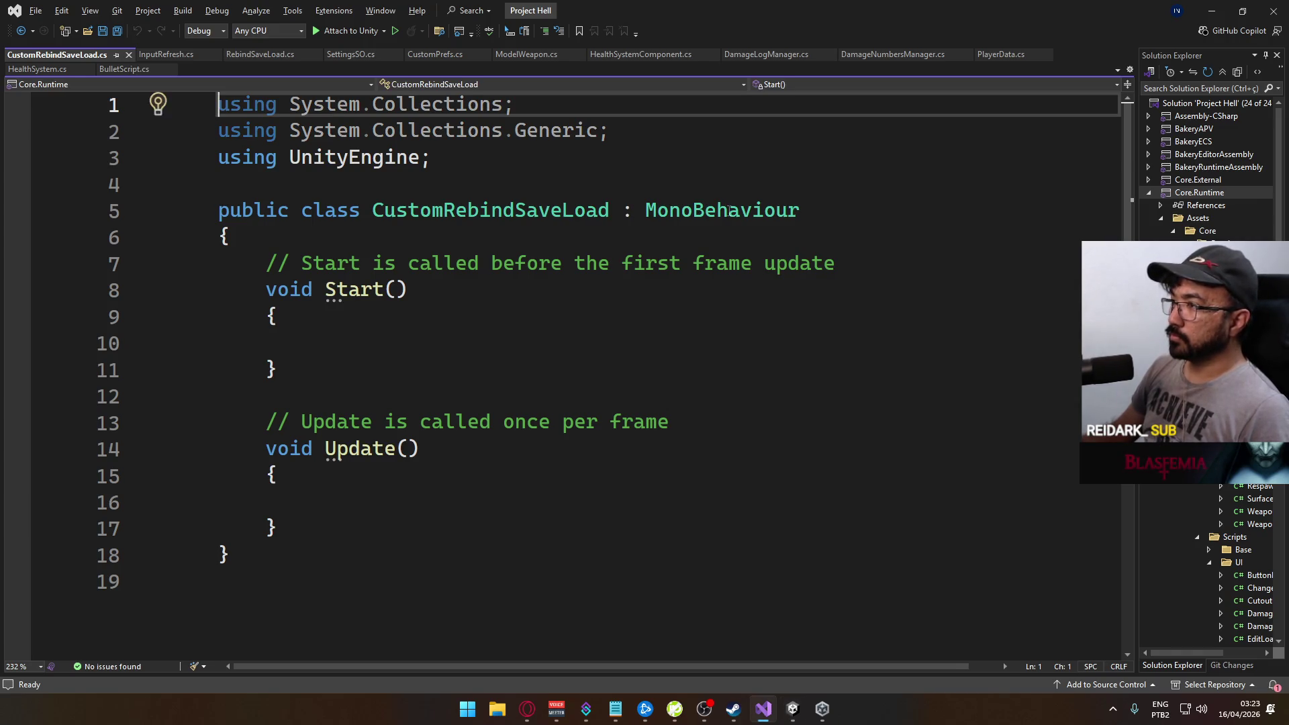
Make CustomRebindSaveLoad inherit RebindSaveLoad and delete its Start and Update methods
{"action": "double_click", "coordinate": [729, 210]}
{"action": "type", "text": "Rebind"}
{"action": "key", "text": "Tab"}
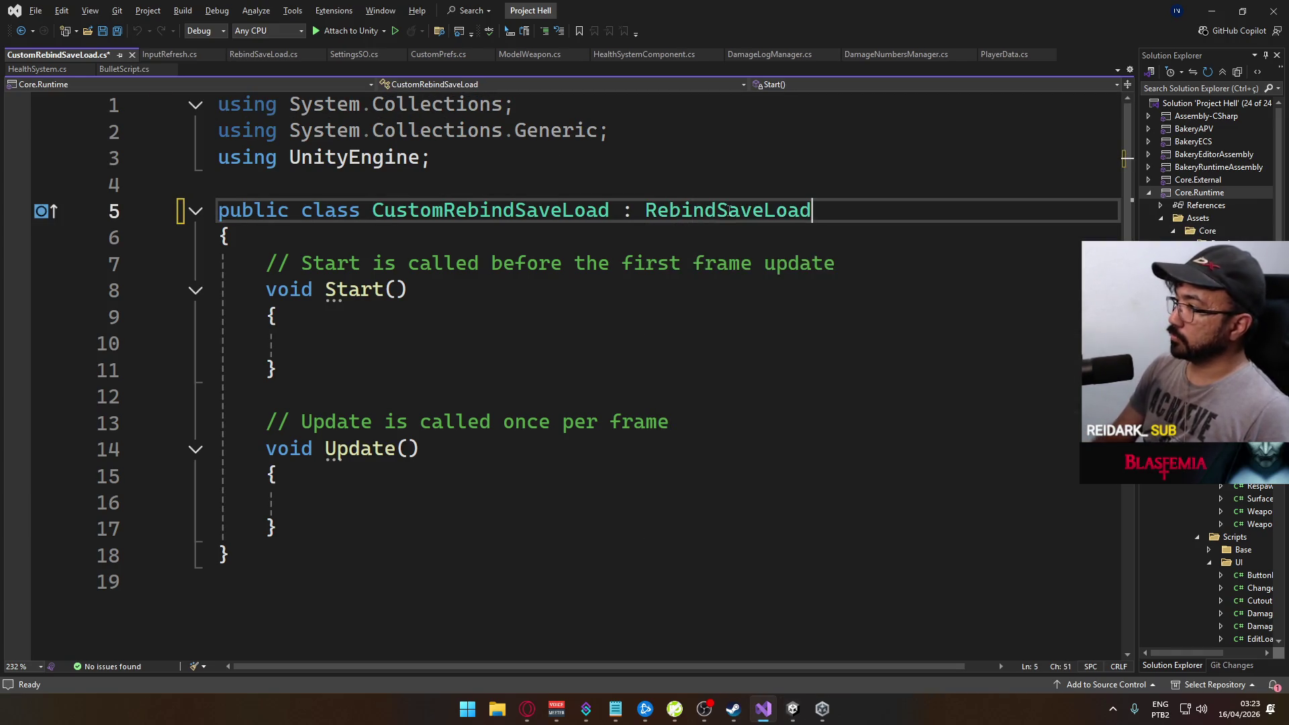
{"action": "key", "text": "ctrl+s"}
{"action": "mouse_move", "coordinate": [377, 525]}
{"action": "left_mouse_down"}
{"action": "mouse_move", "coordinate": [289, 290]}
{"action": "mouse_move", "coordinate": [266, 263]}
{"action": "left_mouse_up"}
{"action": "key", "text": "BackSpace"}
{"action": "key", "text": "ctrl+s"}
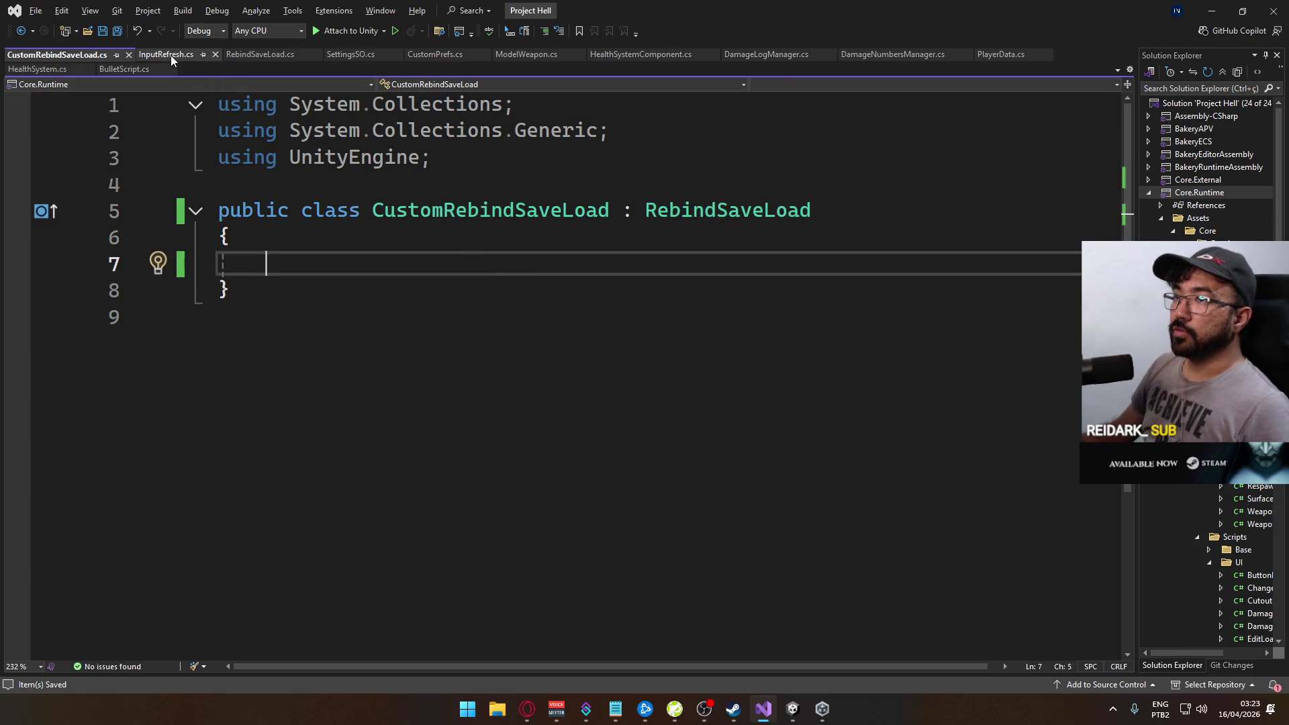
Add a '[SerializeField] SettingsSO SettingsSO;' field to the class body
{"action": "left_click", "coordinate": [543, 180]}
{"action": "key", "text": "Down"}
{"action": "key", "text": "Down"}
{"action": "key", "text": "Down"}
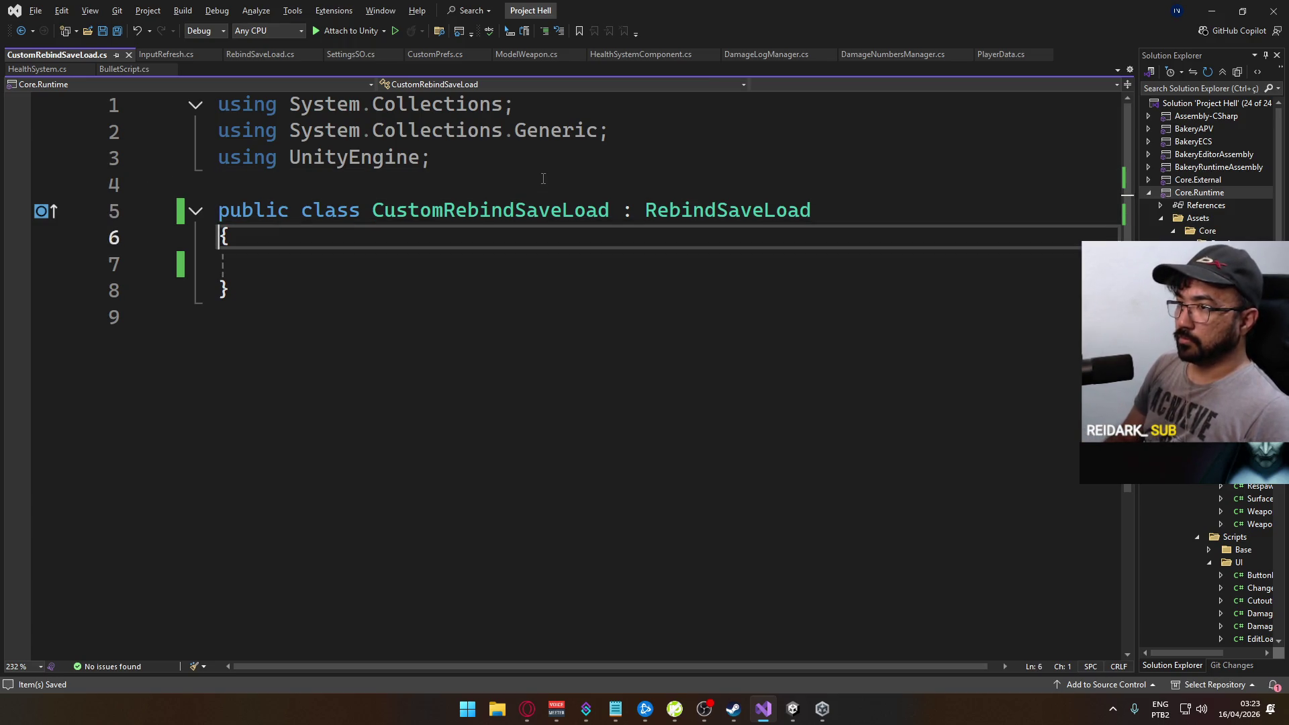
{"action": "type", "text": "[S"}
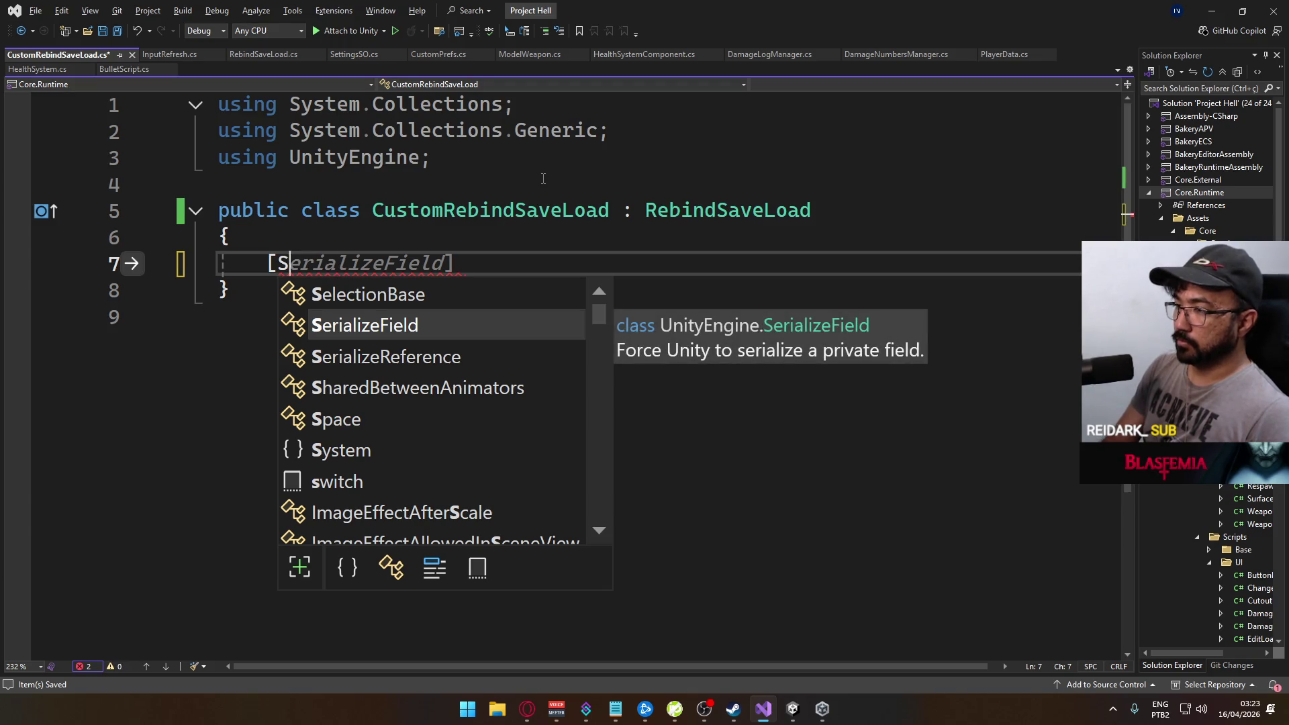
{"action": "key", "text": "Tab"}
{"action": "type", "text": "Sett"}
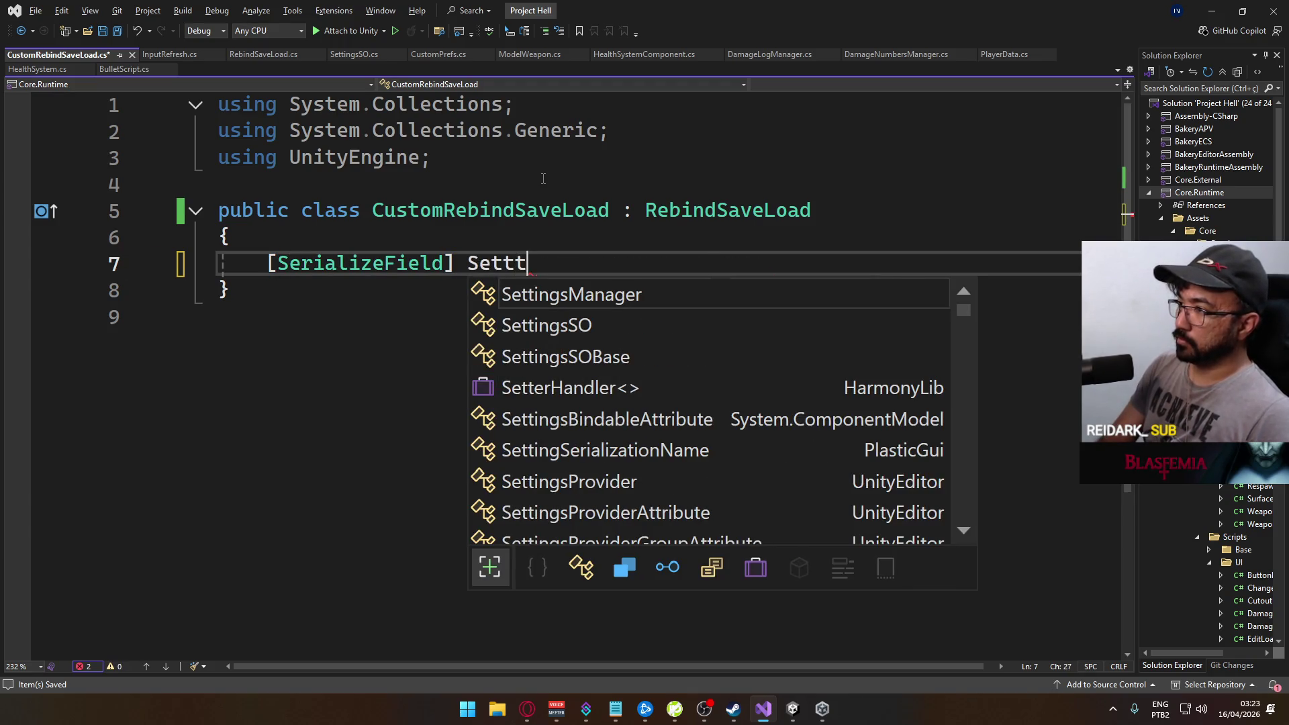
{"action": "key", "text": "Down"}
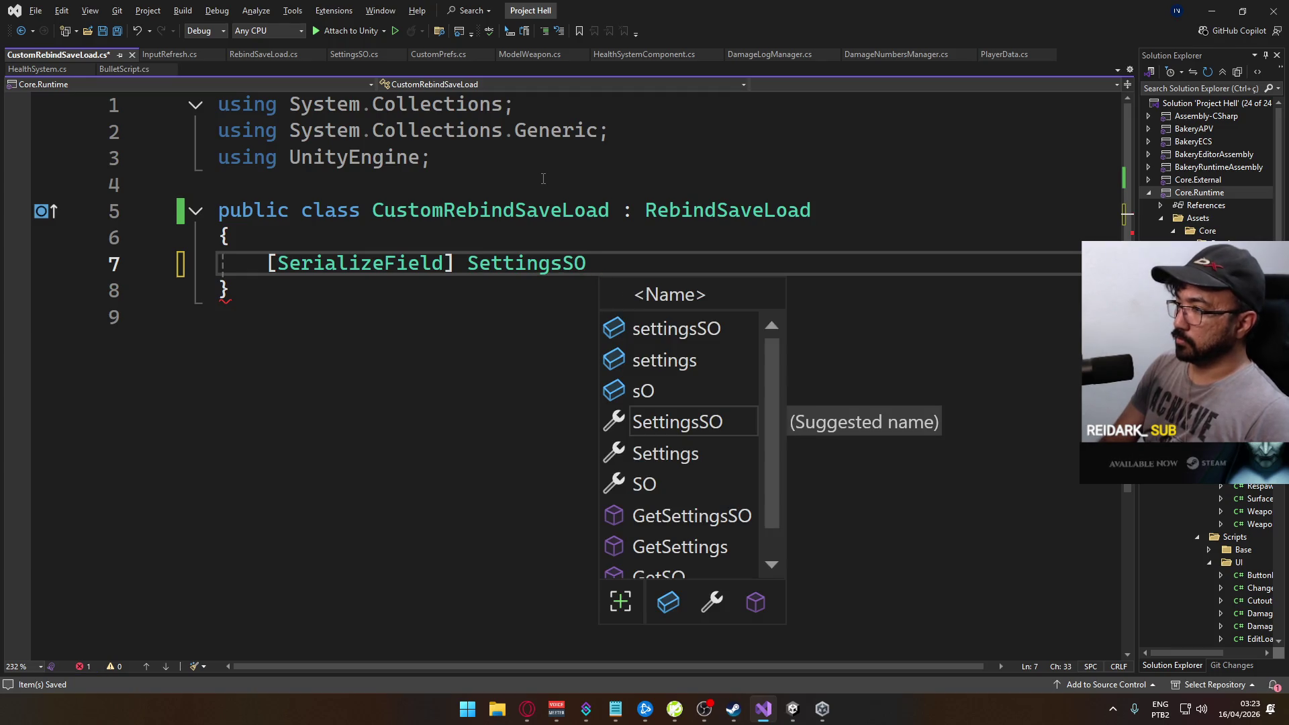
{"action": "type", "text": "SettingsSO;"}
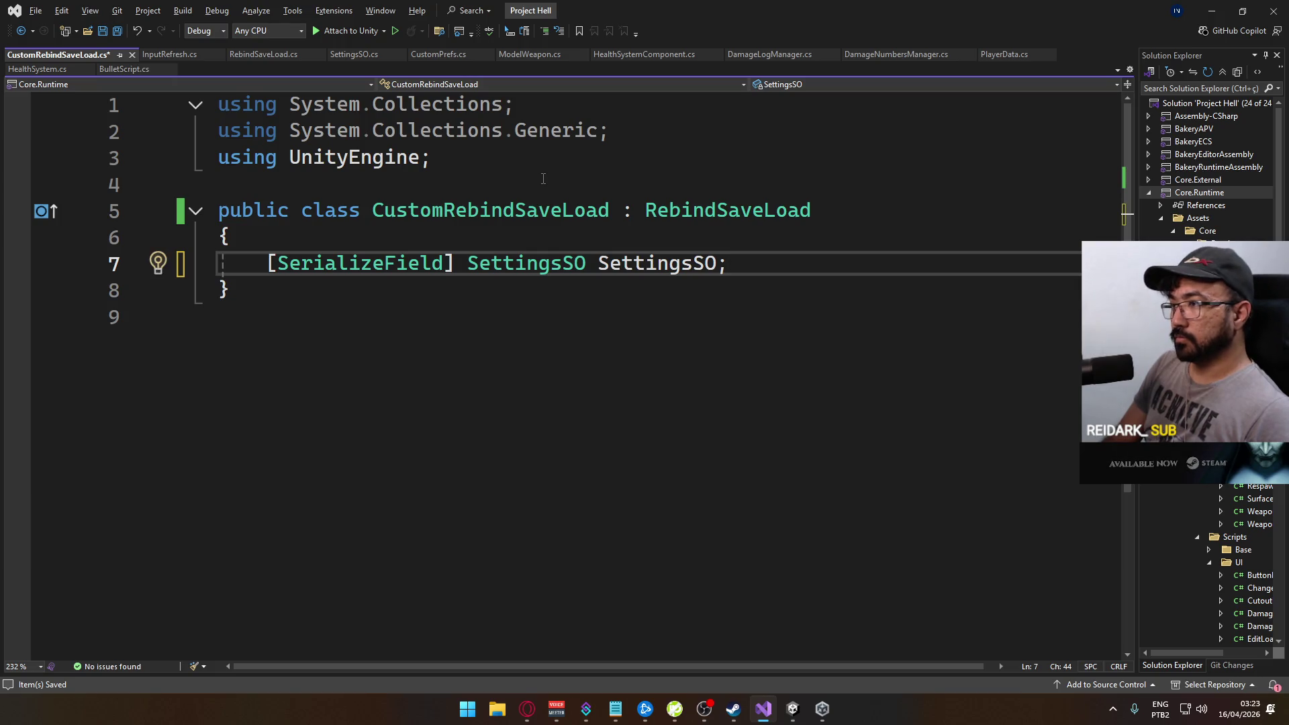
{"action": "key", "text": "Return"}
{"action": "key", "text": "Return"}
{"action": "key", "text": "Tab"}
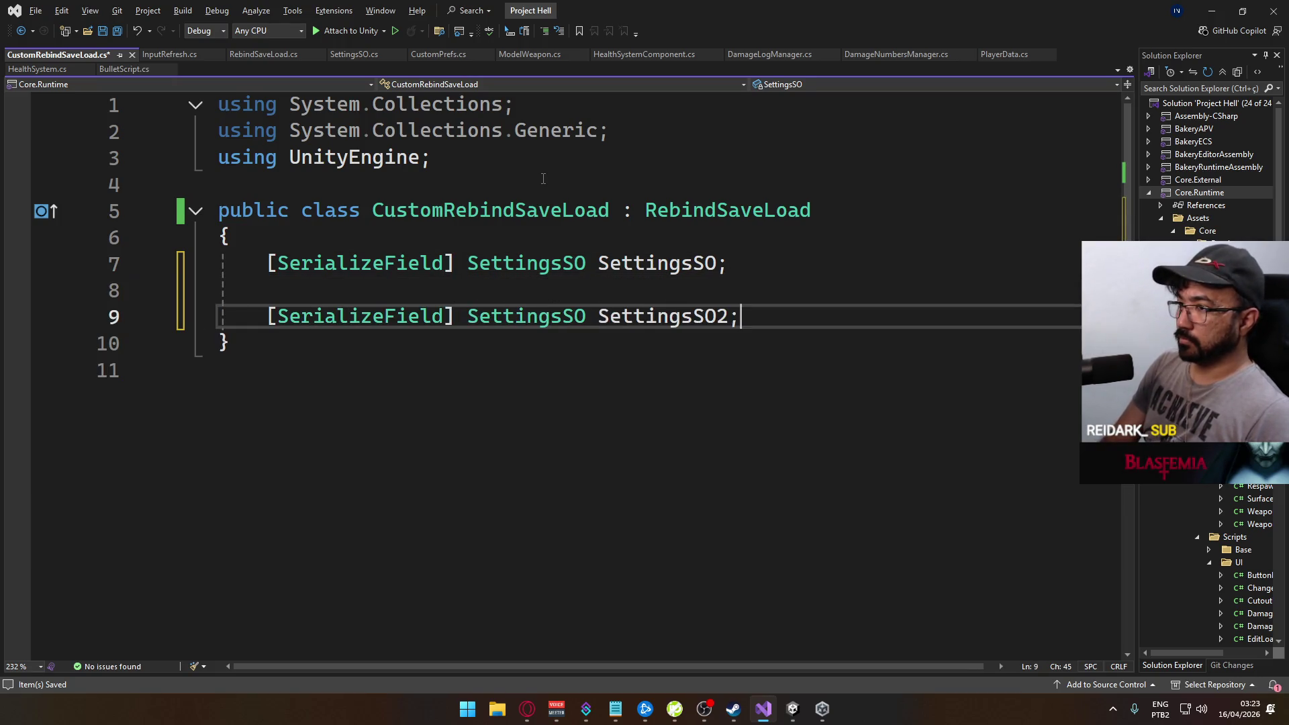
Begin a 'public void' method line, then go to the RebindSaveLoad definition
{"action": "key", "text": "shift+Home"}
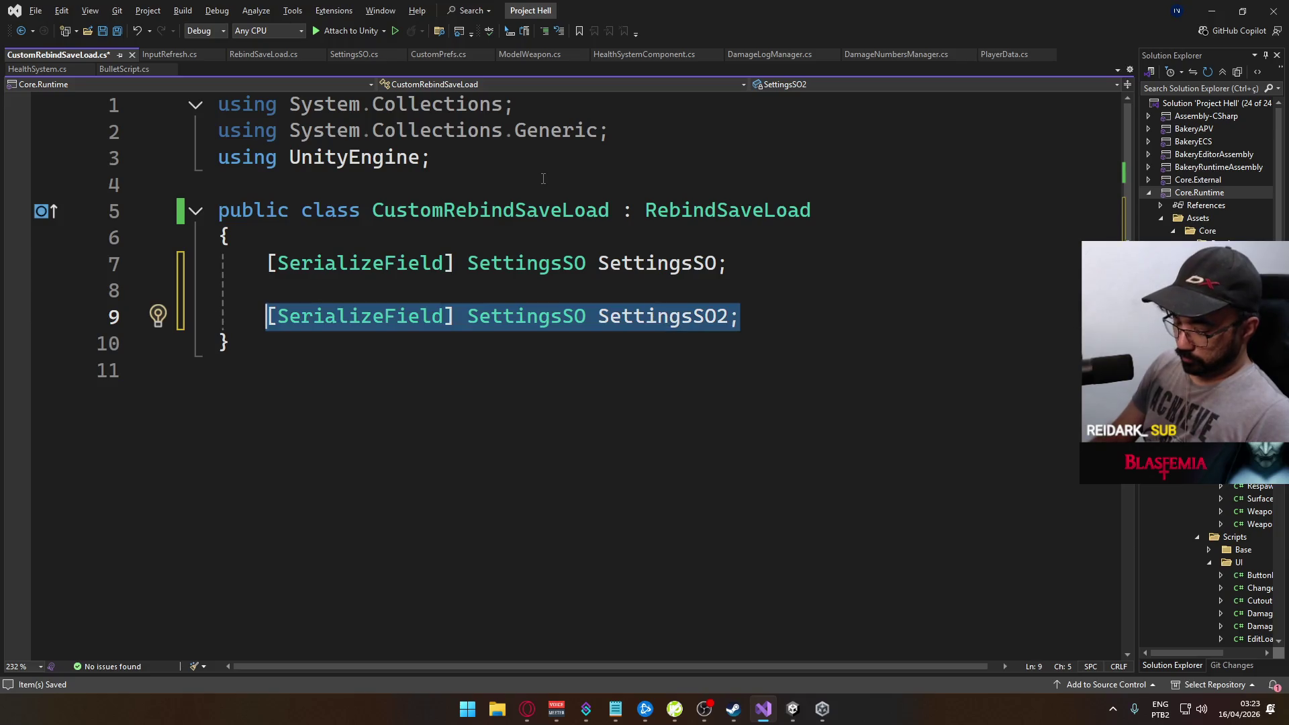
{"action": "type", "text": "public voi"}
{"action": "key", "text": "BackSpace"}
{"action": "key", "text": "BackSpace"}
{"action": "key", "text": "BackSpace"}
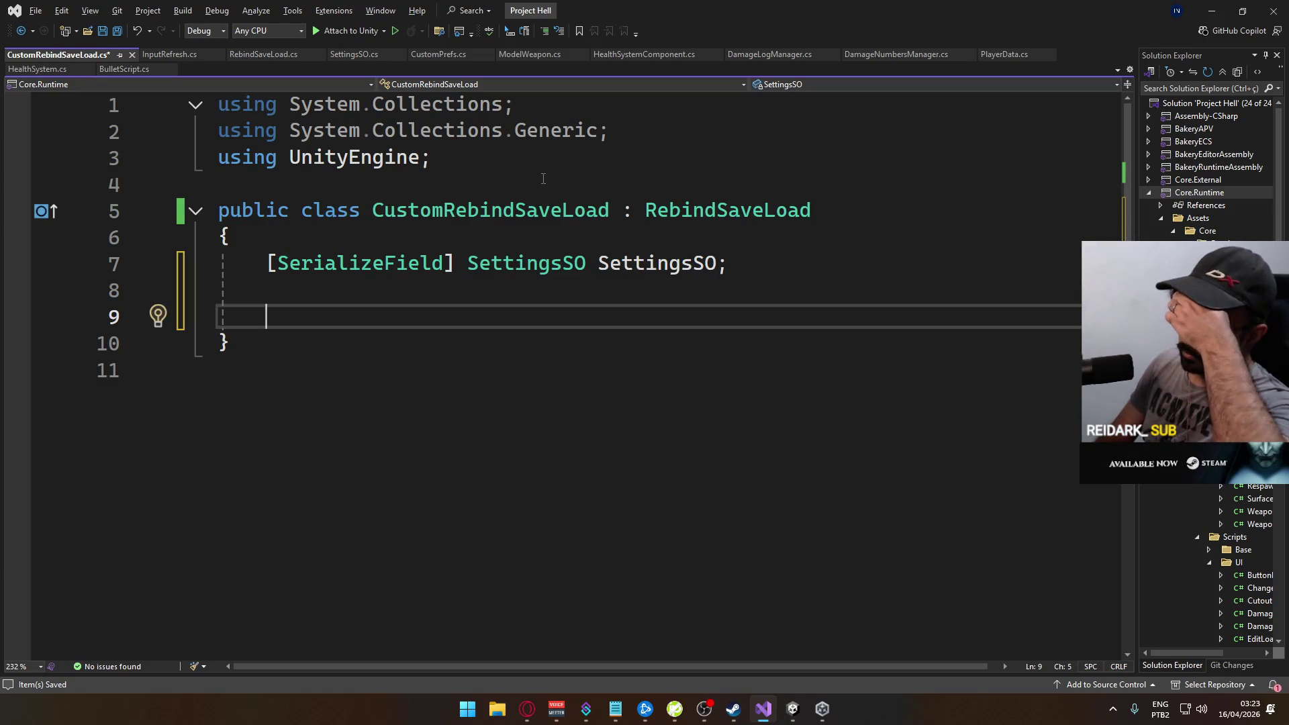
{"action": "type", "text": "pu"}
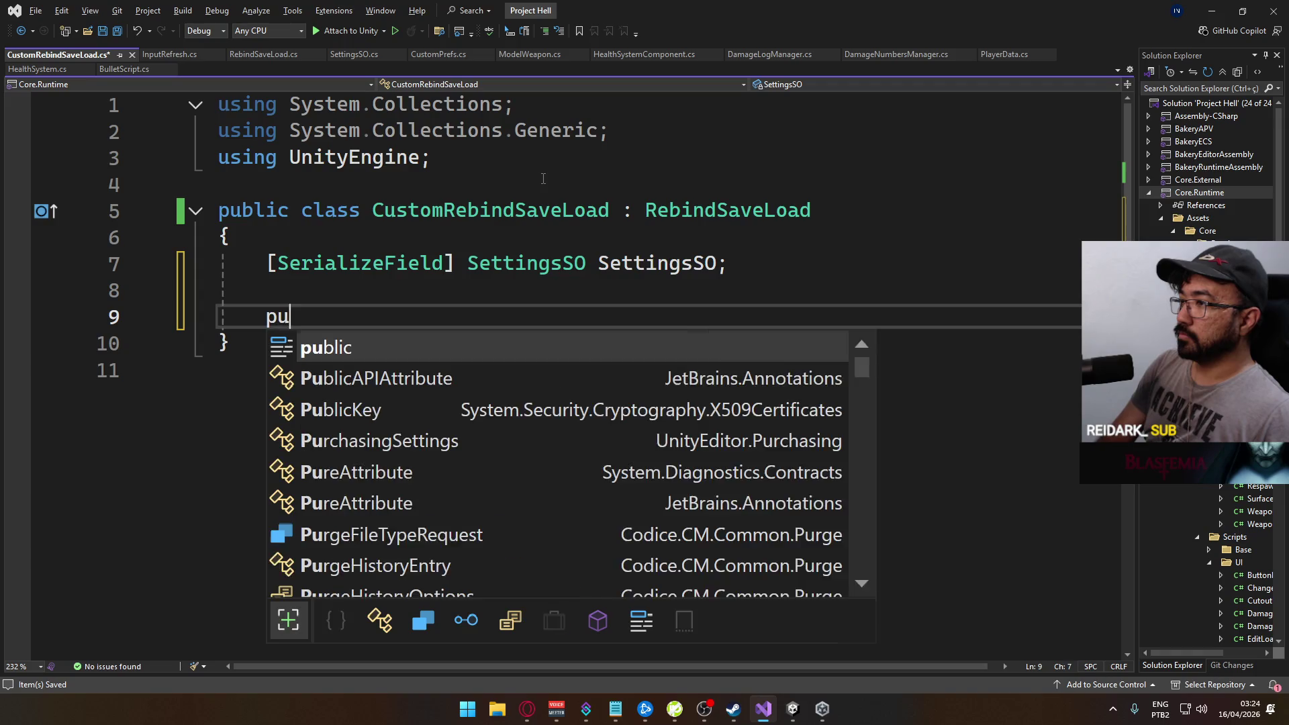
{"action": "type", "text": "blic void"}
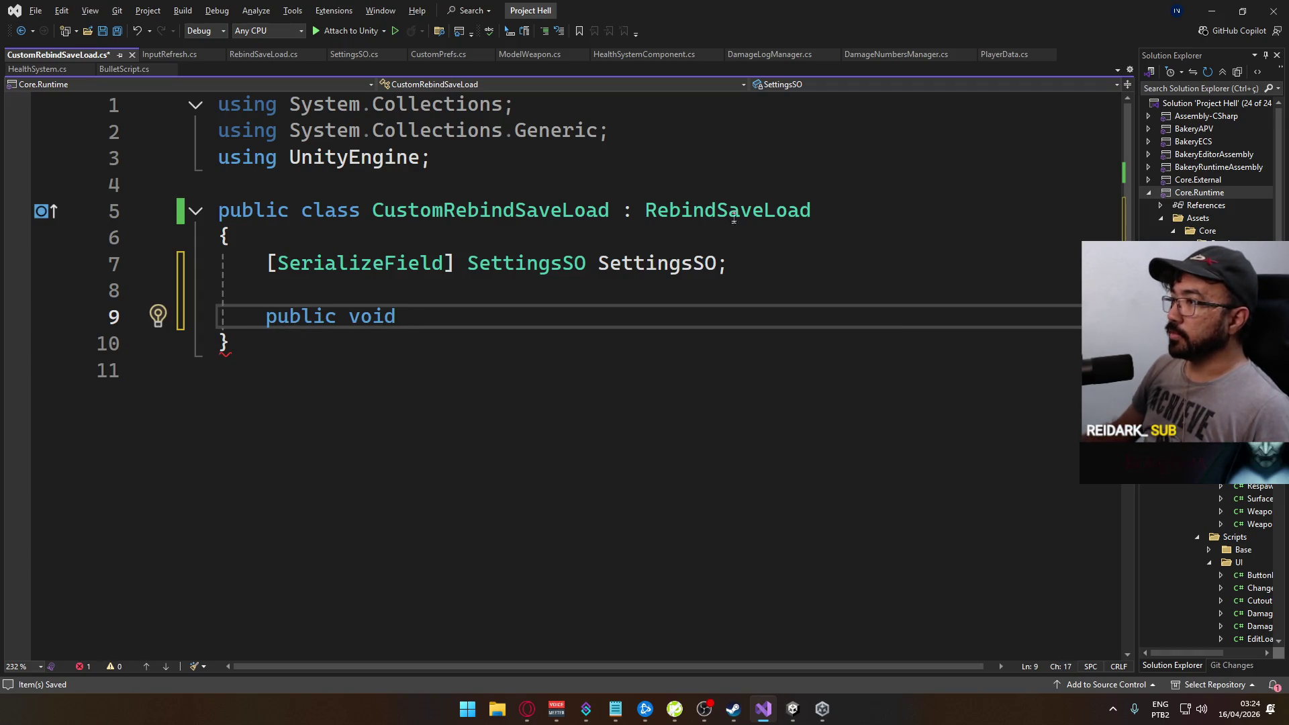
{"action": "left_click", "coordinate": [700, 212], "text": "ctrl"}
{"action": "scroll", "coordinate": [473, 366], "scroll_direction": "down", "scroll_amount": 2}
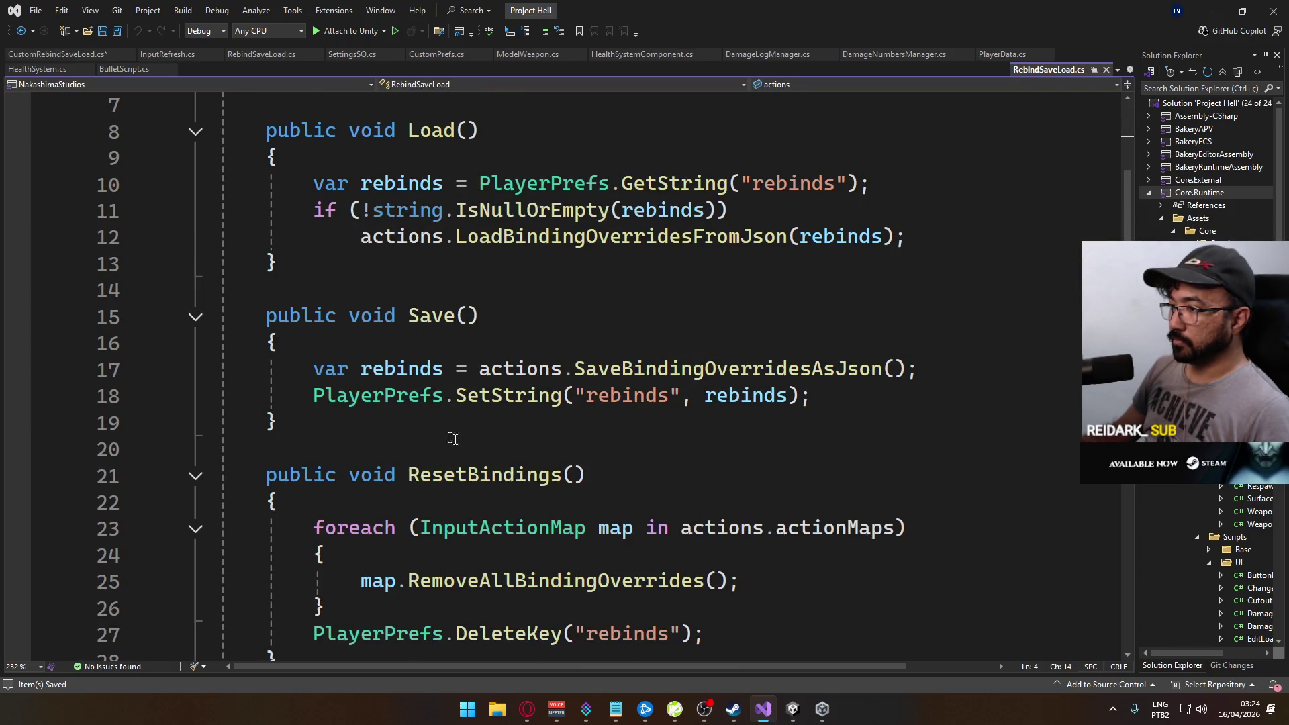
Edit RebindSaveLoad's Save declaration, first trying the override keyword
{"action": "scroll", "coordinate": [453, 438], "scroll_direction": "down", "scroll_amount": 1}
{"action": "scroll", "coordinate": [472, 426], "scroll_direction": "up", "scroll_amount": 1}
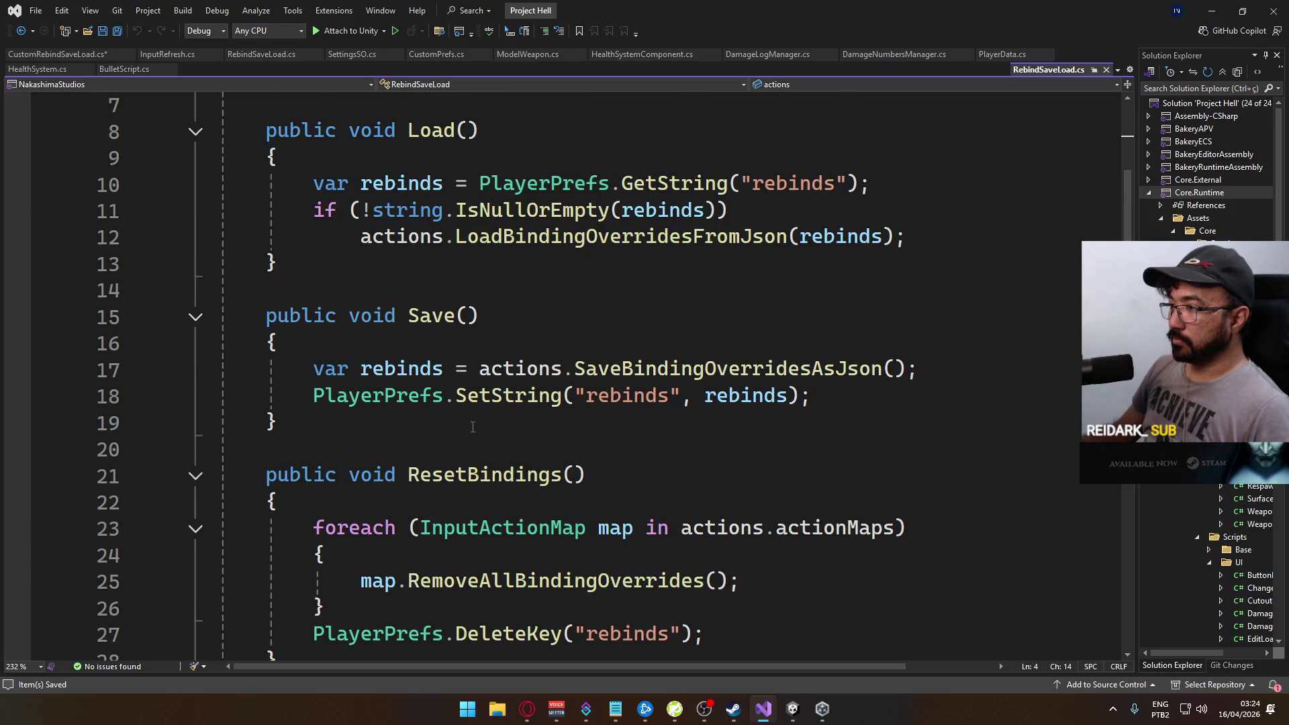
{"action": "scroll", "coordinate": [472, 427], "scroll_direction": "up", "scroll_amount": 2}
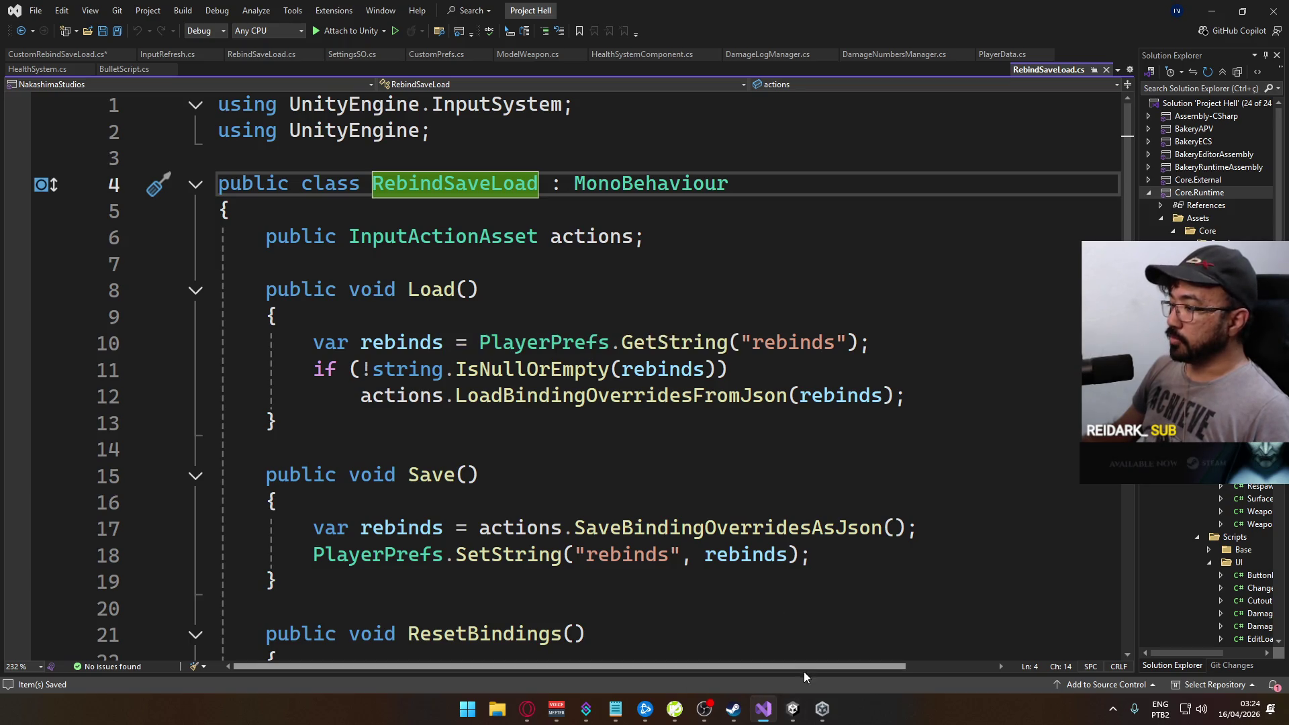
{"action": "mouse_move", "coordinate": [792, 708]}
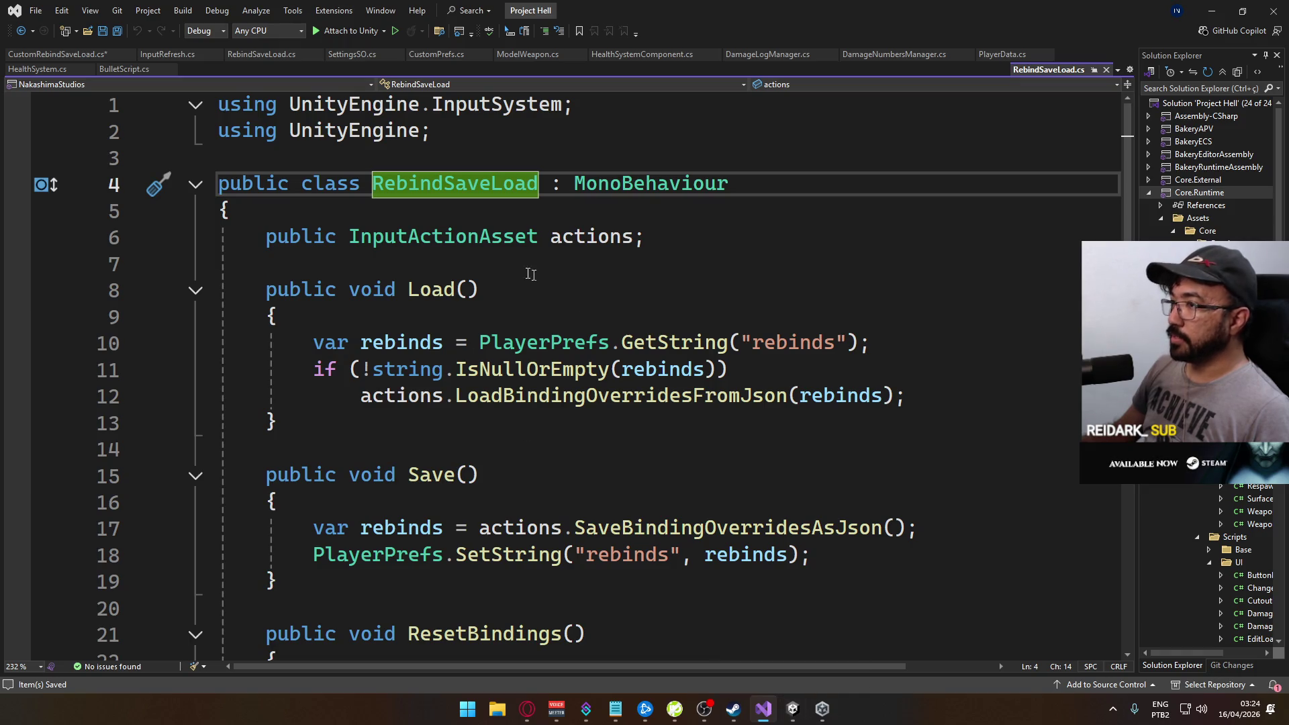
{"action": "left_click", "coordinate": [337, 475]}
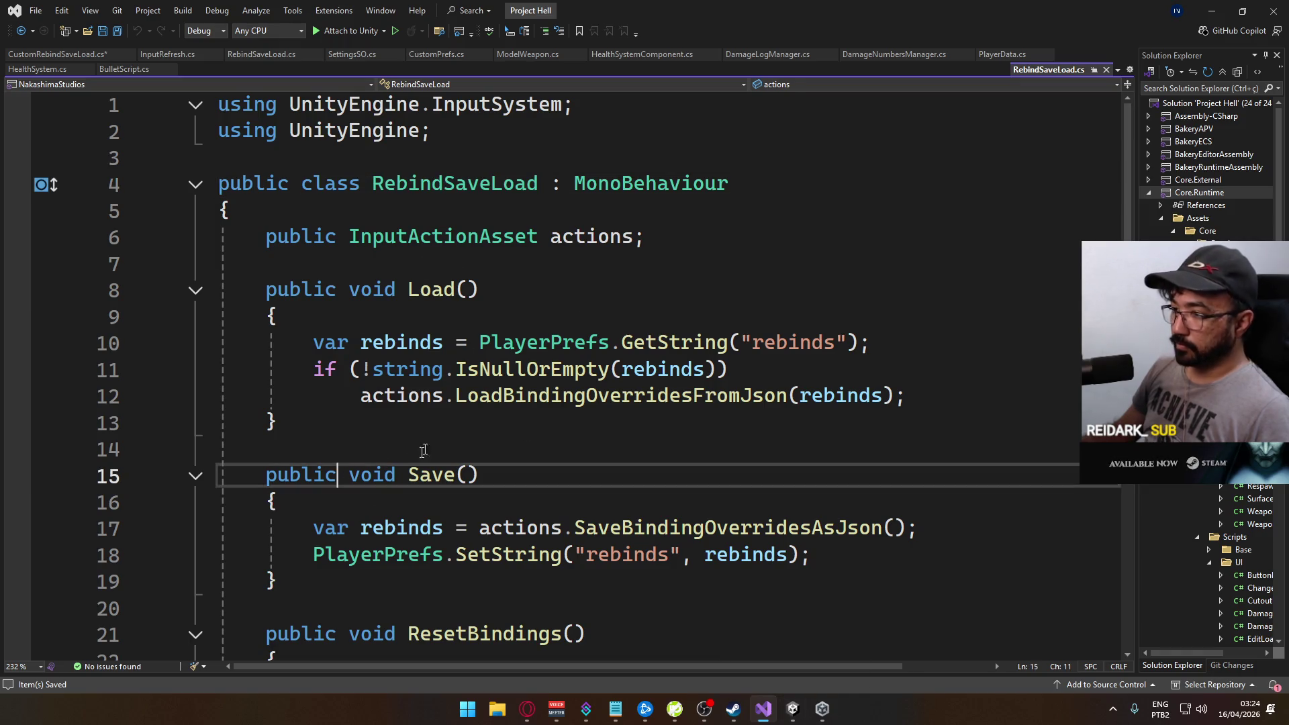
{"action": "type", "text": "overri"}
{"action": "key", "text": "Tab"}
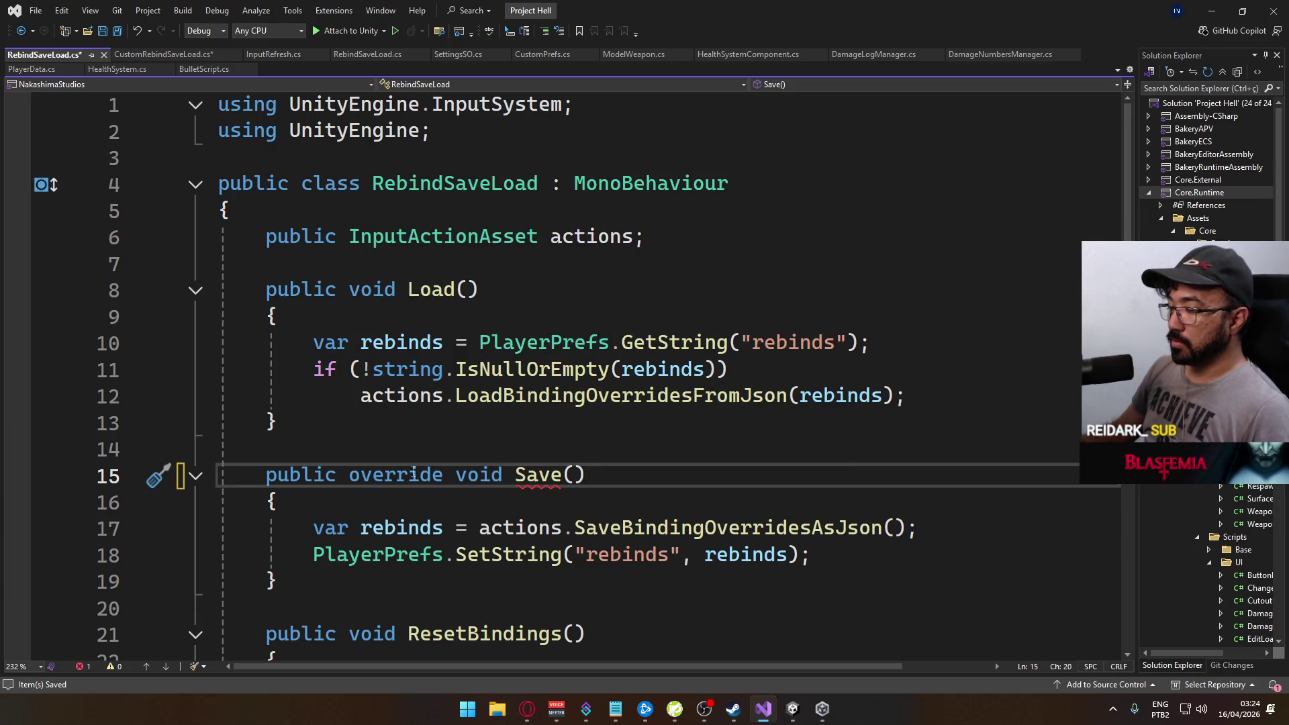
Replace override with virtual so it reads 'public virtual void Save()', save, and return to CustomRebindSaveLoad.cs
{"action": "mouse_move", "coordinate": [532, 477]}
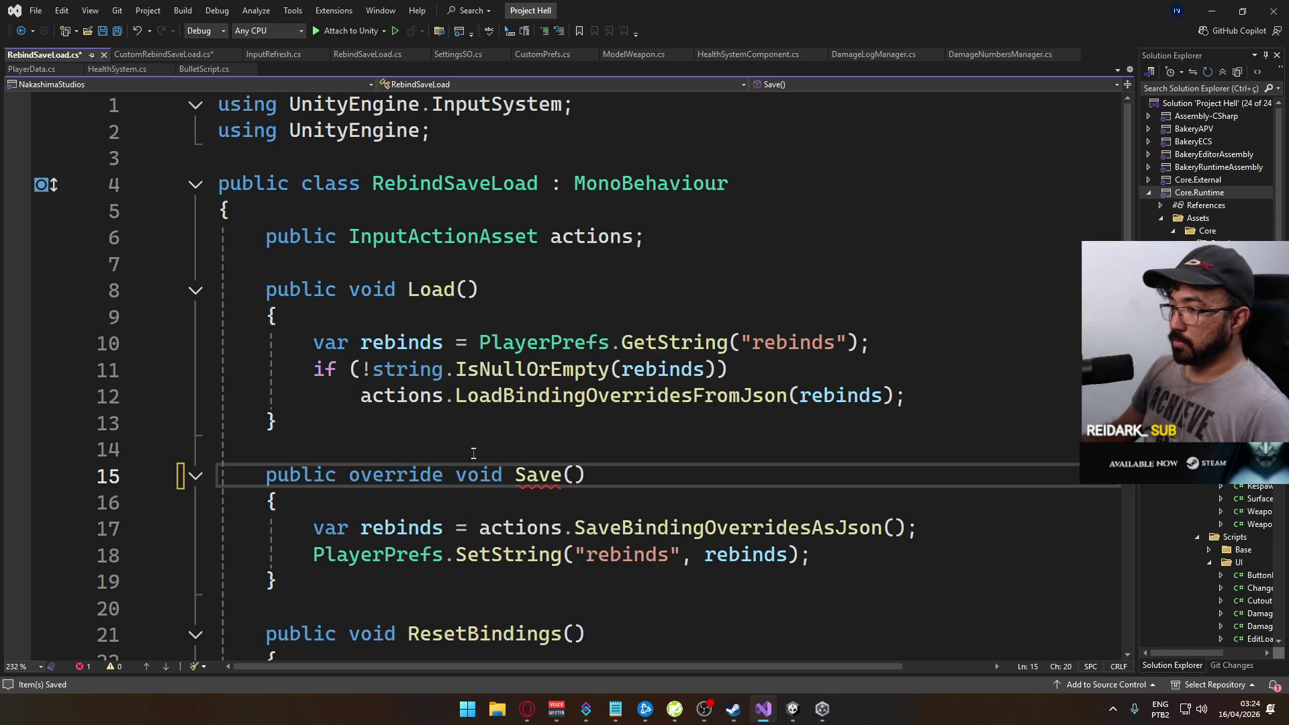
{"action": "key", "text": "ctrl+BackSpace"}
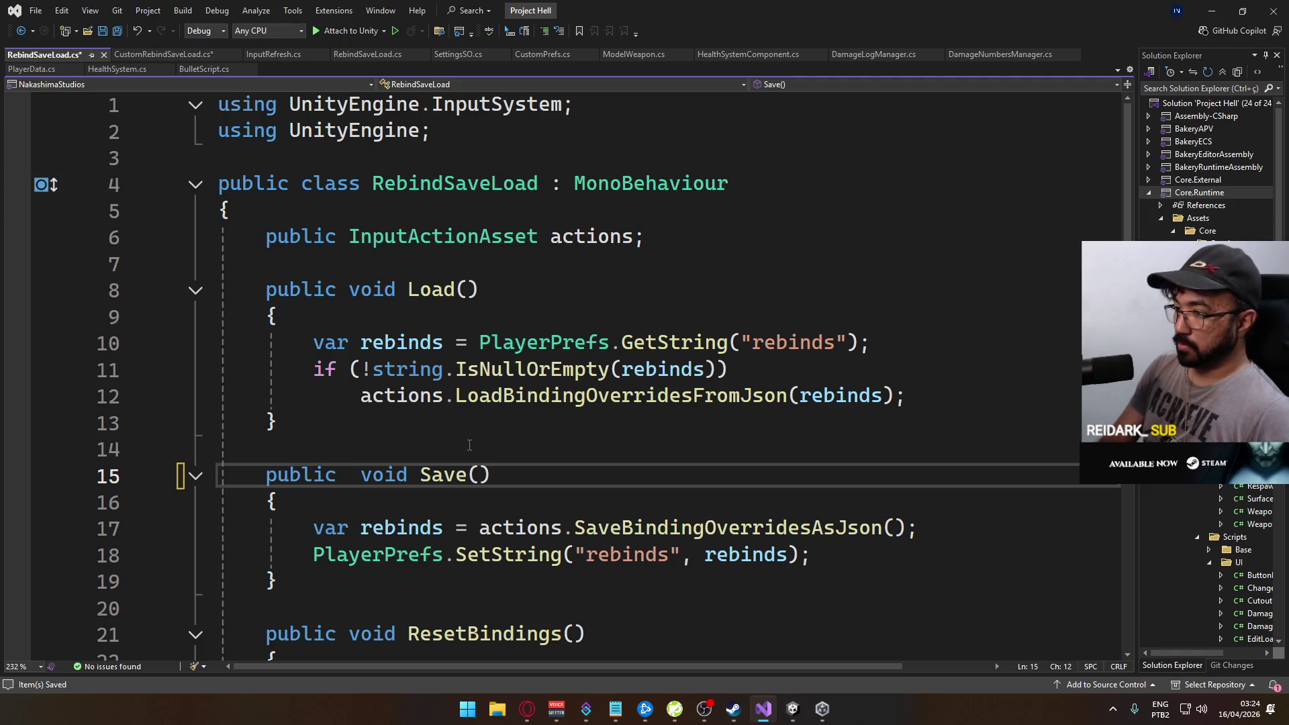
{"action": "type", "text": "virtual"}
{"action": "left_click", "coordinate": [514, 527]}
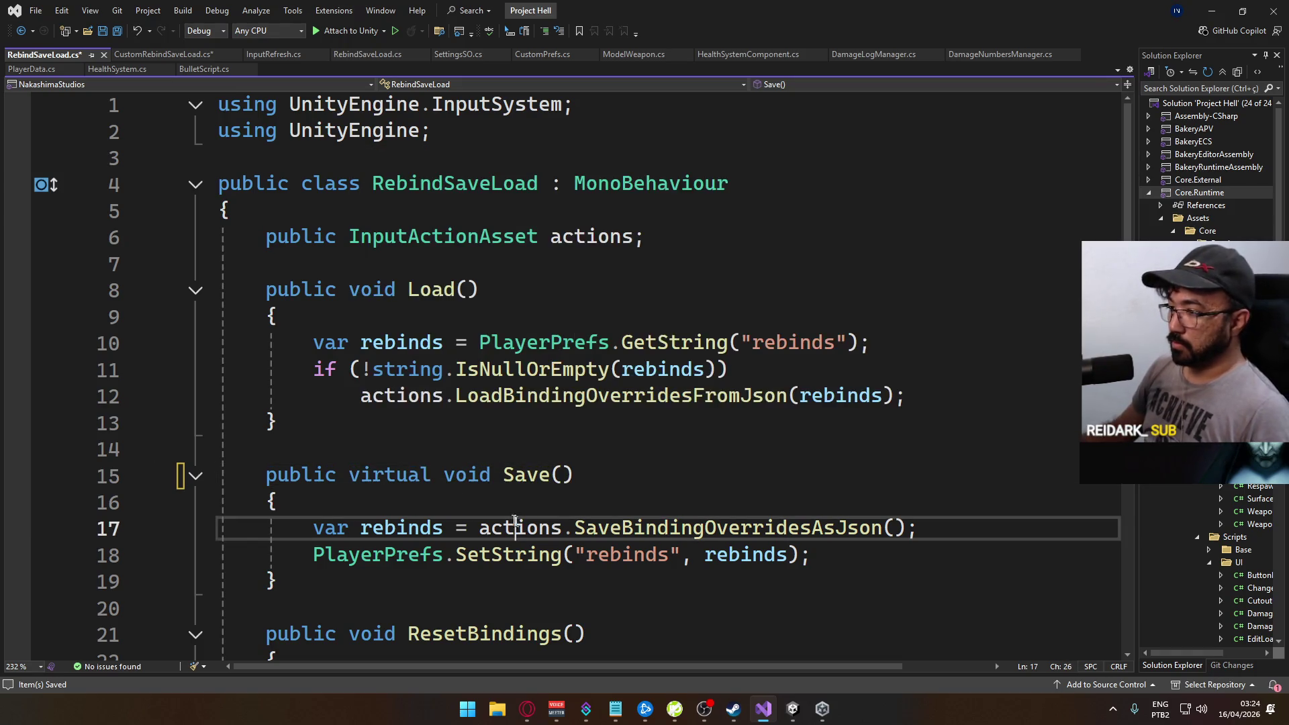
{"action": "key", "text": "ctrl+s"}
{"action": "left_click", "coordinate": [163, 54]}
{"action": "left_click", "coordinate": [406, 317]}
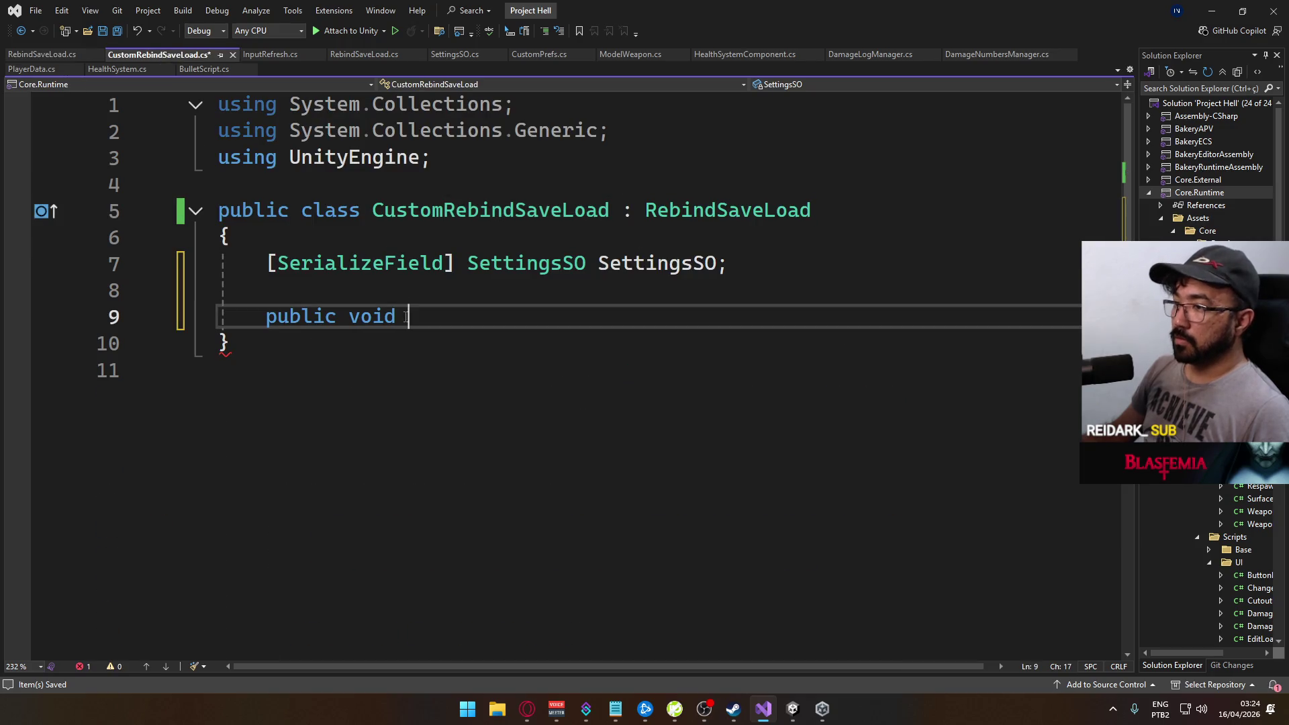
Turn line 9 into an override of Save() with a base.Save() call and a blank line below
{"action": "double_click", "coordinate": [375, 319]}
{"action": "type", "text": "override"}
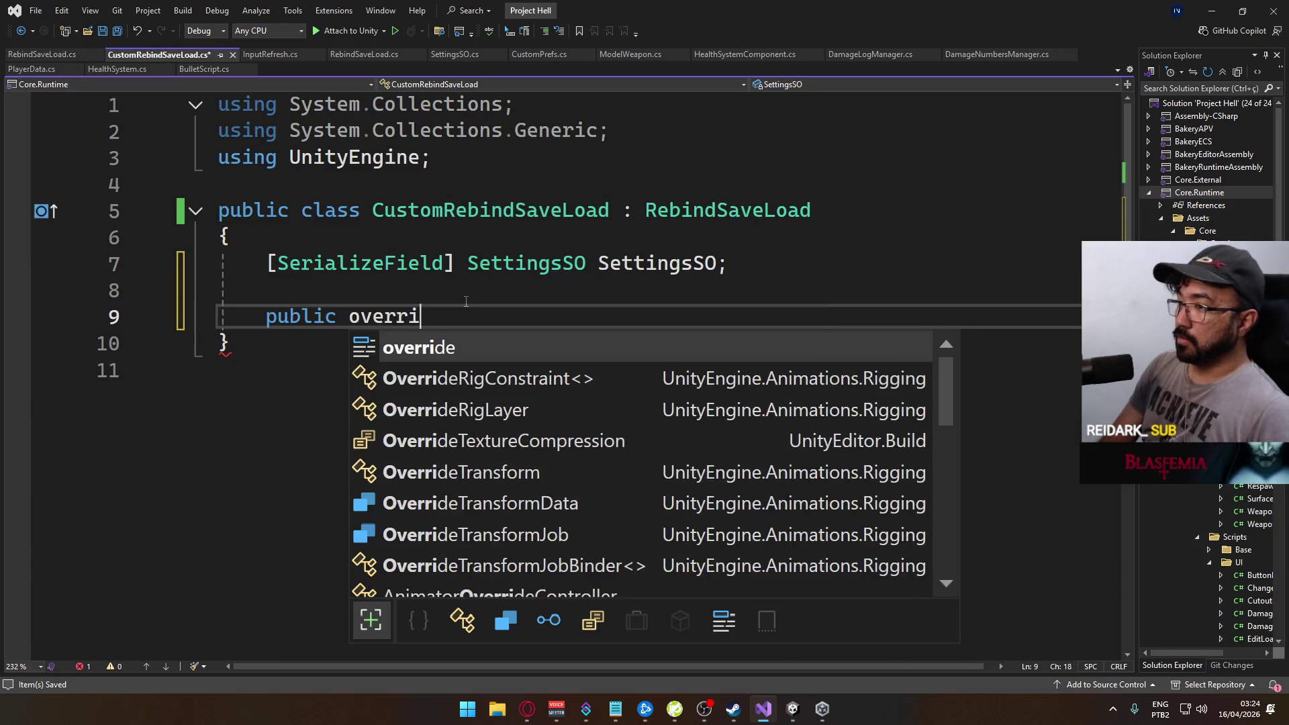
{"action": "key", "text": "Down"}
{"action": "key", "text": "Down"}
{"action": "key", "text": "Tab"}
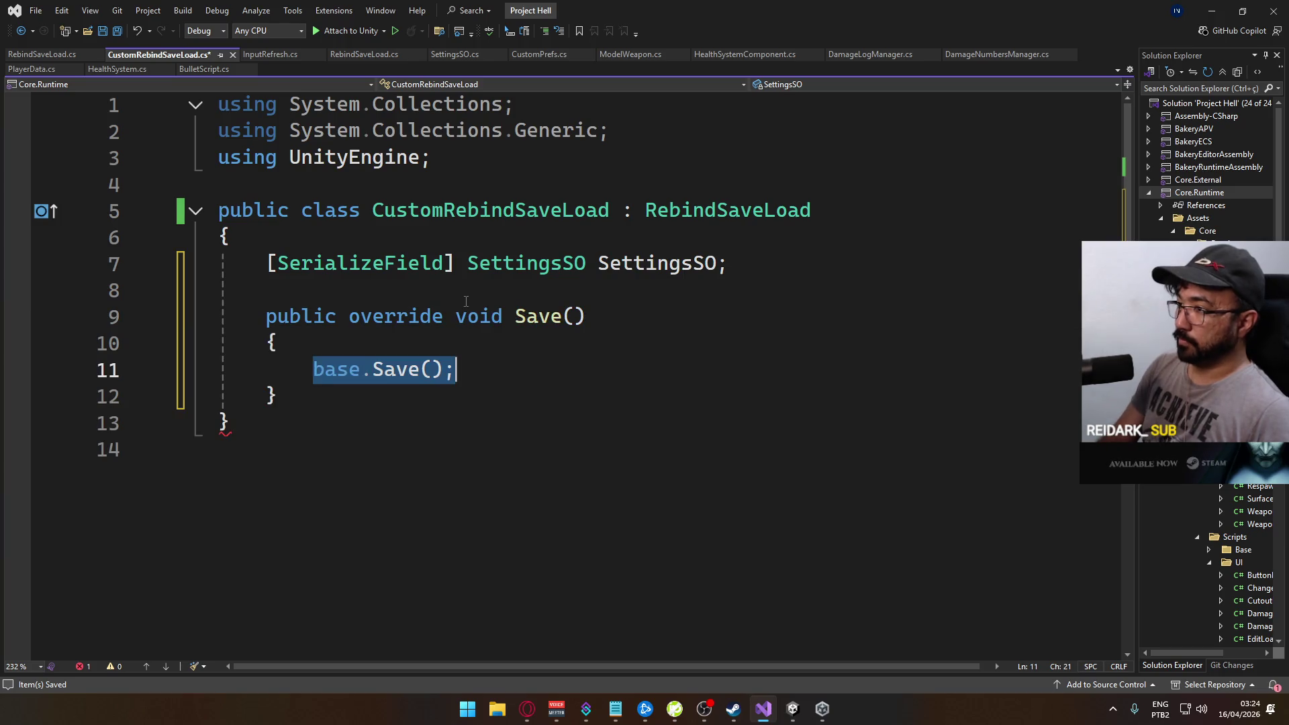
{"action": "key", "text": "End"}
{"action": "key", "text": "Return"}
{"action": "key", "text": "Return"}
{"action": "key", "text": "Up"}
{"action": "key", "text": "Down"}
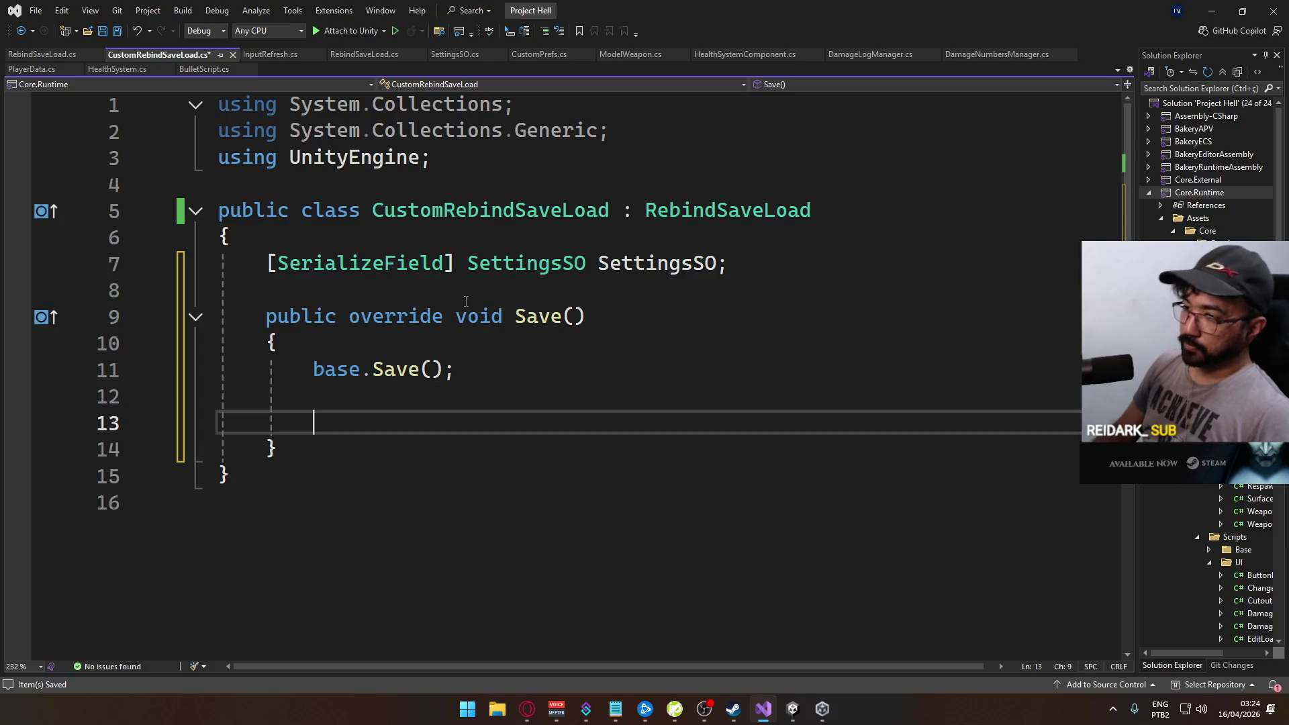
Type SettingsSO inside Save and jump to the SettingsSO class definition
{"action": "type", "text": "SettingsSO."}
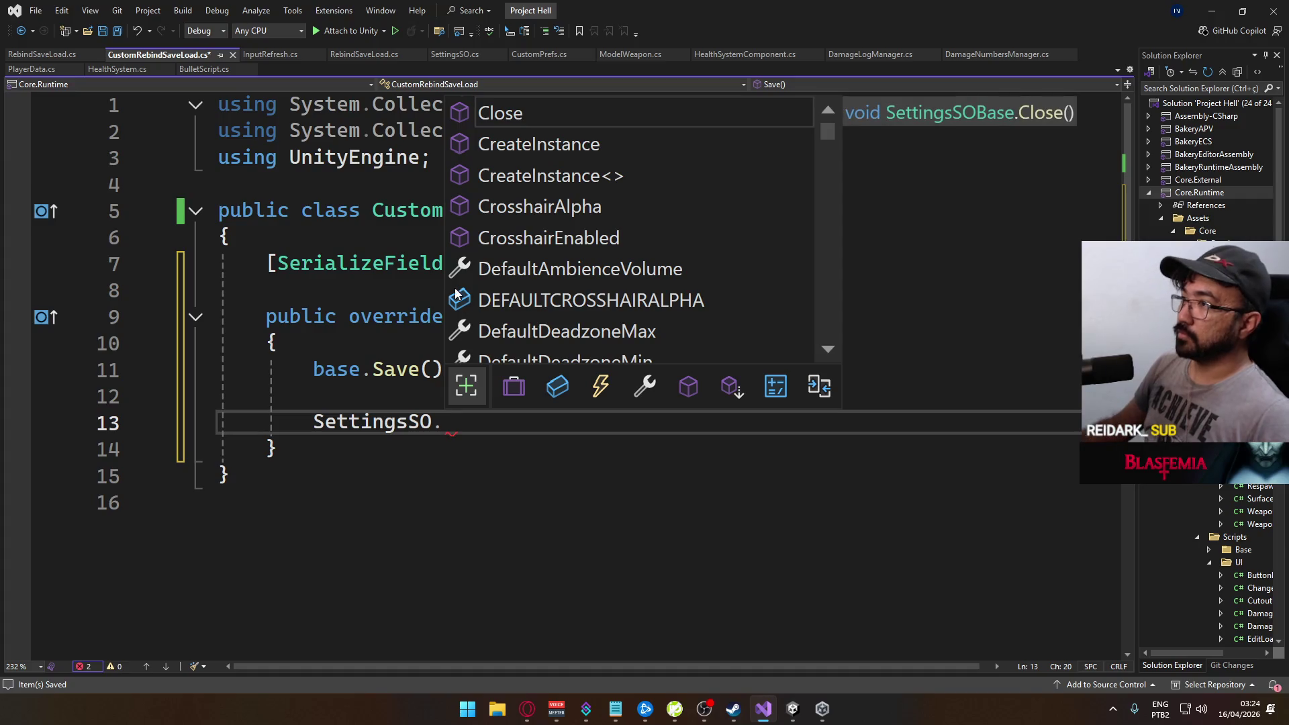
{"action": "key", "text": "BackSpace"}
{"action": "left_click", "coordinate": [537, 264], "text": "ctrl"}
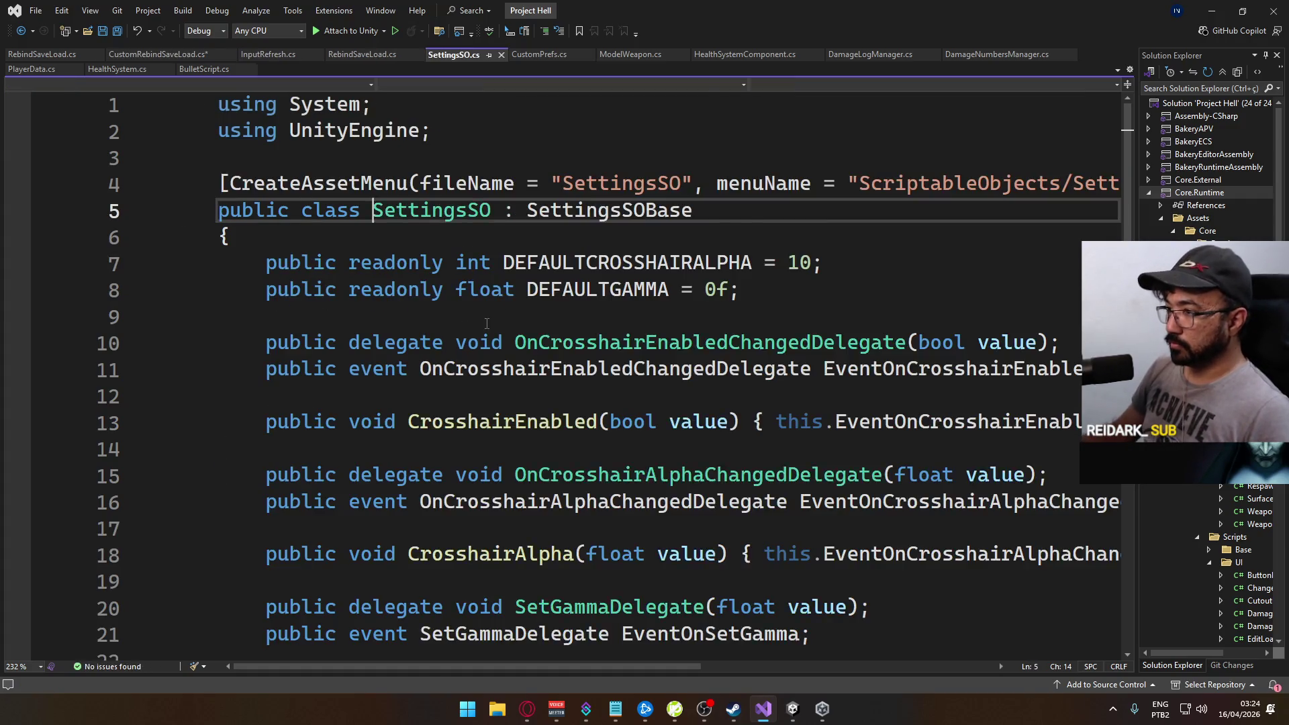
Add 'public event Action<InputActionAsset> EventOnBindingsChanged;' at the end of SettingsSO
{"action": "scroll", "coordinate": [544, 397], "scroll_direction": "down", "scroll_amount": 8}
{"action": "scroll", "coordinate": [544, 397], "scroll_direction": "down", "scroll_amount": 9}
{"action": "scroll", "coordinate": [544, 398], "scroll_direction": "up", "scroll_amount": 2}
{"action": "left_click", "coordinate": [631, 443]}
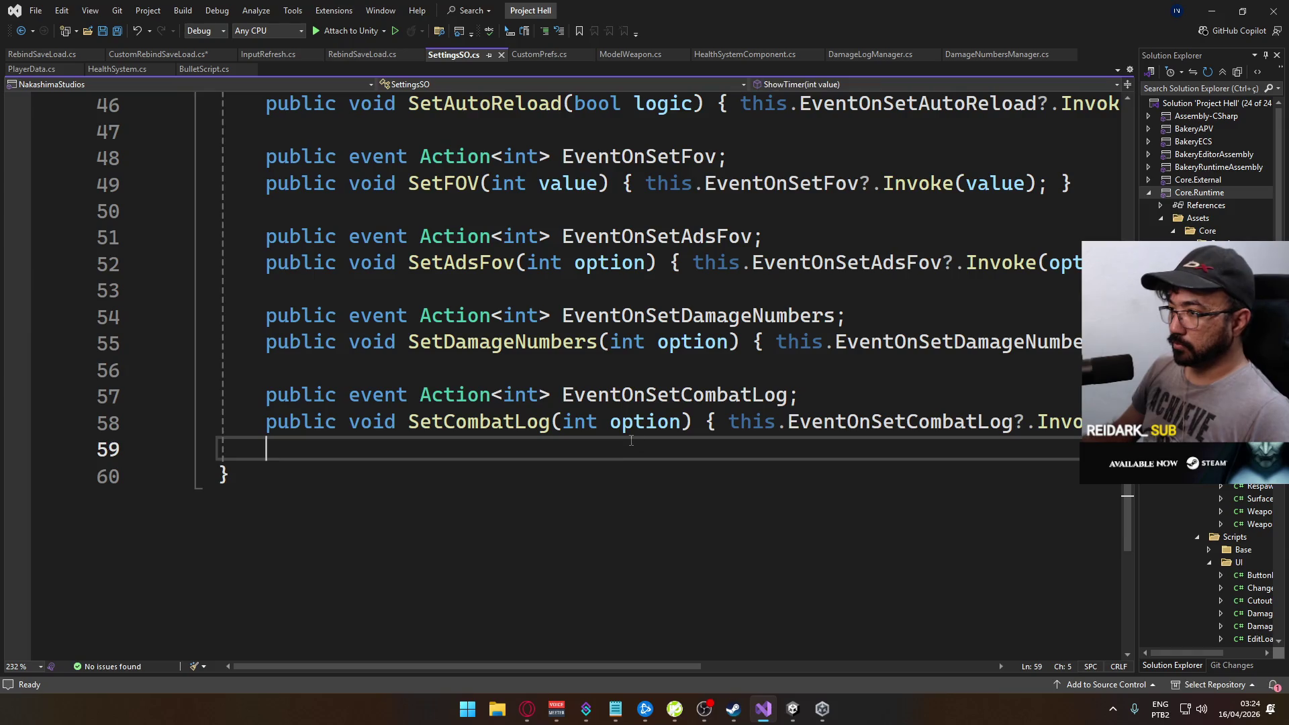
{"action": "key", "text": "Return"}
{"action": "key", "text": "Return"}
{"action": "key", "text": "Up"}
{"action": "type", "text": "public Ev"}
{"action": "key", "text": "BackSpace"}
{"action": "key", "text": "BackSpace"}
{"action": "type", "text": "e"}
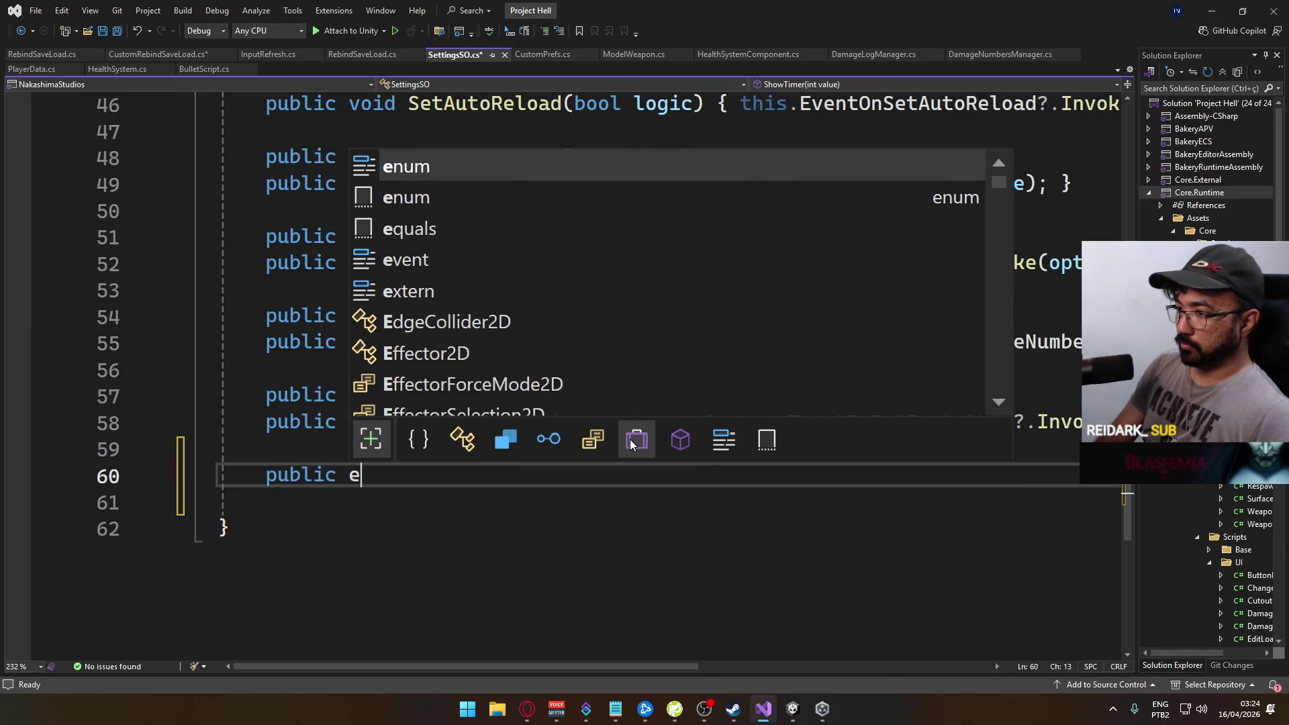
{"action": "type", "text": "vent Action"}
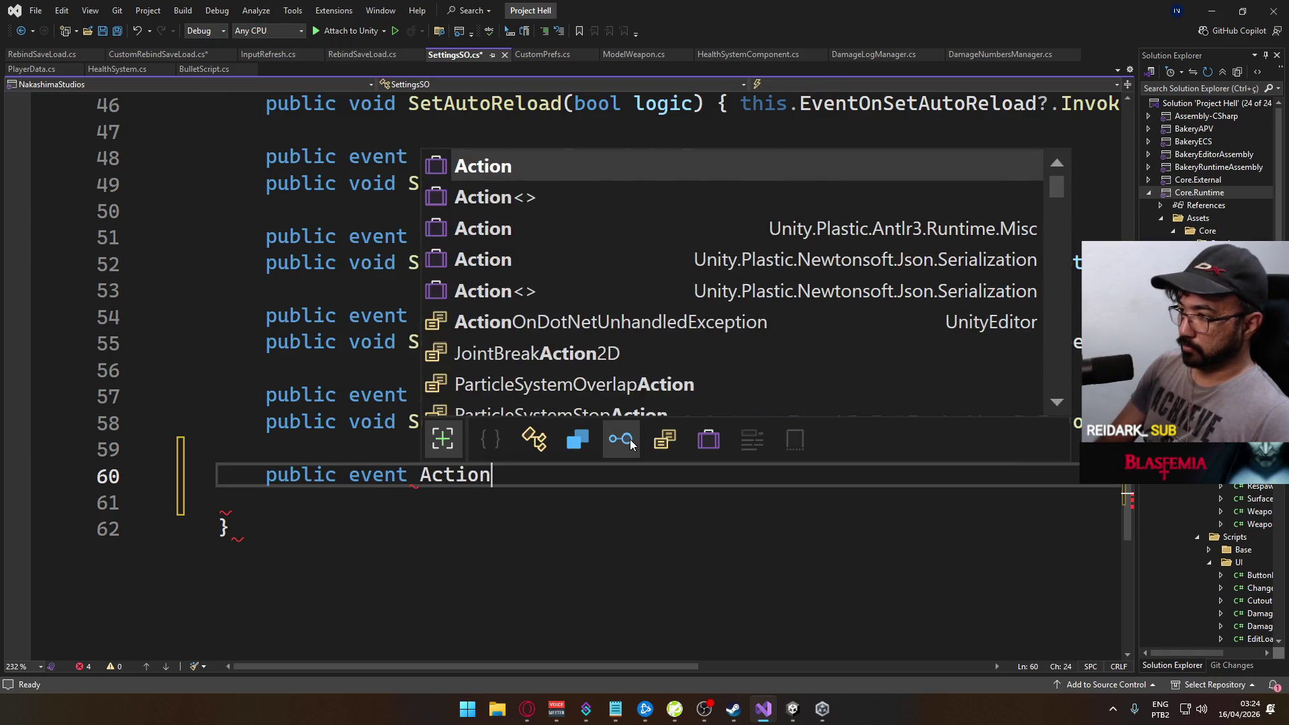
{"action": "type", "text": "<Input"}
{"action": "key", "text": "Down"}
{"action": "key", "text": "Down"}
{"action": "key", "text": "Down"}
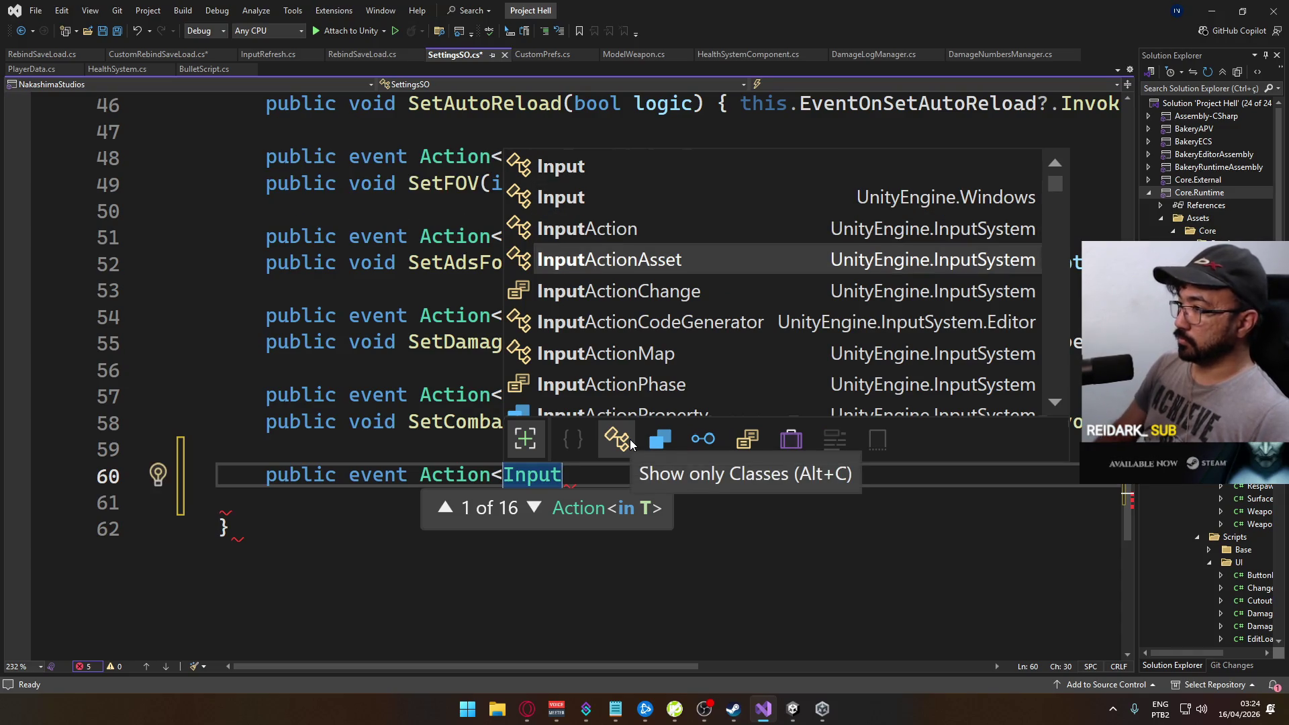
{"action": "key", "text": "Tab"}
{"action": "type", "text": "> "}
{"action": "type", "text": "EventOn"}
{"action": "type", "text": "Binding"}
{"action": "type", "text": "Update"}
{"action": "key", "text": "BackSpace"}
{"action": "key", "text": "BackSpace"}
{"action": "key", "text": "BackSpace"}
{"action": "type", "text": "Changed"}
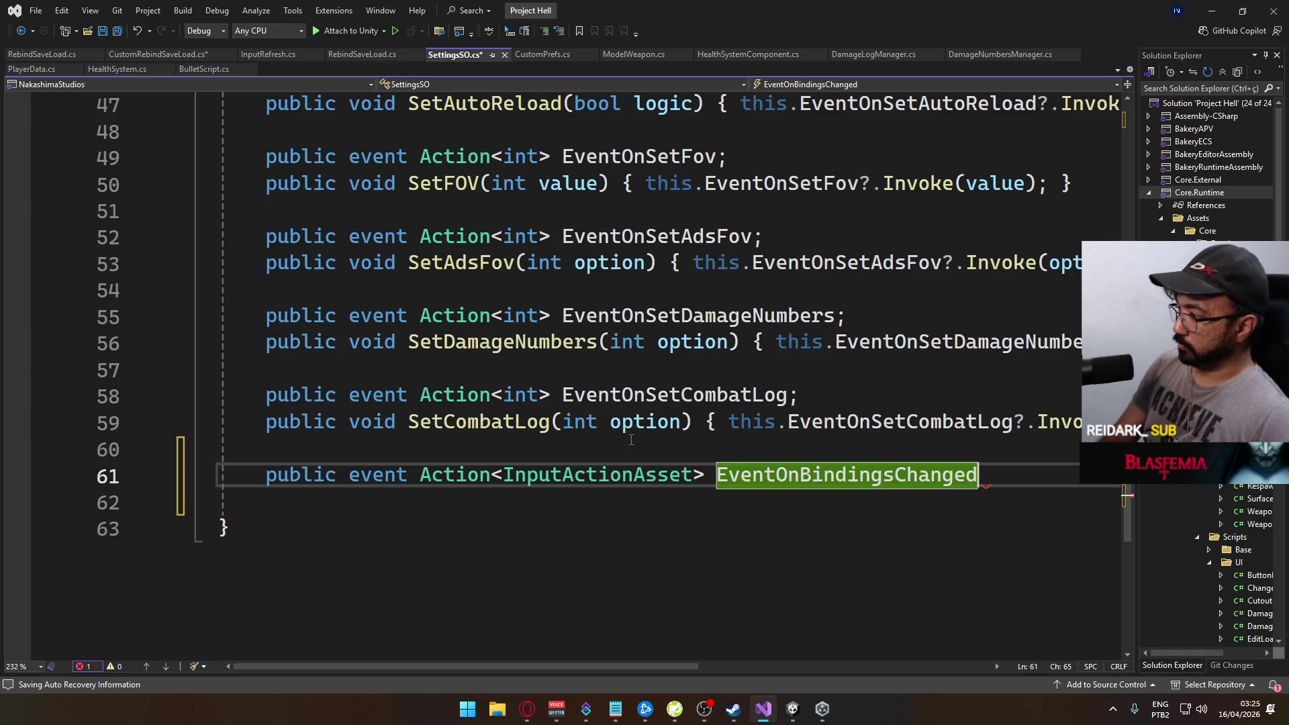
{"action": "type", "text": ";"}
Add a ChangeBindings(InputActionAsset asset) method that calls this.EventOnBindingsChanged?.Invoke(asset)
{"action": "key", "text": "Return"}
{"action": "type", "text": "public void "}
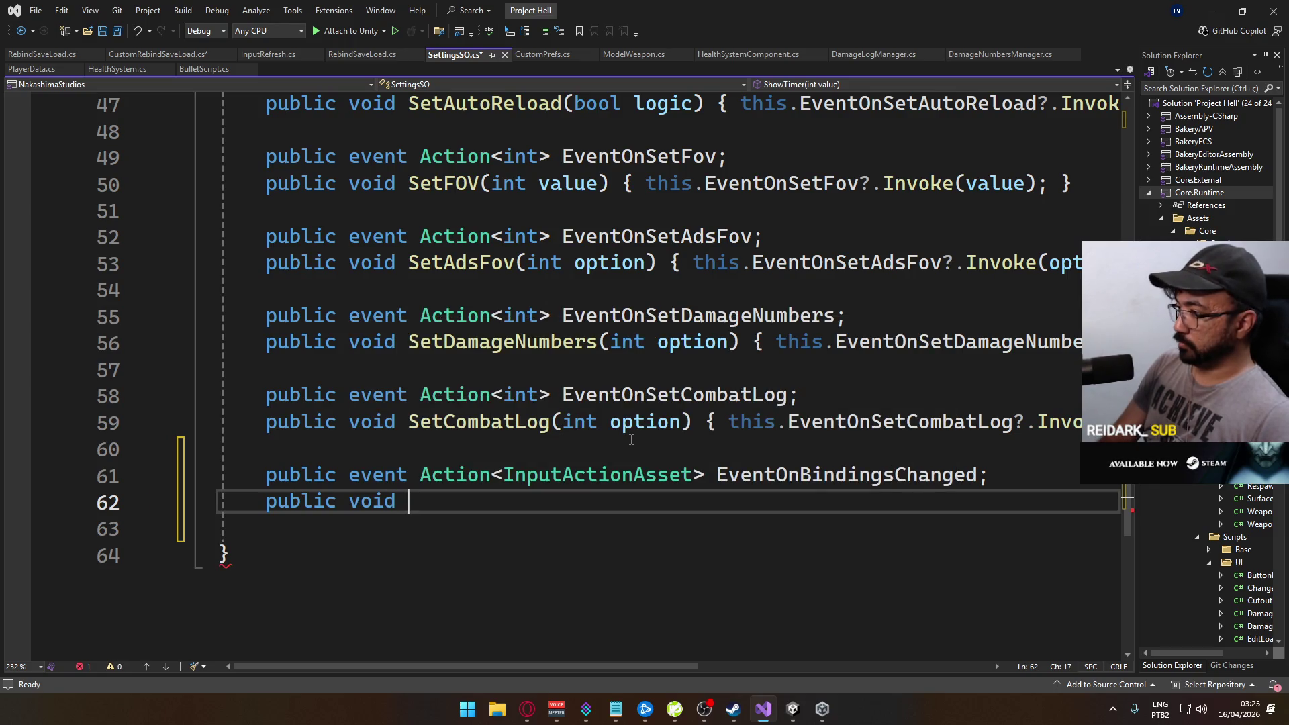
{"action": "type", "text": "Chang"}
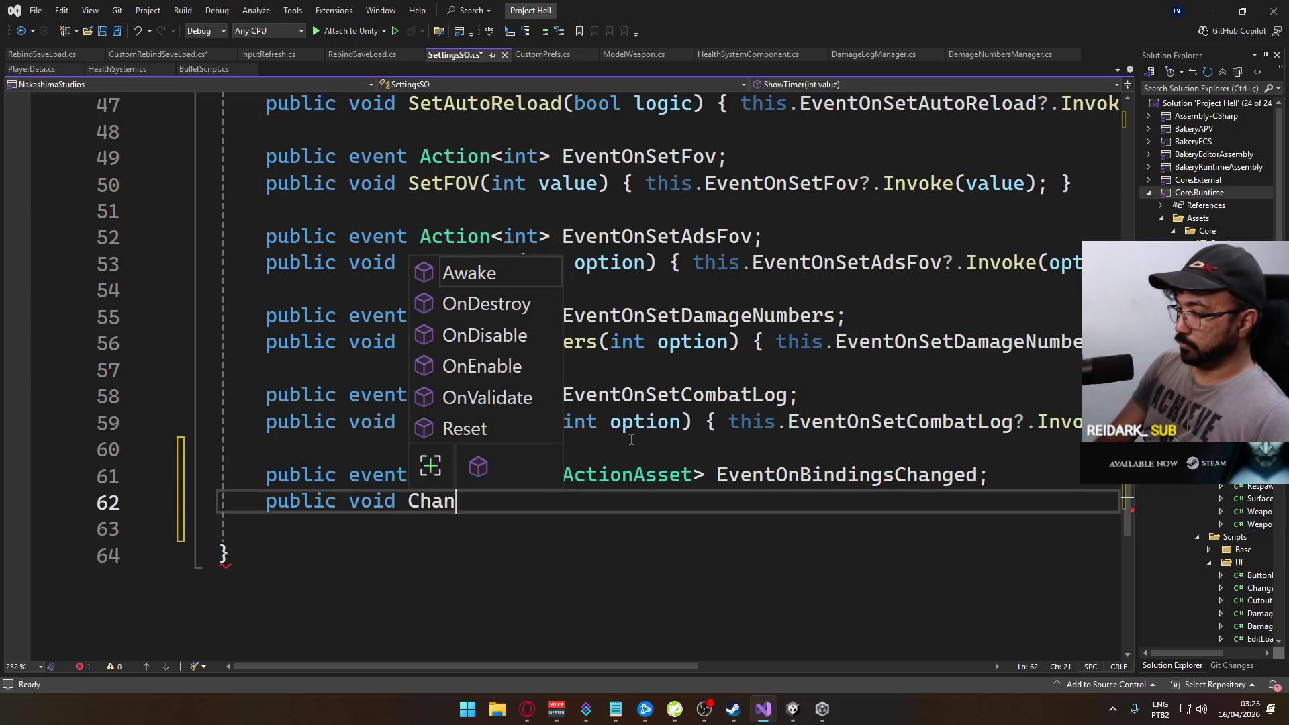
{"action": "key", "text": "BackSpace"}
{"action": "key", "text": "BackSpace"}
{"action": "key", "text": "BackSpace"}
{"action": "type", "text": "hangeBindings("}
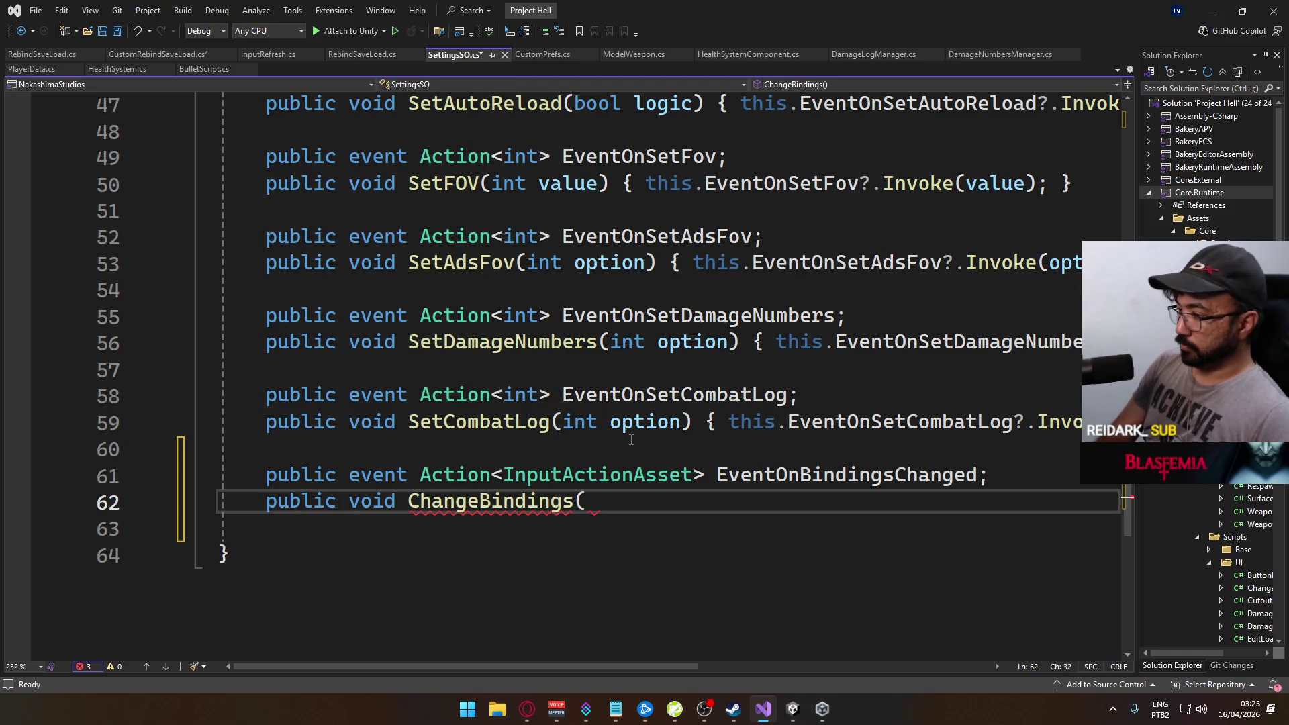
{"action": "type", "text": "input"}
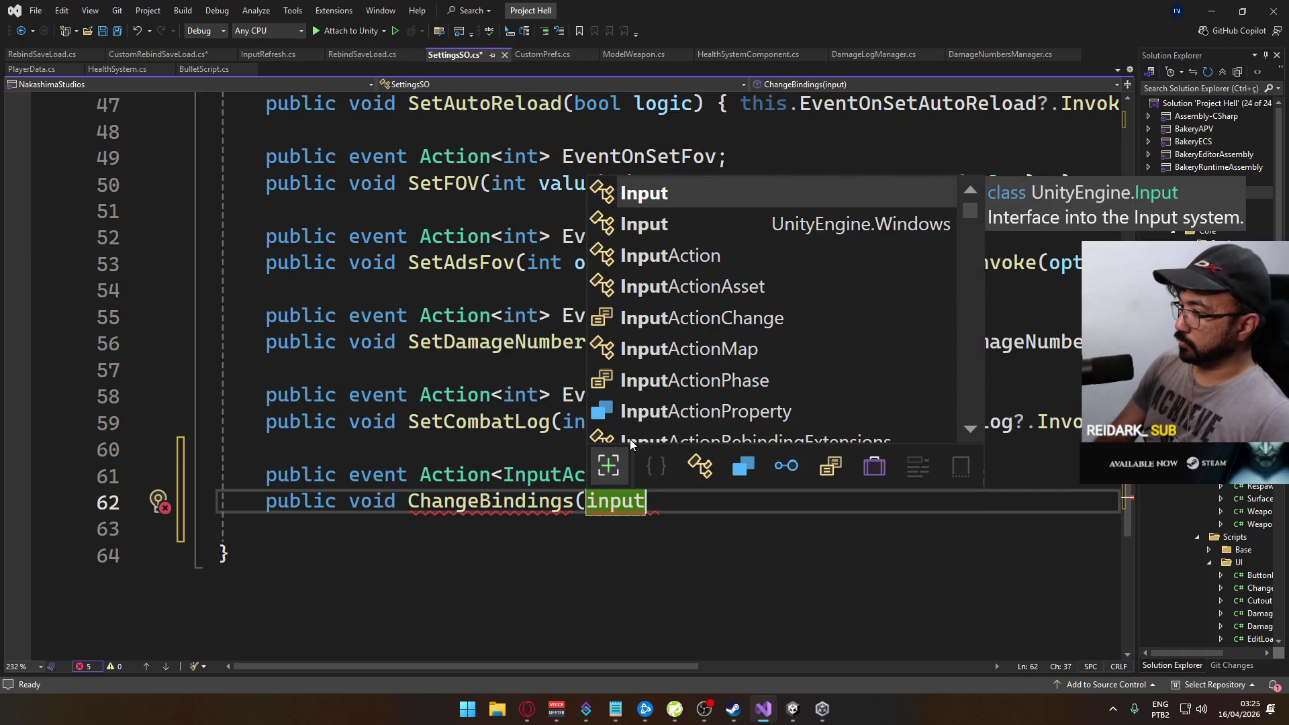
{"action": "key", "text": "Down"}
{"action": "key", "text": "Down"}
{"action": "key", "text": "Down"}
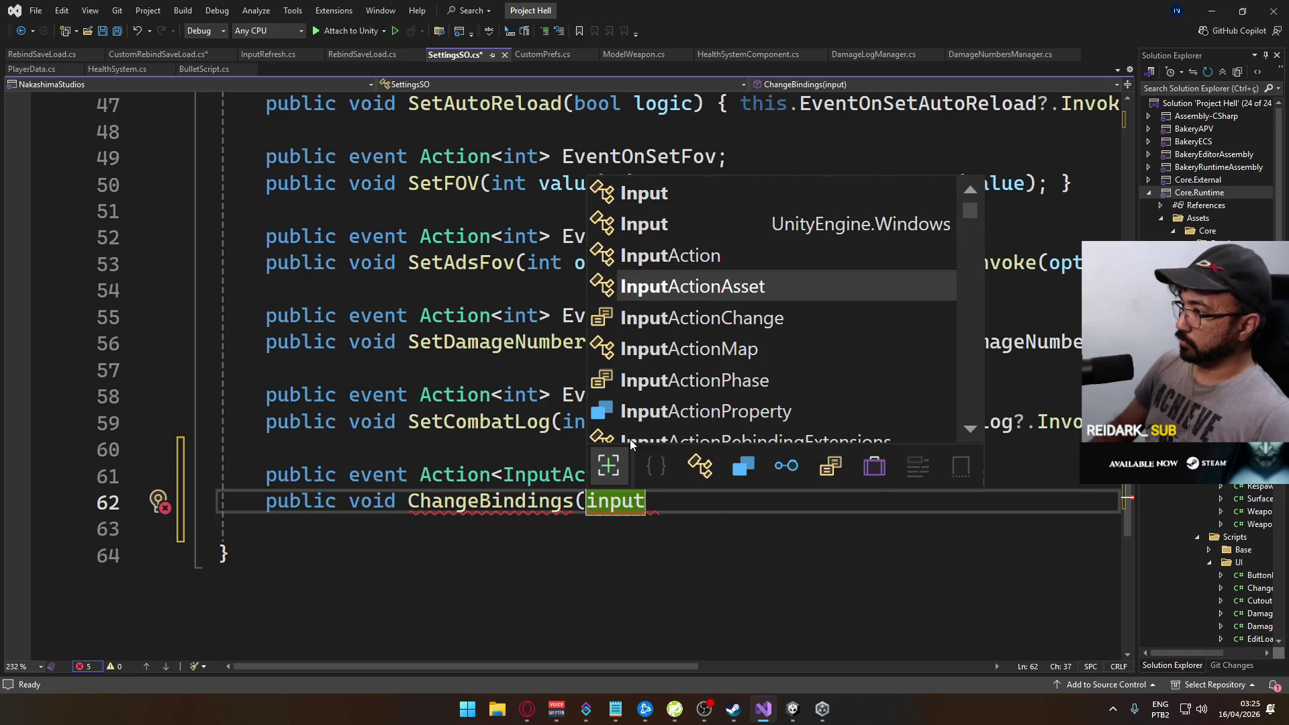
{"action": "key", "text": "Tab"}
{"action": "type", "text": "asset "}
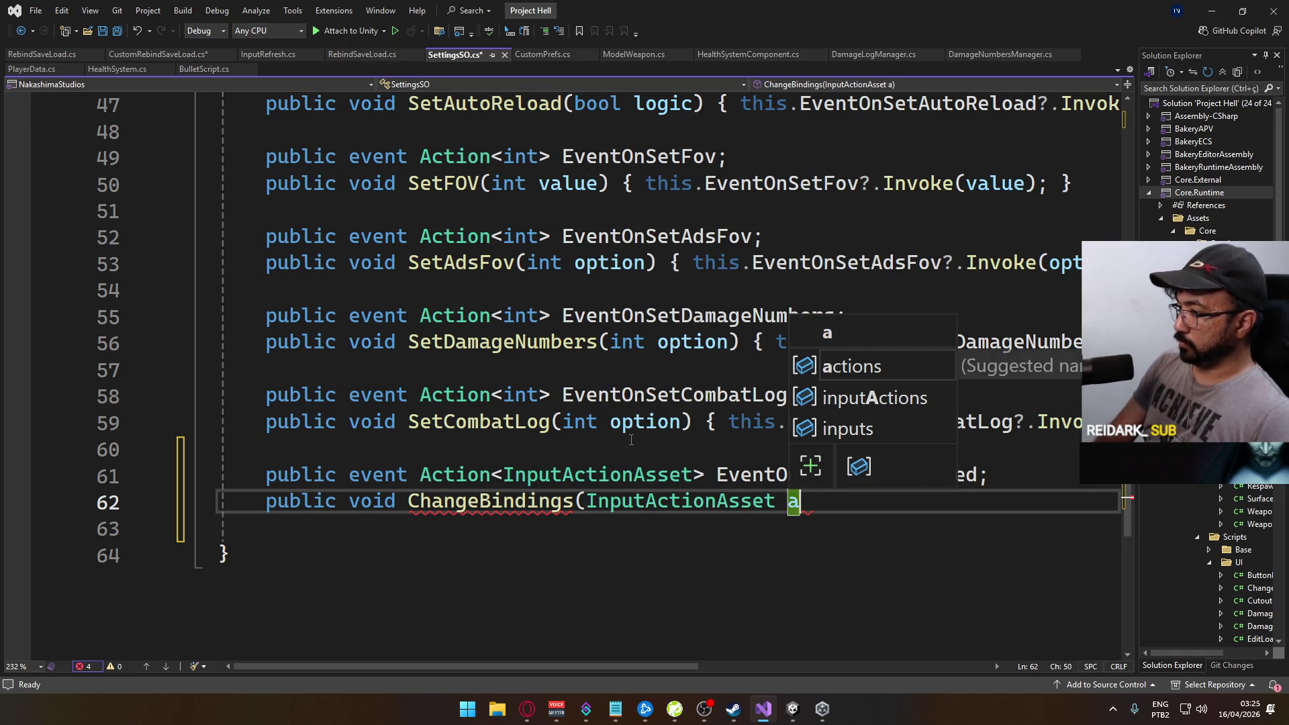
{"action": "type", "text": ") {"}
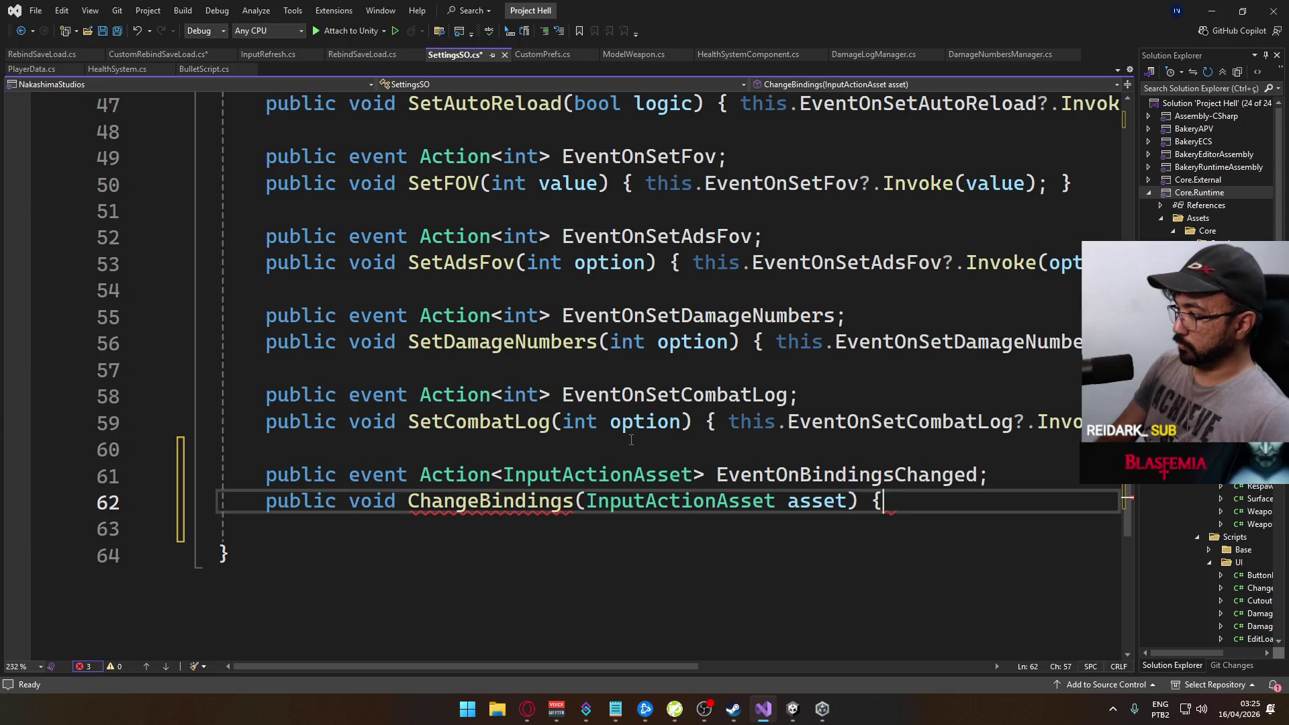
{"action": "type", "text": " this.EventOnBi"}
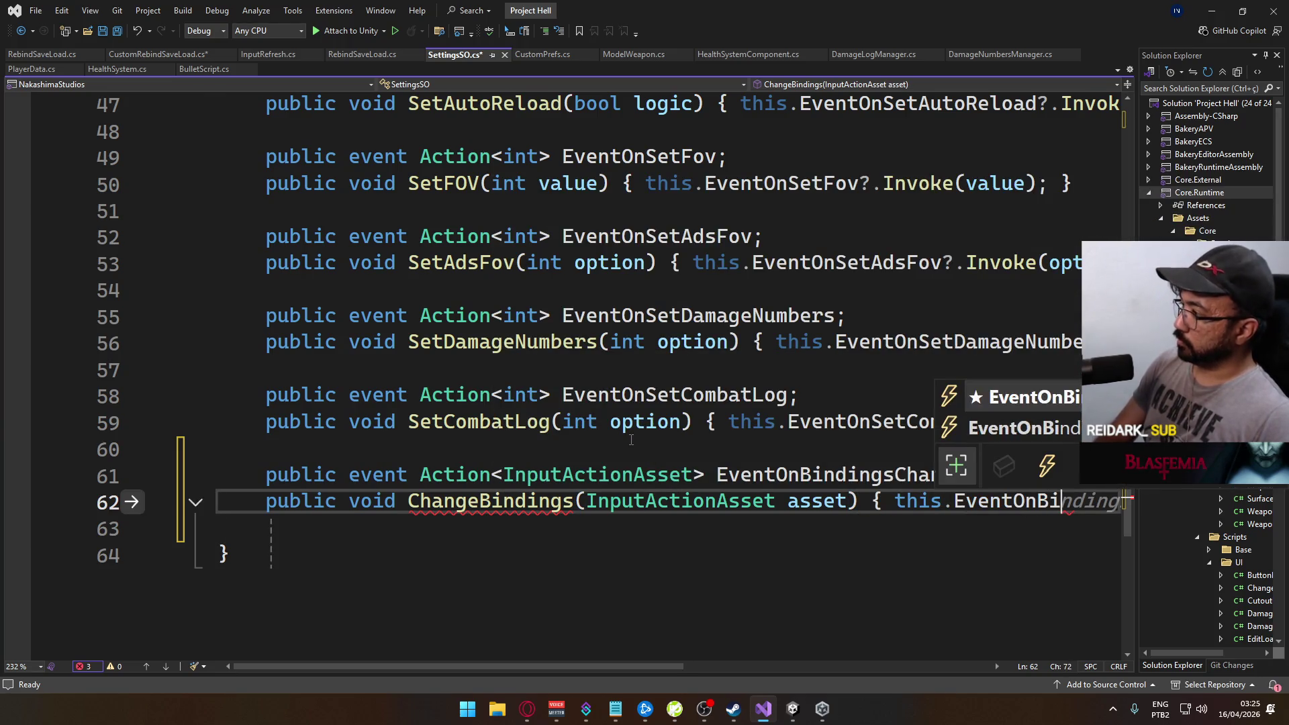
{"action": "key", "text": "Tab"}
{"action": "type", "text": "?.Invoke();"}
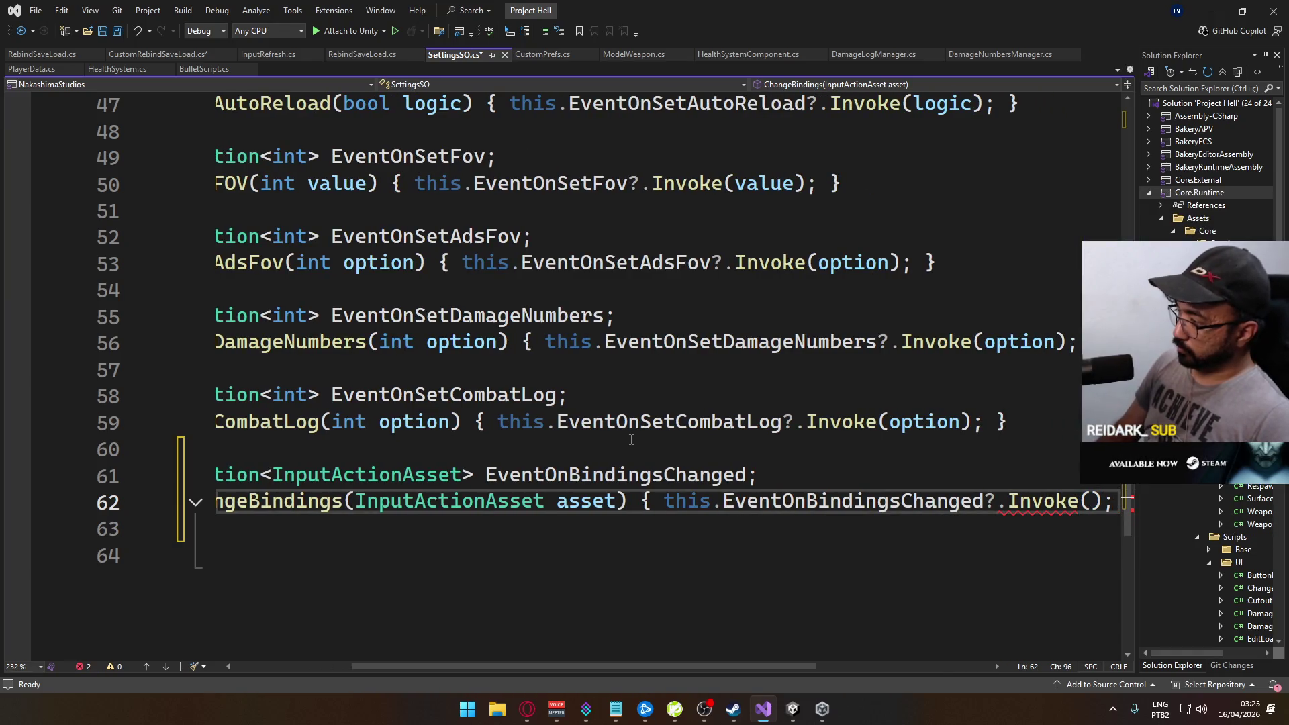
{"action": "key", "text": "Left"}
{"action": "key", "text": "Left"}
{"action": "type", "text": "asset"}
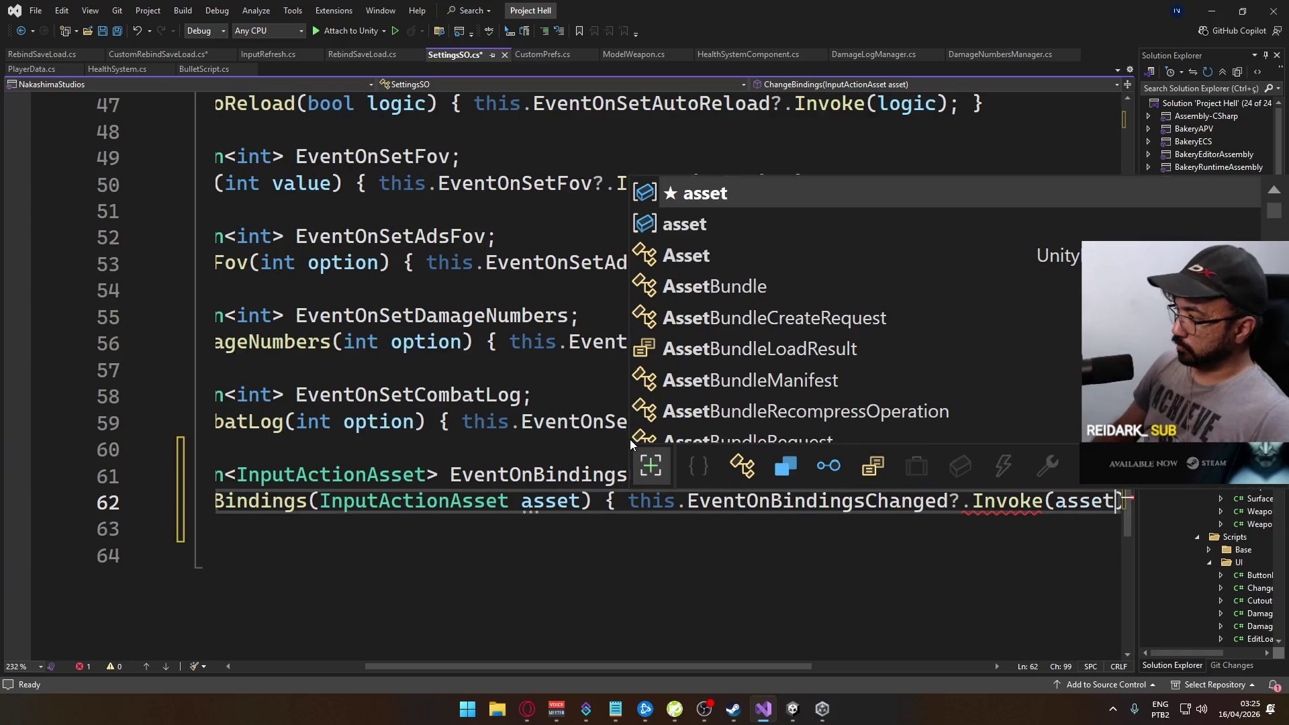
{"action": "left_click", "coordinate": [459, 395]}
Save SettingsSO.cs and go back to the CustomRebindSaveLoad script
{"action": "key", "text": "ctrl+s"}
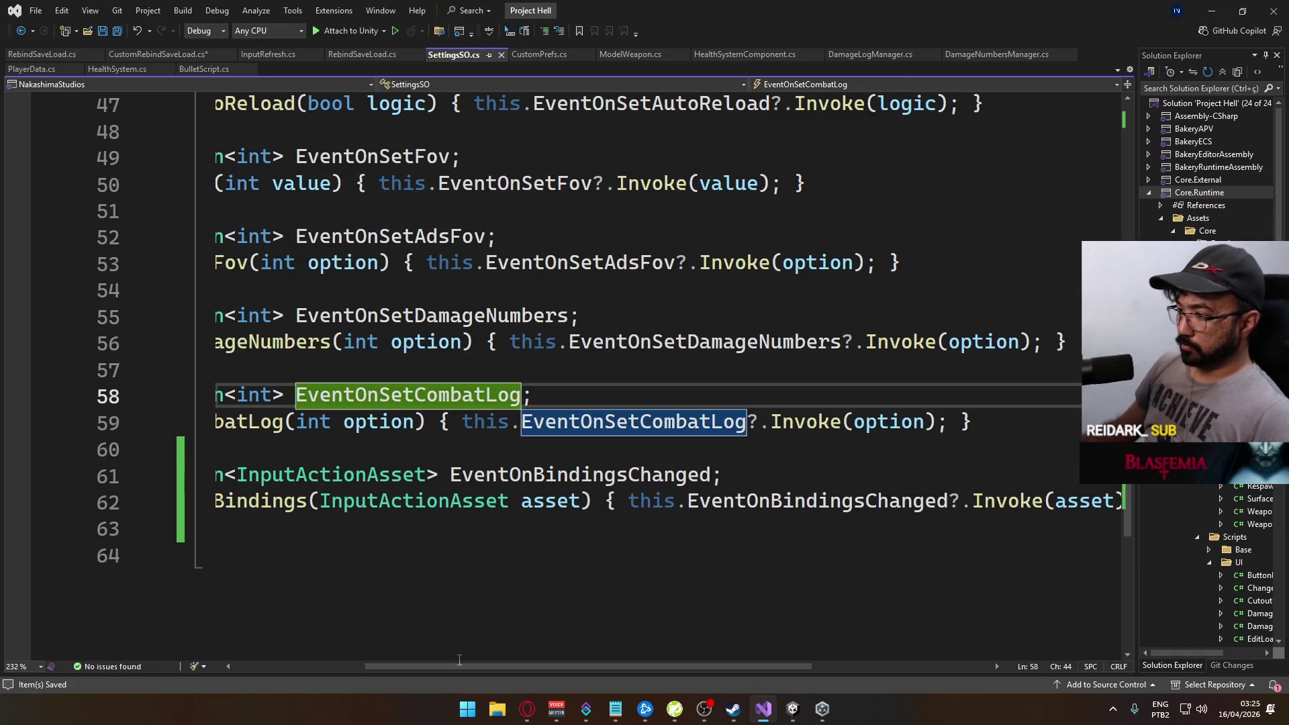
{"action": "left_click_drag", "start_coordinate": [459, 660], "coordinate": [363, 550]}
{"action": "left_click_drag", "start_coordinate": [357, 667], "coordinate": [344, 667]}
{"action": "left_click", "coordinate": [342, 557]}
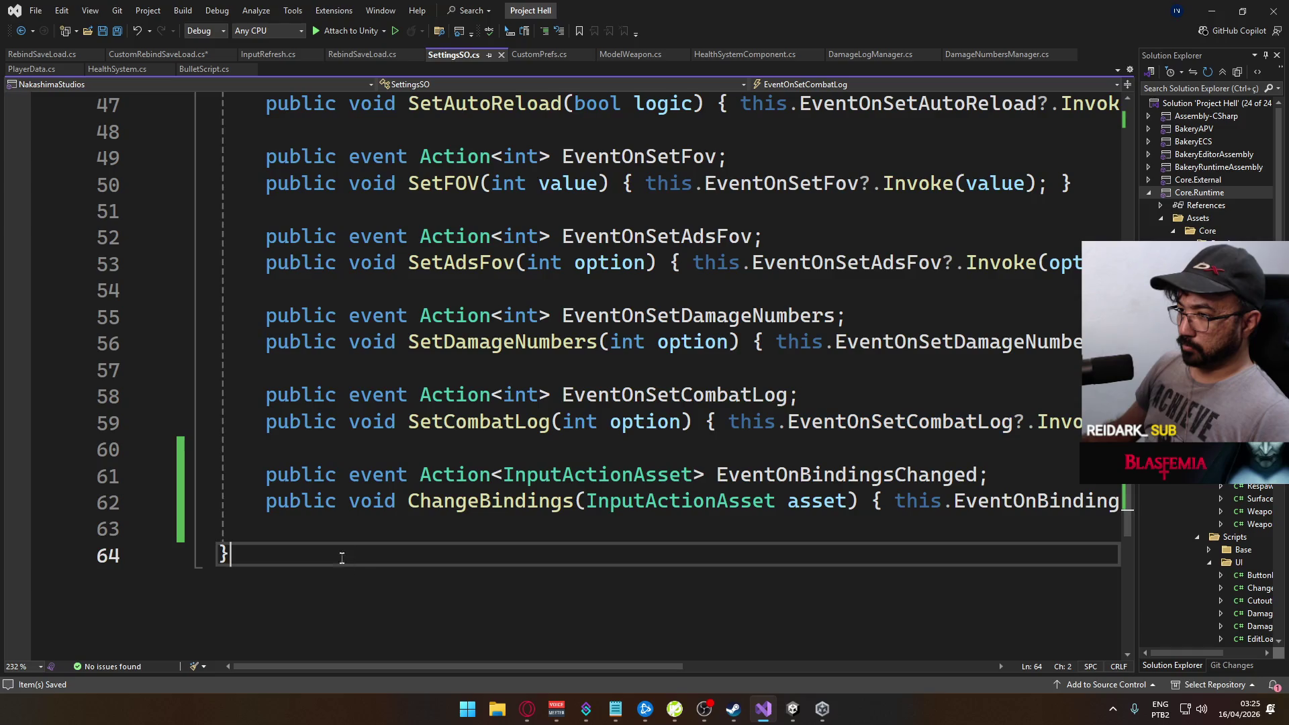
{"action": "left_click", "coordinate": [178, 54]}
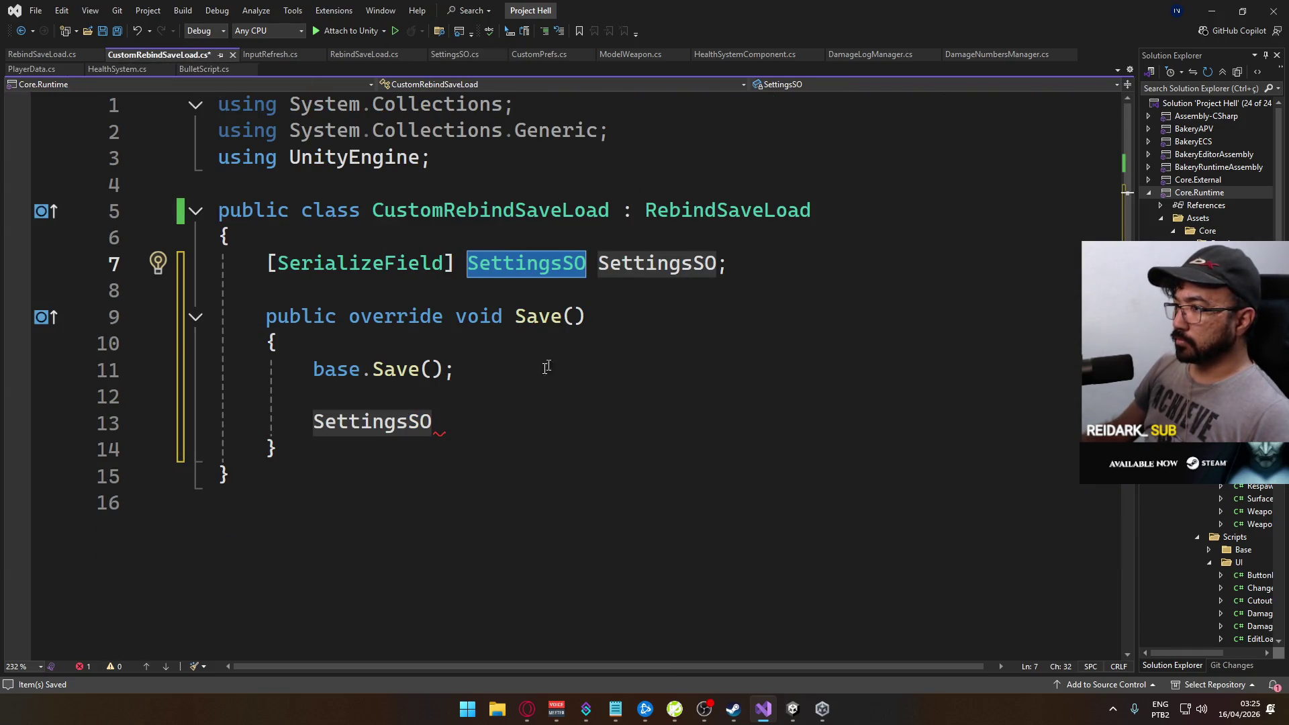
Start the SettingsSO.ChangeBindings( call in Save, checking the RebindSaveLoad base class for the actions field
{"action": "left_click", "coordinate": [528, 412]}
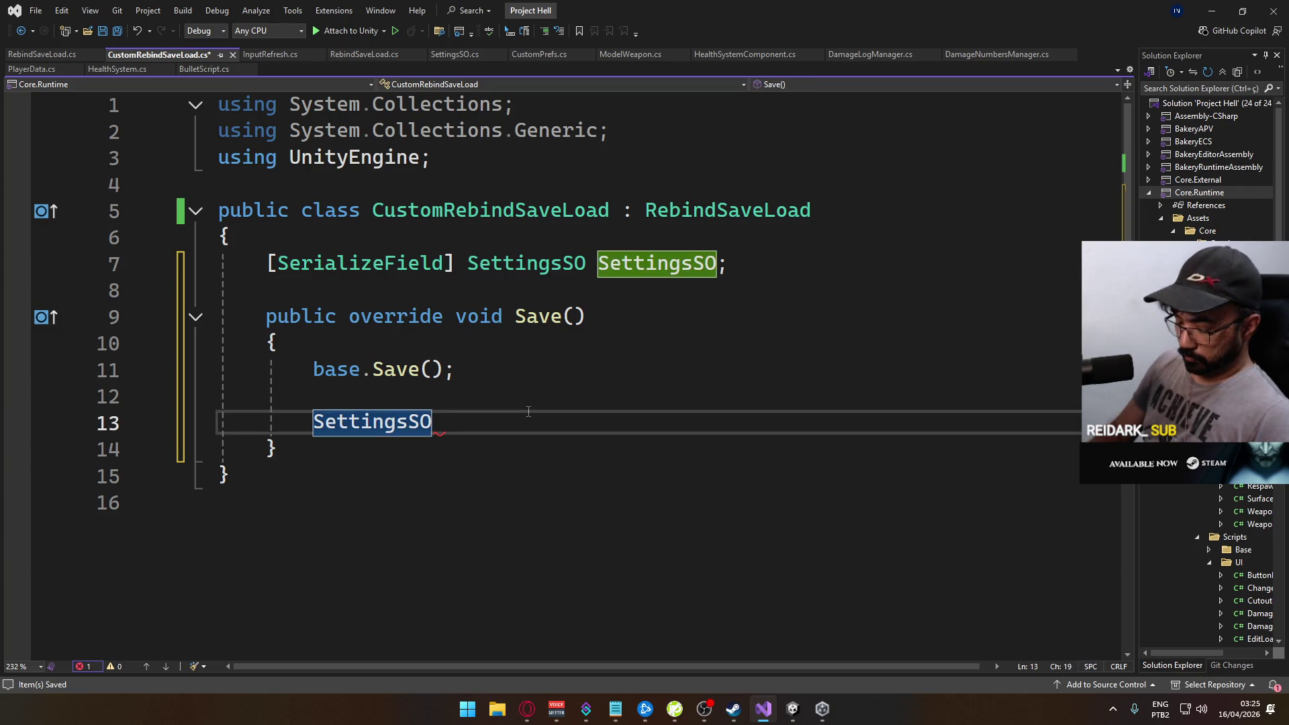
{"action": "type", "text": ".bin"}
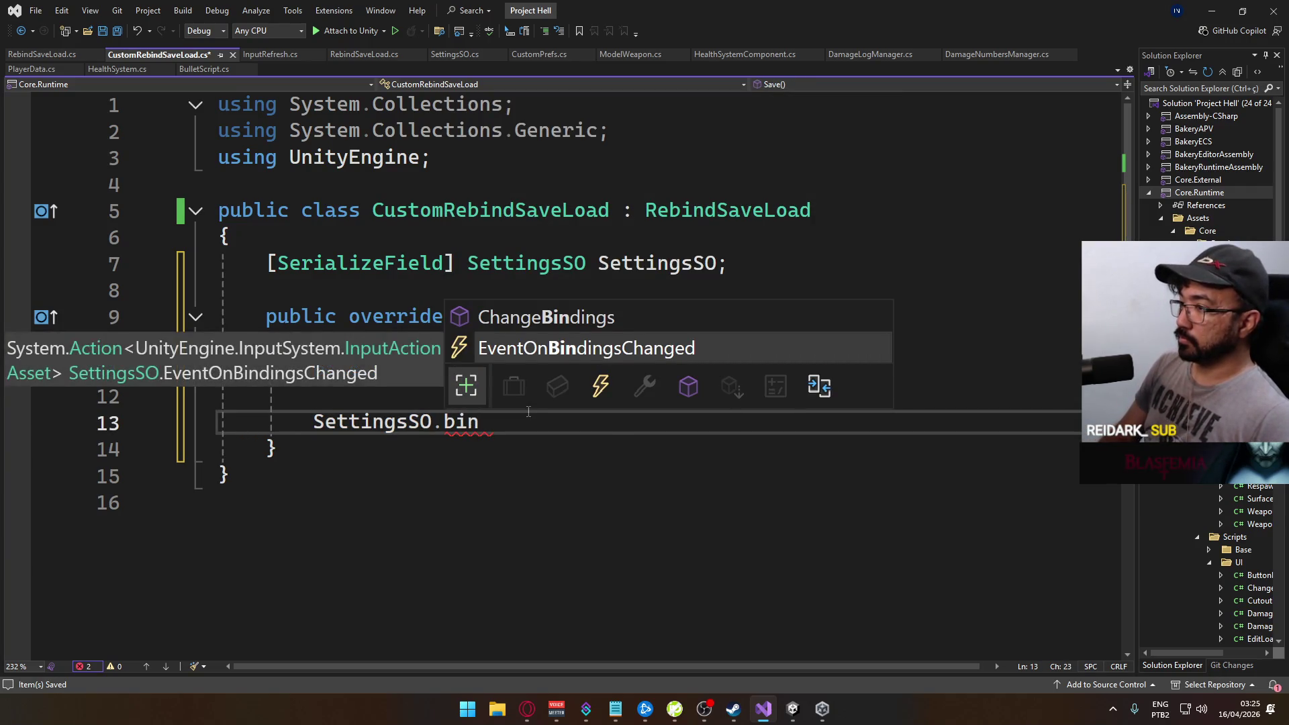
{"action": "key", "text": "Up"}
{"action": "key", "text": "Tab"}
{"action": "type", "text": "("}
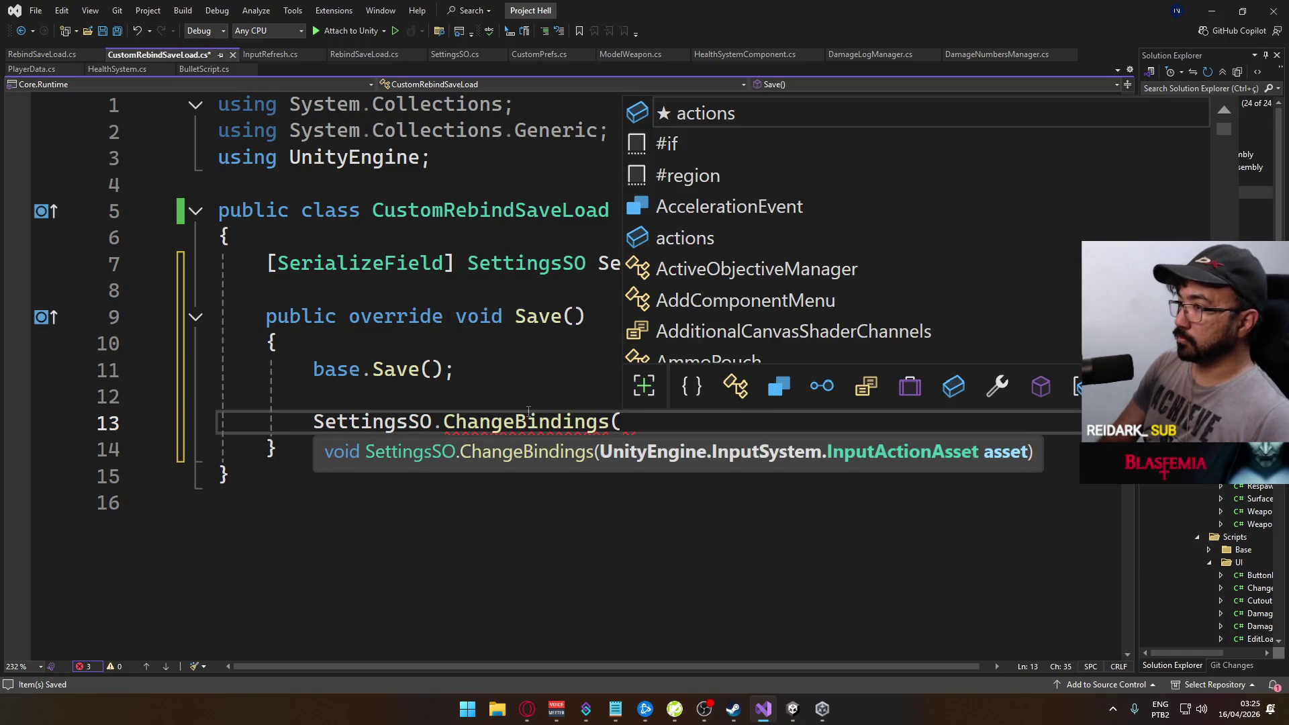
{"action": "key", "text": "Escape"}
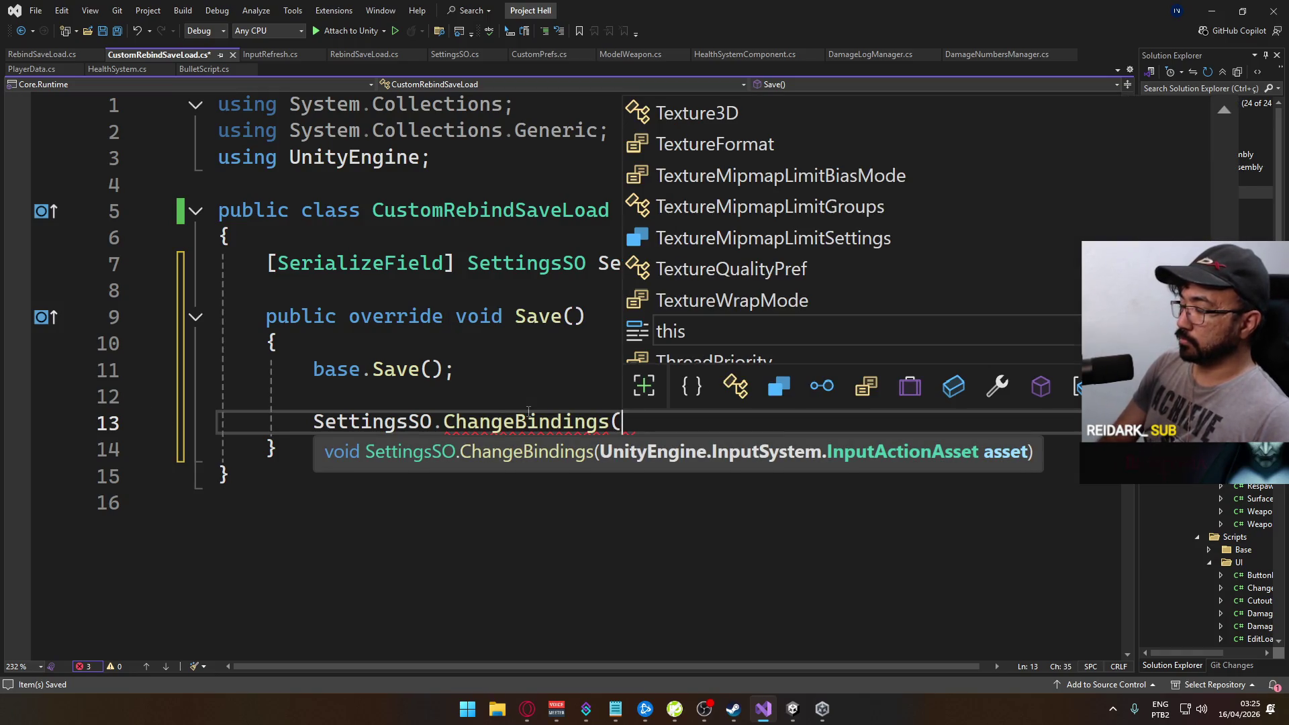
{"action": "type", "text": "inb"}
{"action": "key", "text": "BackSpace"}
{"action": "type", "text": "putaction"}
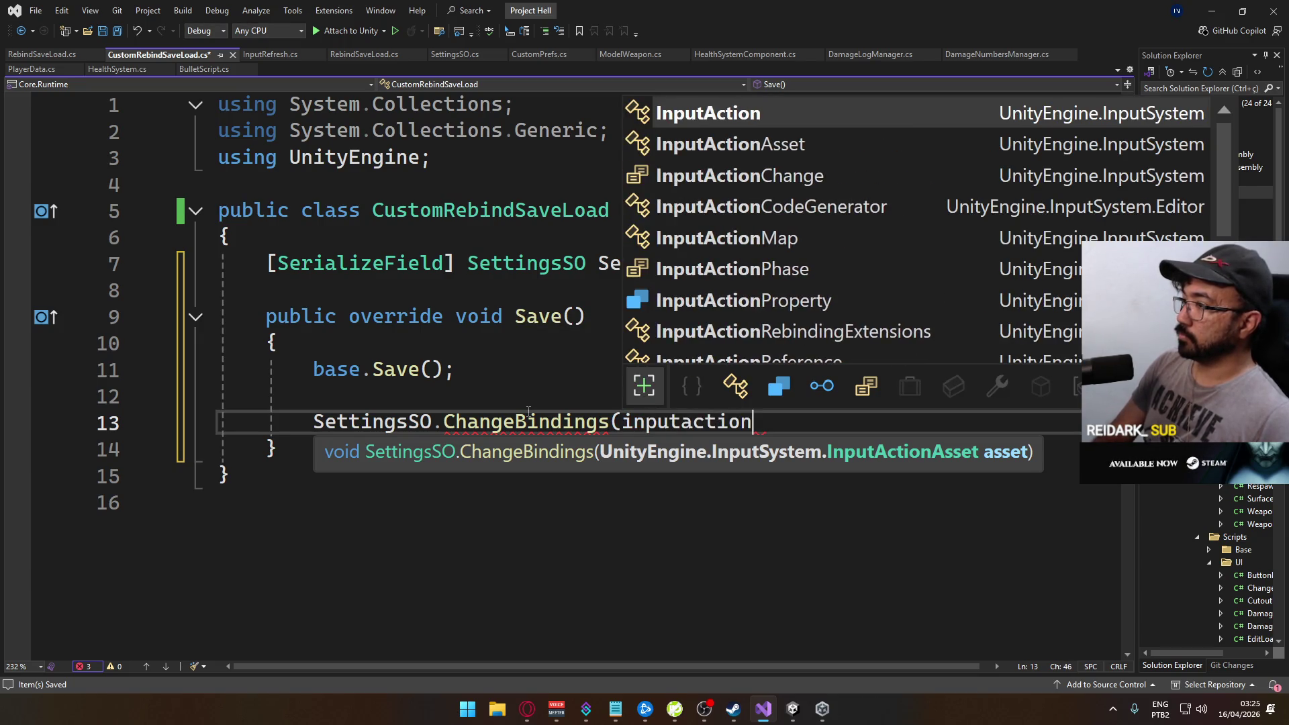
{"action": "key", "text": "Escape"}
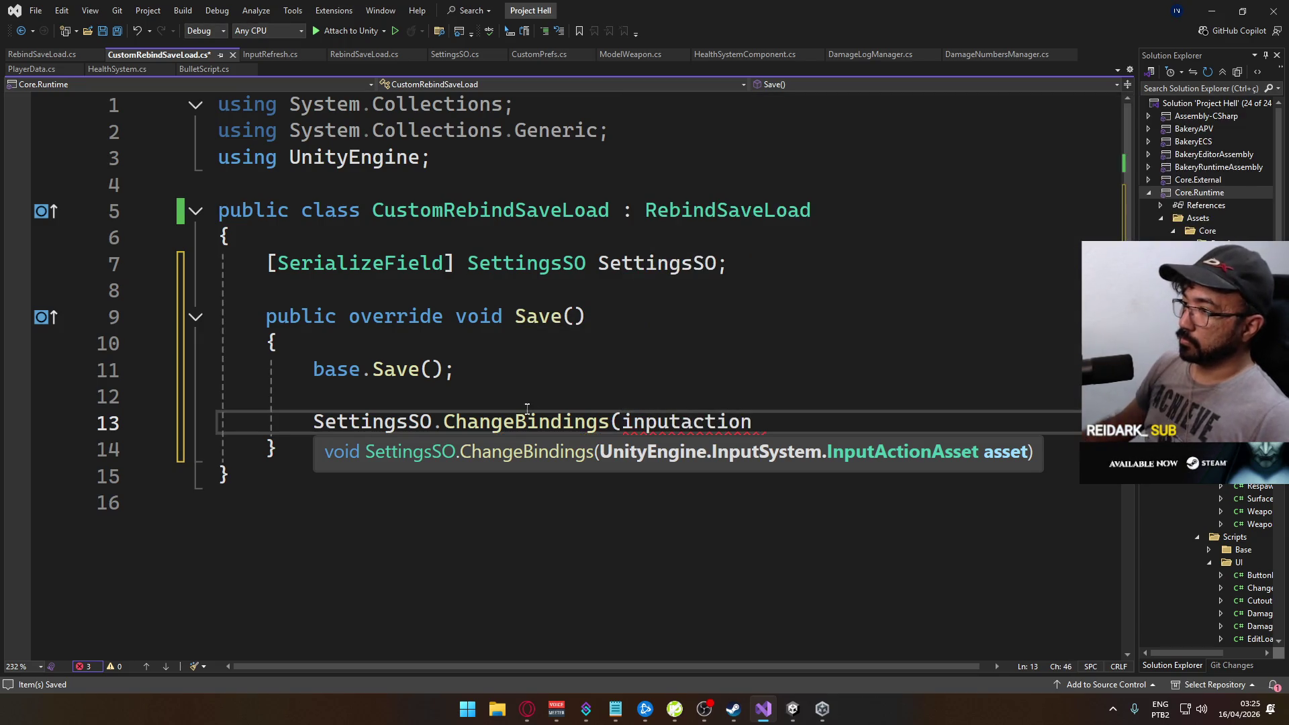
{"action": "left_click", "coordinate": [672, 220], "text": "ctrl"}
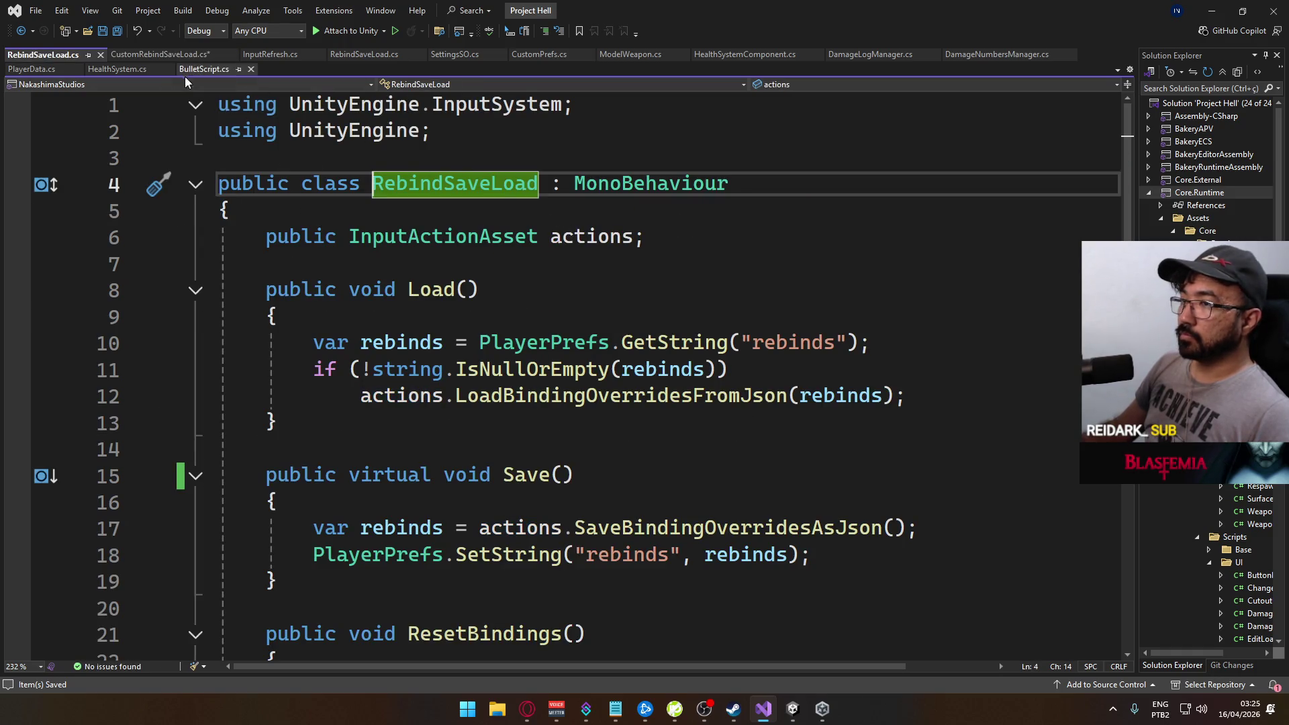
{"action": "left_click", "coordinate": [168, 55]}
Pass this.actions to ChangeBindings, save, and close RebindSaveLoad.cs and CustomRebindSaveLoad.cs
{"action": "double_click", "coordinate": [758, 423]}
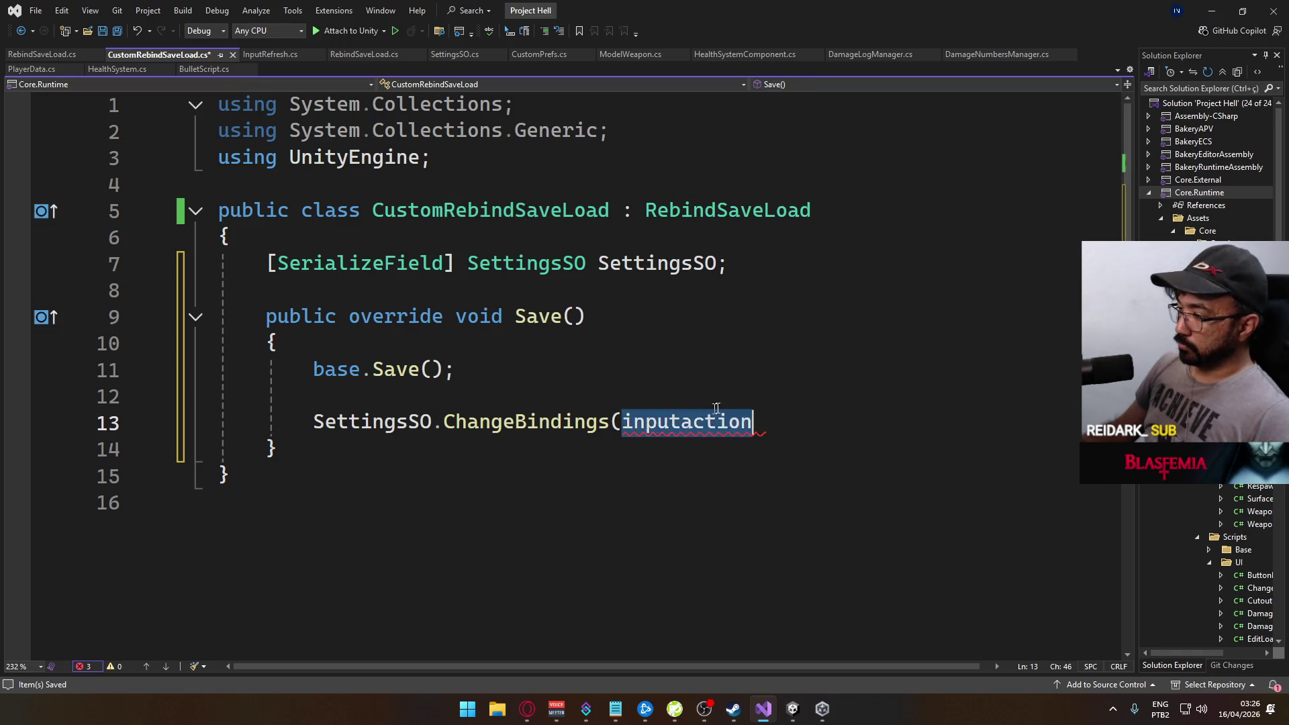
{"action": "type", "text": "actions"}
{"action": "key", "text": "Escape"}
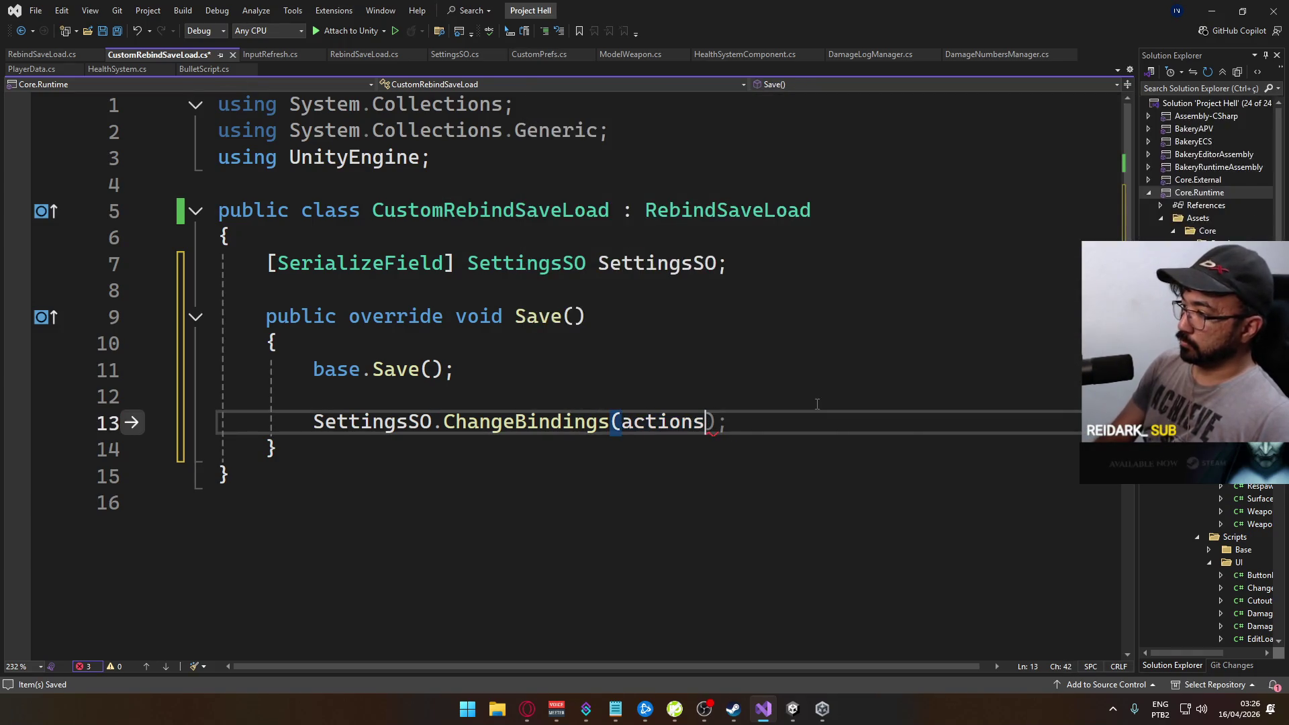
{"action": "key", "text": "BackSpace"}
{"action": "key", "text": "BackSpace"}
{"action": "key", "text": "BackSpace"}
{"action": "type", "text": "this.actions)"}
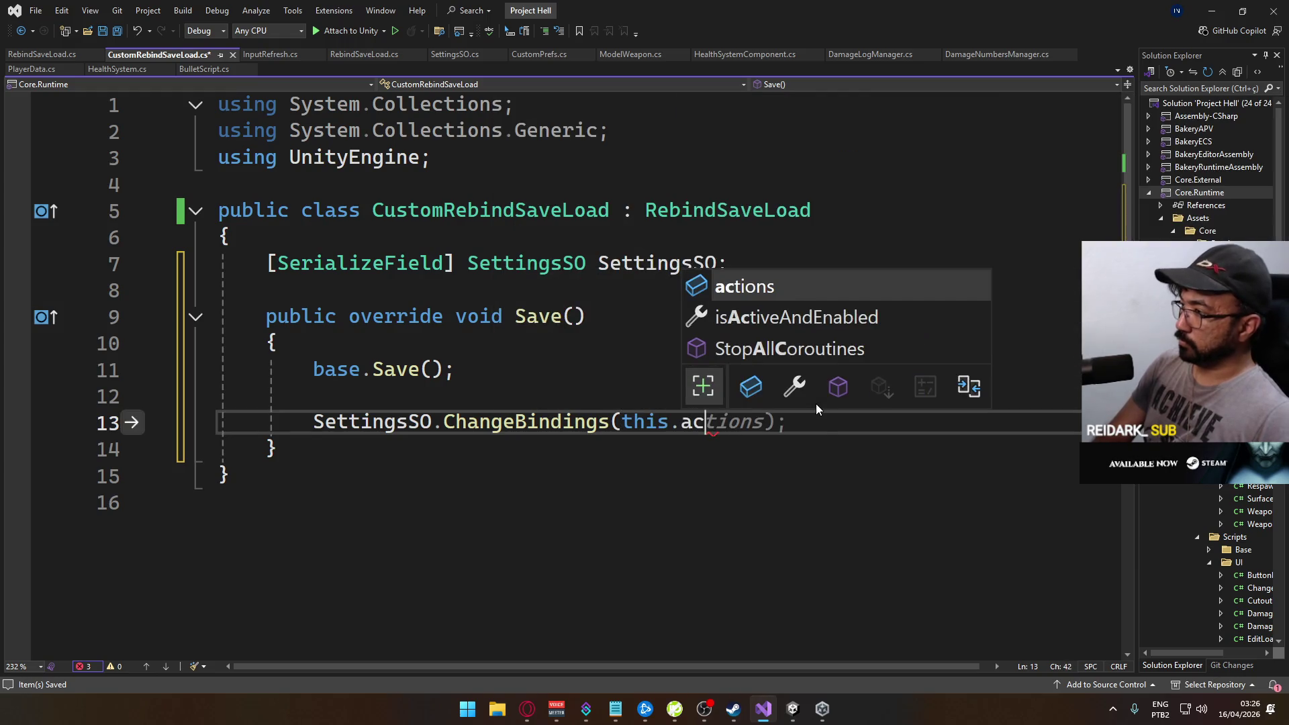
{"action": "type", "text": ";"}
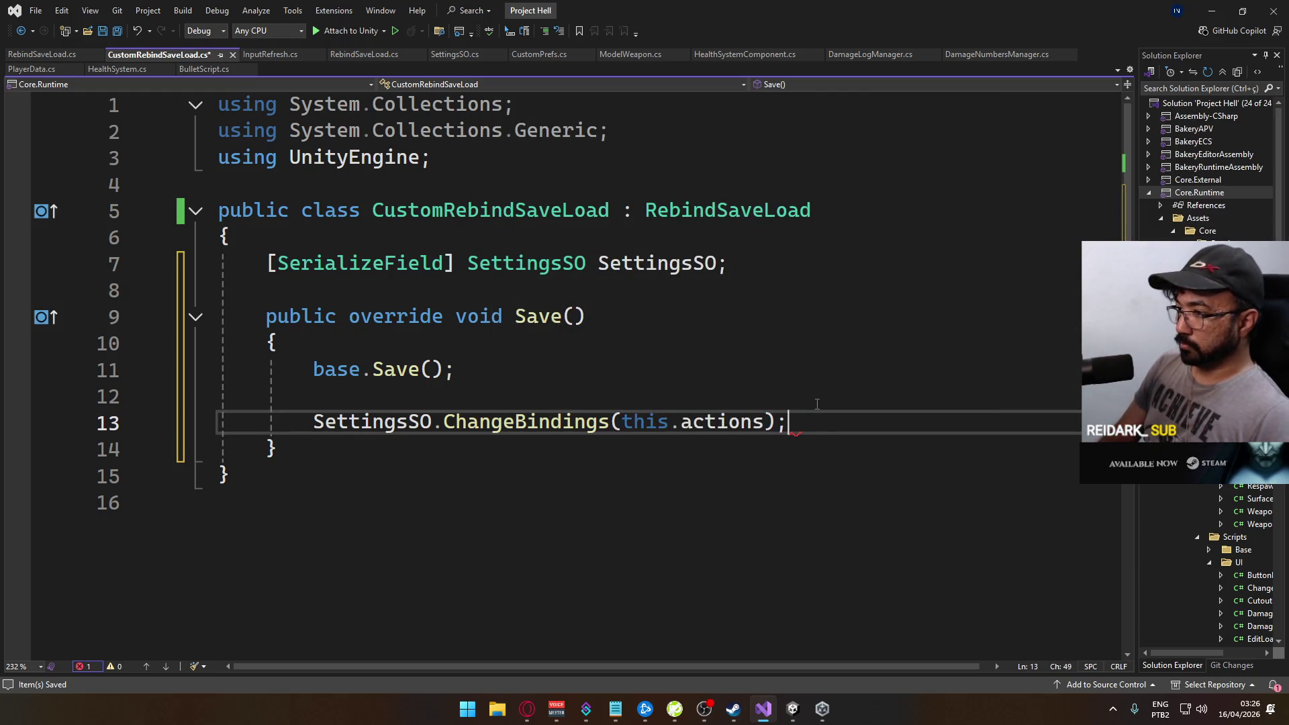
{"action": "key", "text": "ctrl+s"}
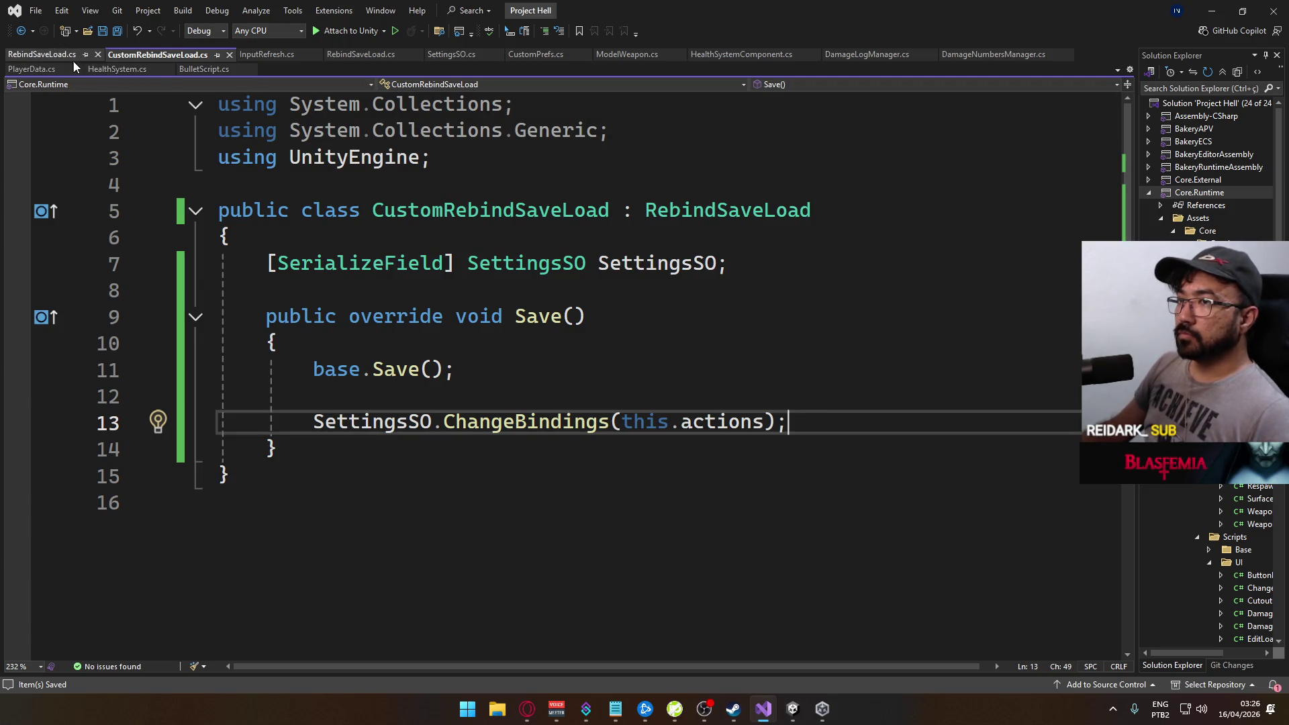
{"action": "left_click", "coordinate": [97, 55]}
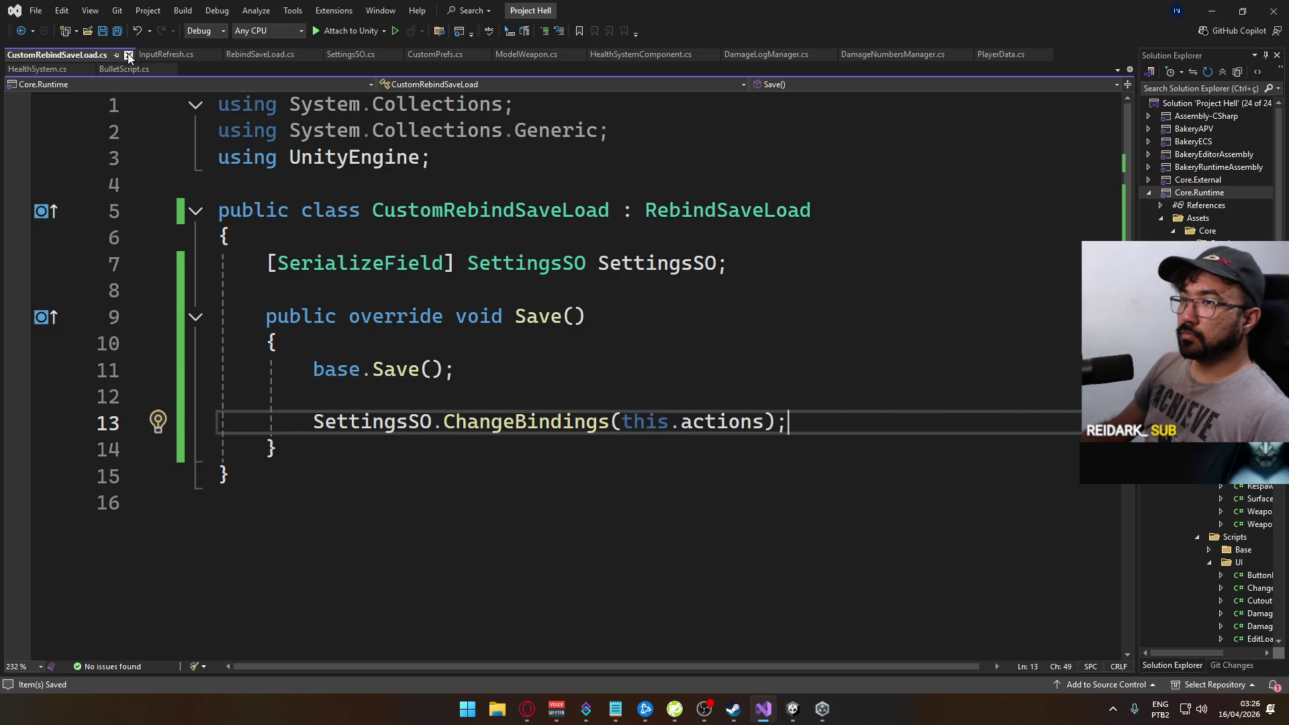
{"action": "left_click", "coordinate": [128, 56]}
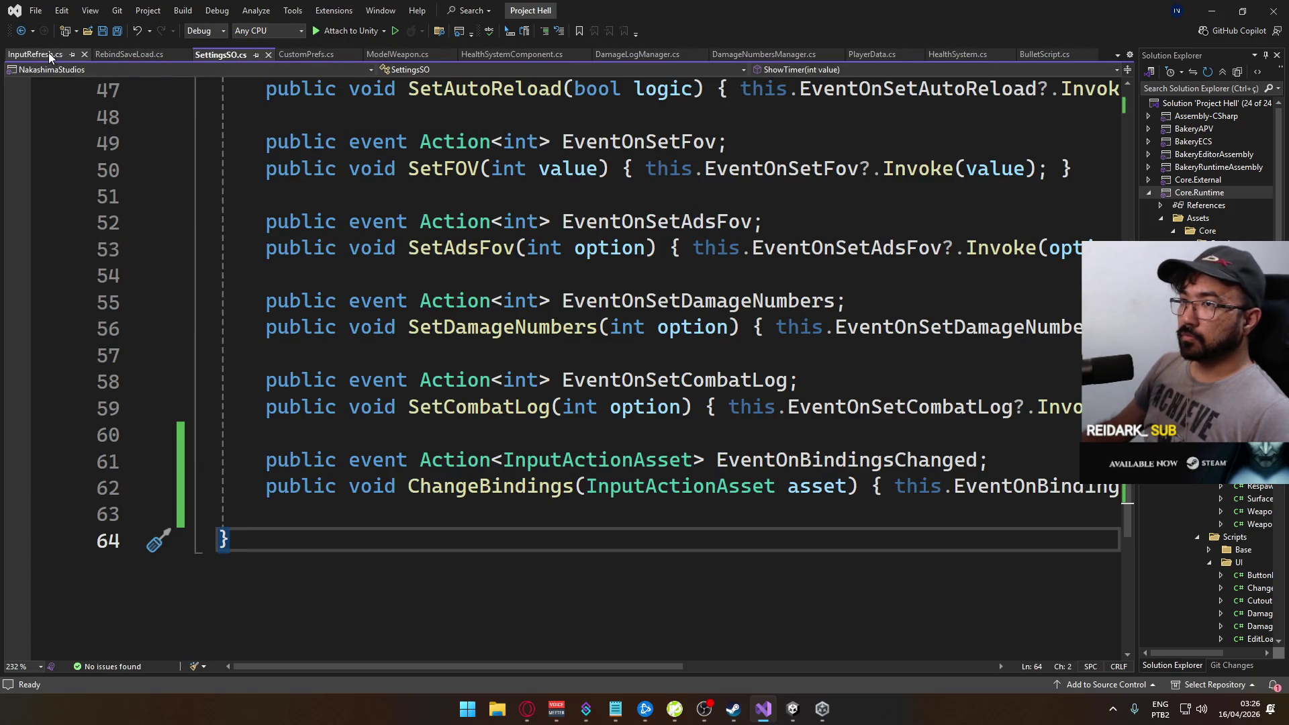
In InputRefresh.cs, rewrite the player input field as 'PlayerInput _playerInput;' and save
{"action": "left_click", "coordinate": [49, 55]}
{"action": "mouse_move", "coordinate": [562, 275]}
{"action": "left_mouse_down"}
{"action": "mouse_move", "coordinate": [222, 248]}
{"action": "mouse_move", "coordinate": [266, 264]}
{"action": "left_mouse_up"}
{"action": "type", "text": "Playerin"}
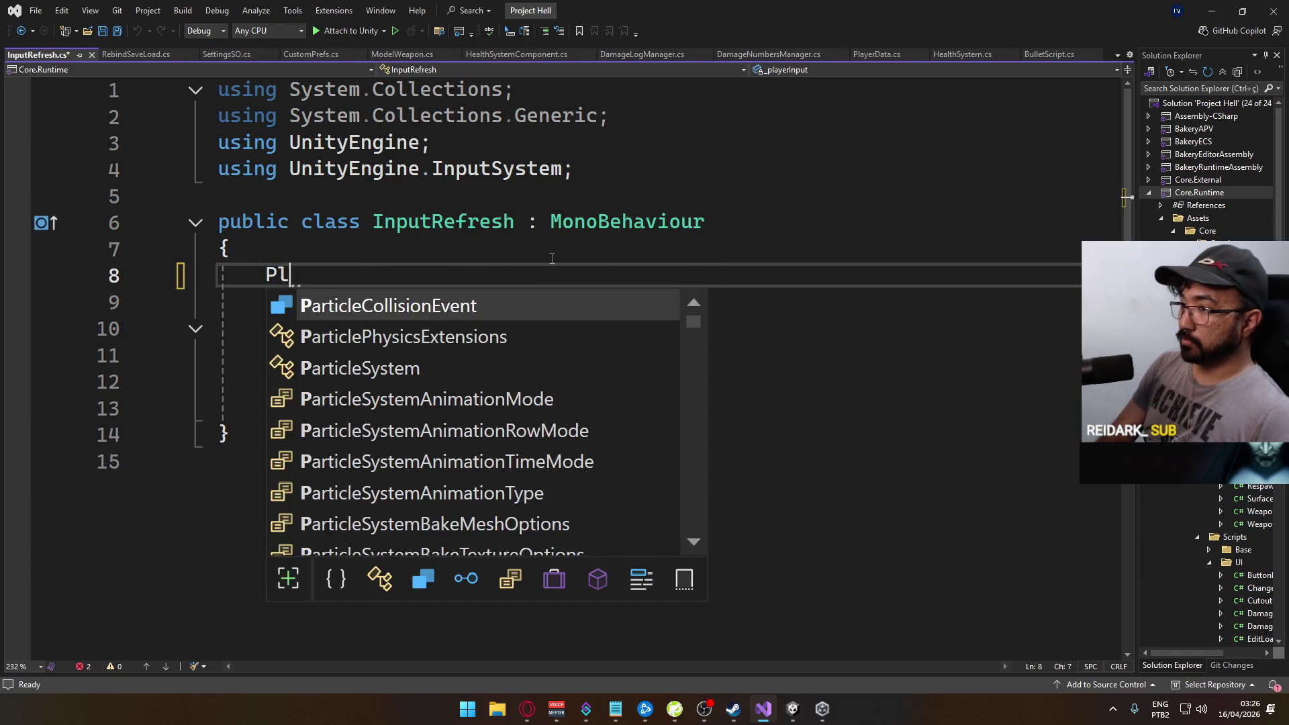
{"action": "key", "text": "Tab"}
{"action": "type", "text": "_play"}
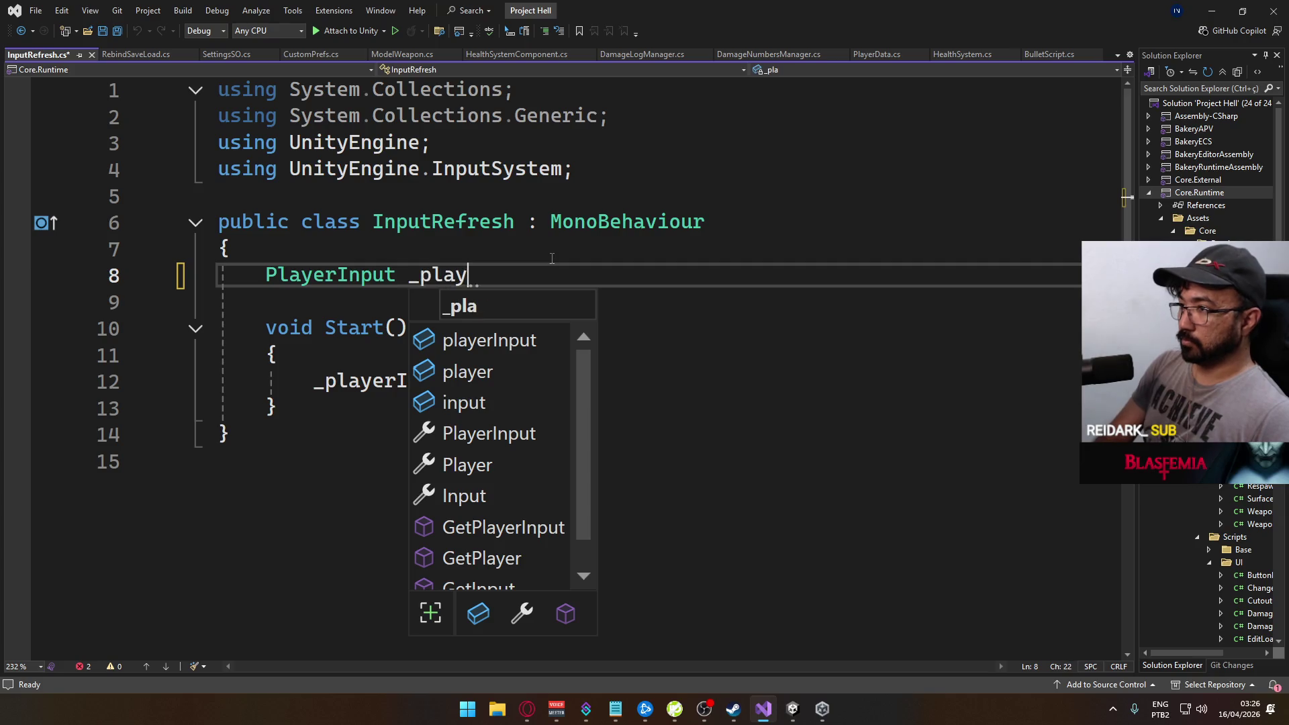
{"action": "type", "text": "erInput;"}
{"action": "key", "text": "ctrl+s"}
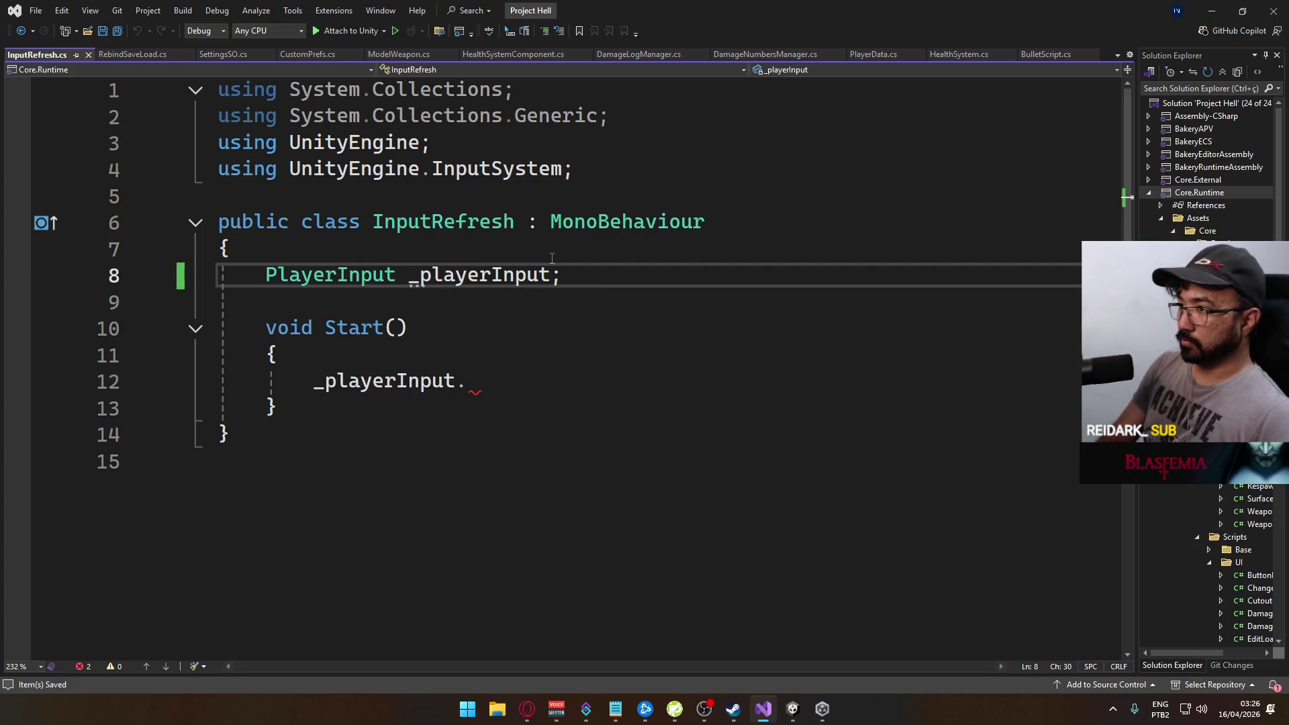
Add a '[SerializeField] SettingsSO SettingsSO;' field above it and save
{"action": "key", "text": "ctrl+Return"}
{"action": "type", "text": "[Set"}
{"action": "key", "text": "Tab"}
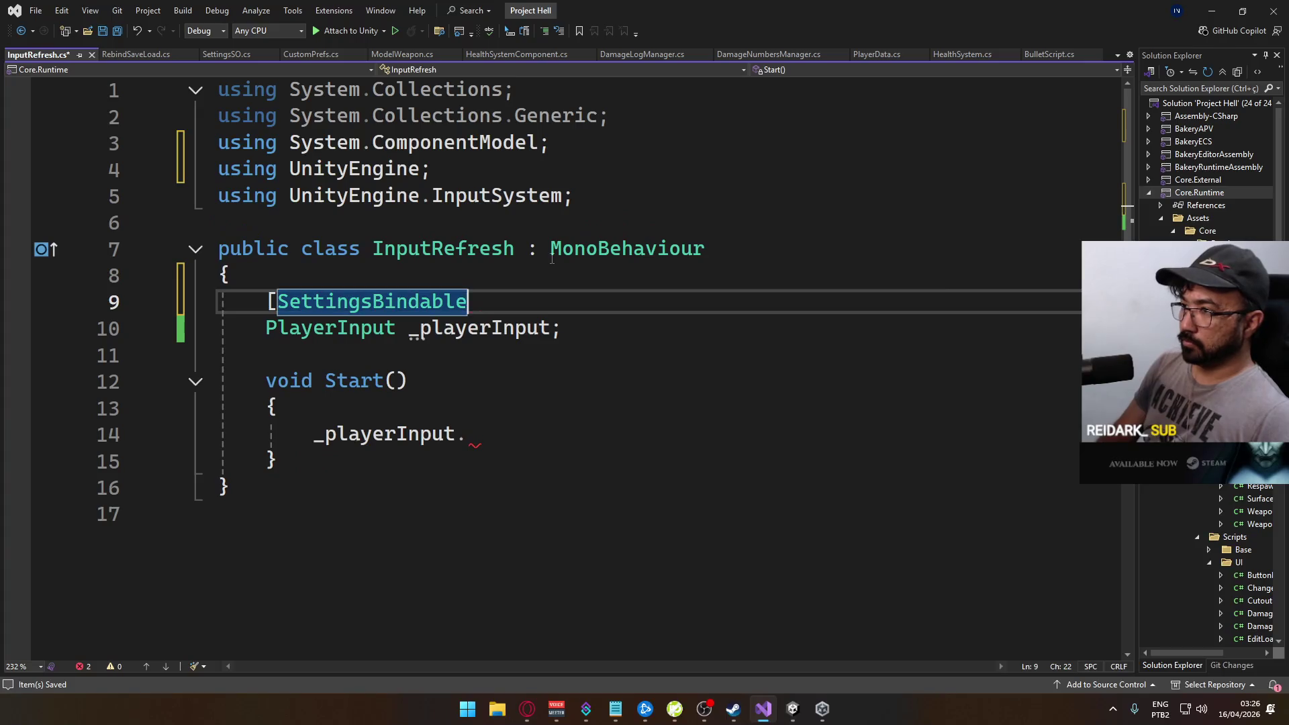
{"action": "type", "text": "S"}
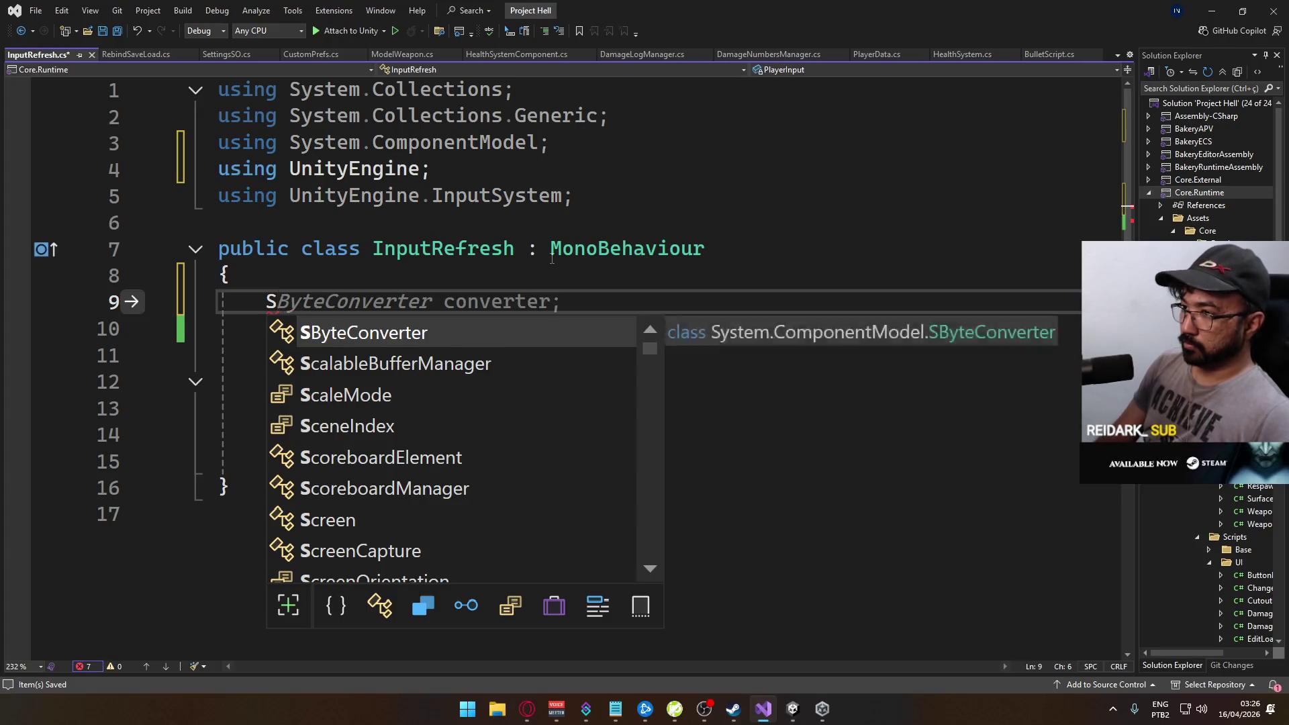
{"action": "type", "text": "[Settings"}
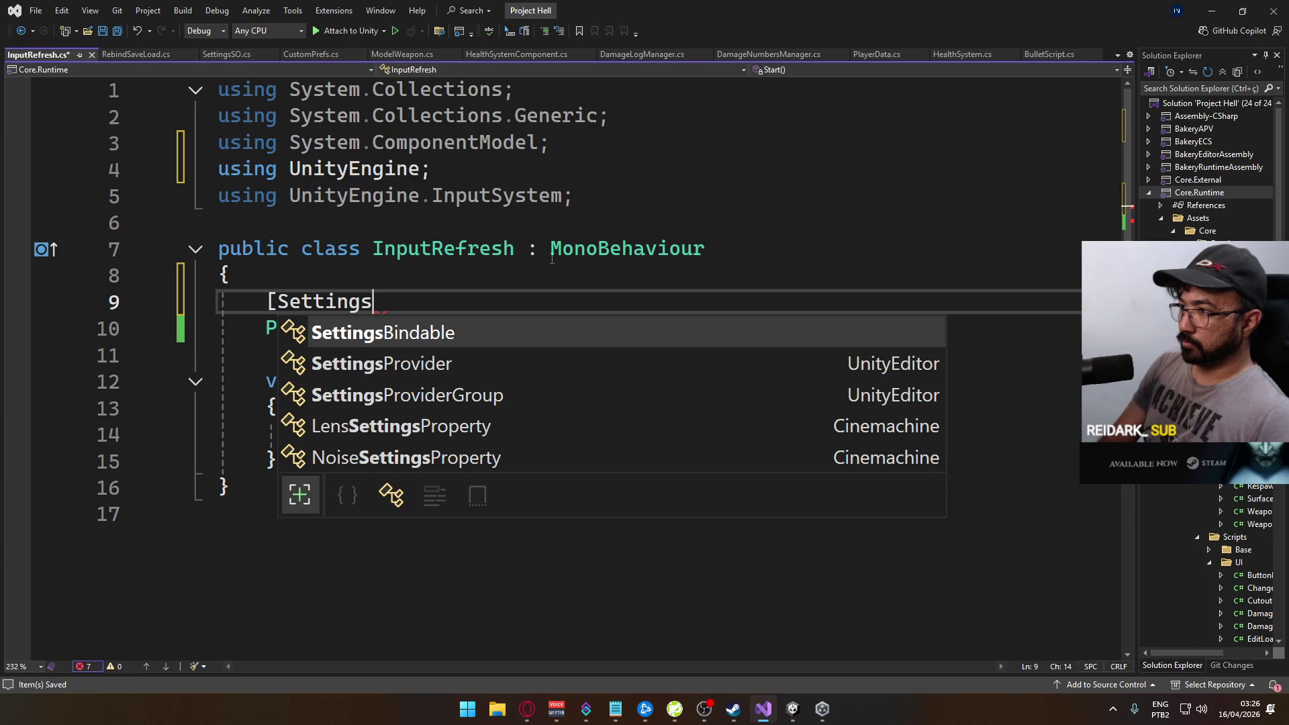
{"action": "key", "text": "BackSpace"}
{"action": "key", "text": "BackSpace"}
{"action": "key", "text": "BackSpace"}
{"action": "key", "text": "BackSpace"}
{"action": "key", "text": "BackSpace"}
{"action": "key", "text": "BackSpace"}
{"action": "type", "text": "rializeField]"}
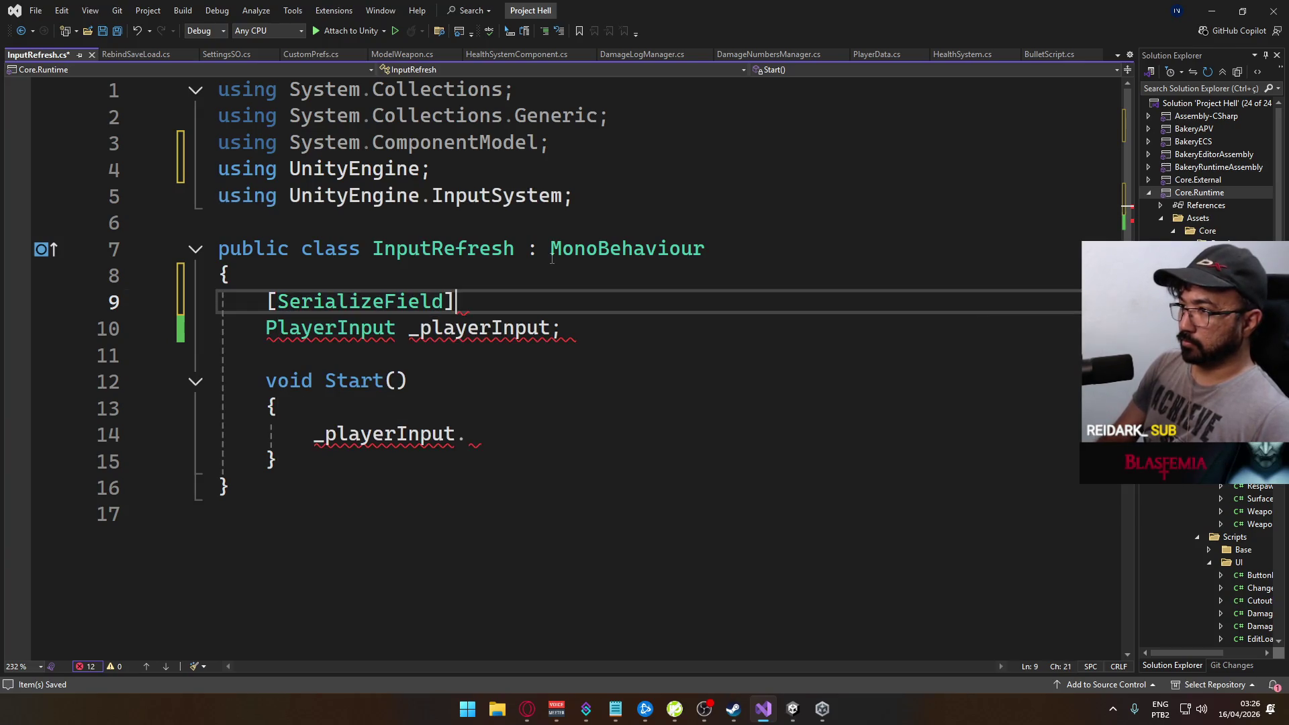
{"action": "type", "text": " SettingsSO "}
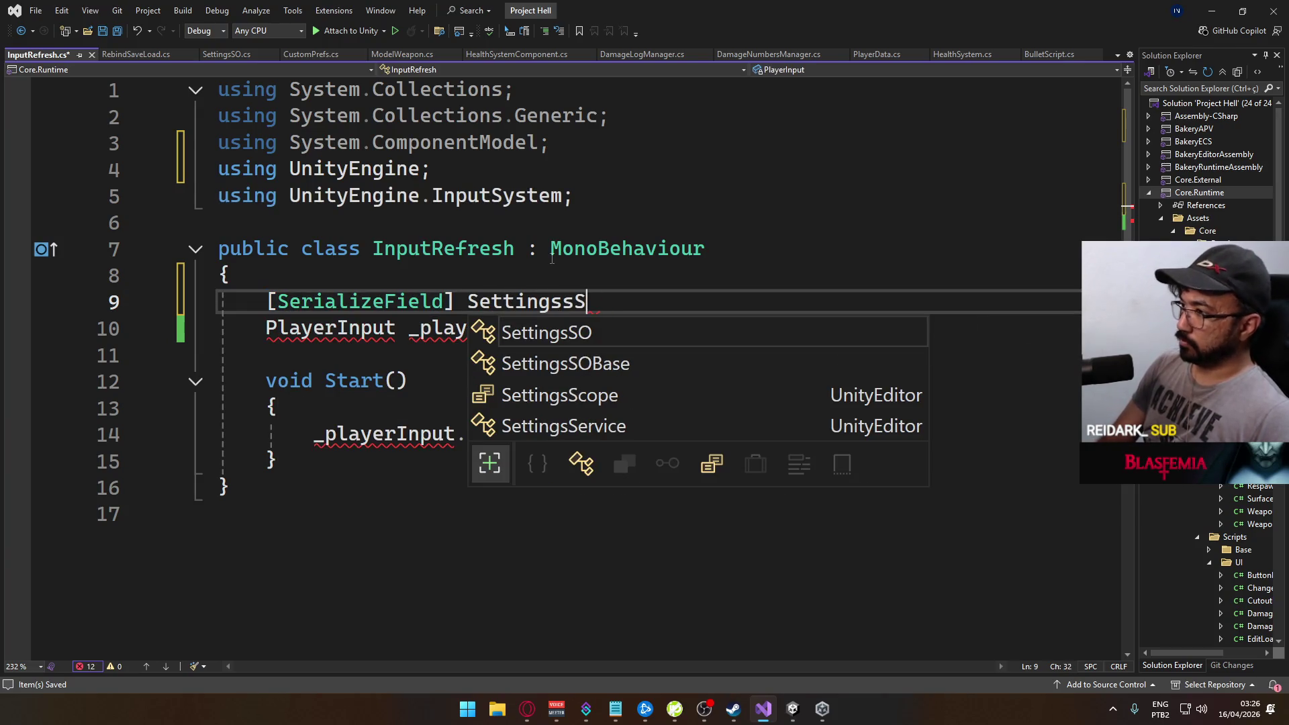
{"action": "type", "text": "SettingsSO;"}
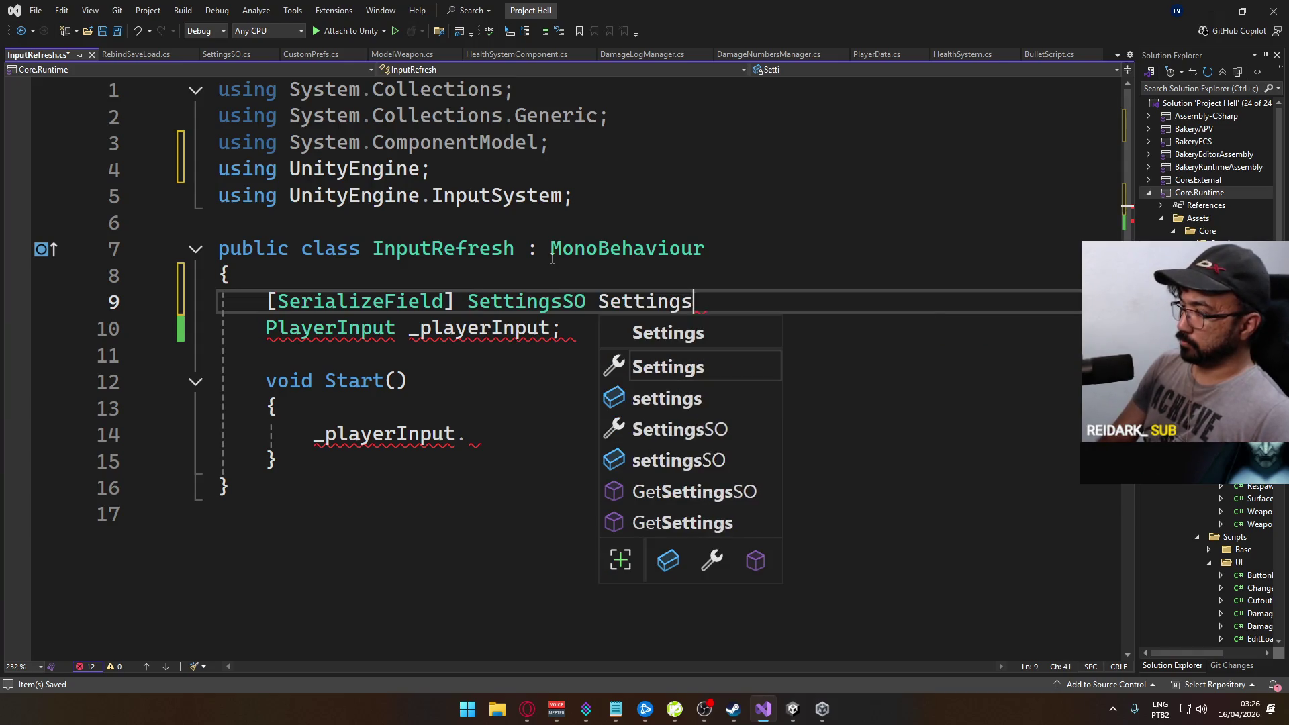
{"action": "key", "text": "ctrl+s"}
In Start, subscribe to SettingsSO.EventOnBindingsChanged with += and generate the handler method
{"action": "key", "text": "Down"}
{"action": "key", "text": "Down"}
{"action": "key", "text": "Down"}
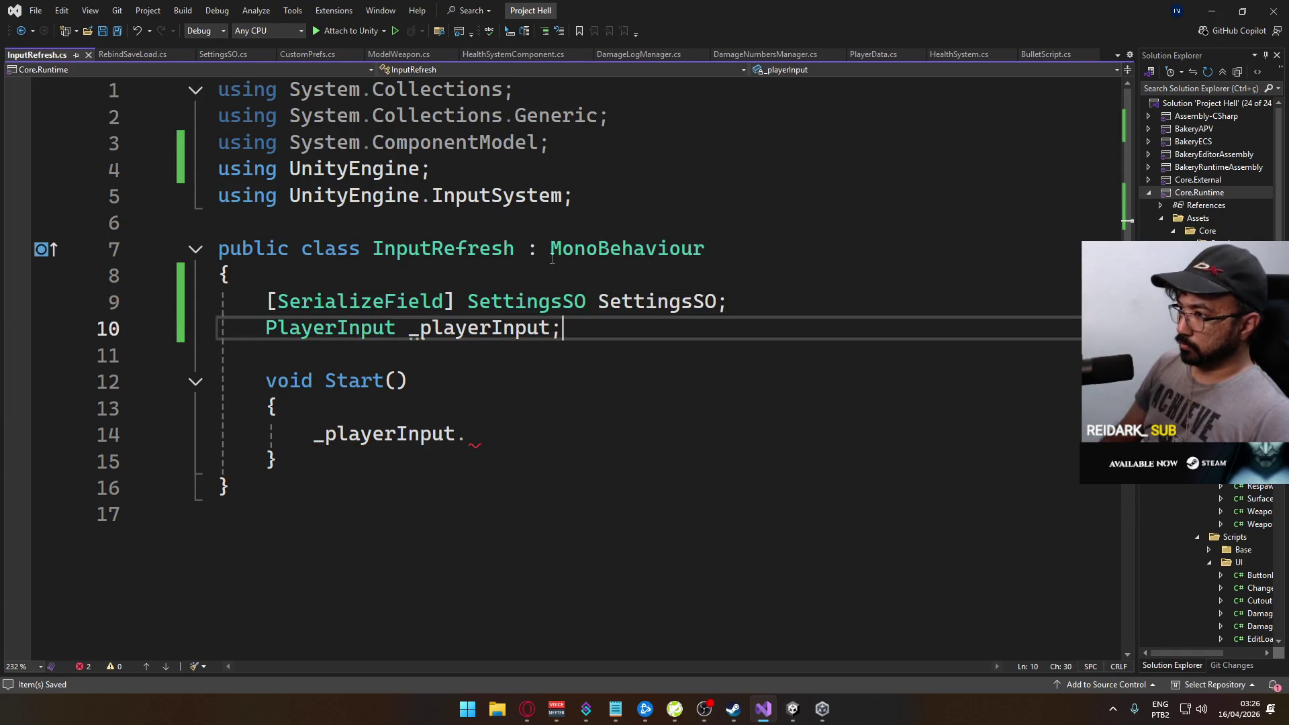
{"action": "key", "text": "ctrl+space"}
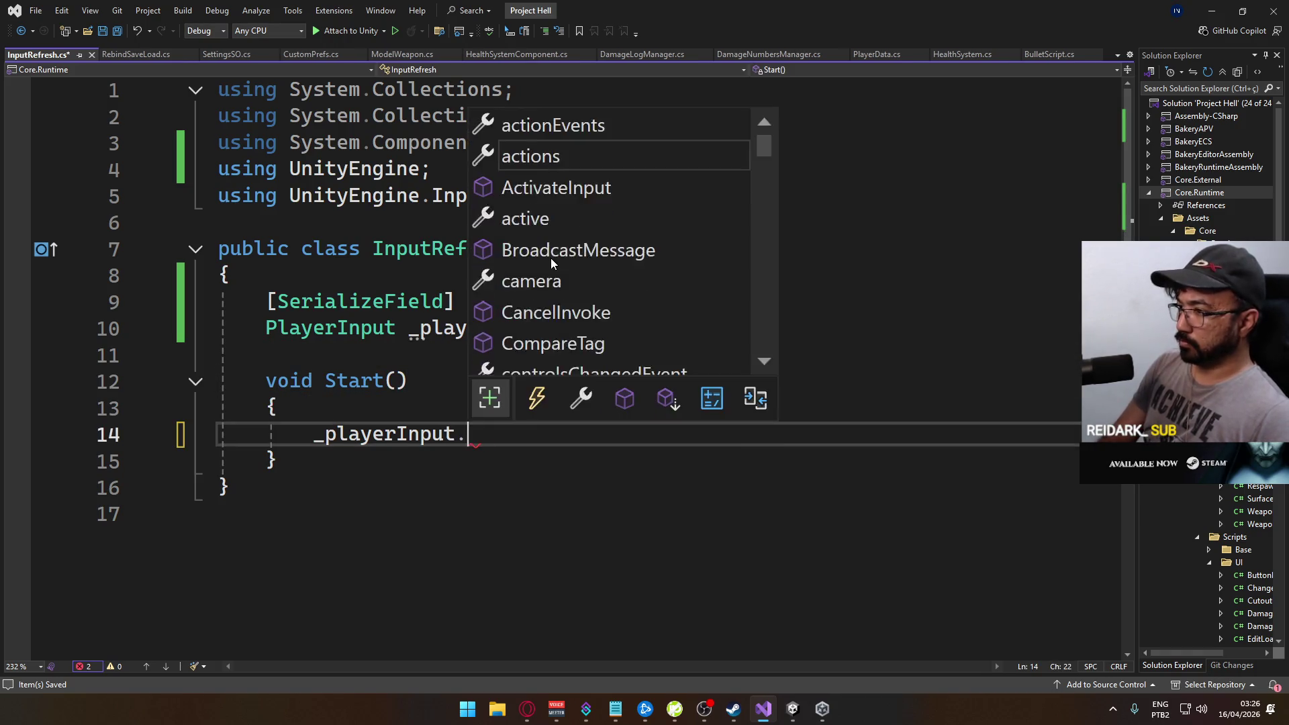
{"action": "type", "text": "set"}
{"action": "key", "text": "BackSpace"}
{"action": "key", "text": "BackSpace"}
{"action": "key", "text": "BackSpace"}
{"action": "key", "text": "Escape"}
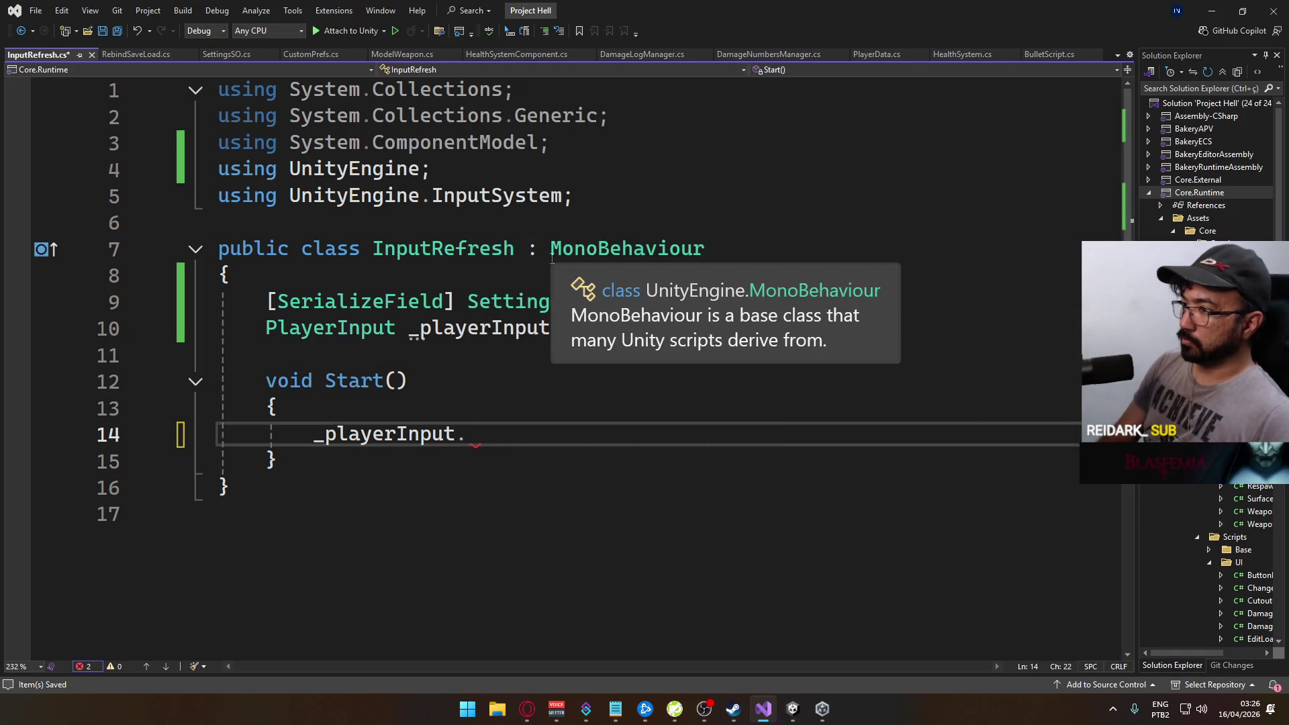
{"action": "key", "text": "shift+Home"}
{"action": "type", "text": "Sett"}
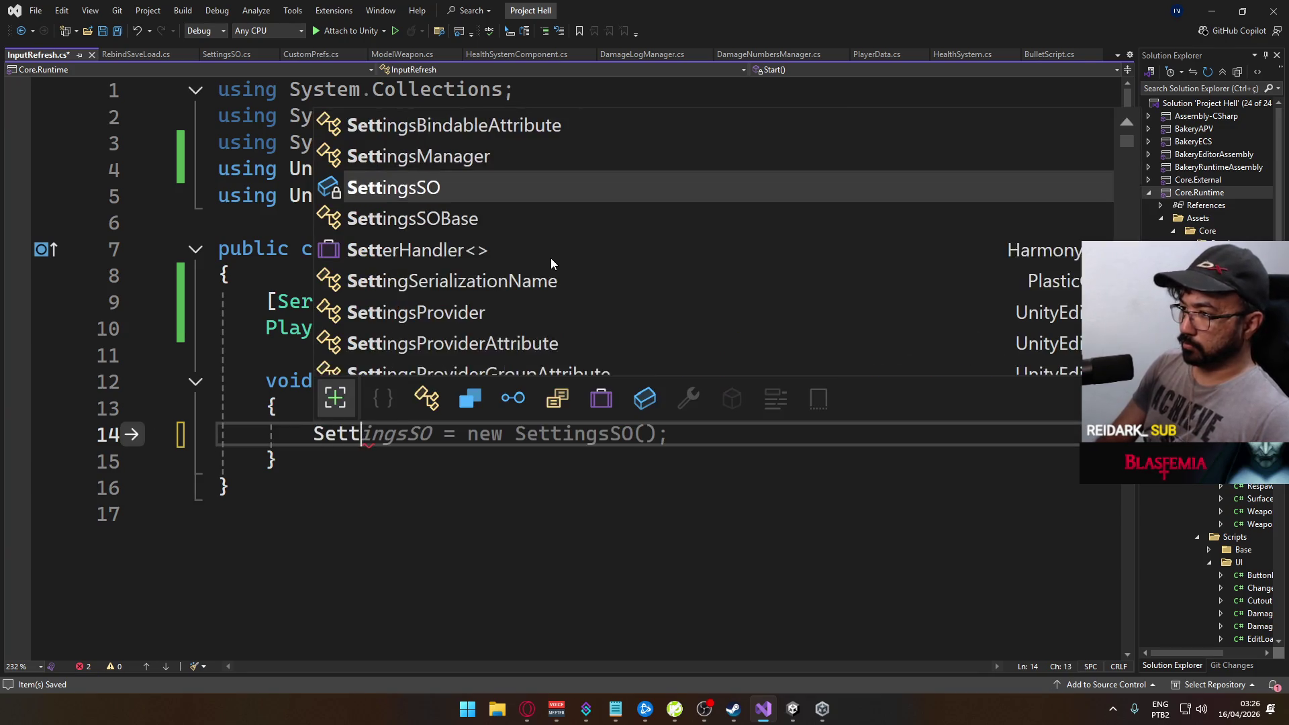
{"action": "type", "text": "ingsSO "}
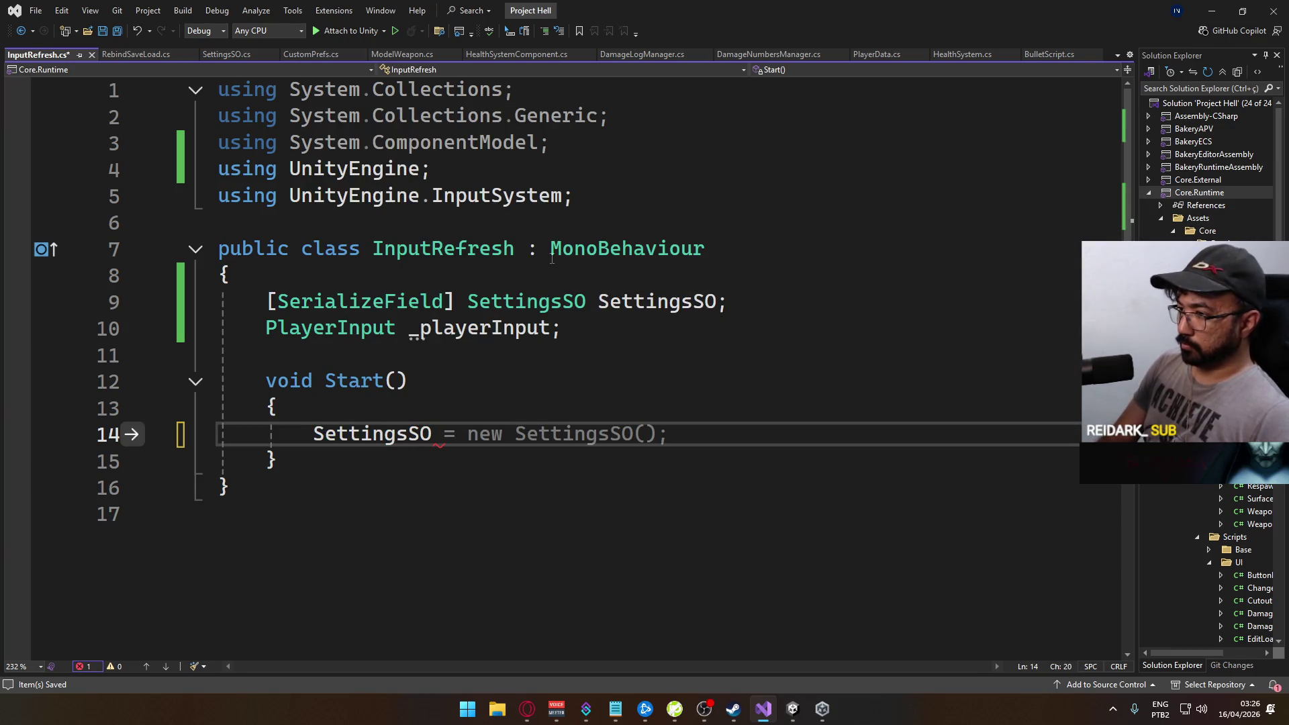
{"action": "type", "text": ".eventon"}
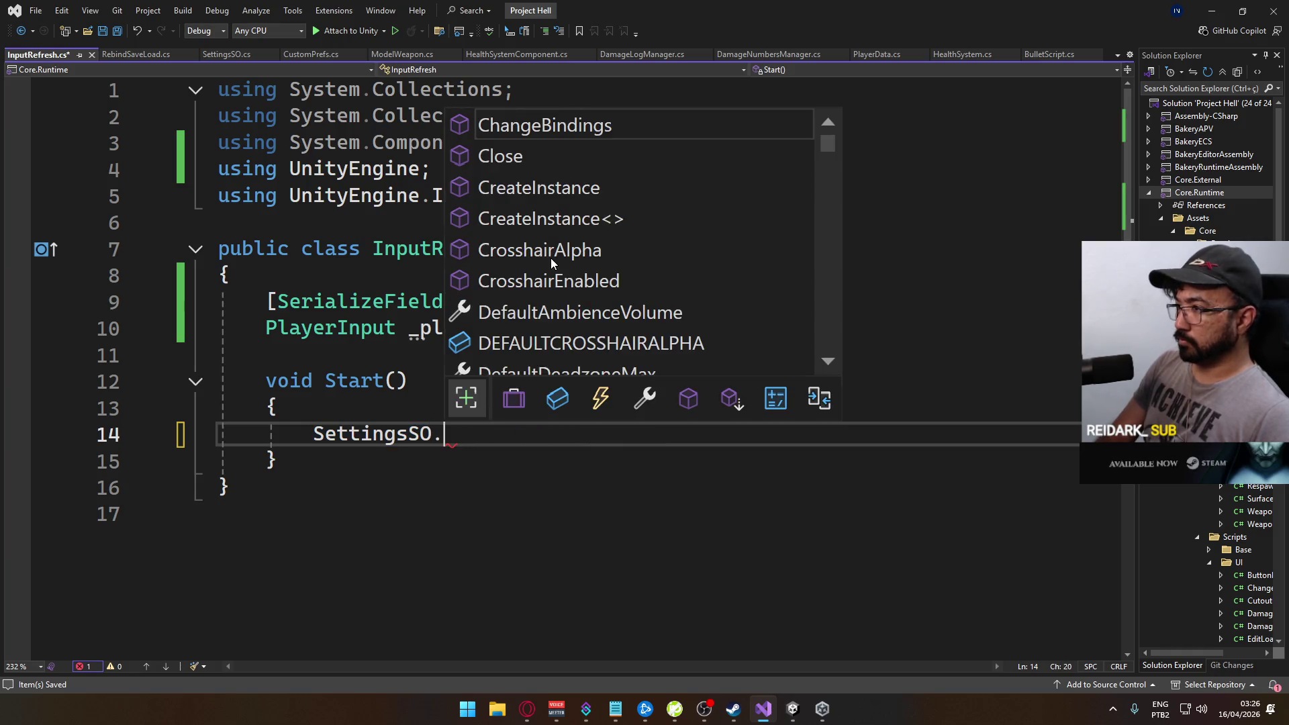
{"action": "key", "text": "Tab"}
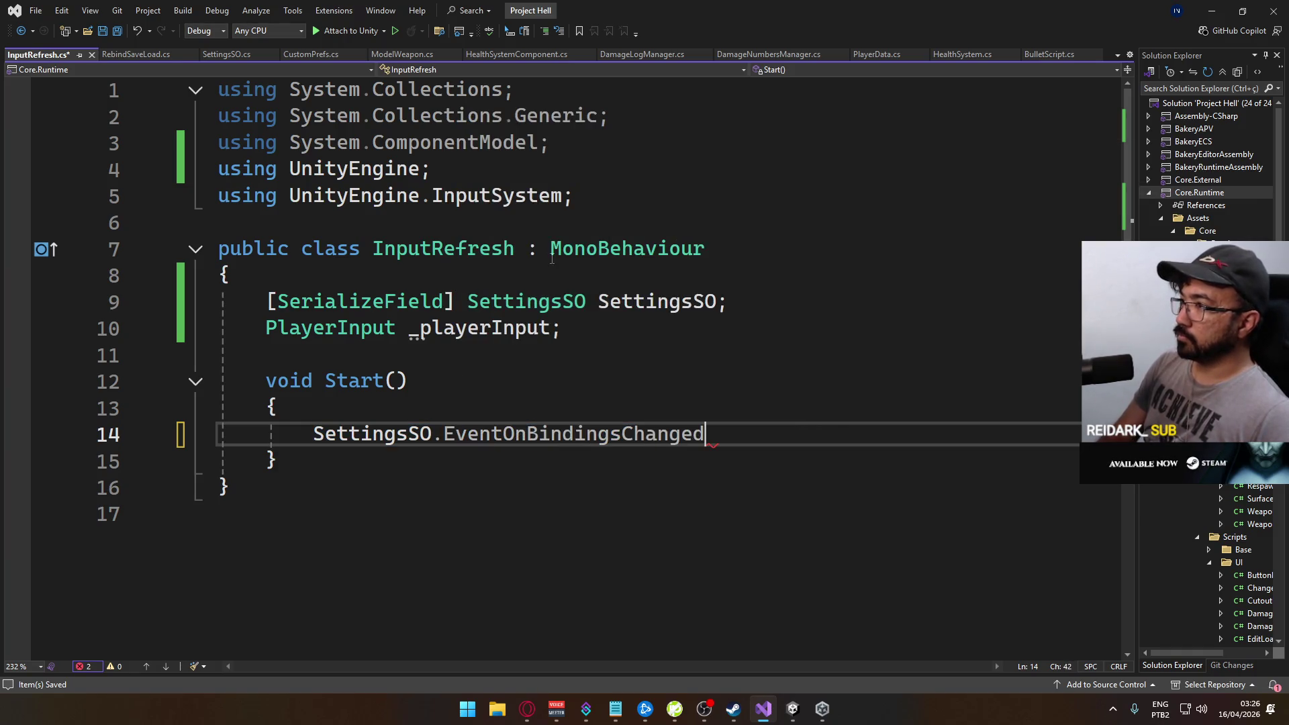
{"action": "type", "text": " +="}
{"action": "key", "text": "Tab"}
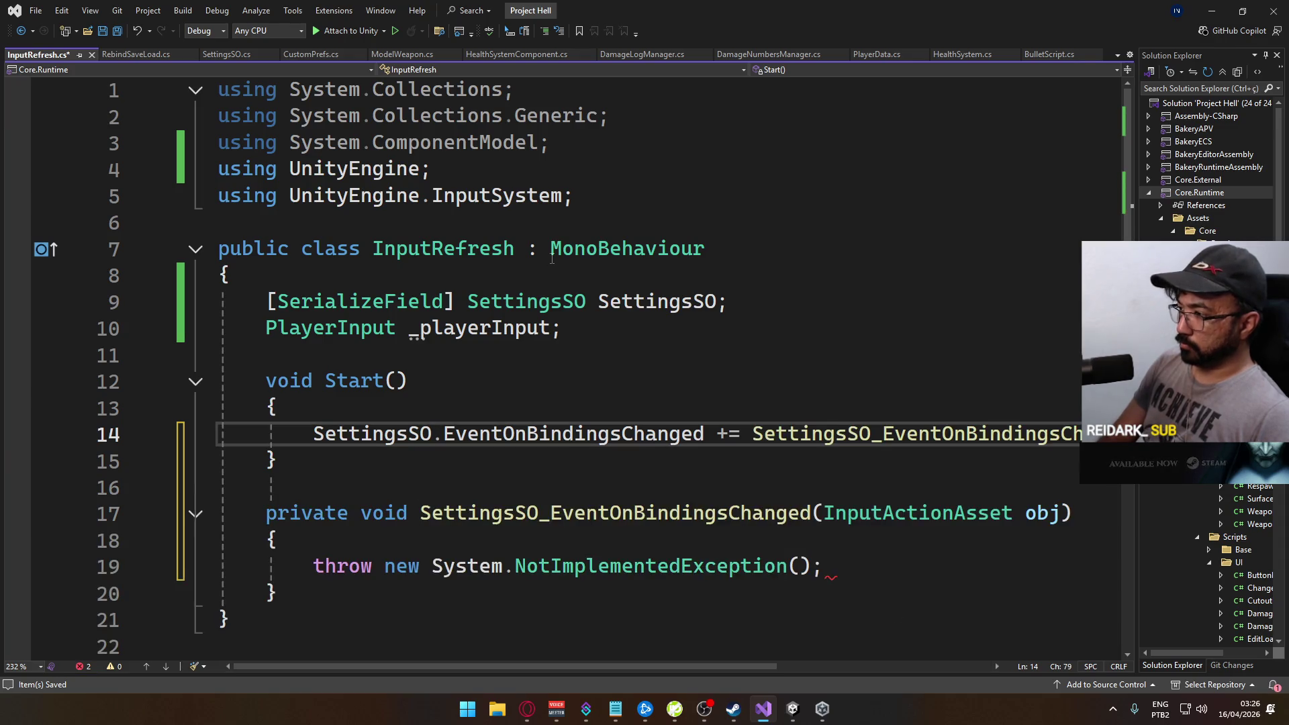
Drop the handler's private modifier and rename its parameter to asset
{"action": "left_click", "coordinate": [344, 522]}
{"action": "key", "text": "ctrl+BackSpace"}
{"action": "key", "text": "Delete"}
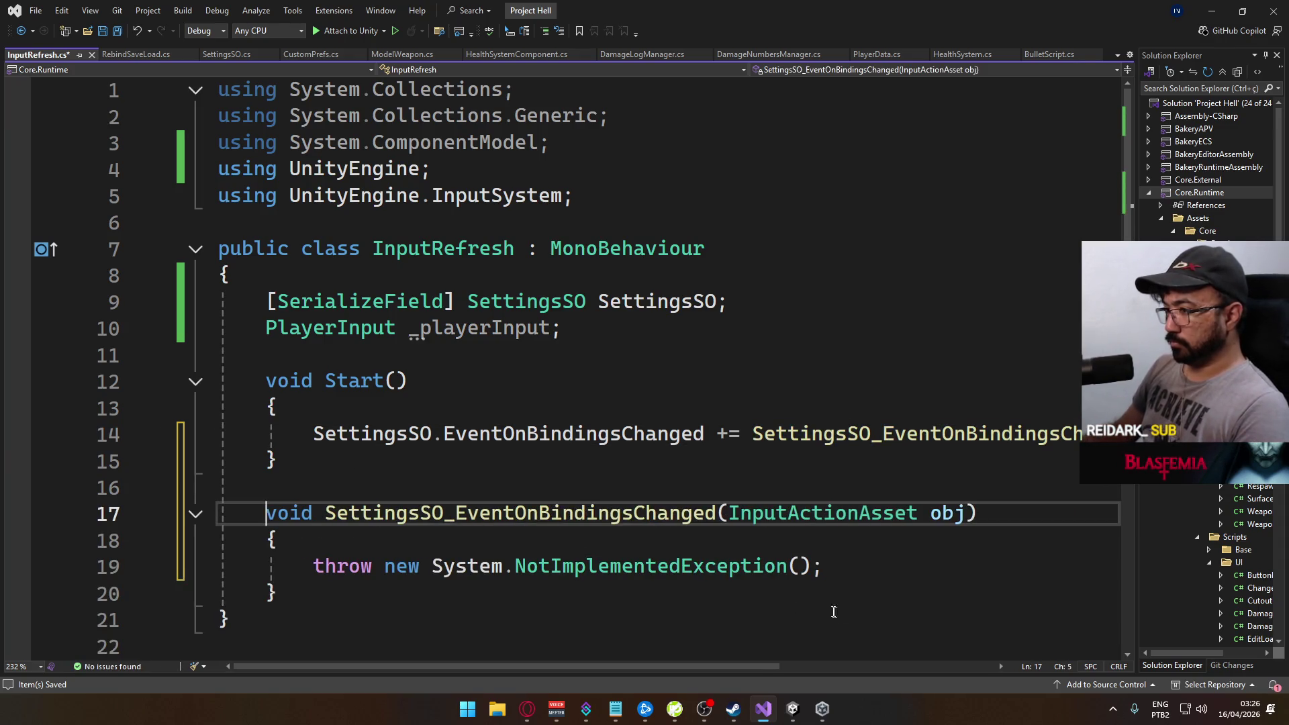
{"action": "double_click", "coordinate": [946, 516]}
{"action": "type", "text": "asset"}
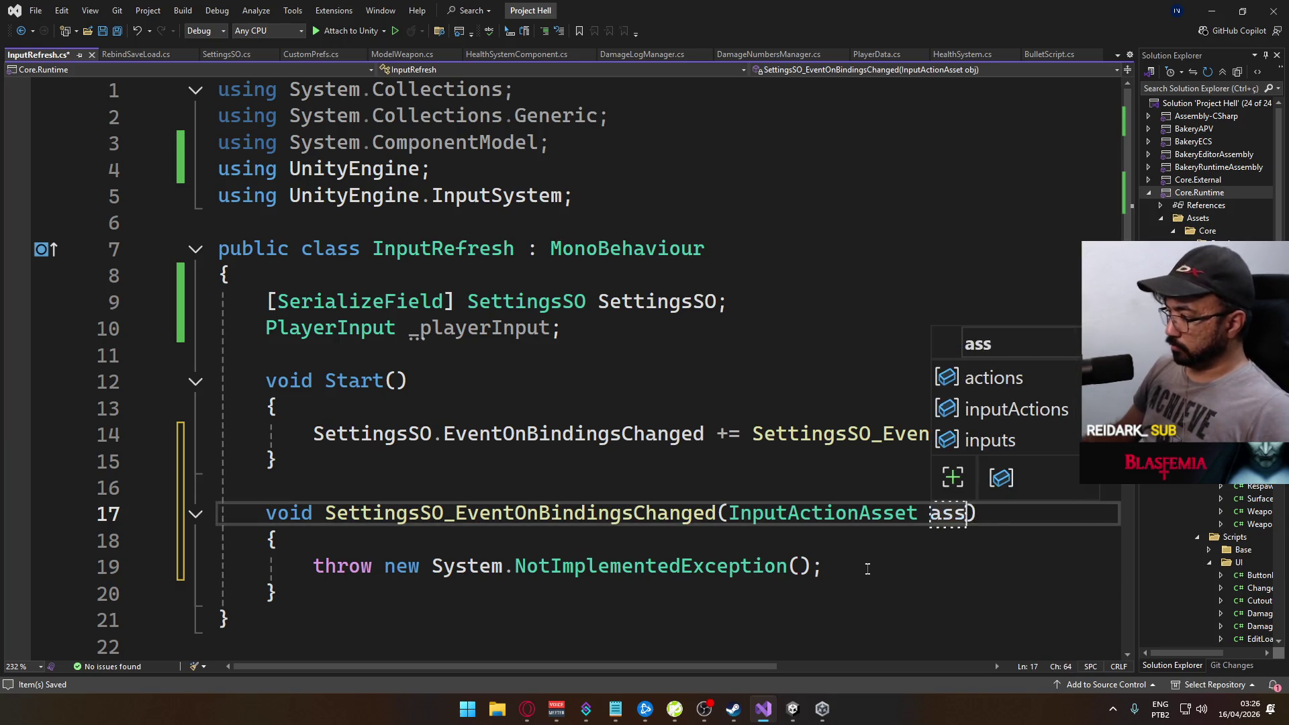
Replace the placeholder exception with '_playerInput.enabled = false;'
{"action": "left_click_drag", "start_coordinate": [920, 567], "coordinate": [315, 556]}
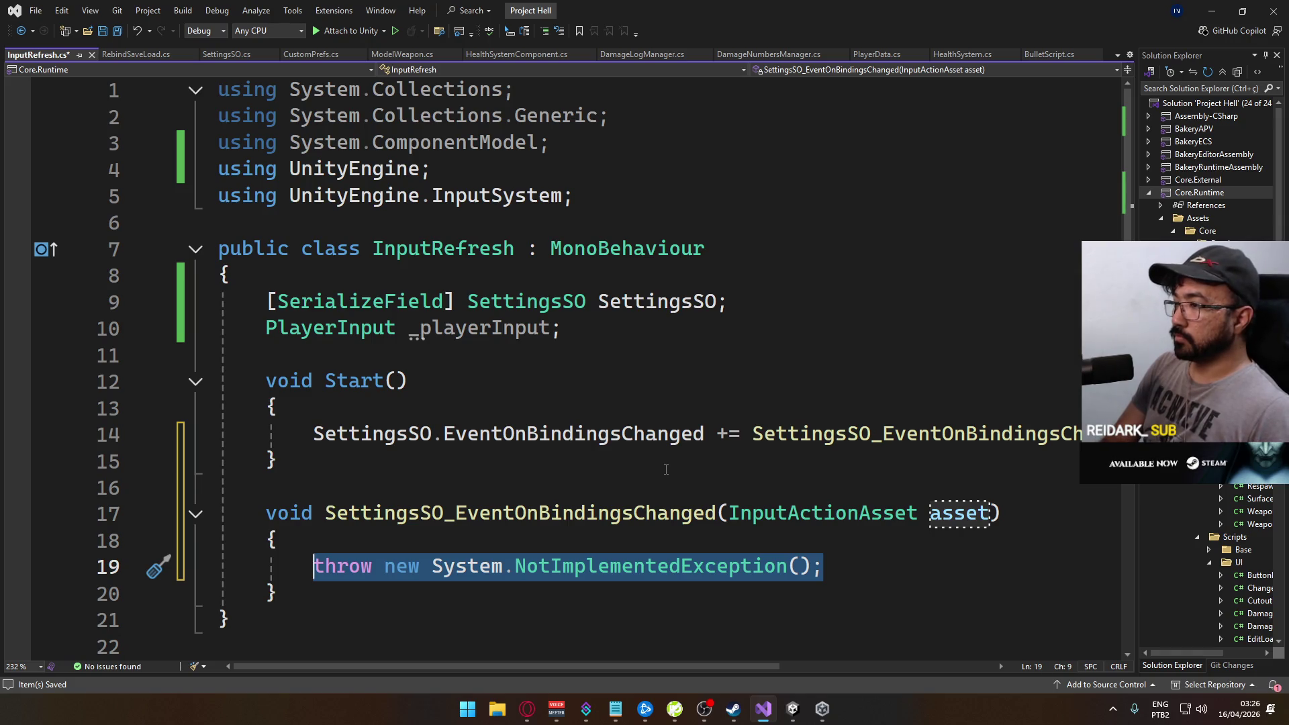
{"action": "type", "text": "_p"}
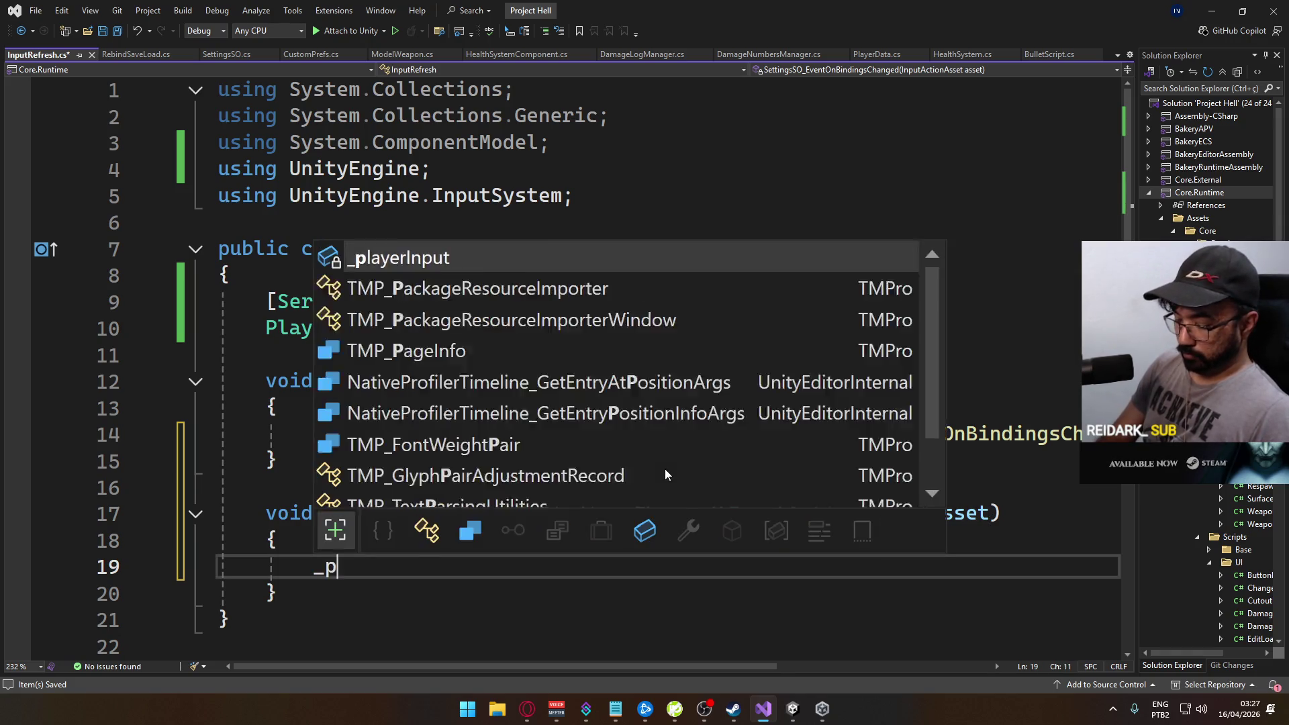
{"action": "type", "text": "layerInput.i"}
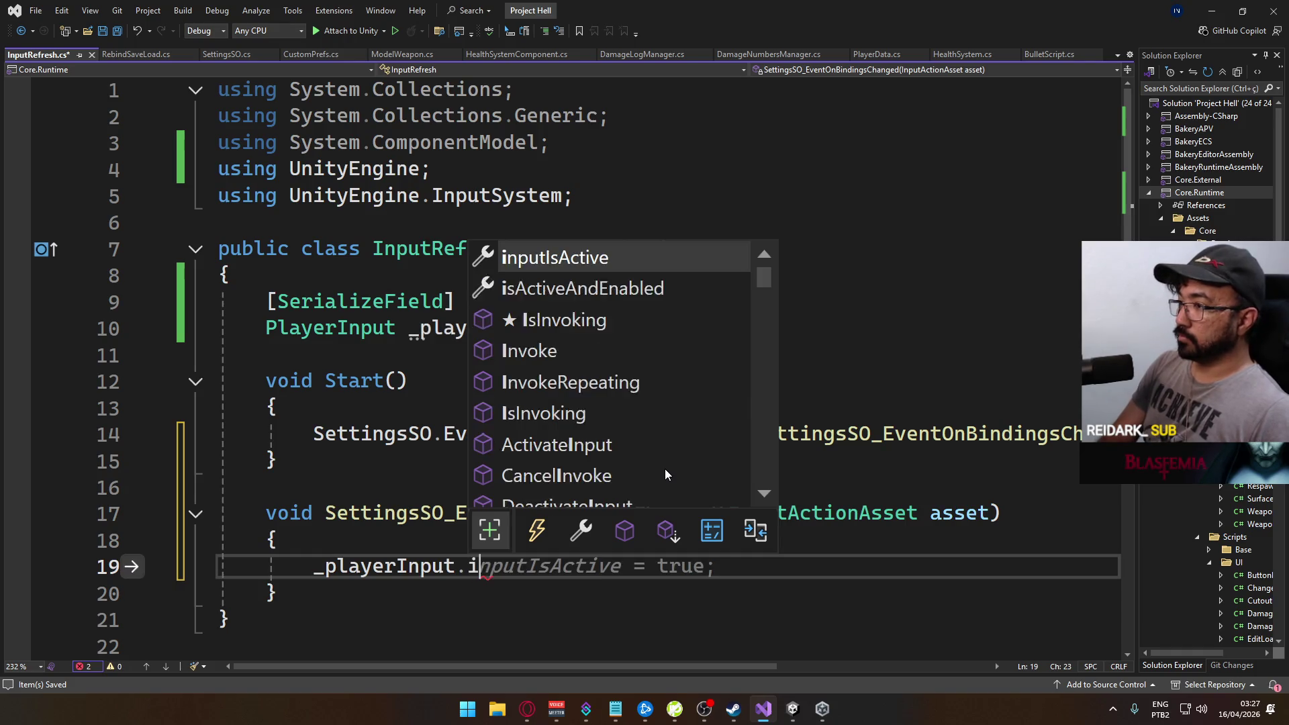
{"action": "key", "text": "BackSpace"}
{"action": "type", "text": "de"}
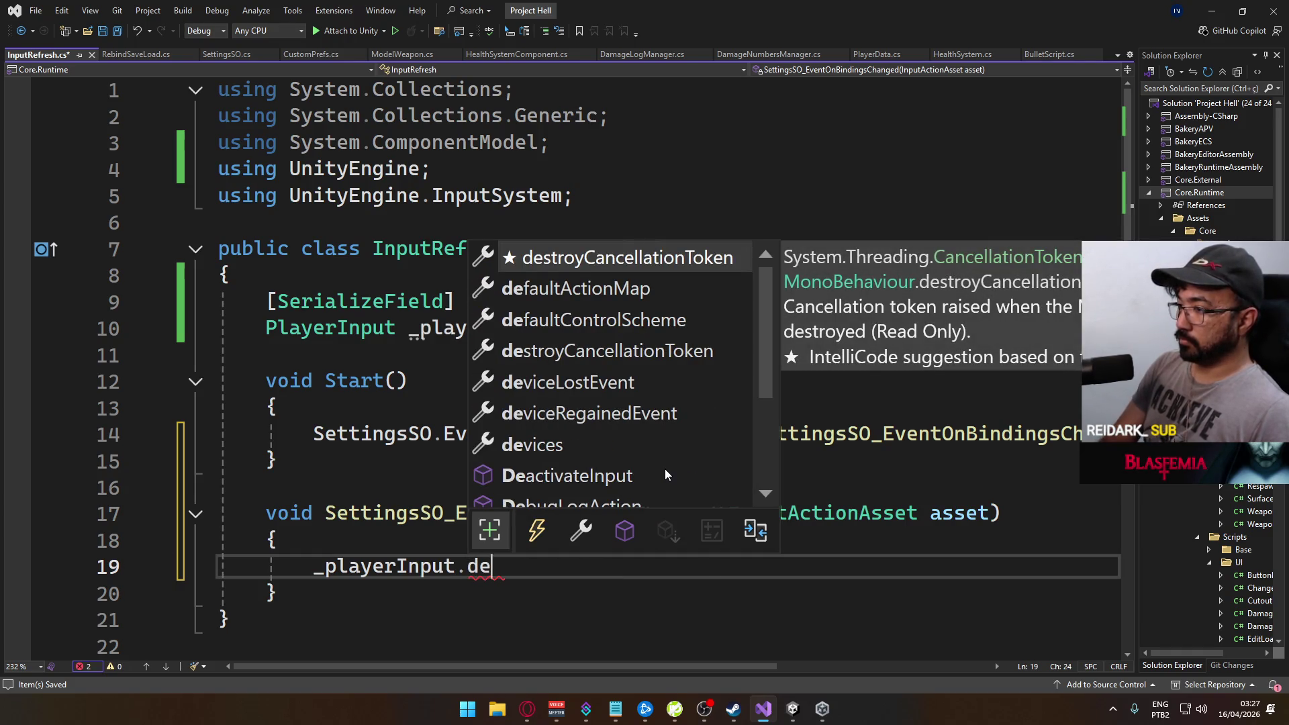
{"action": "key", "text": "BackSpace"}
{"action": "key", "text": "BackSpace"}
{"action": "type", "text": "en"}
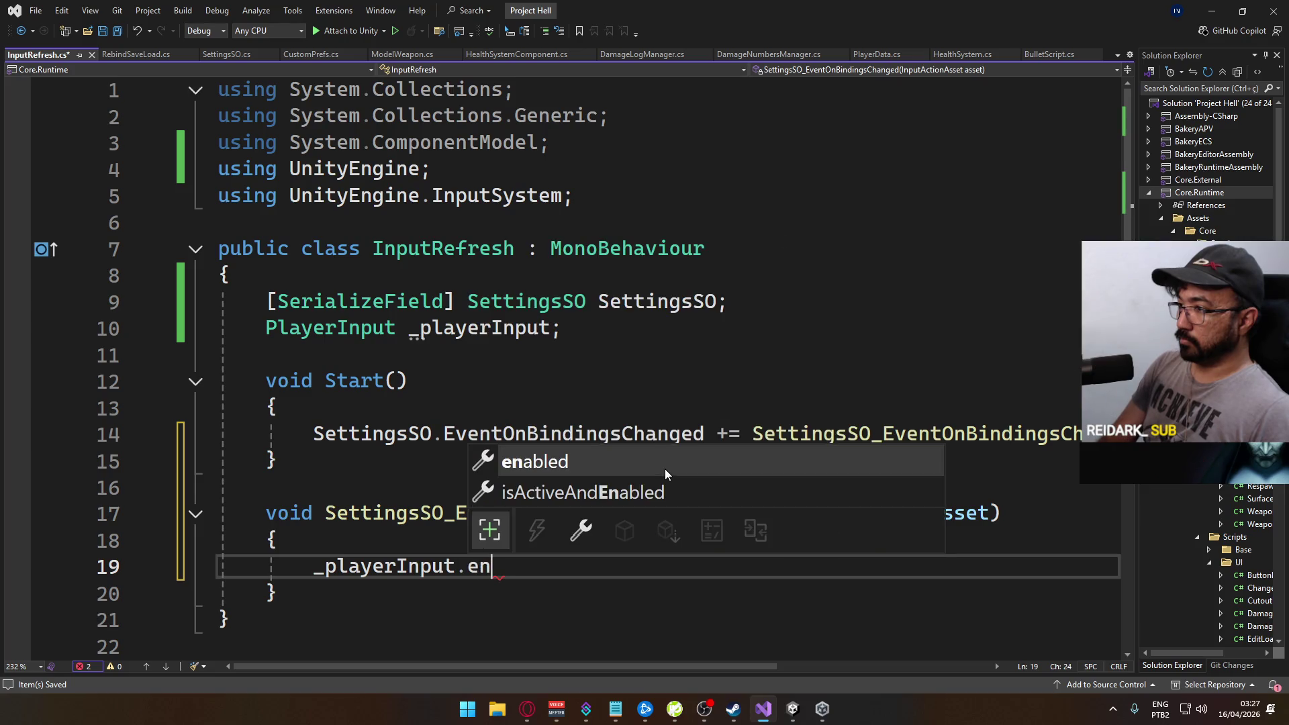
{"action": "key", "text": "Tab"}
{"action": "type", "text": "= false;"}
{"action": "key", "text": "Return"}
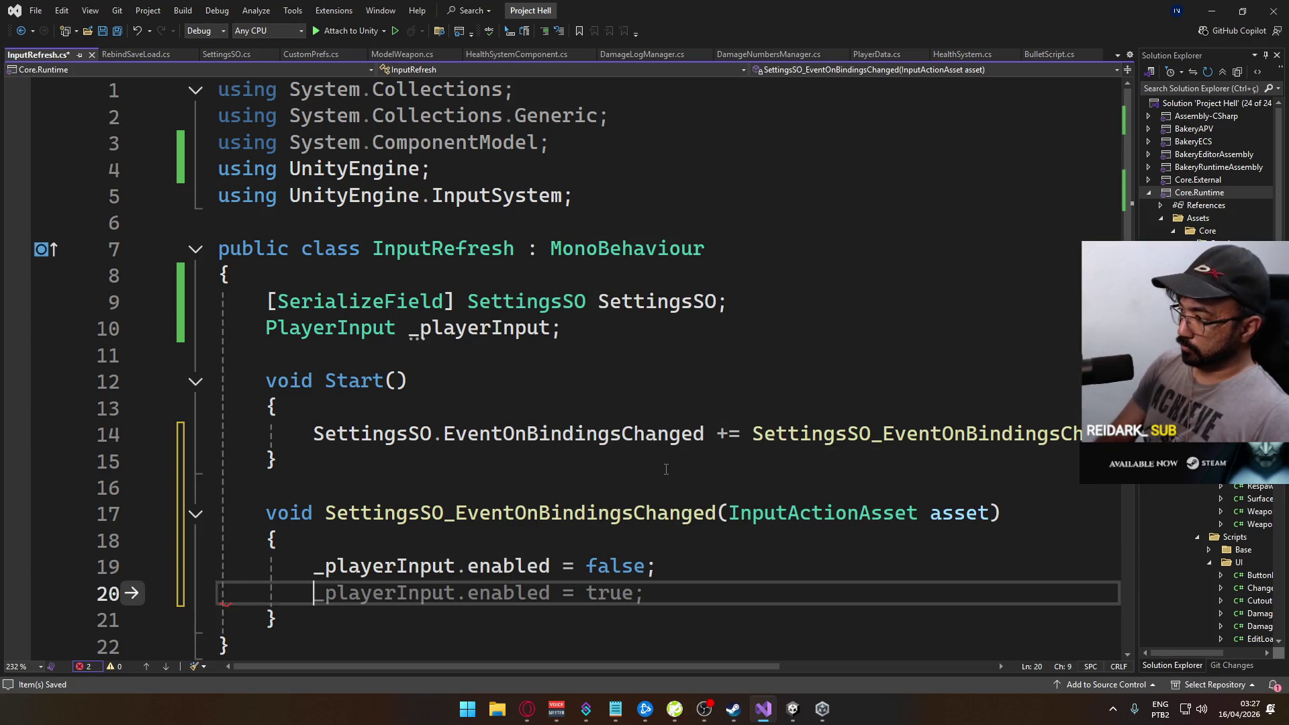
Add '_playerInput.actions = asset;' followed by a line re-enabling _playerInput
{"action": "type", "text": "_pl"}
{"action": "key", "text": "Tab"}
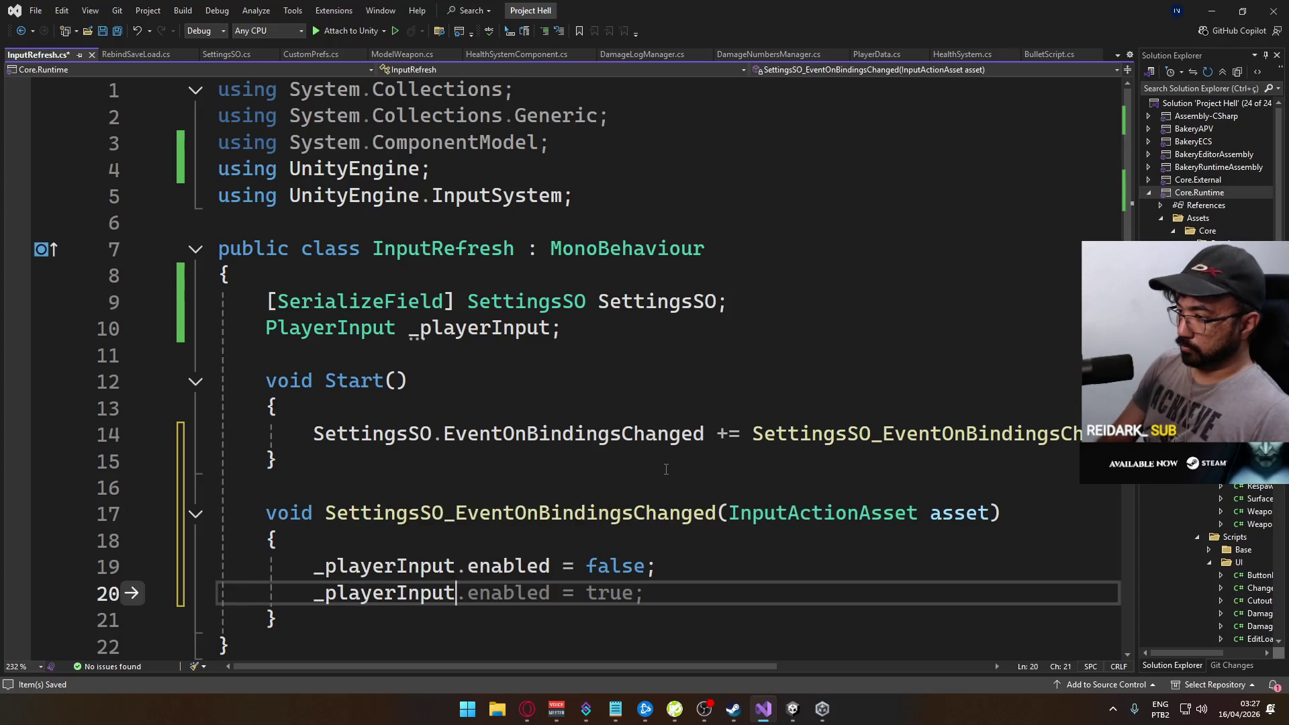
{"action": "type", "text": ".ac"}
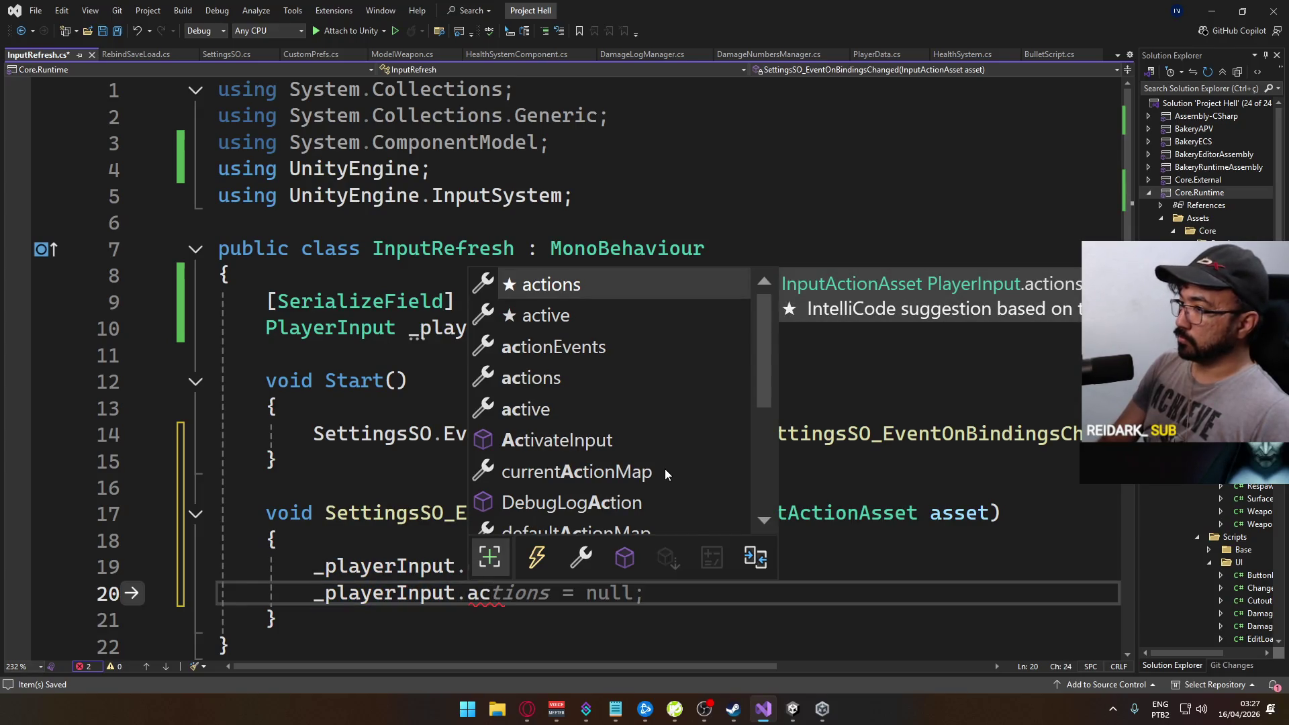
{"action": "key", "text": "Tab"}
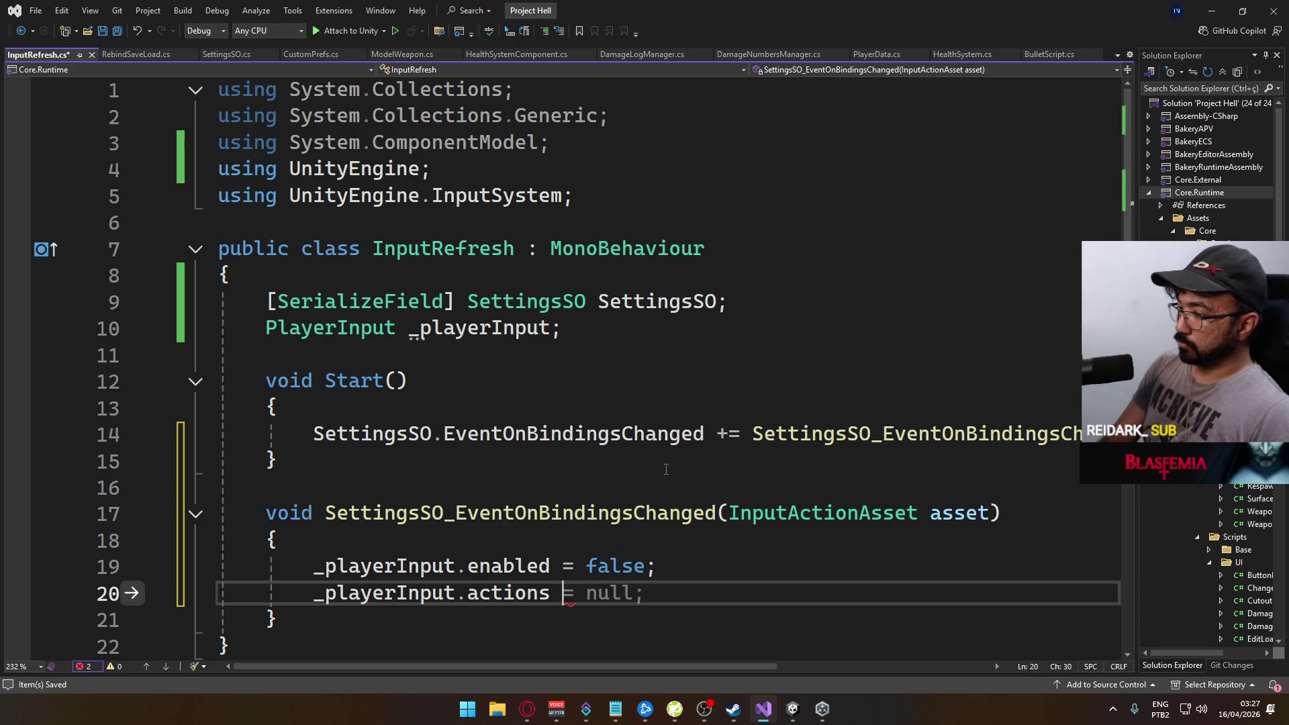
{"action": "type", "text": "= as"}
{"action": "key", "text": "Tab"}
{"action": "type", "text": ";"}
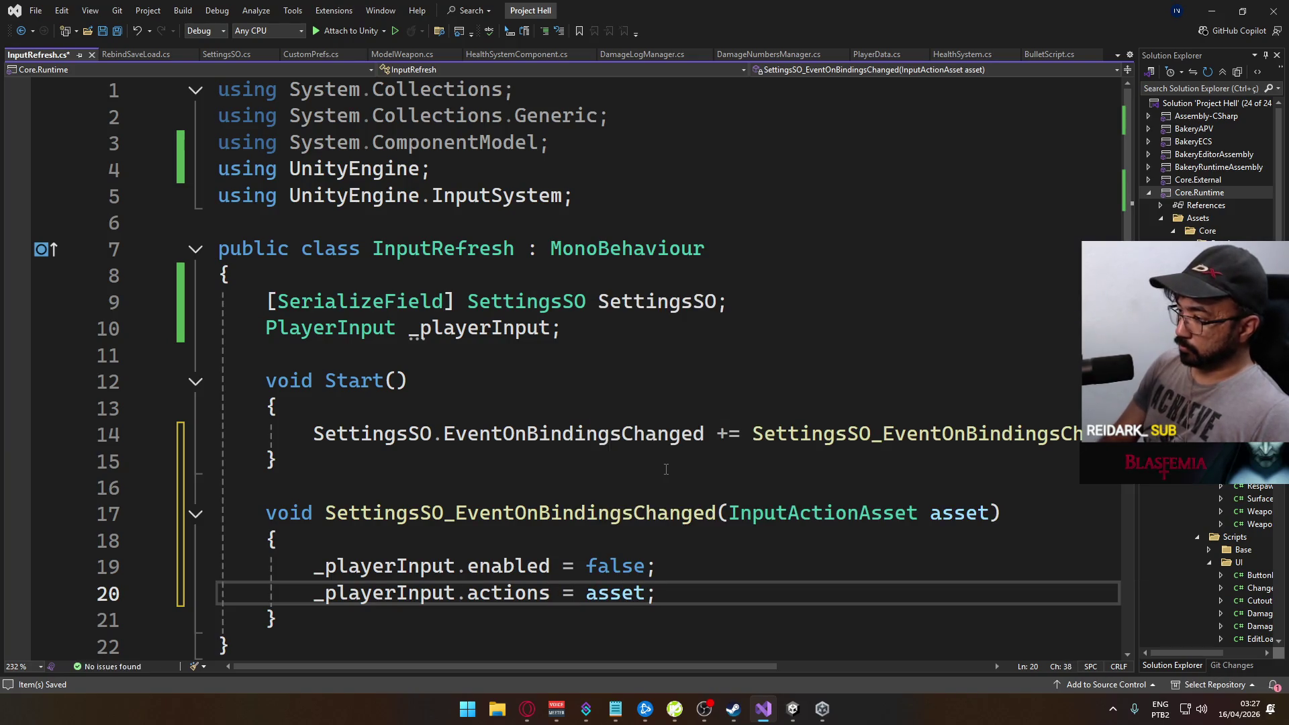
{"action": "key", "text": "Return"}
{"action": "type", "text": "p´l"}
{"action": "type", "text": "yerInput.enabled "}
{"action": "type", "text": "= true;"}
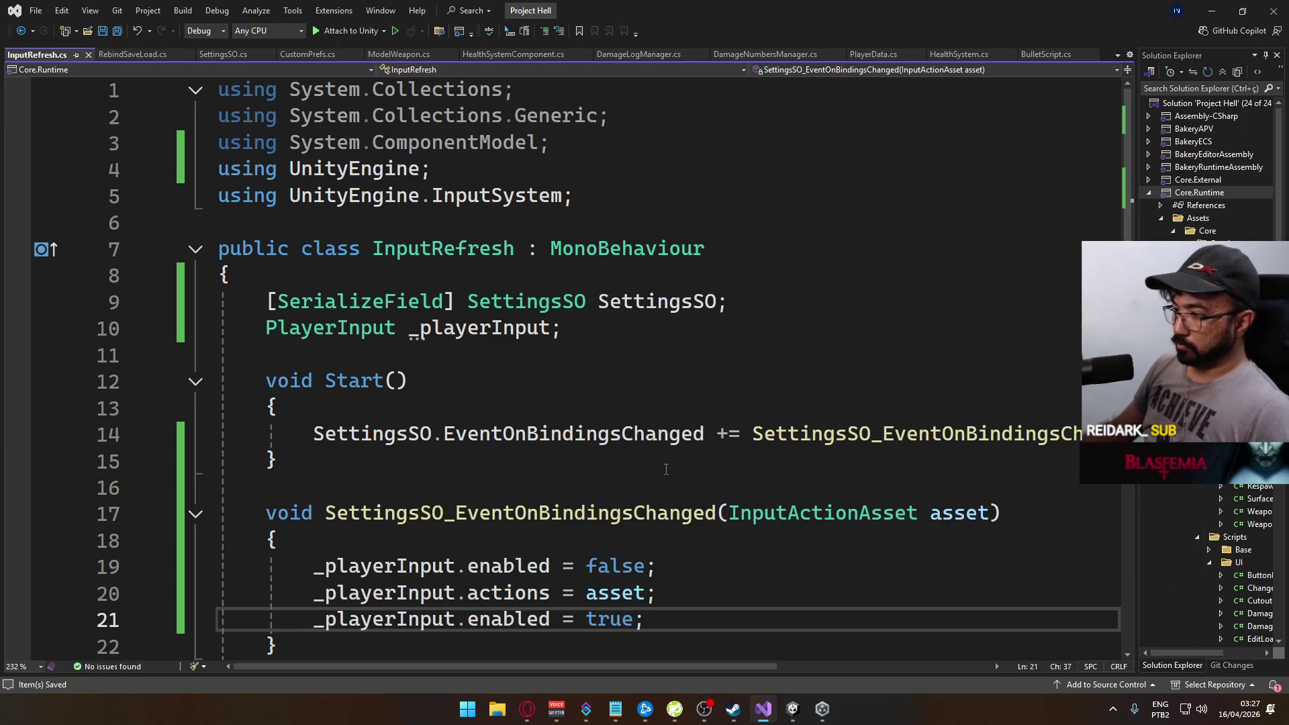
{"action": "scroll", "coordinate": [666, 469], "scroll_direction": "down", "scroll_amount": 2}
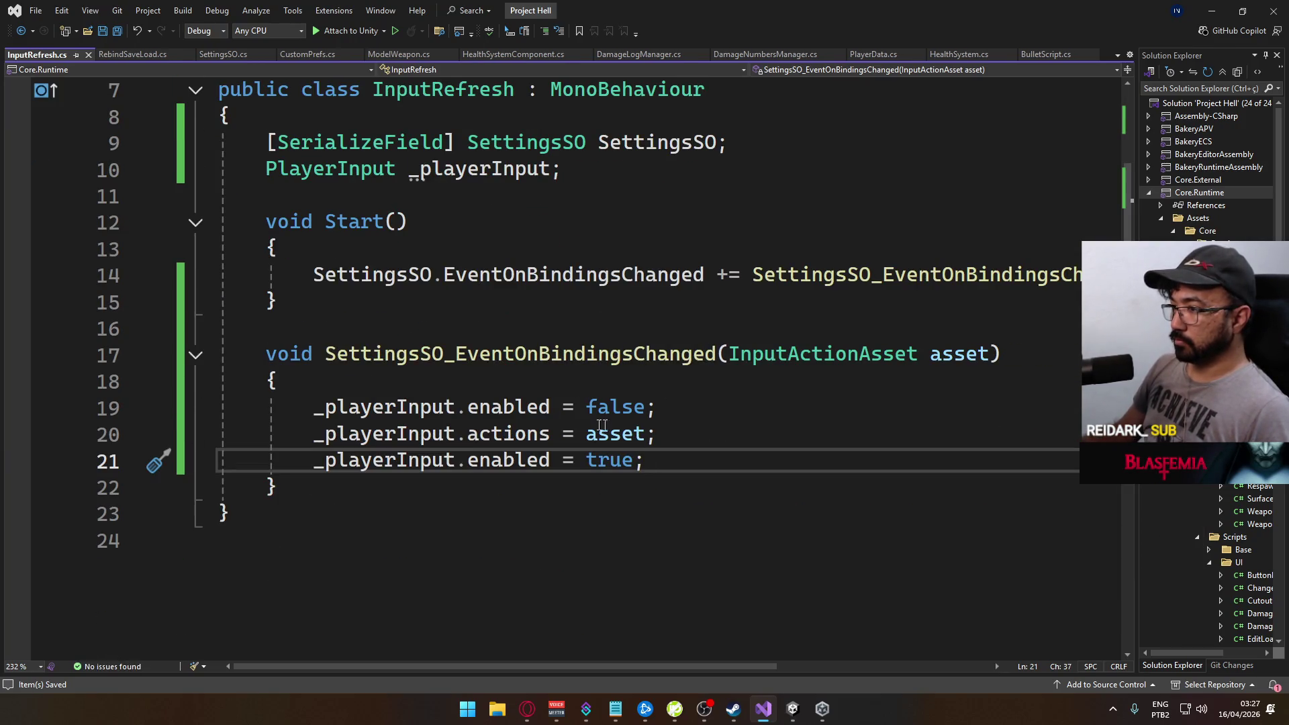
{"action": "key", "text": "Return"}
{"action": "key", "text": "Return"}
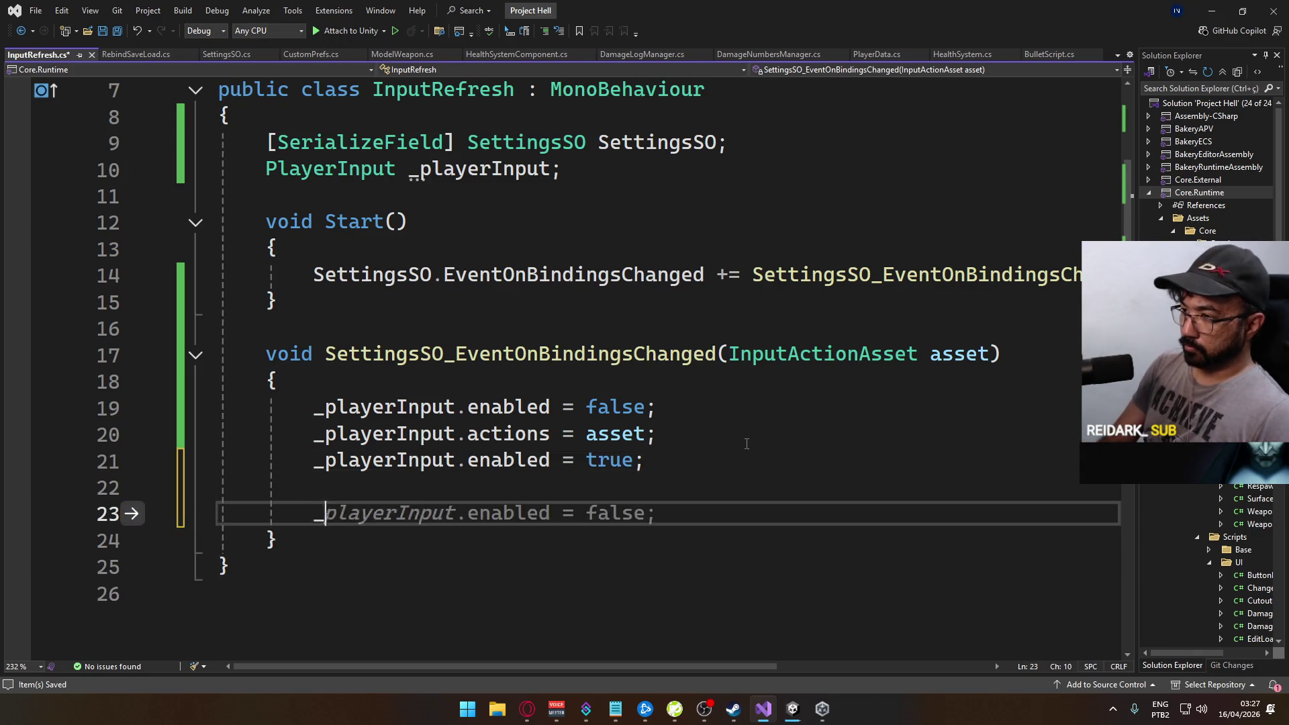
Insert _playerInput.SwitchCurrentActionMap from the member list and open its definition in PlayerInput.cs
{"action": "type", "text": "_playerInput.chang"}
{"action": "type", "text": "e"}
{"action": "key", "text": "BackSpace"}
{"action": "key", "text": "BackSpace"}
{"action": "key", "text": "BackSpace"}
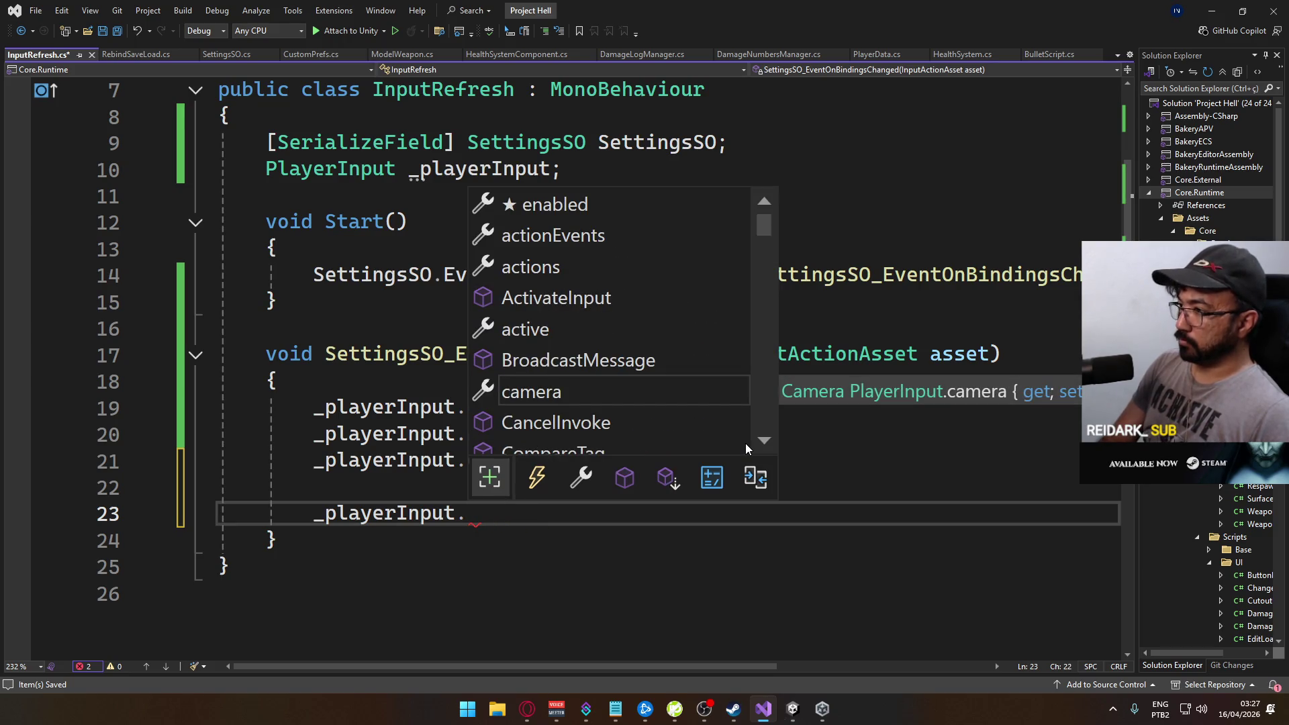
{"action": "scroll", "coordinate": [634, 343], "scroll_direction": "down", "scroll_amount": 7}
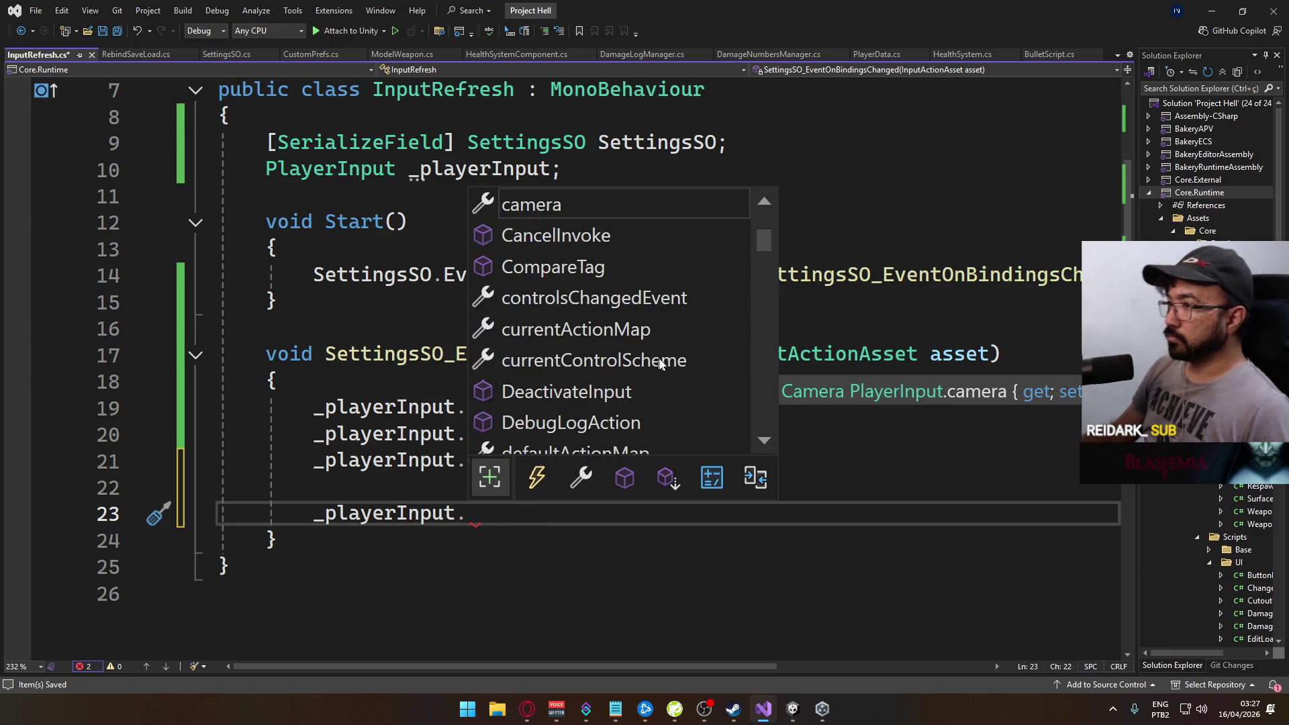
{"action": "scroll", "coordinate": [633, 343], "scroll_direction": "down", "scroll_amount": 13}
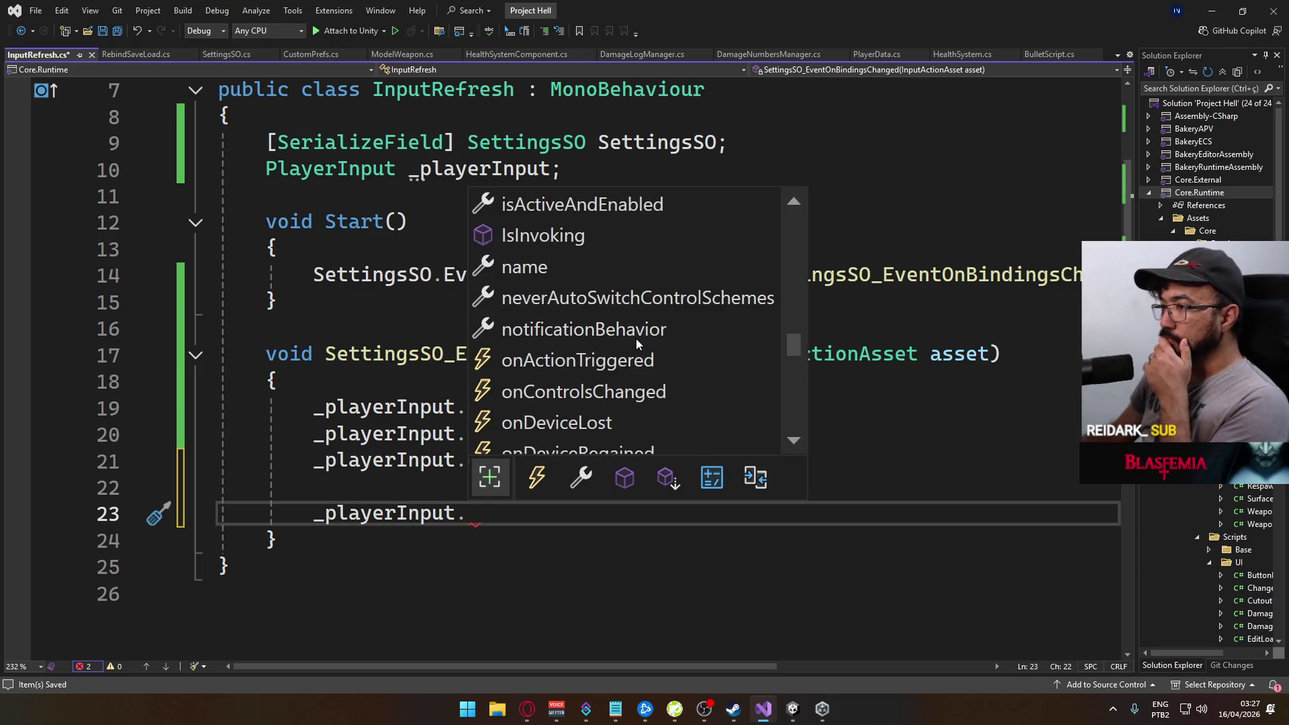
{"action": "scroll", "coordinate": [636, 343], "scroll_direction": "down", "scroll_amount": 2}
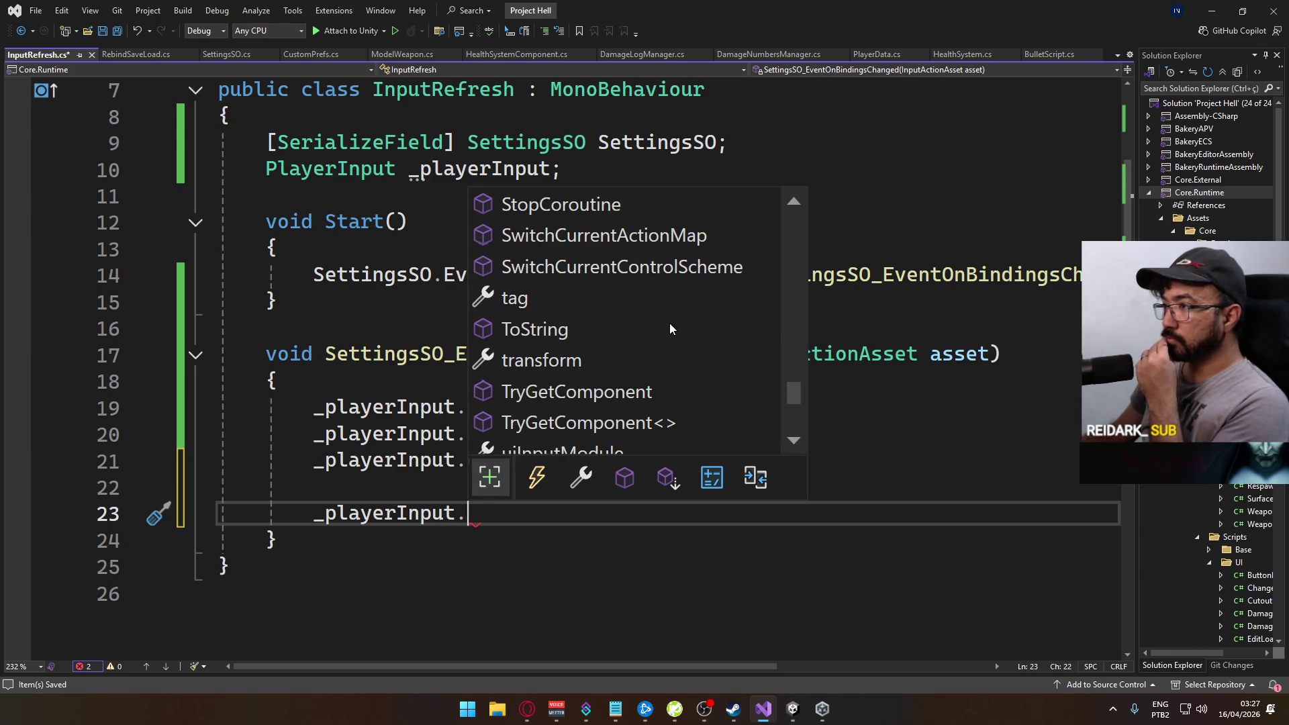
{"action": "left_click", "coordinate": [678, 237]}
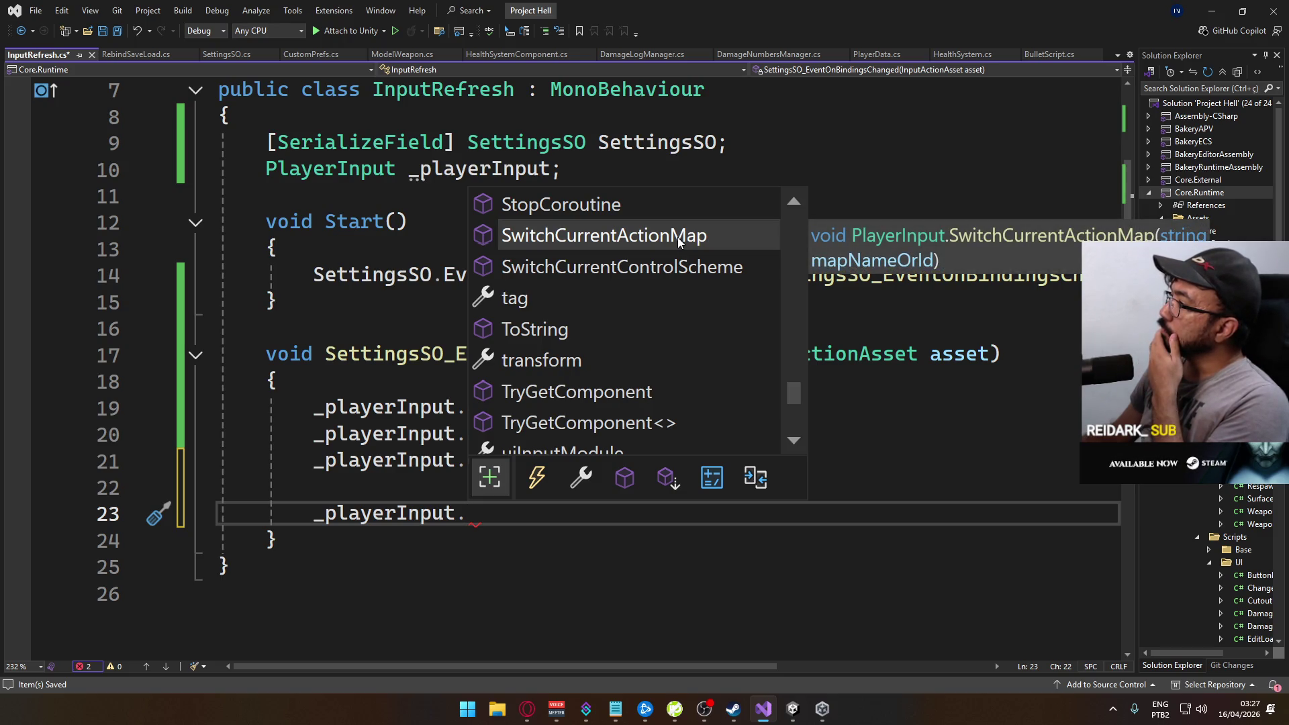
{"action": "double_click", "coordinate": [678, 238]}
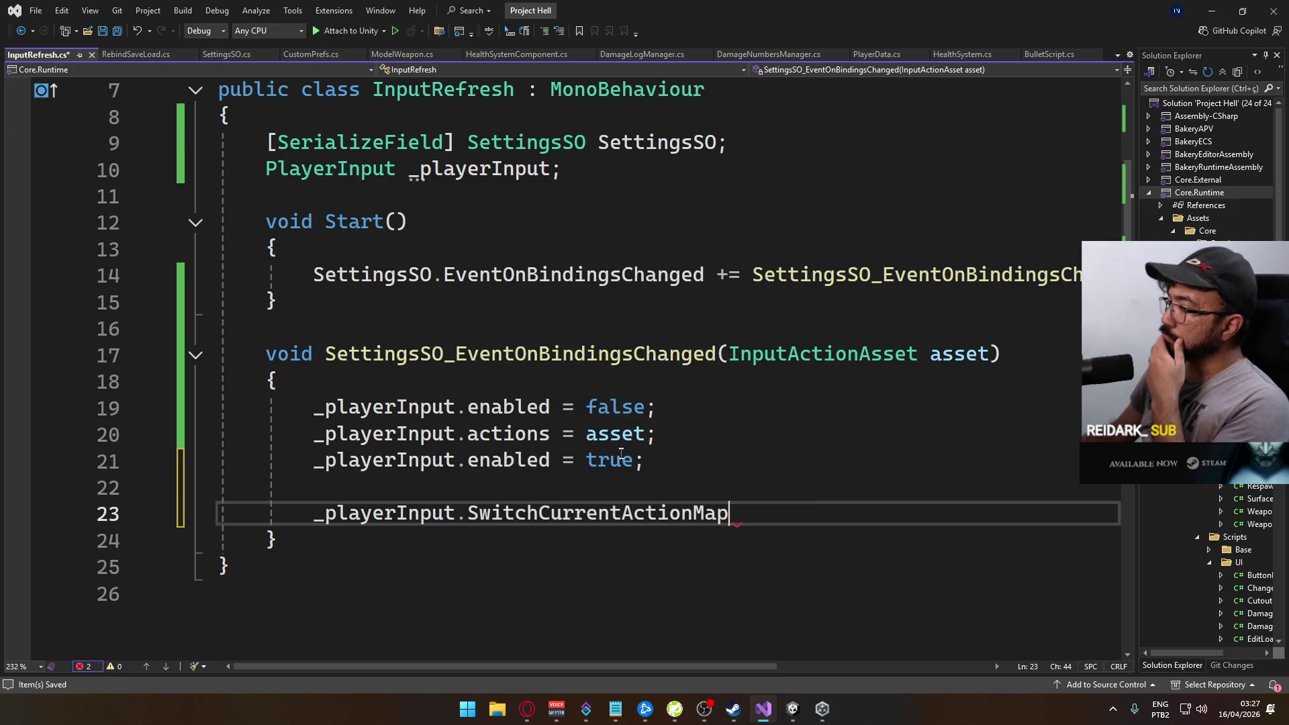
{"action": "double_click", "coordinate": [599, 513]}
{"action": "left_click", "coordinate": [599, 512], "text": "ctrl"}
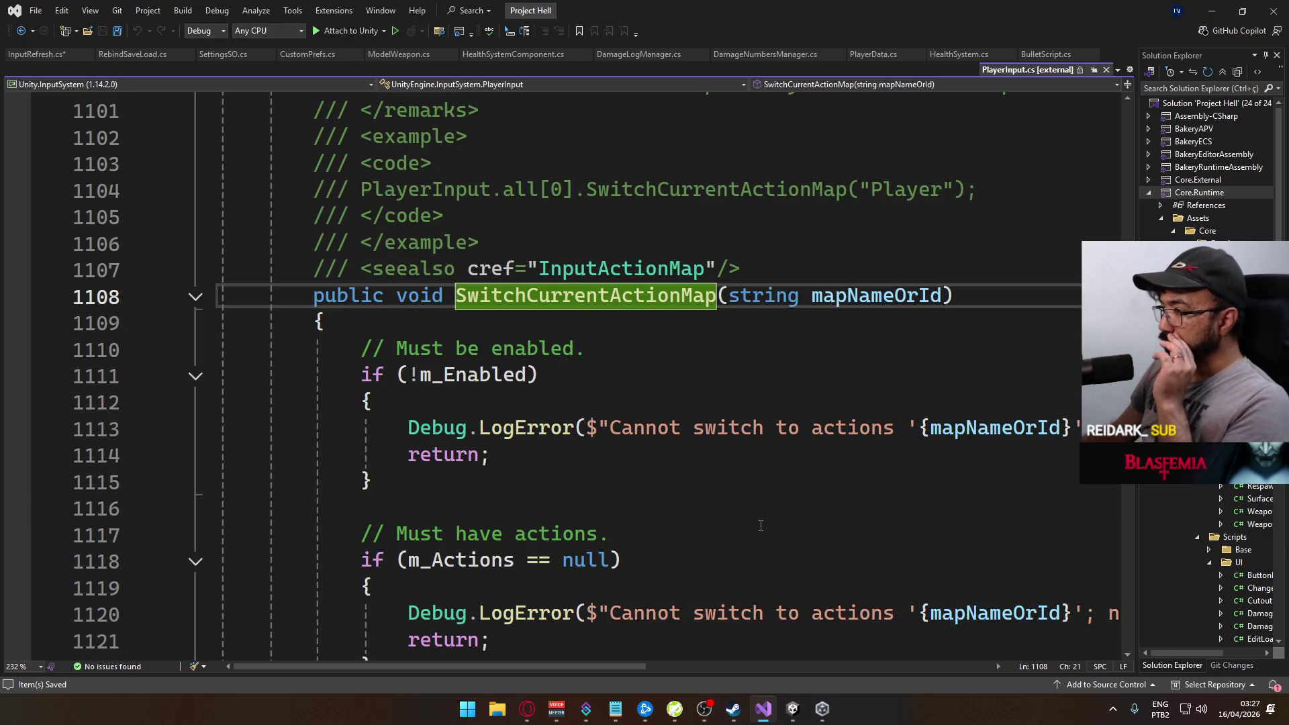
Read through the SwitchCurrentActionMap method in PlayerInput.cs, then close it to return to InputRefresh.cs
{"action": "scroll", "coordinate": [758, 529], "scroll_direction": "down", "scroll_amount": 4}
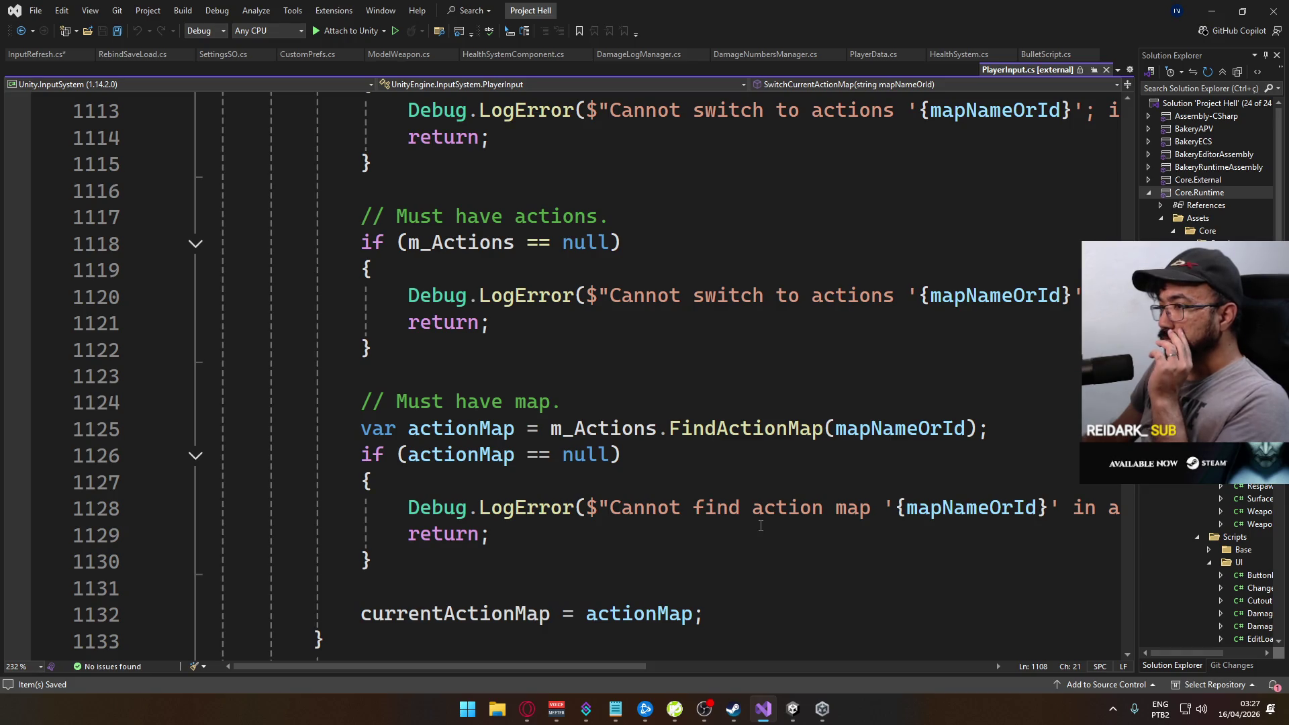
{"action": "scroll", "coordinate": [760, 525], "scroll_direction": "up", "scroll_amount": 2}
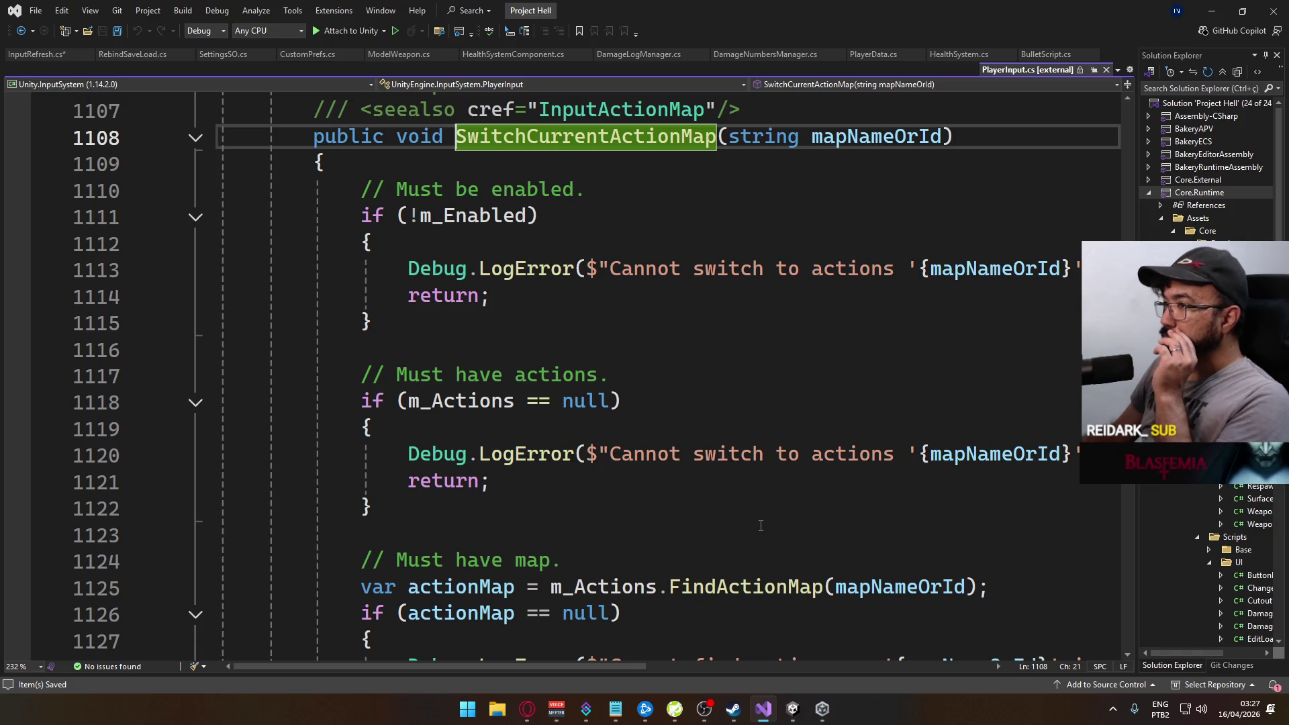
{"action": "scroll", "coordinate": [761, 526], "scroll_direction": "up", "scroll_amount": 1}
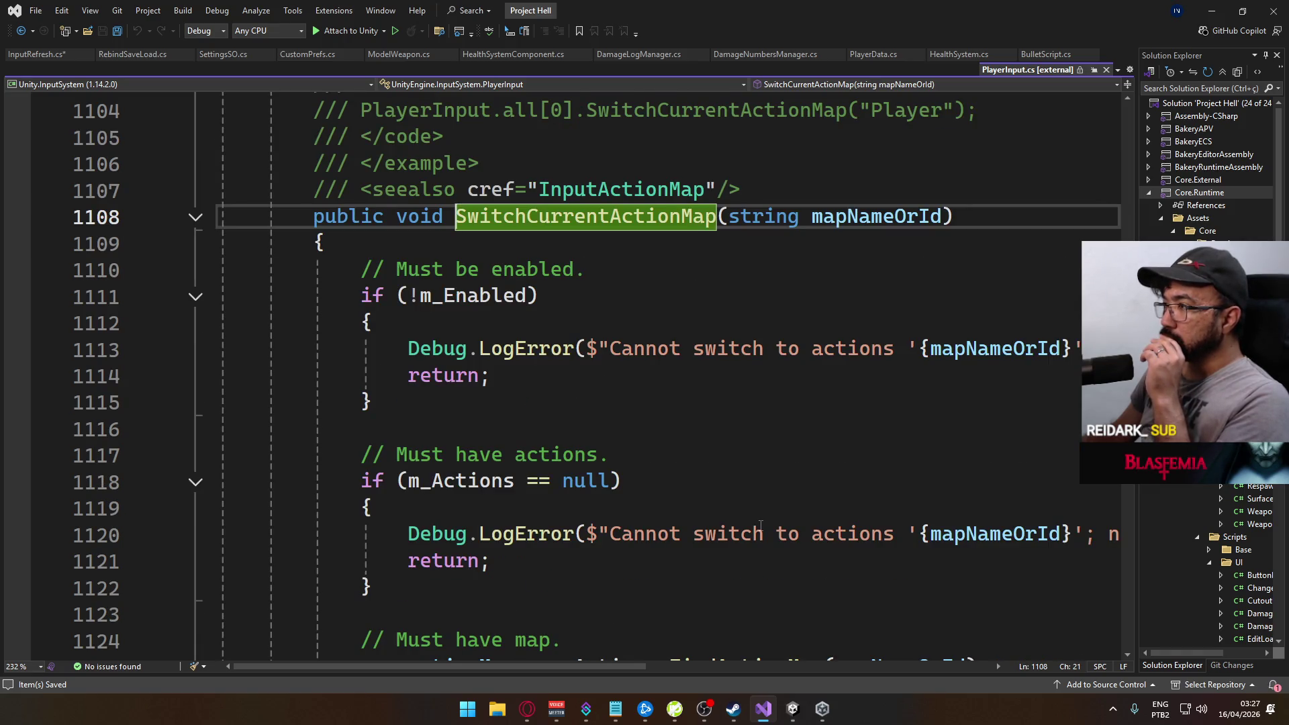
{"action": "scroll", "coordinate": [761, 525], "scroll_direction": "down", "scroll_amount": 4}
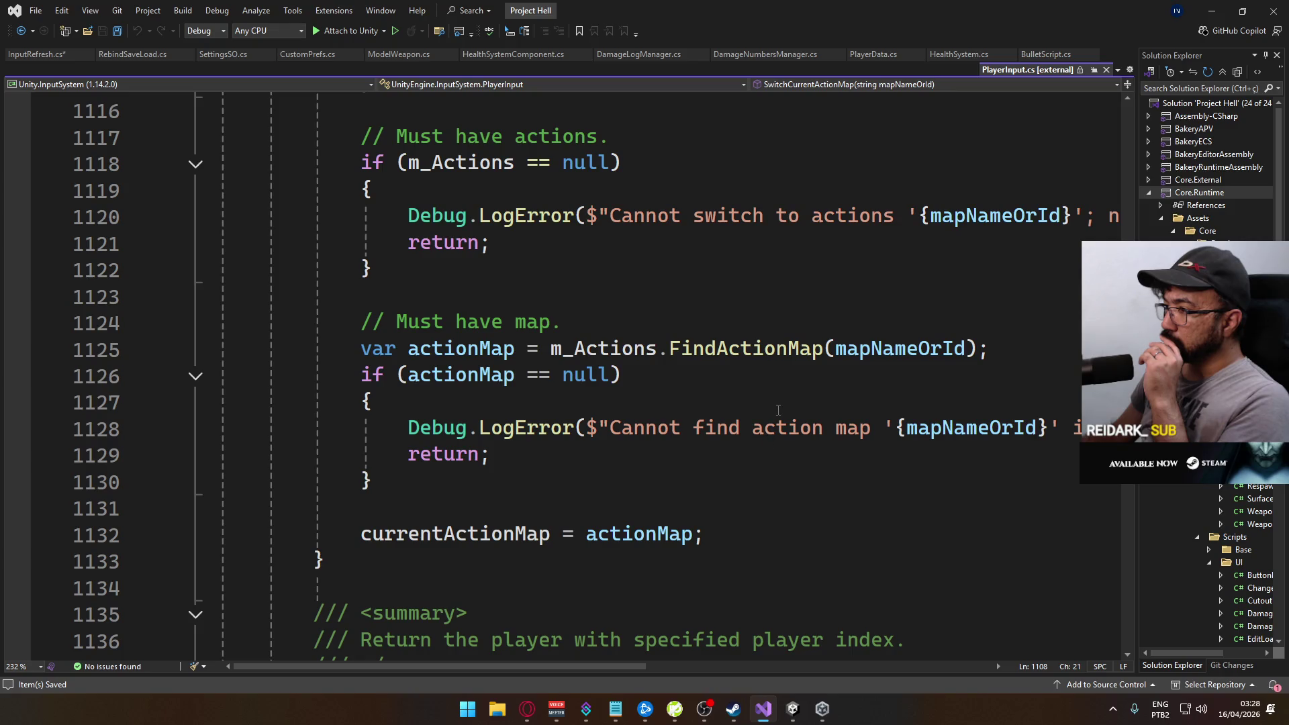
{"action": "mouse_move", "coordinate": [763, 345]}
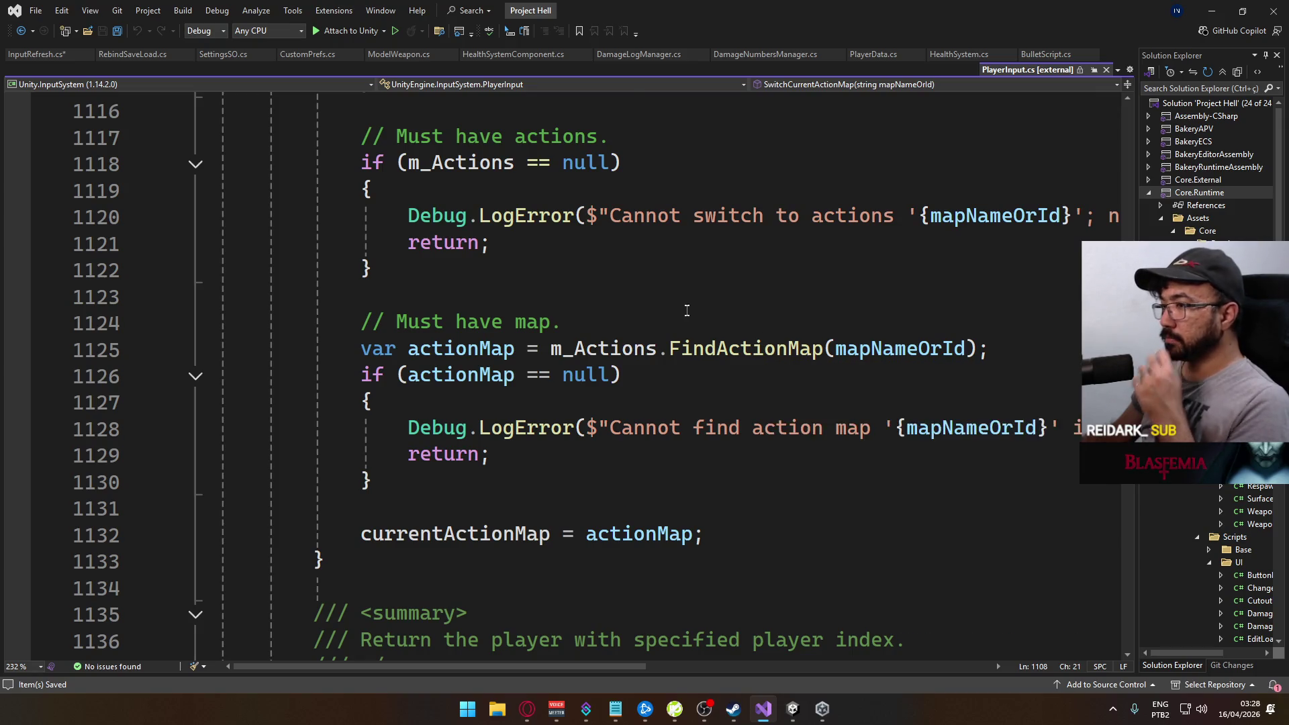
{"action": "scroll", "coordinate": [702, 378], "scroll_direction": "up", "scroll_amount": 7}
{"action": "scroll", "coordinate": [747, 272], "scroll_direction": "up", "scroll_amount": 5}
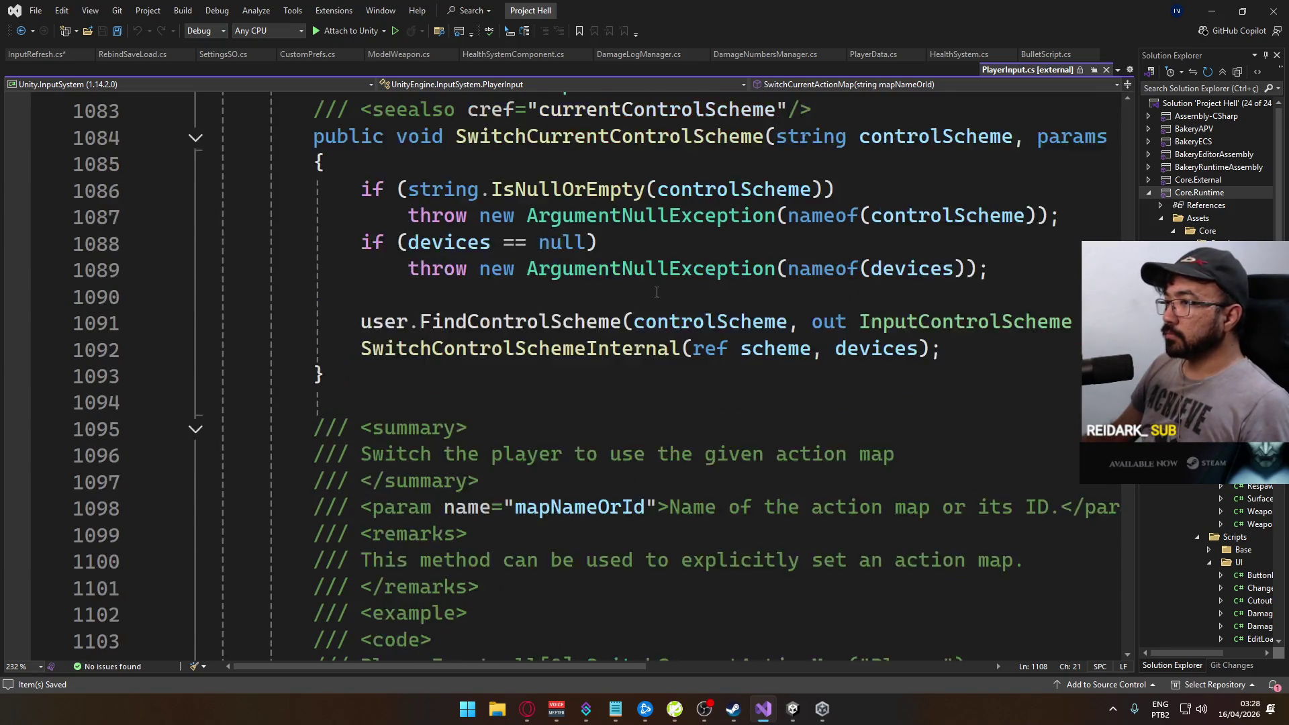
{"action": "left_click", "coordinate": [1107, 70]}
Replace the unfinished SwitchCurrentActionMap call with a Debug.LogError line and save
{"action": "left_click", "coordinate": [781, 517]}
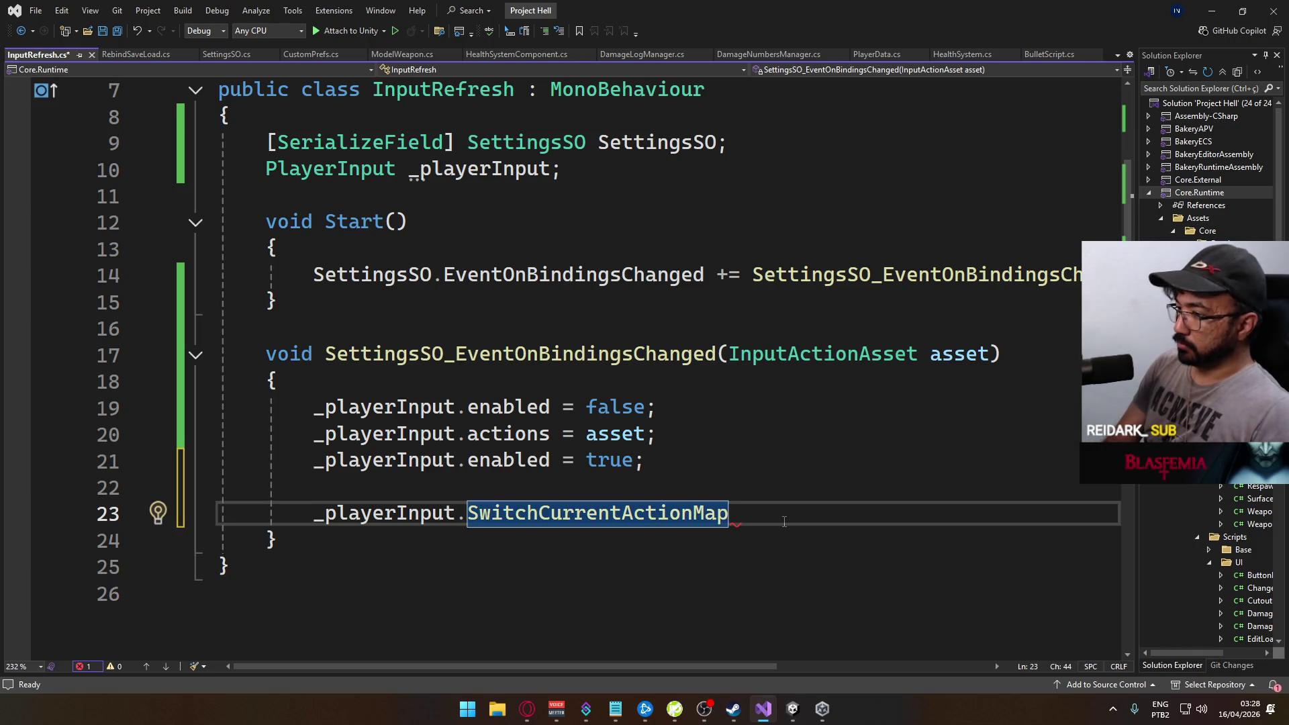
{"action": "key", "text": "BackSpace"}
{"action": "key", "text": "BackSpace"}
{"action": "key", "text": "BackSpace"}
{"action": "key", "text": "BackSpace"}
{"action": "key", "text": "BackSpace"}
{"action": "key", "text": "BackSpace"}
{"action": "type", "text": "ue;"}
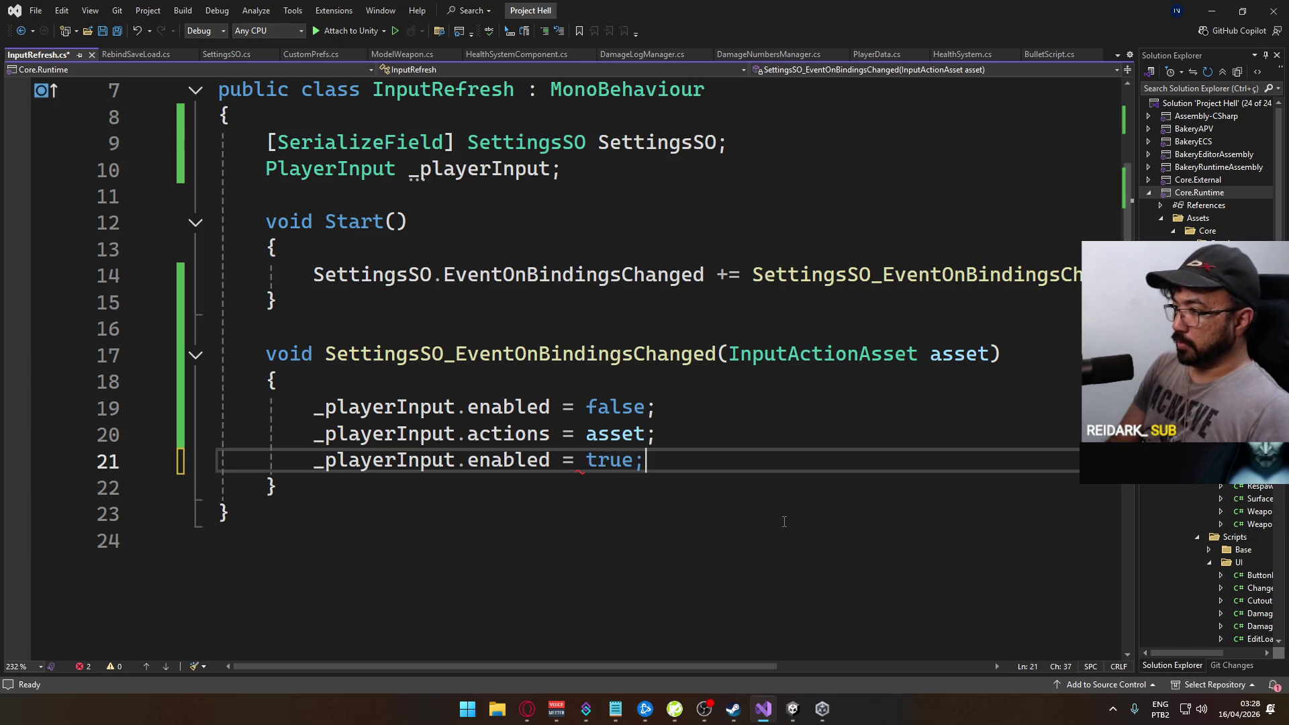
{"action": "key", "text": "Return"}
{"action": "key", "text": "Return"}
{"action": "type", "text": "Debug."}
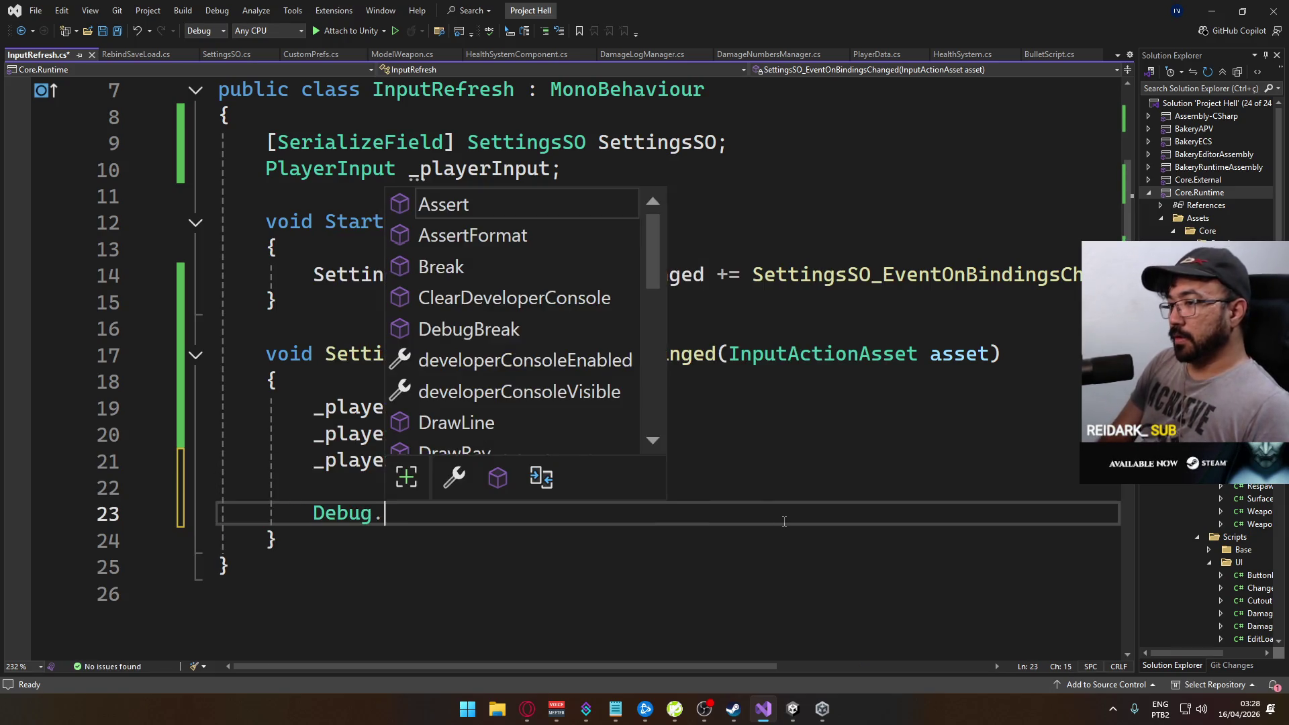
{"action": "type", "text": "loge("}
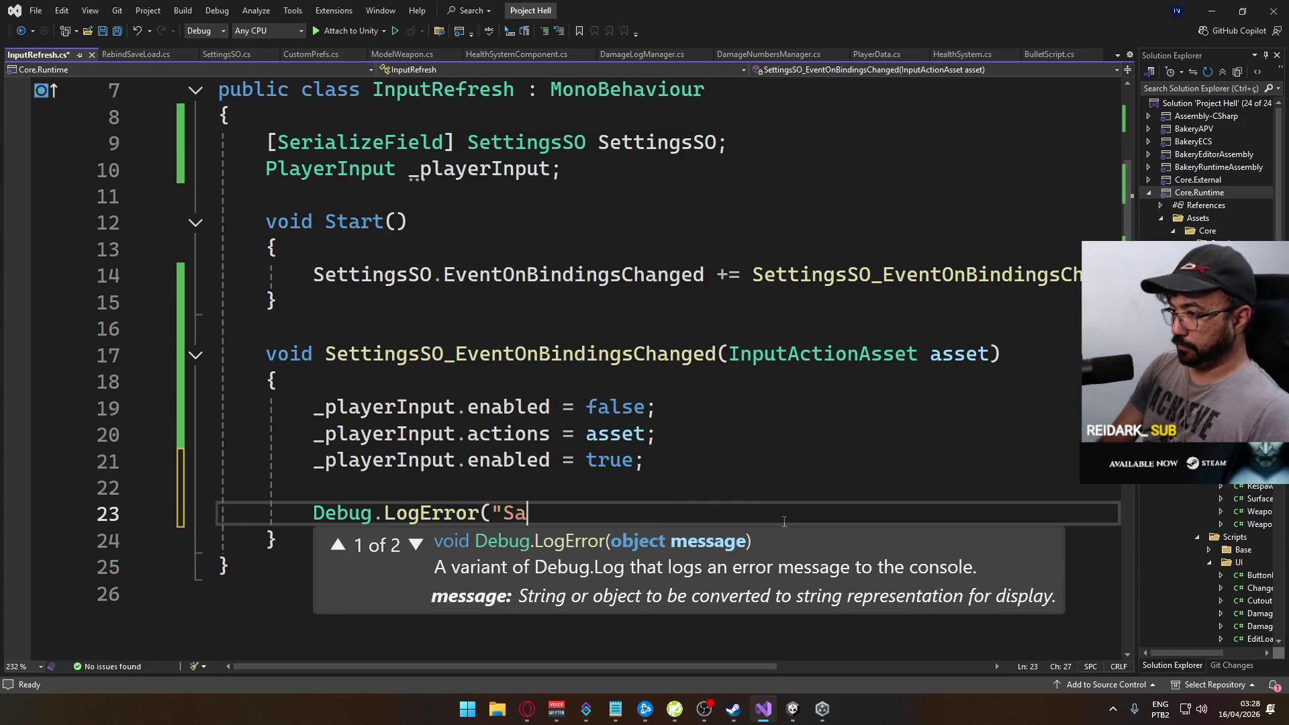
{"action": "type", "text": "\");"}
{"action": "key", "text": "ctrl+s"}
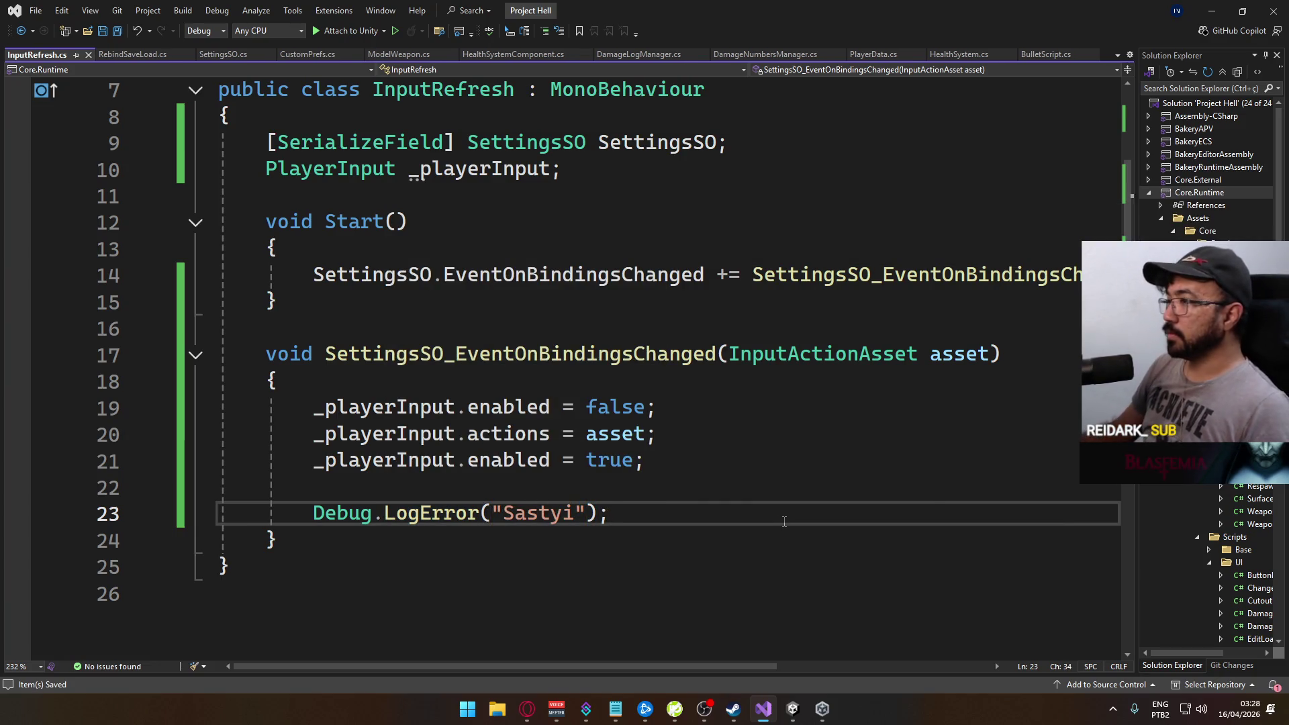
Add an OnDestroy method after Start, without the private modifier
{"action": "left_click", "coordinate": [454, 307]}
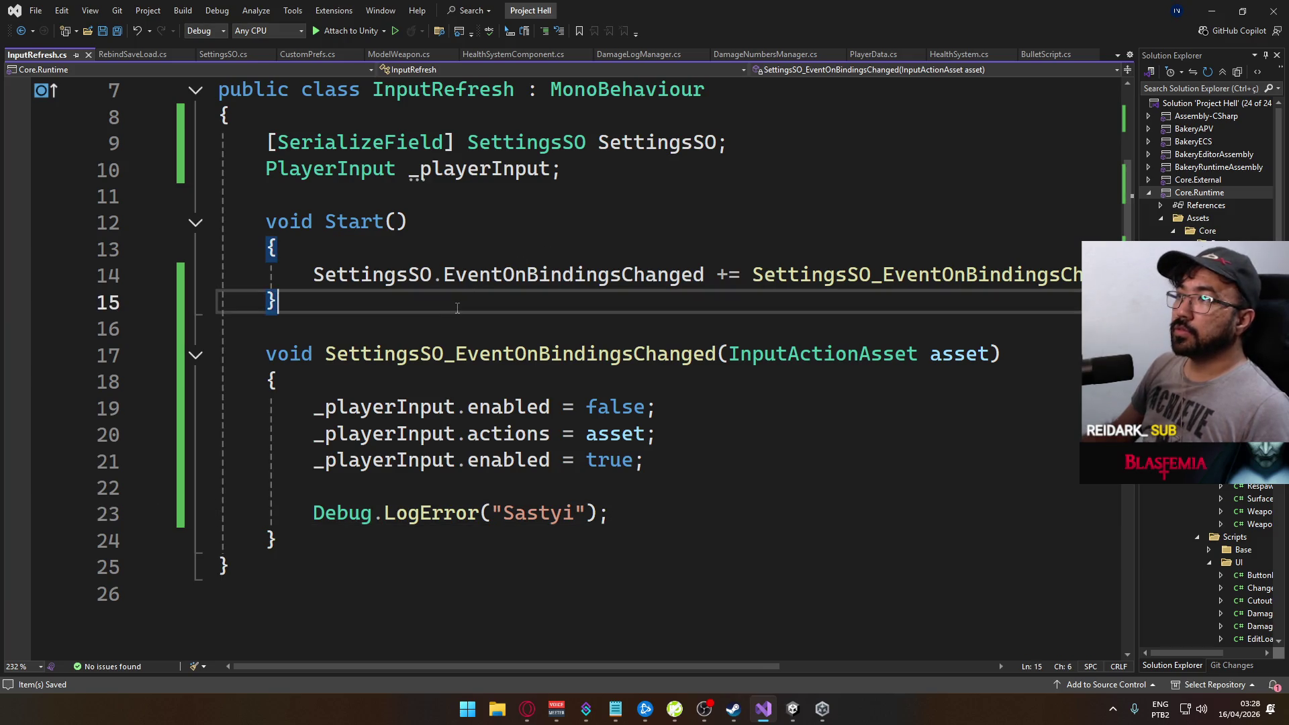
{"action": "key", "text": "Return"}
{"action": "key", "text": "Return"}
{"action": "type", "text": "void Onde"}
{"action": "key", "text": "Tab"}
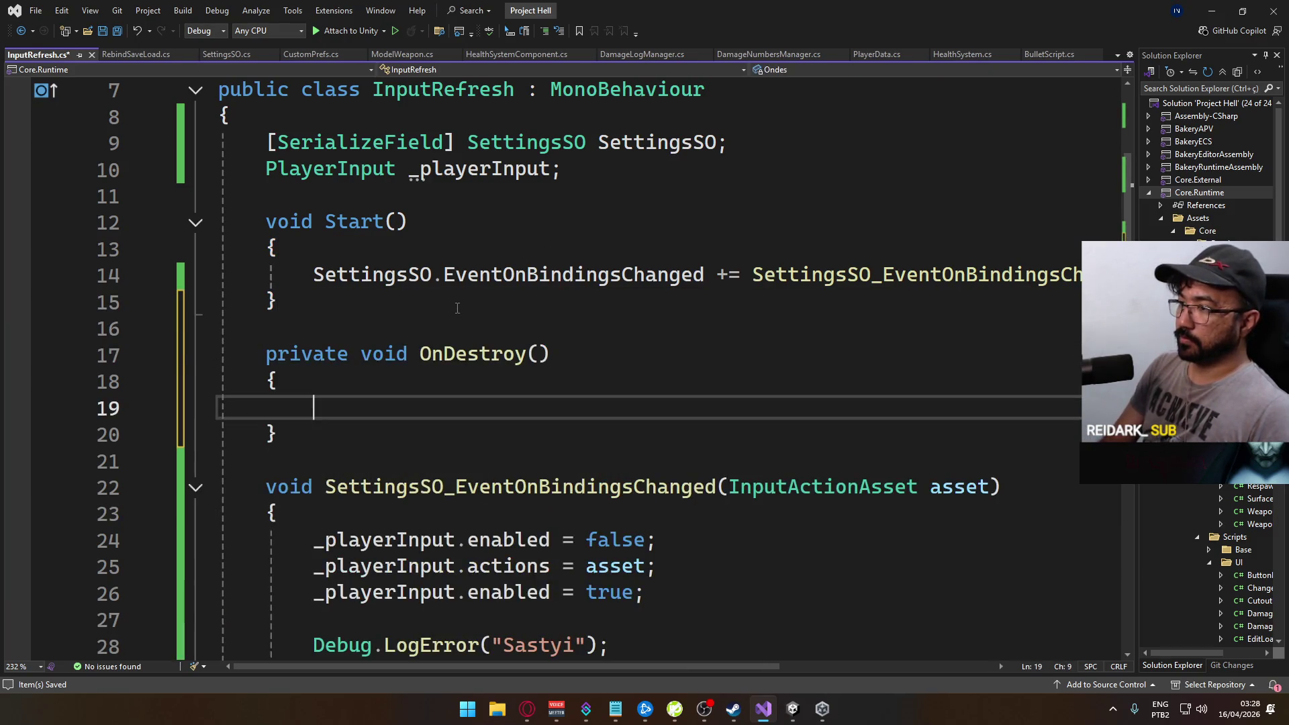
{"action": "double_click", "coordinate": [309, 347]}
{"action": "key", "text": "Delete"}
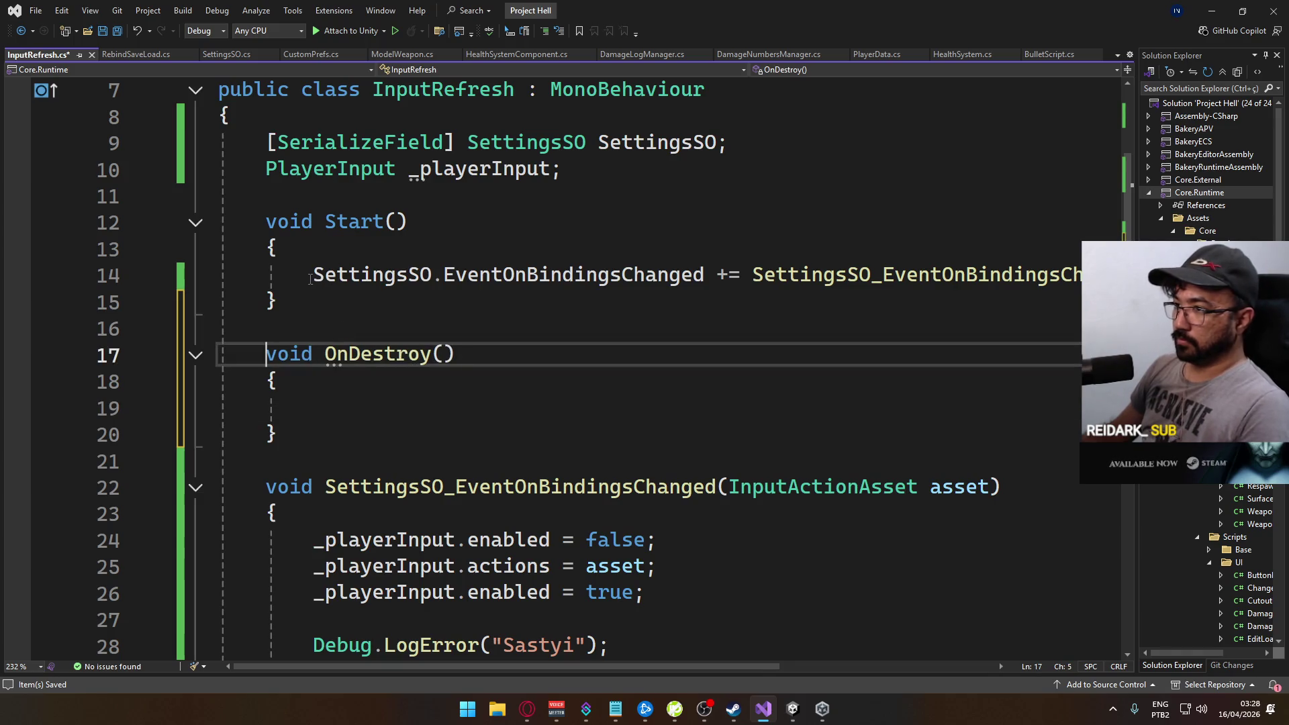
Copy the EventOnBindingsChanged subscription into OnDestroy, change += to -=, and save InputRefresh.cs
{"action": "key", "text": "Up"}
{"action": "key", "text": "Up"}
{"action": "key", "text": "Up"}
{"action": "key", "text": "Home"}
{"action": "key", "text": "shift+End"}
{"action": "key", "text": "ctrl+c"}
{"action": "key", "text": "Down"}
{"action": "key", "text": "Down"}
{"action": "key", "text": "Down"}
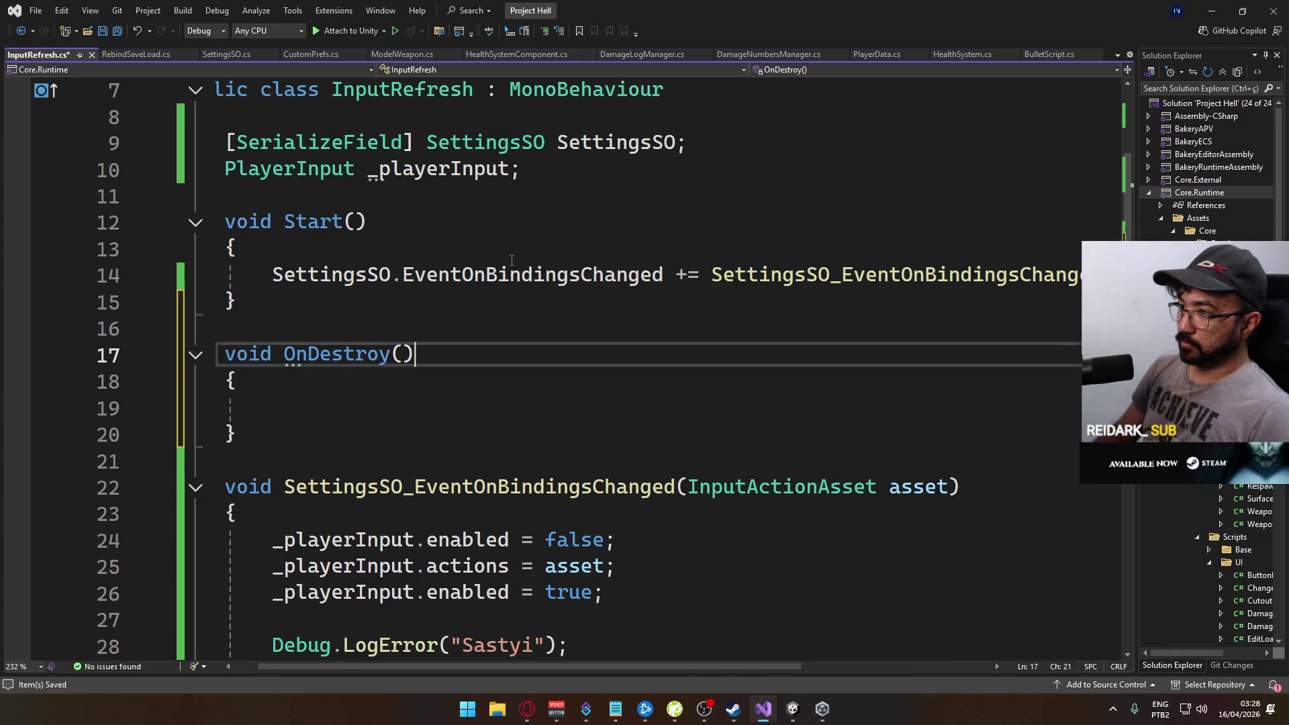
{"action": "key", "text": "ctrl+v"}
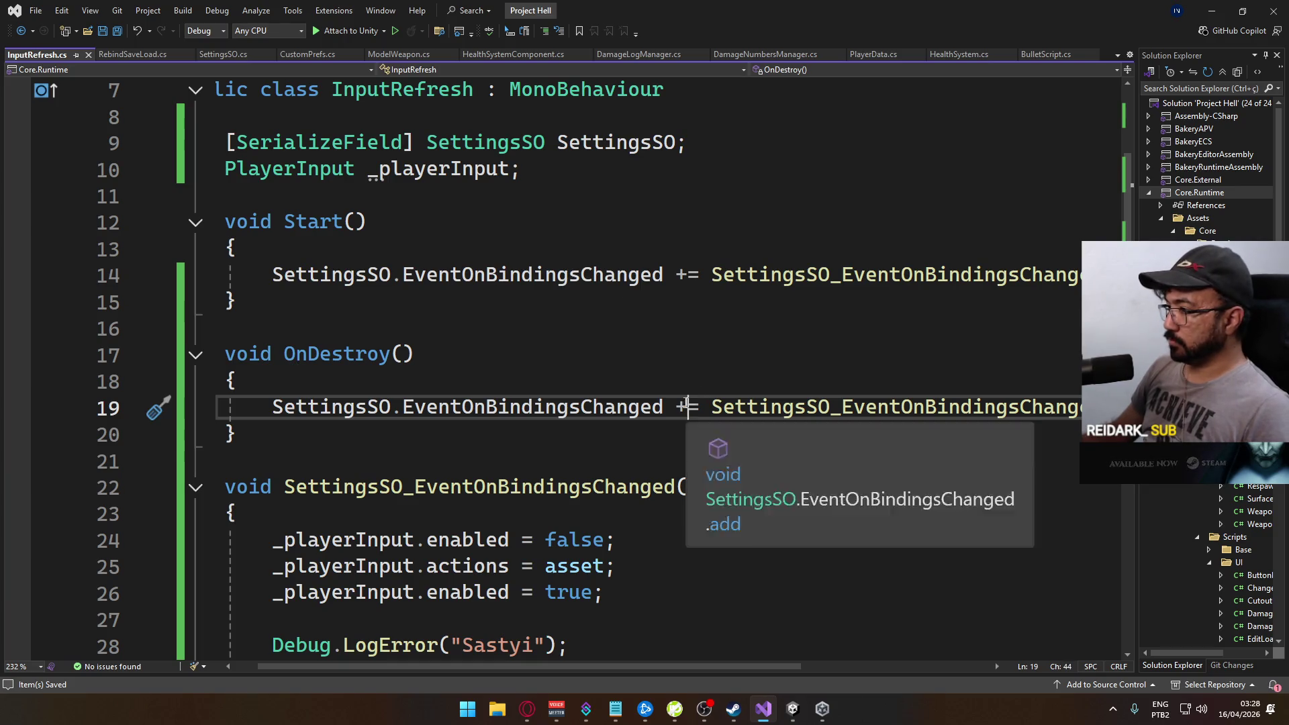
{"action": "left_click_drag", "start_coordinate": [688, 407], "coordinate": [677, 407]}
{"action": "type", "text": "-"}
{"action": "key", "text": "ctrl+s"}
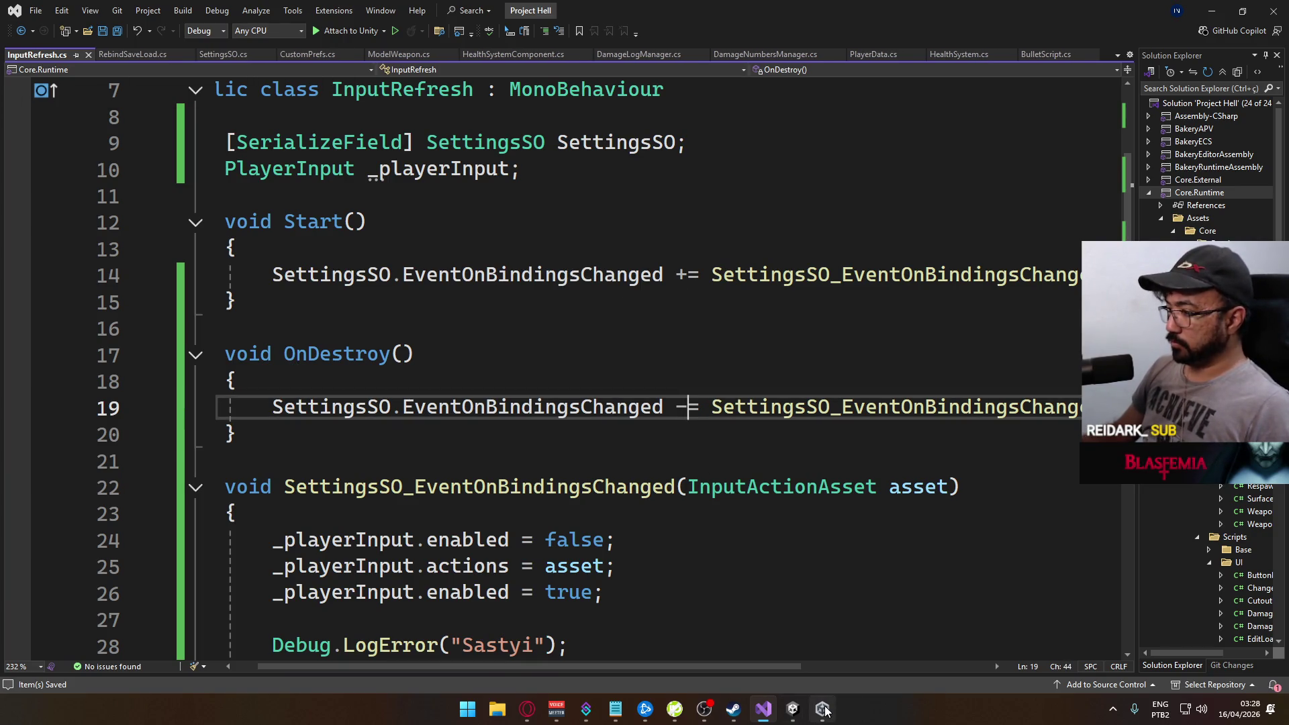
{"action": "mouse_move", "coordinate": [792, 710]}
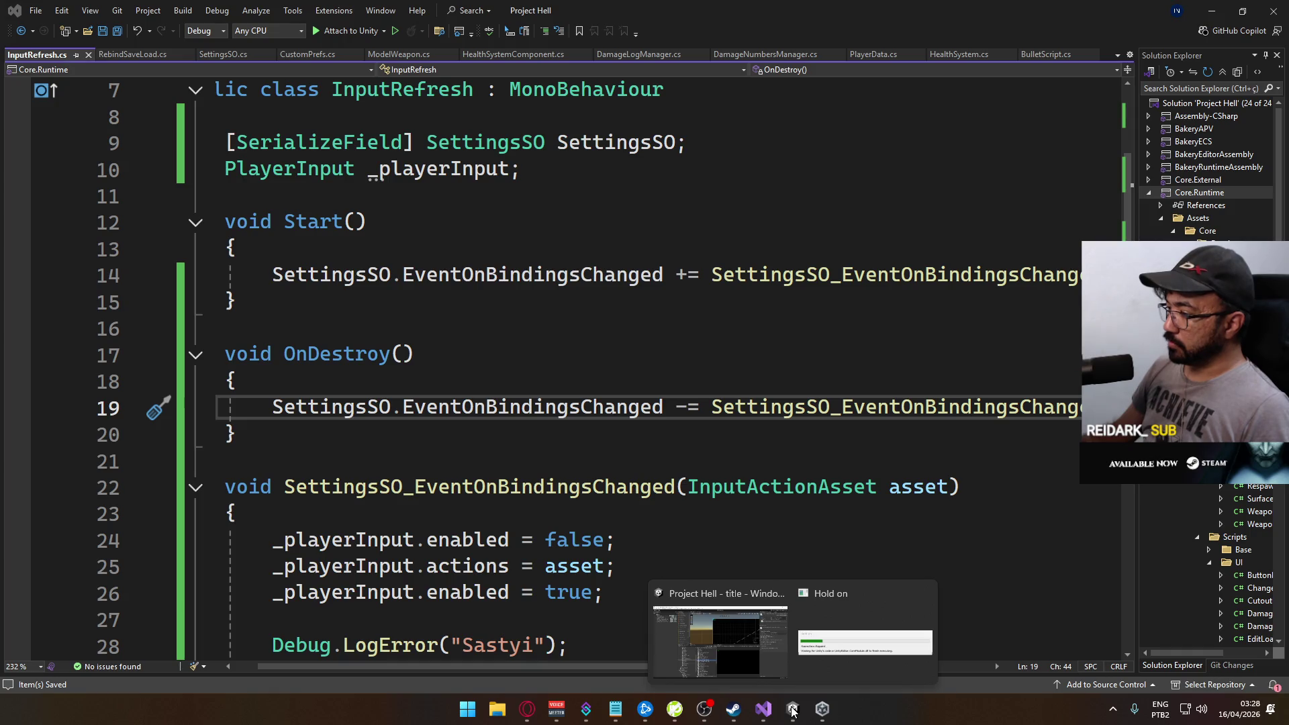
{"action": "left_click", "coordinate": [835, 631]}
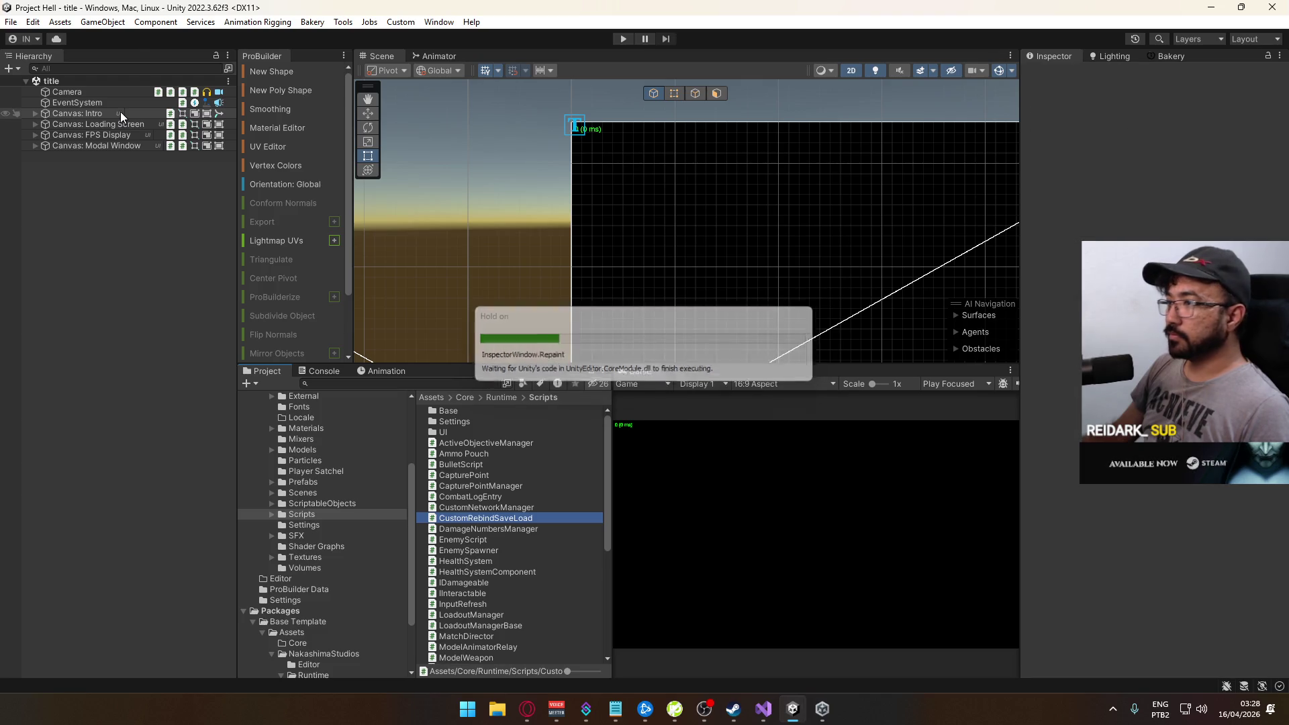
Enlarge the Scene view, frame Canvas: Loading Screen, and select the Camera object
{"action": "left_click_drag", "start_coordinate": [739, 361], "coordinate": [739, 413]}
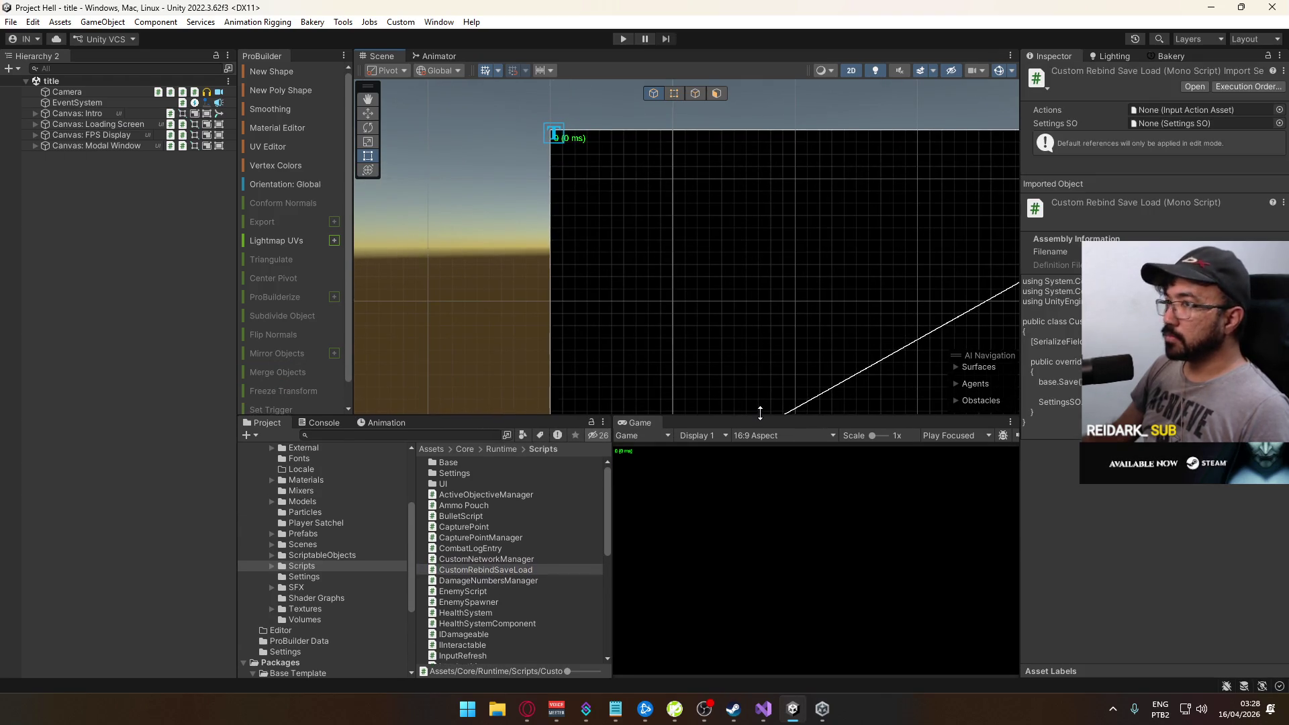
{"action": "left_click", "coordinate": [647, 222]}
{"action": "key", "text": "f"}
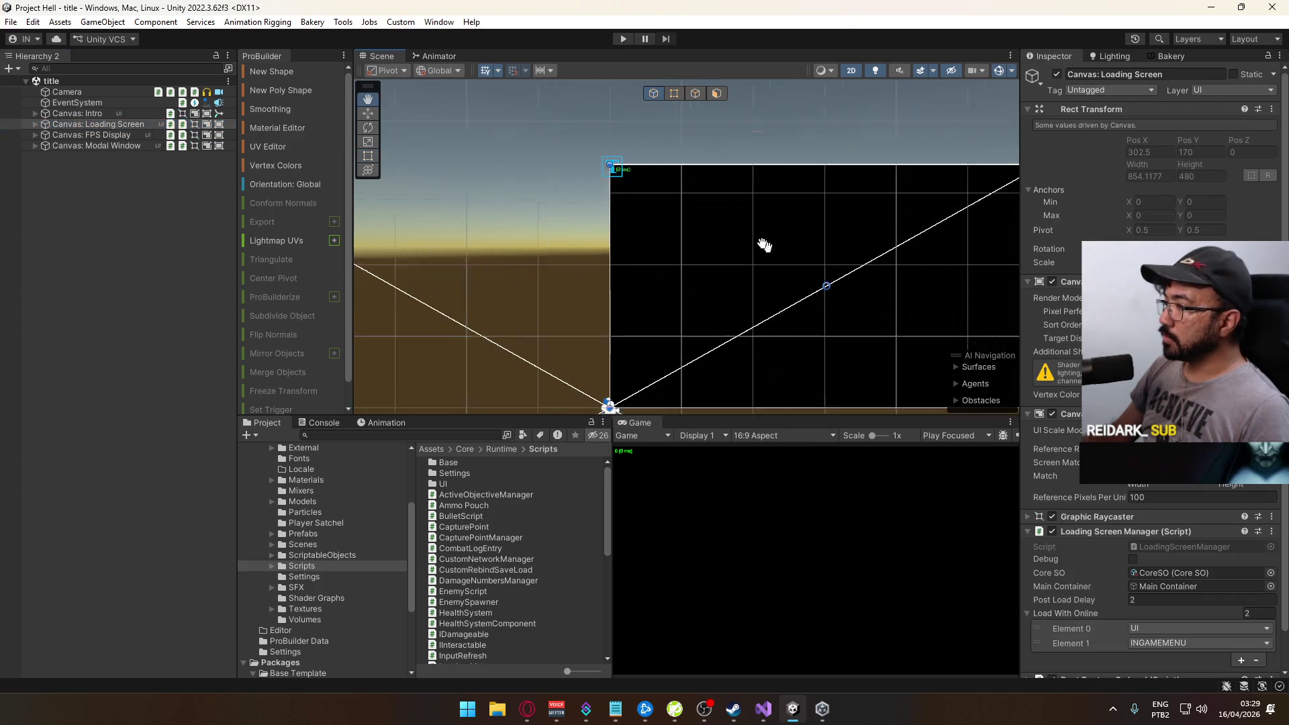
{"action": "left_click", "coordinate": [106, 94]}
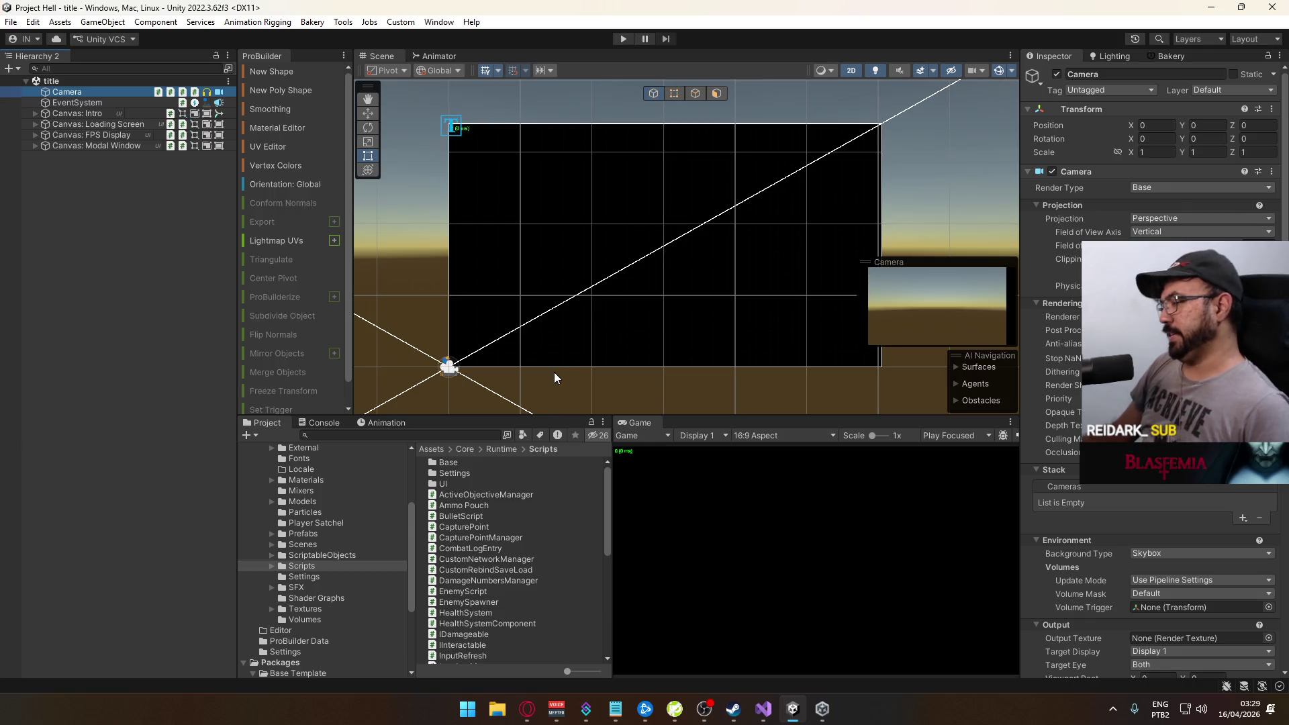
Launch Blasfemia from the Steam library with PLAY
{"action": "left_click", "coordinate": [734, 710]}
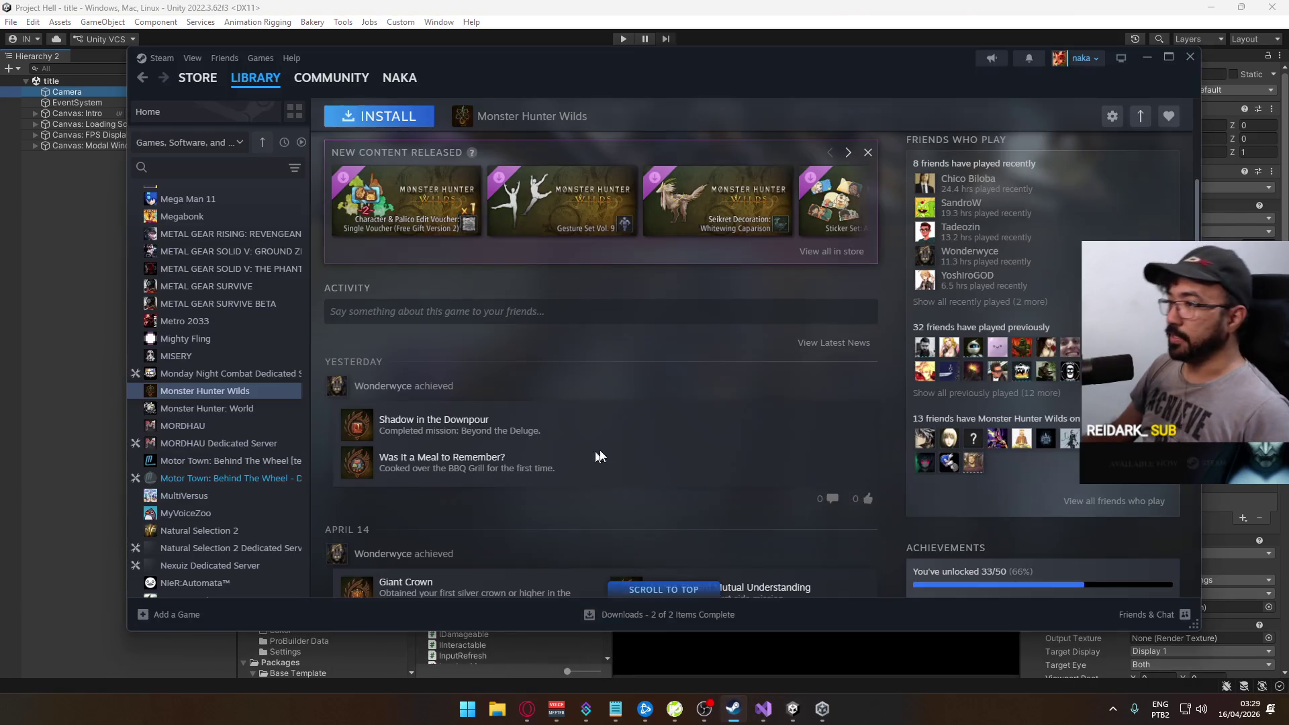
{"action": "left_click", "coordinate": [194, 229]}
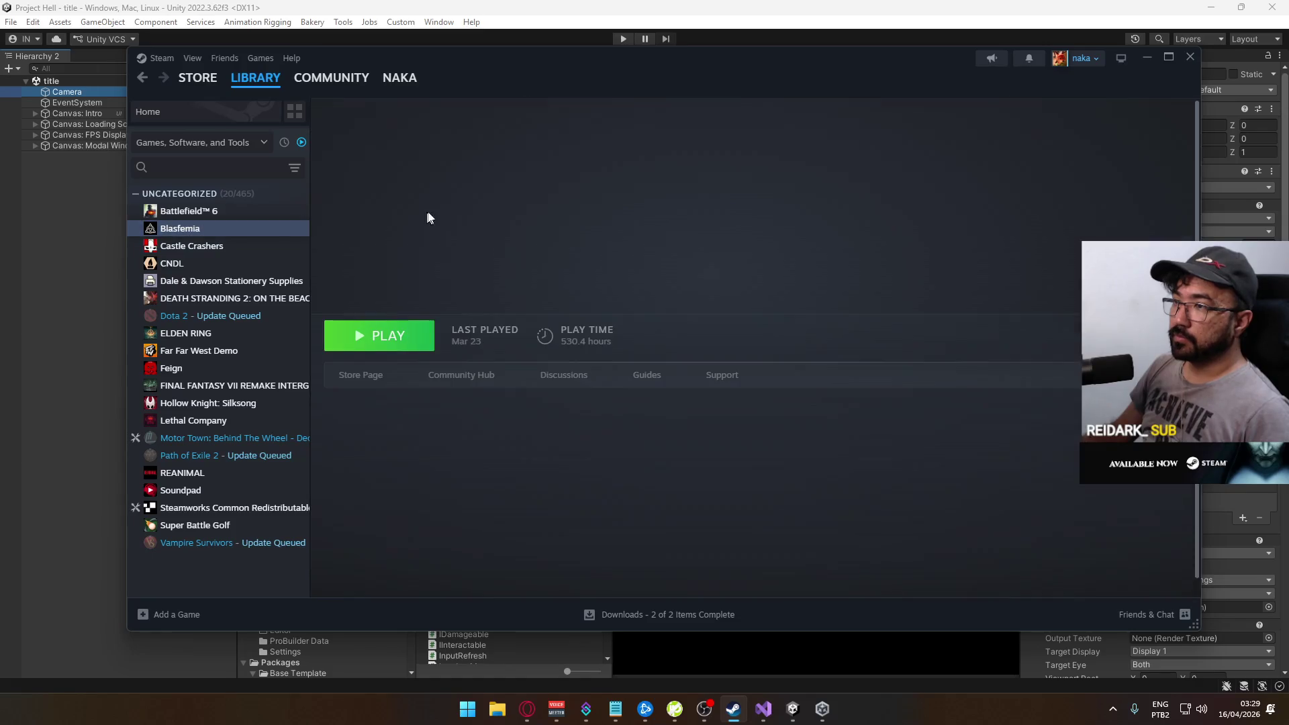
{"action": "left_click", "coordinate": [379, 335]}
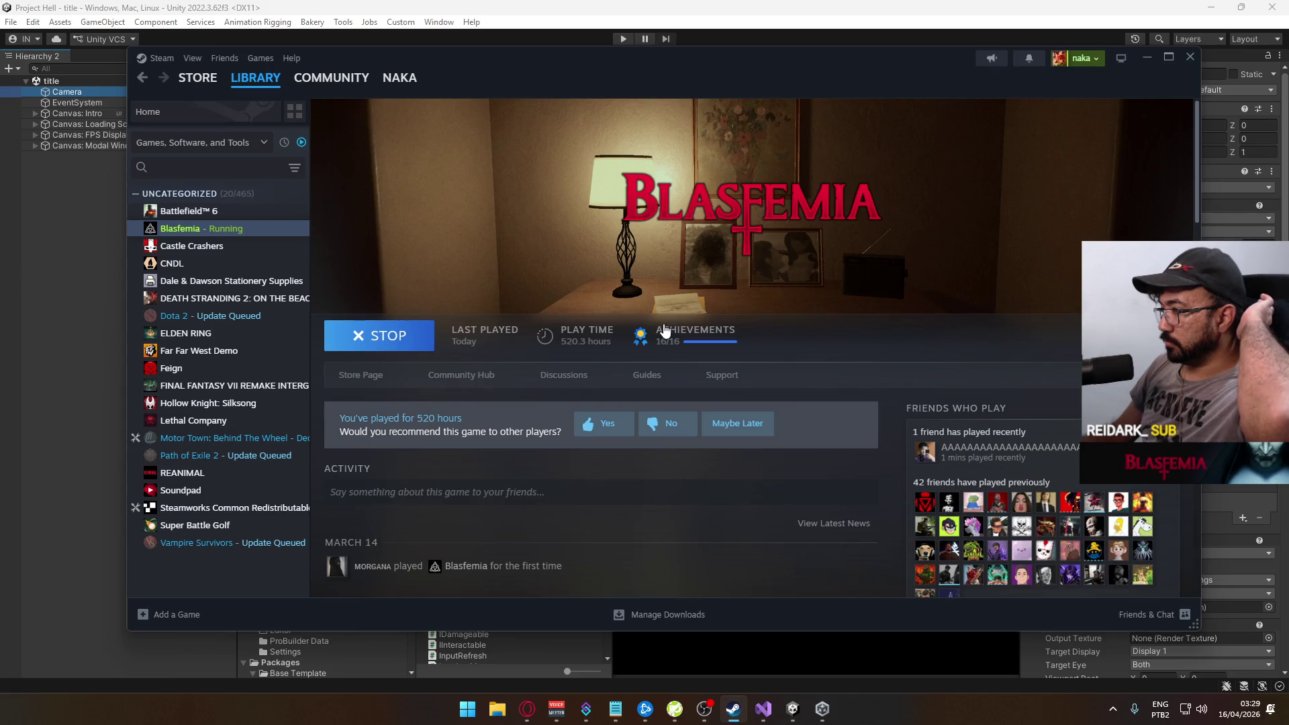
{"action": "mouse_move", "coordinate": [928, 455]}
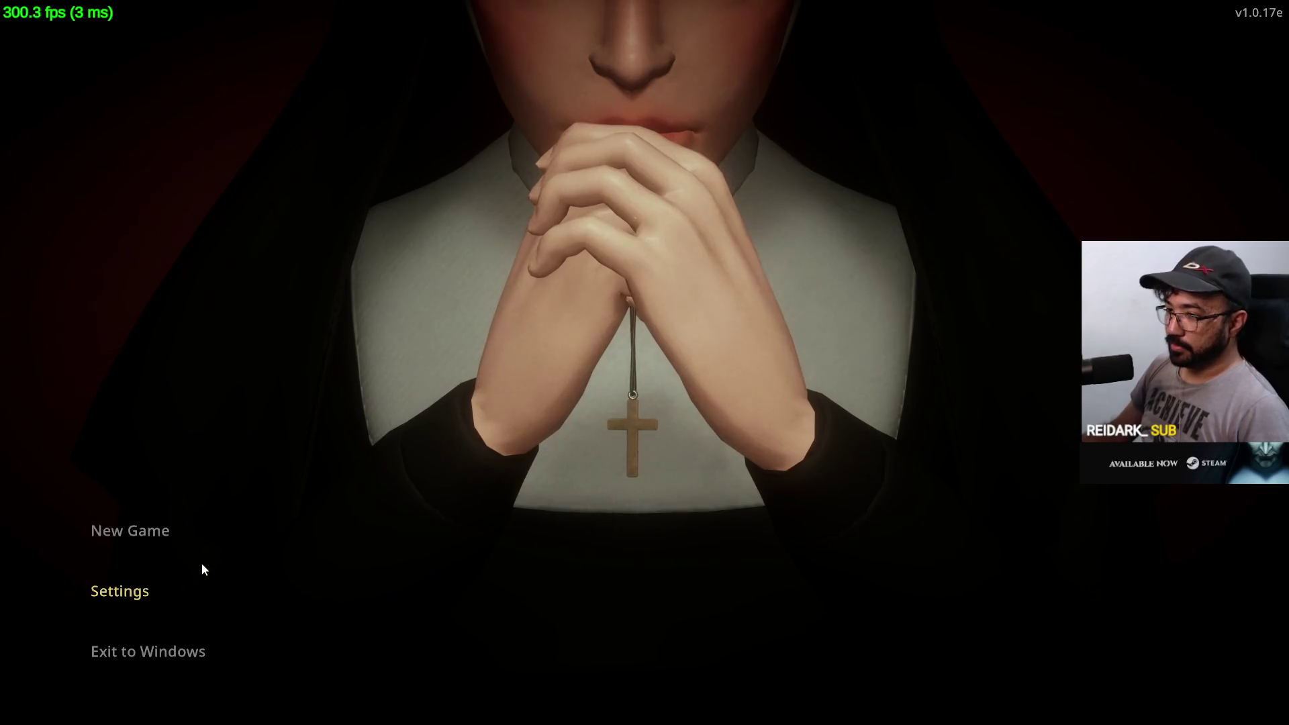
Start a New Game from the main menu, then pause with Esc in the living room
{"action": "key", "text": "Up"}
{"action": "key", "text": "Return"}
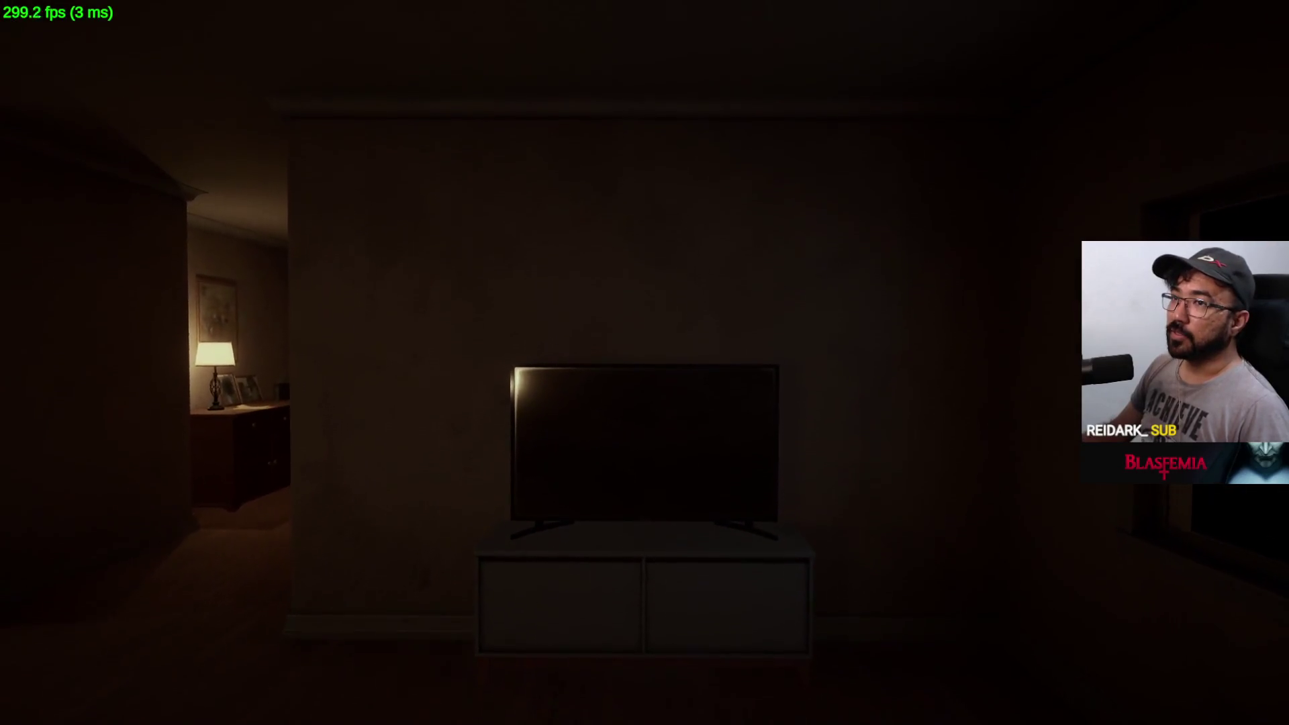
{"action": "key", "text": "Escape"}
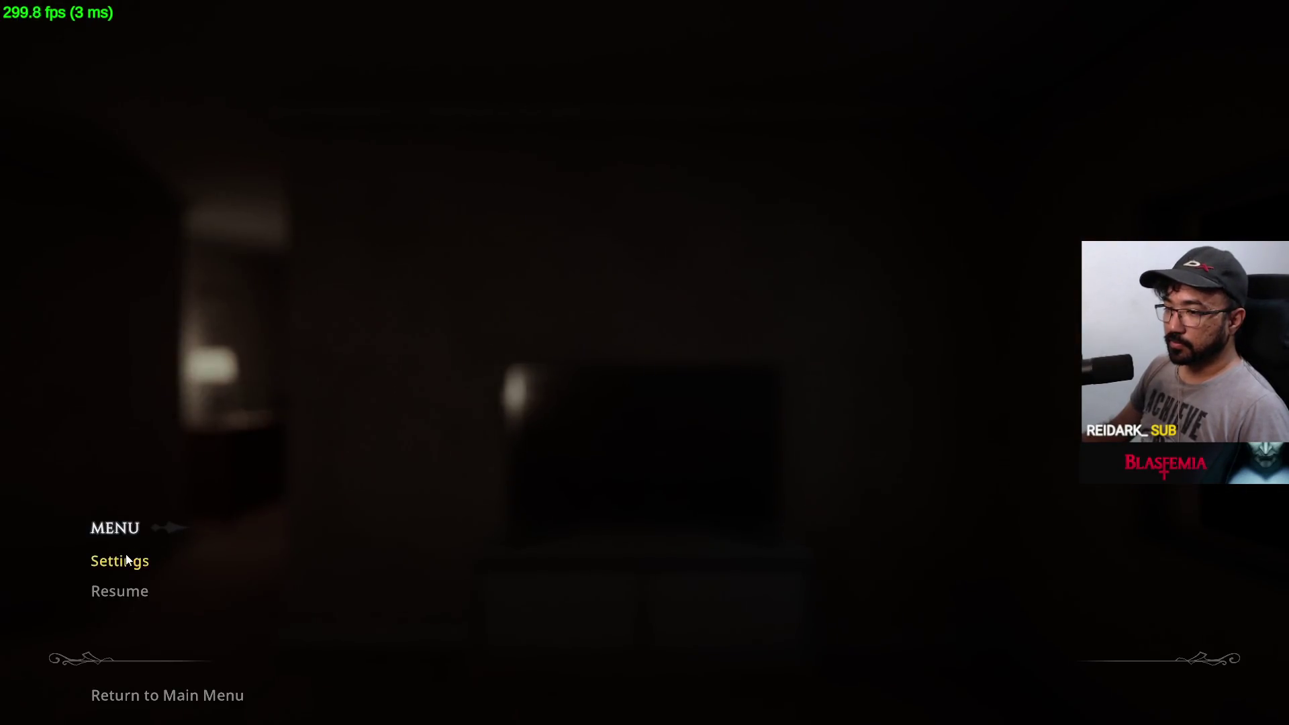
In Settings > Game > Input Mapping, rebind Crouch to C and Inventory to R
{"action": "left_click", "coordinate": [127, 559]}
{"action": "left_click", "coordinate": [136, 462]}
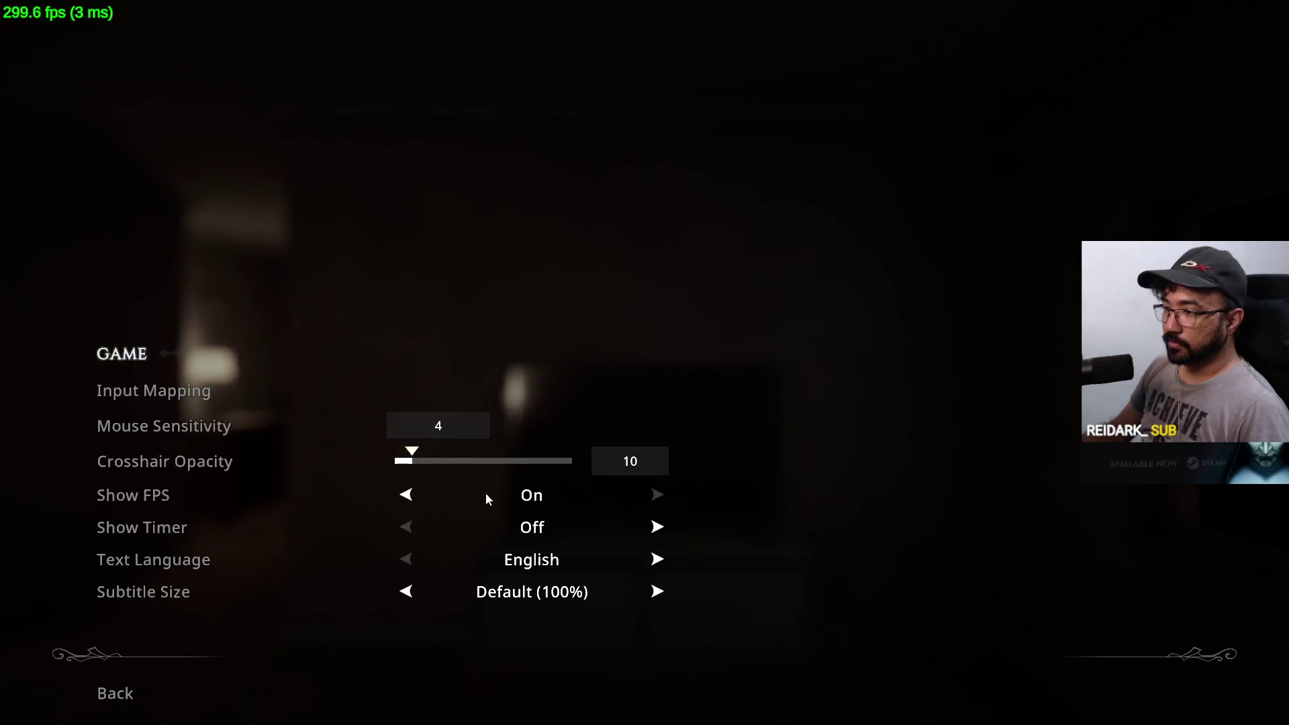
{"action": "left_click", "coordinate": [188, 398]}
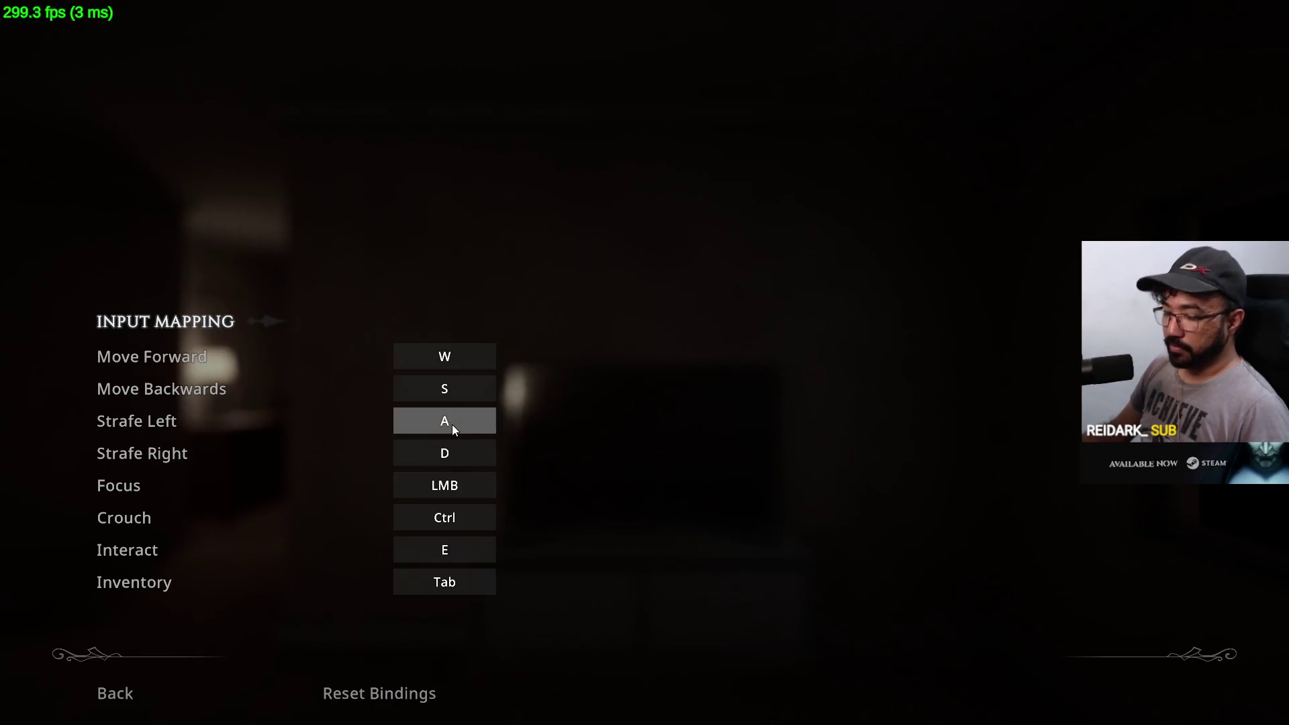
{"action": "left_click", "coordinate": [441, 518]}
{"action": "key", "text": "c"}
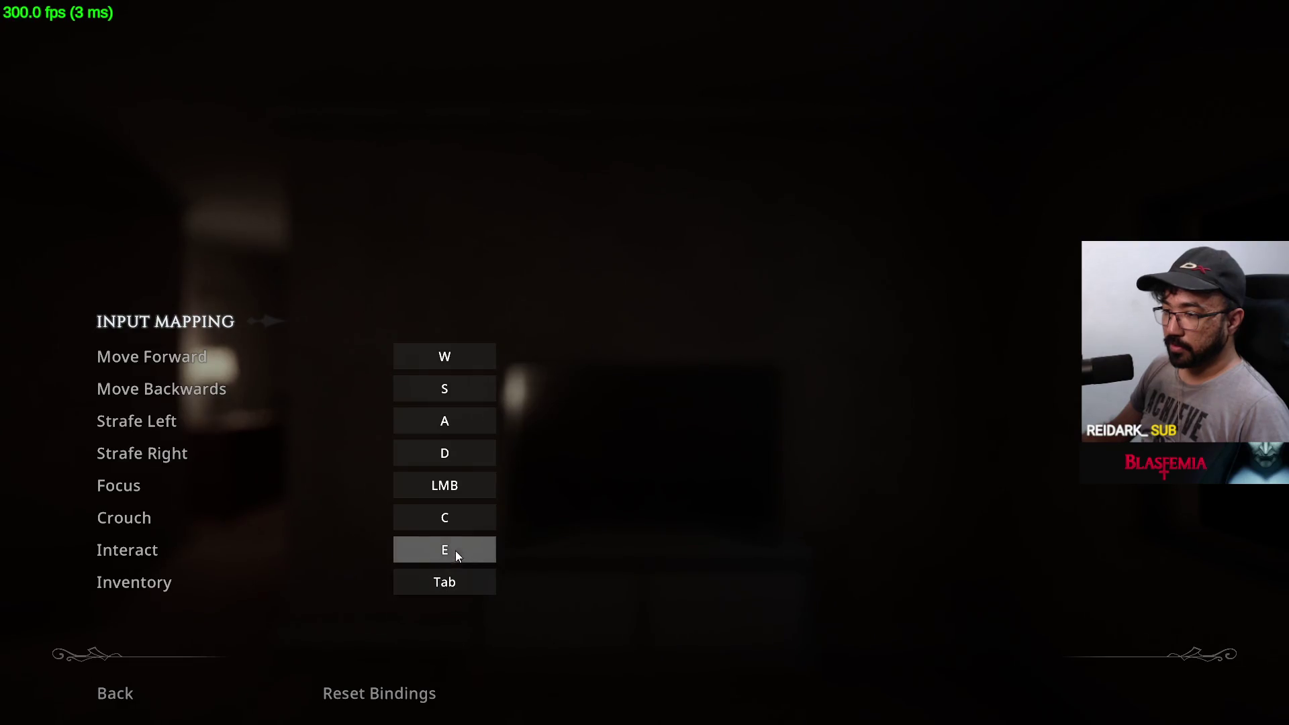
{"action": "left_click", "coordinate": [464, 577]}
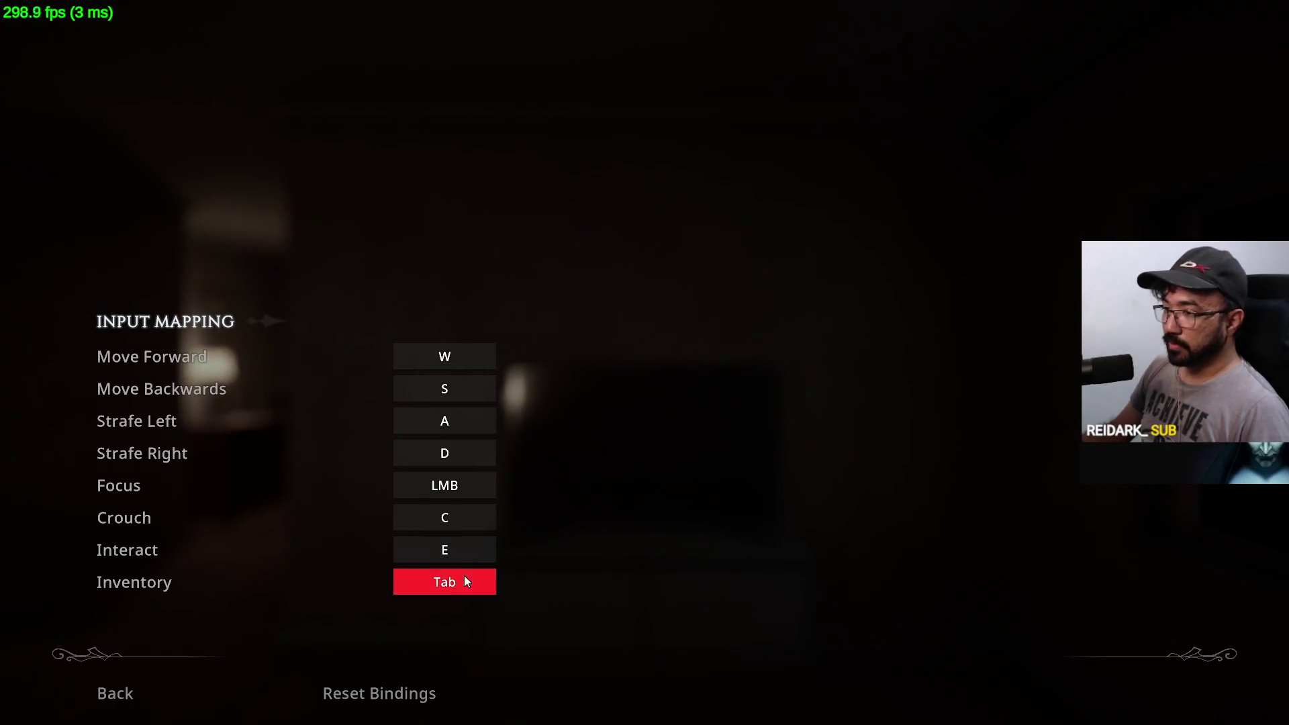
{"action": "key", "text": "r"}
Resume play and walk around the living room to test the new bindings
{"action": "key", "text": "Escape"}
{"action": "key", "text": "s"}
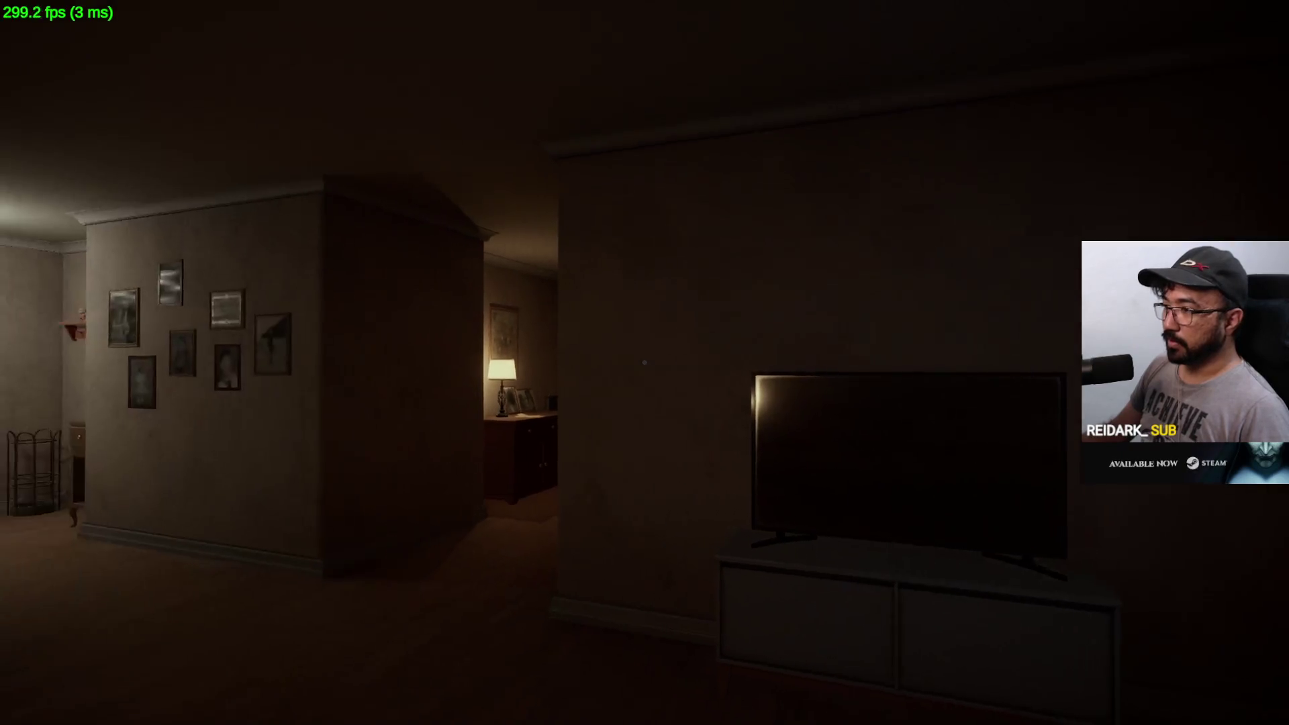
{"action": "key", "text": "s"}
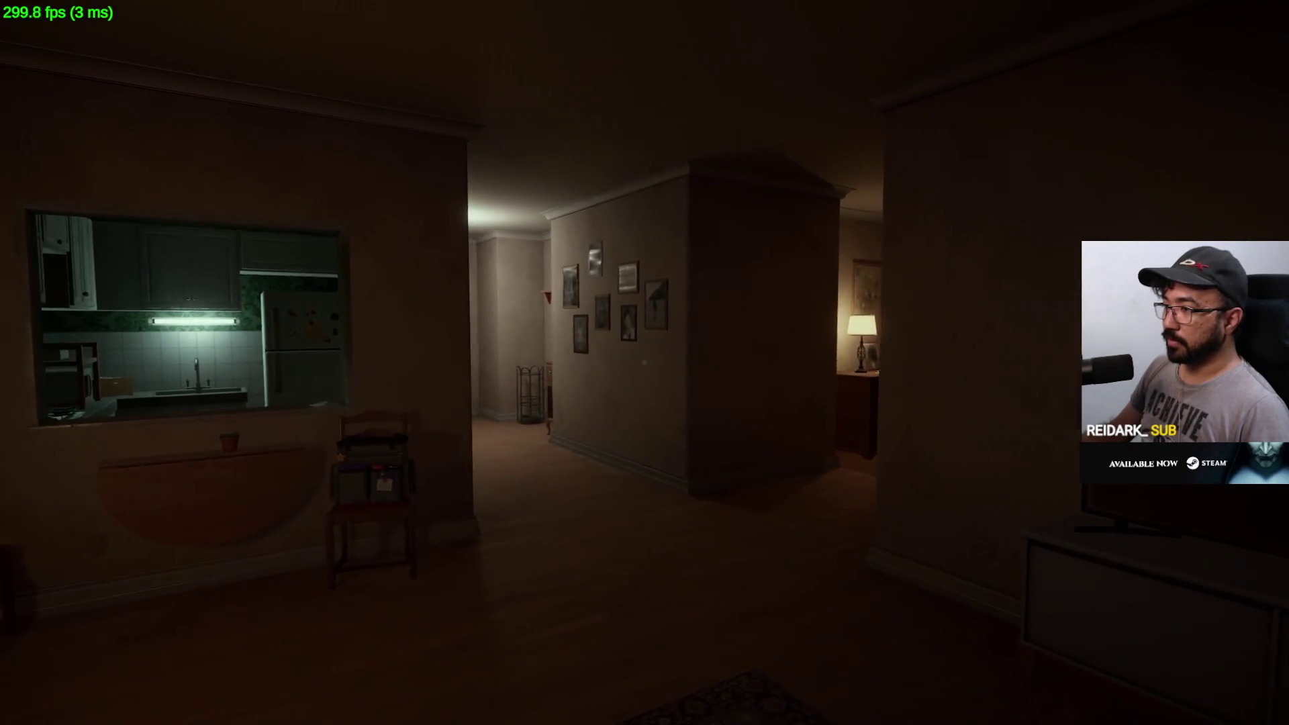
{"action": "key", "text": "s"}
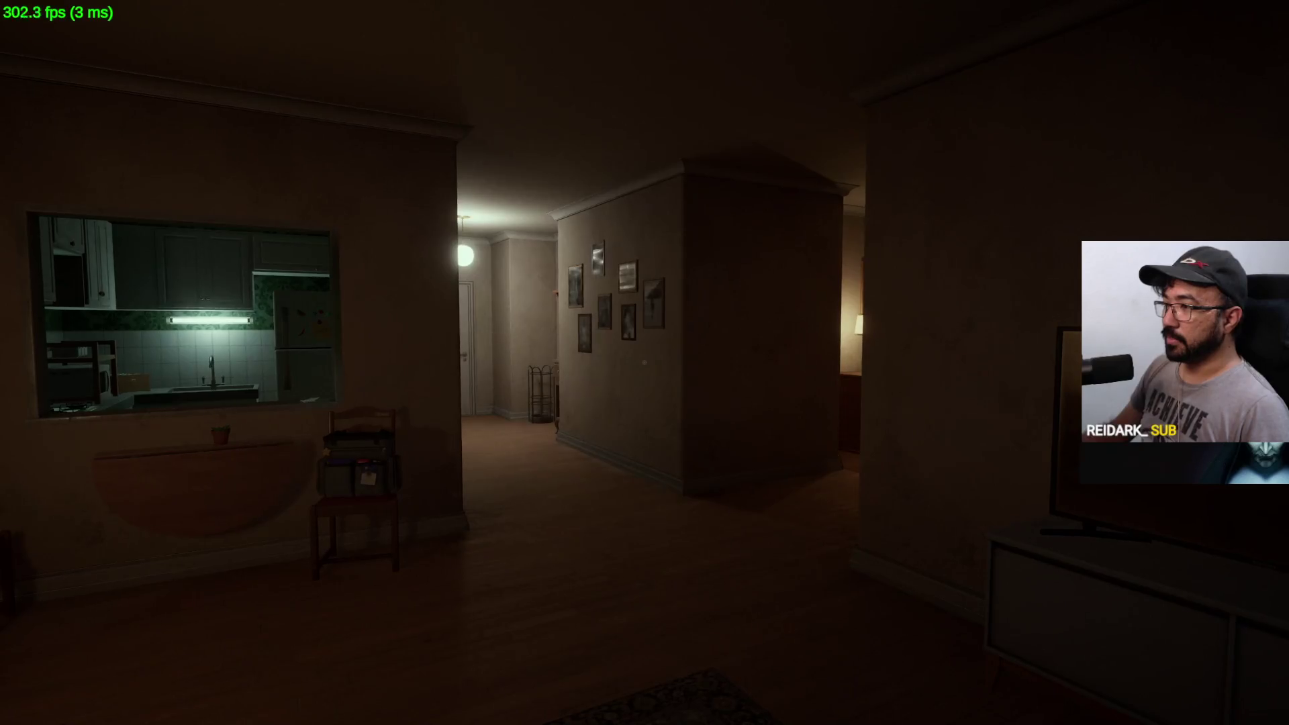
{"action": "key", "text": "w"}
{"action": "key", "text": "s"}
Restore Inventory to Tab and Crouch to Ctrl in Input Mapping, then resume play
{"action": "key", "text": "Escape"}
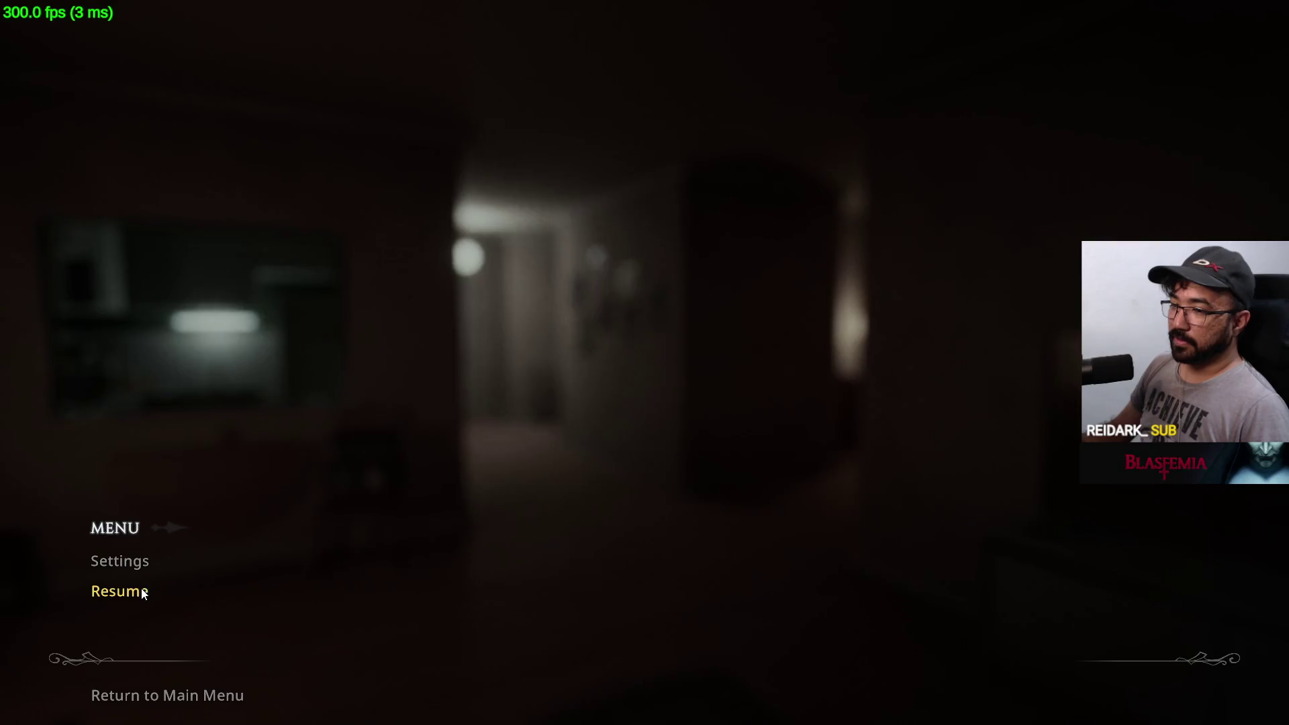
{"action": "left_click", "coordinate": [140, 569]}
{"action": "left_click", "coordinate": [140, 455]}
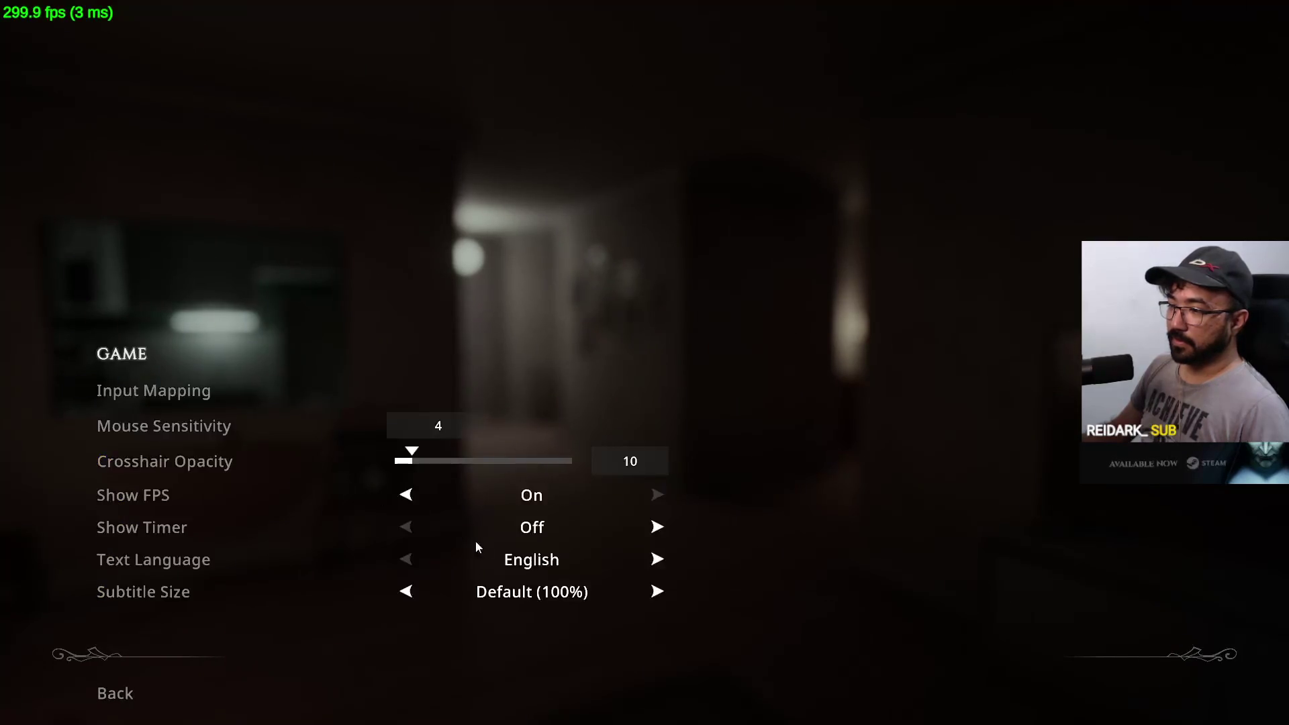
{"action": "left_click", "coordinate": [178, 391]}
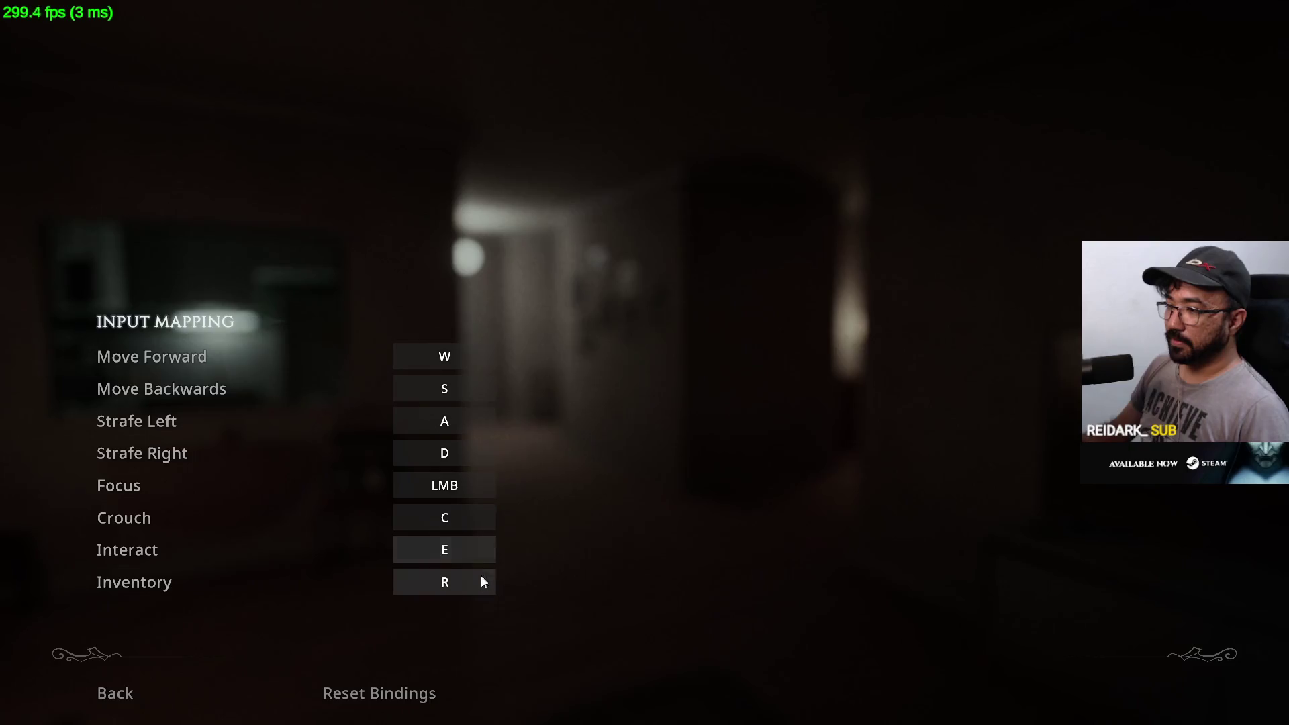
{"action": "left_click", "coordinate": [467, 587]}
{"action": "key", "text": "Tab"}
{"action": "left_click", "coordinate": [459, 522]}
{"action": "key", "text": "ctrl"}
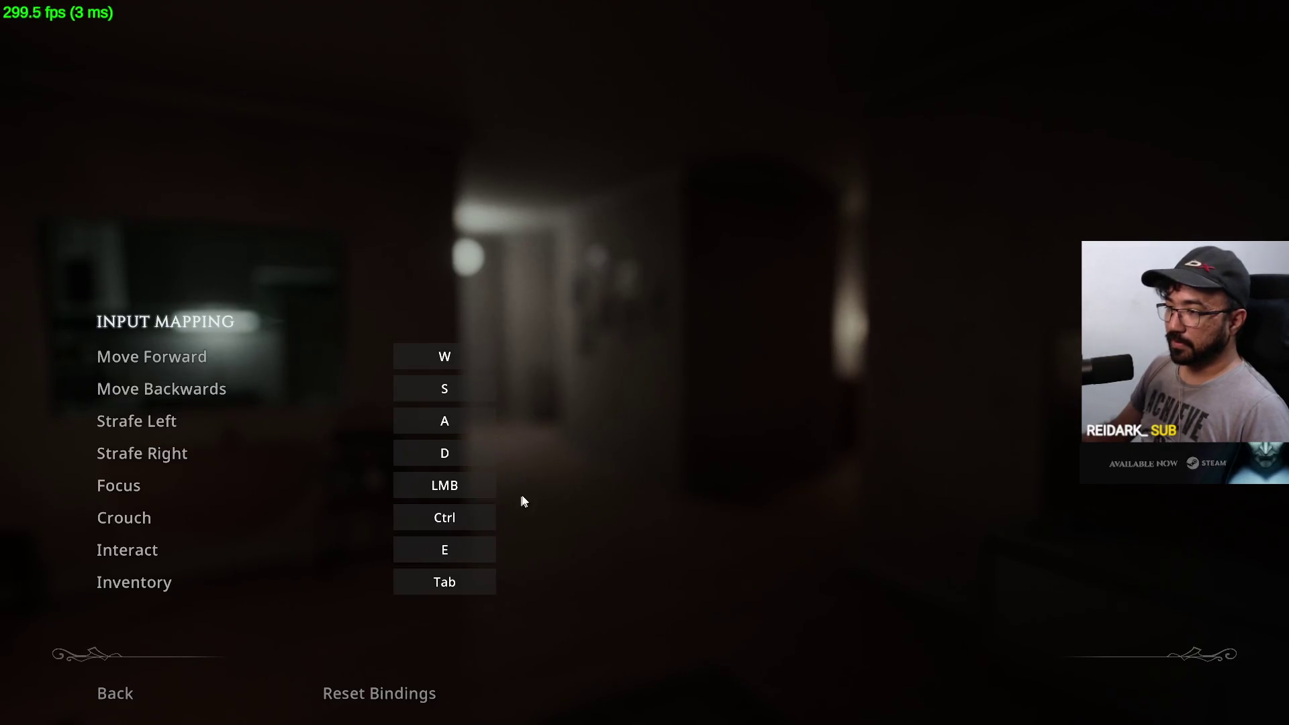
{"action": "key", "text": "Escape"}
{"action": "key", "text": "Escape"}
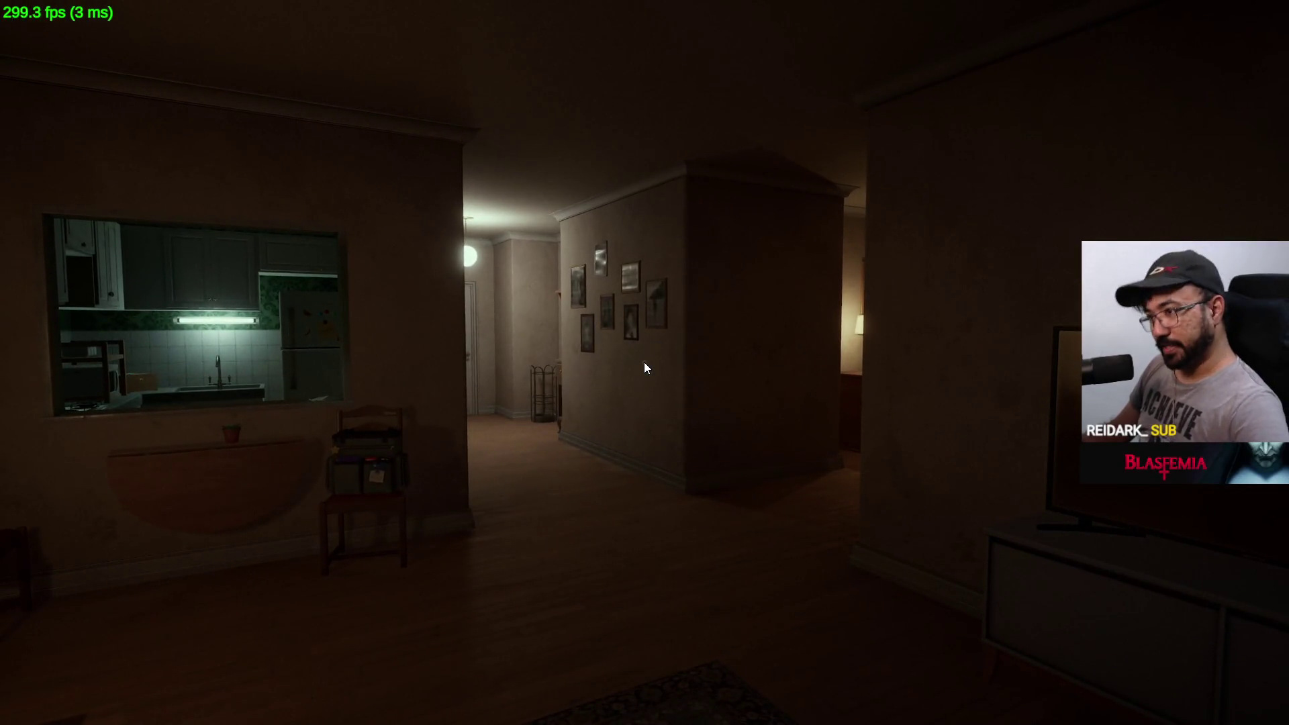
{"action": "key", "text": "alt+Tab"}
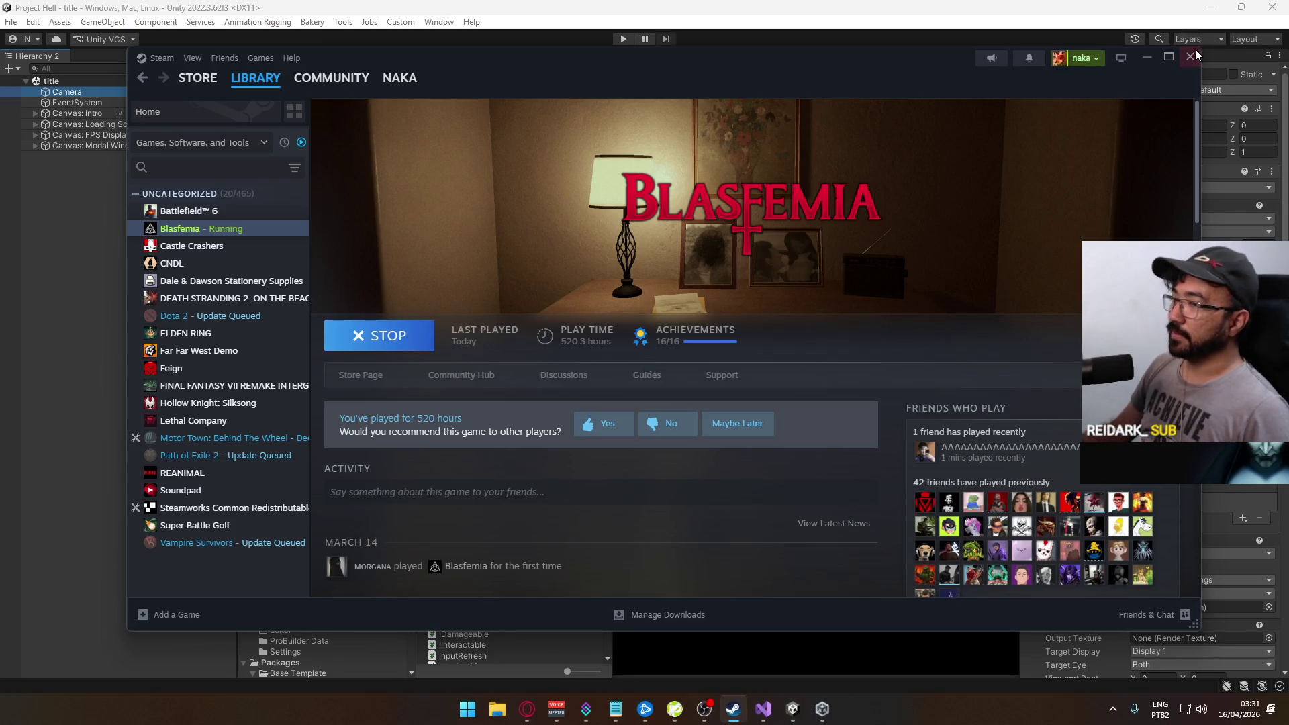
Close the Steam library and open the settings scene from the Scenes folder
{"action": "left_click", "coordinate": [1191, 57]}
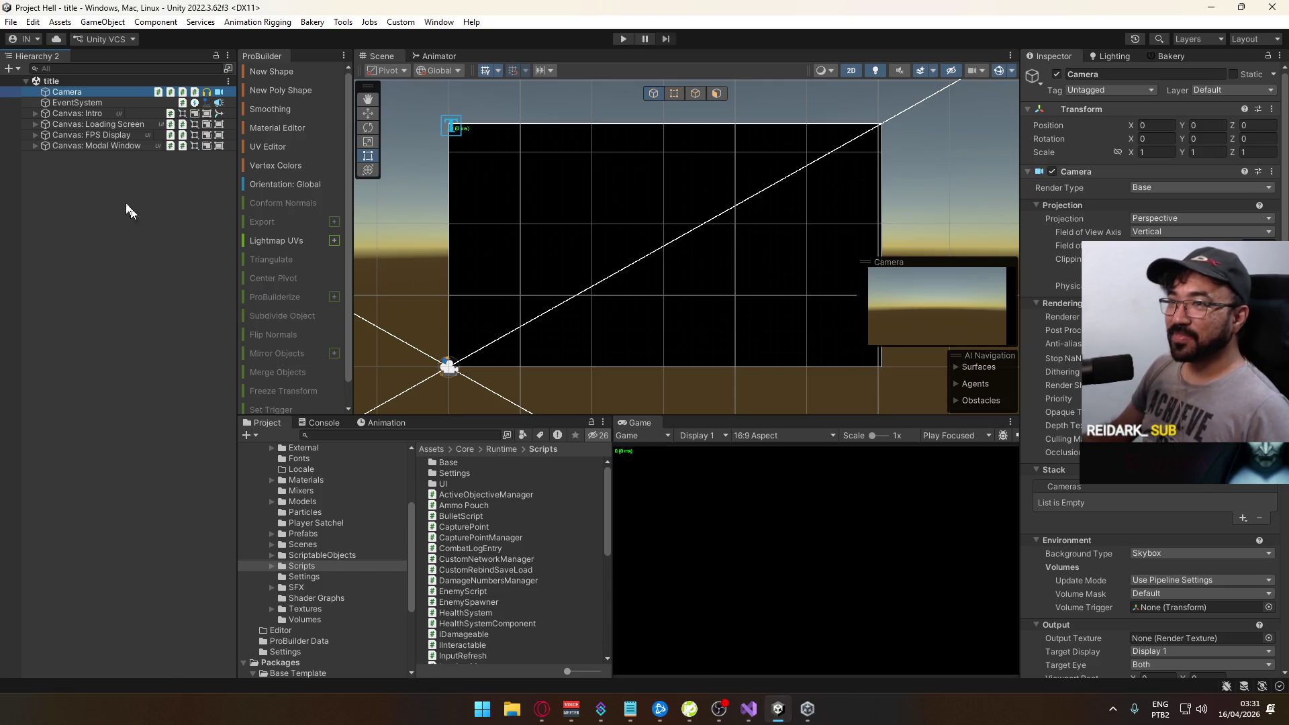
{"action": "left_click", "coordinate": [302, 544]}
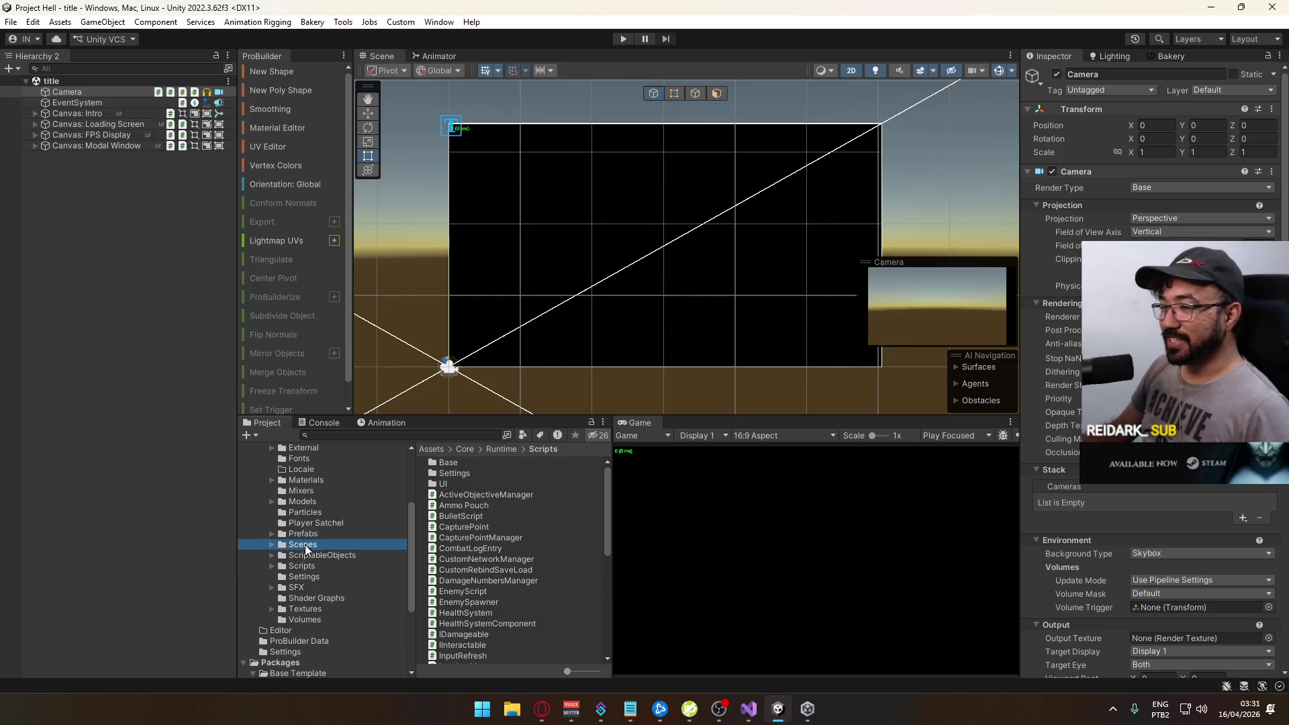
{"action": "double_click", "coordinate": [451, 570]}
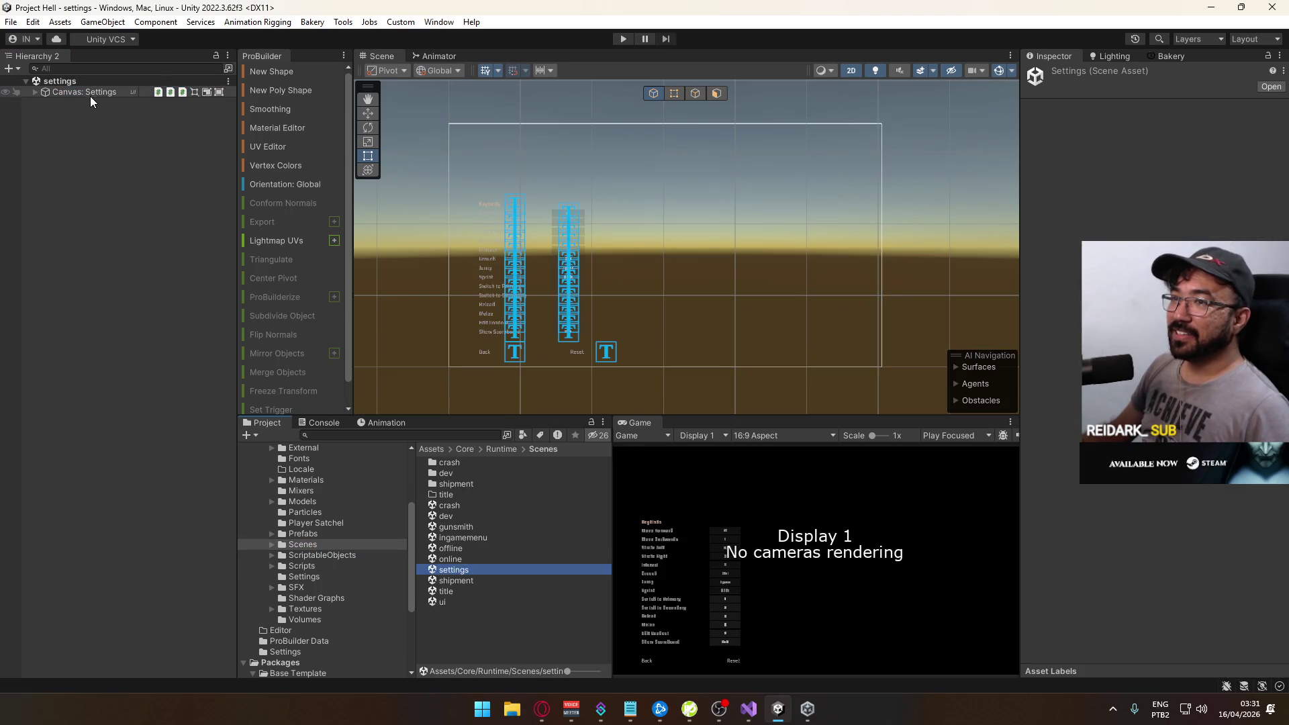
{"action": "scroll", "coordinate": [1058, 329], "scroll_direction": "down", "scroll_amount": 5}
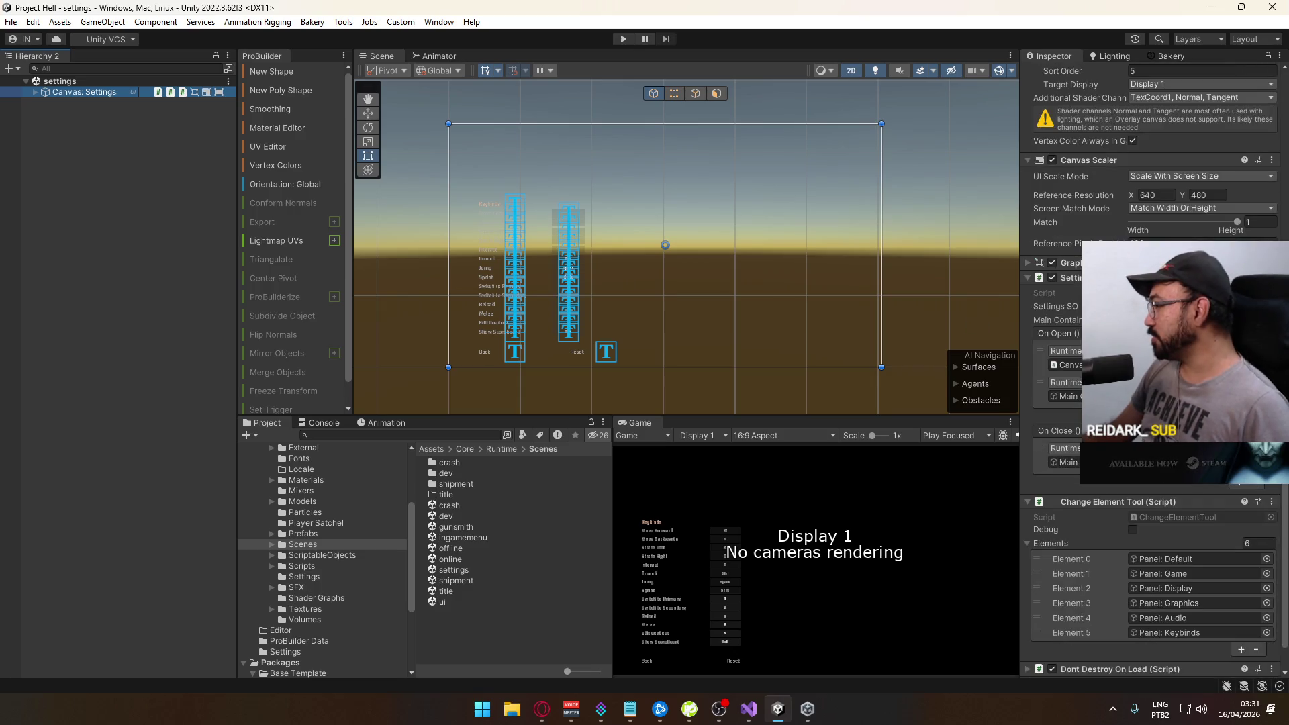
{"action": "scroll", "coordinate": [1058, 328], "scroll_direction": "down", "scroll_amount": 1}
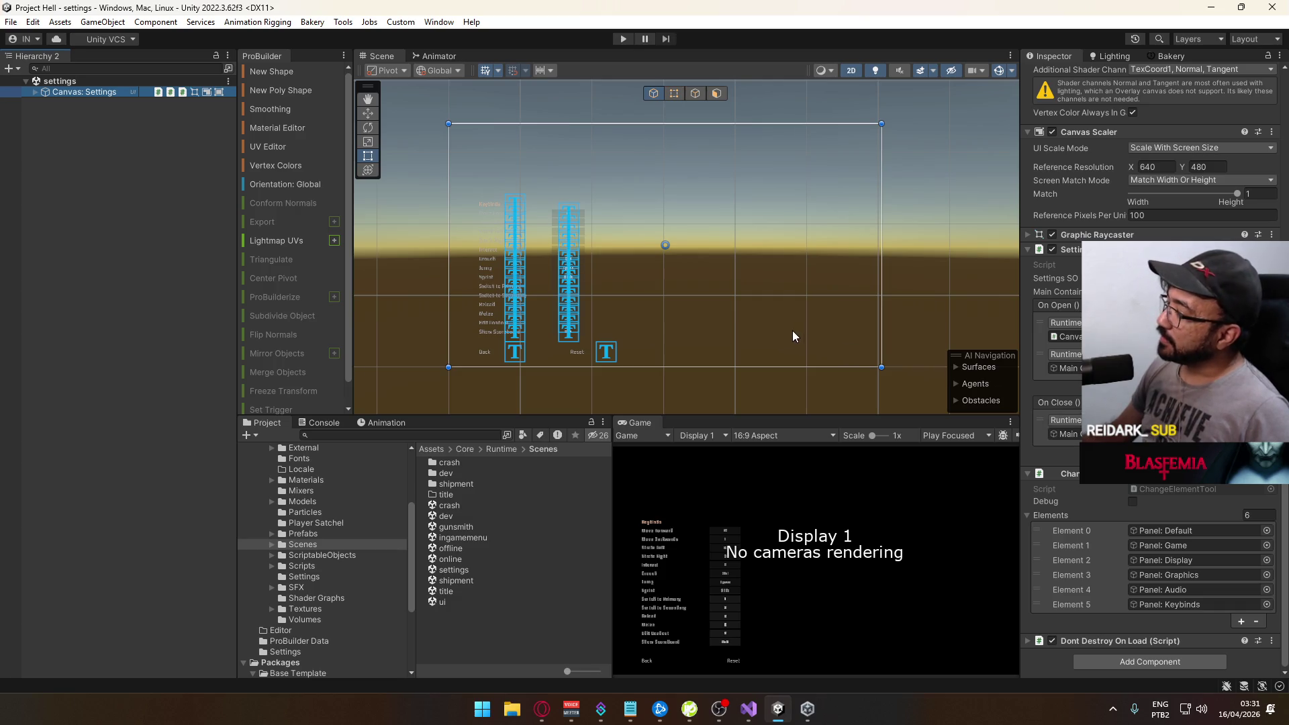
Expand Canvas: Settings, select Bind Manager, and switch the Inspector to Debug mode
{"action": "left_click", "coordinate": [36, 92]}
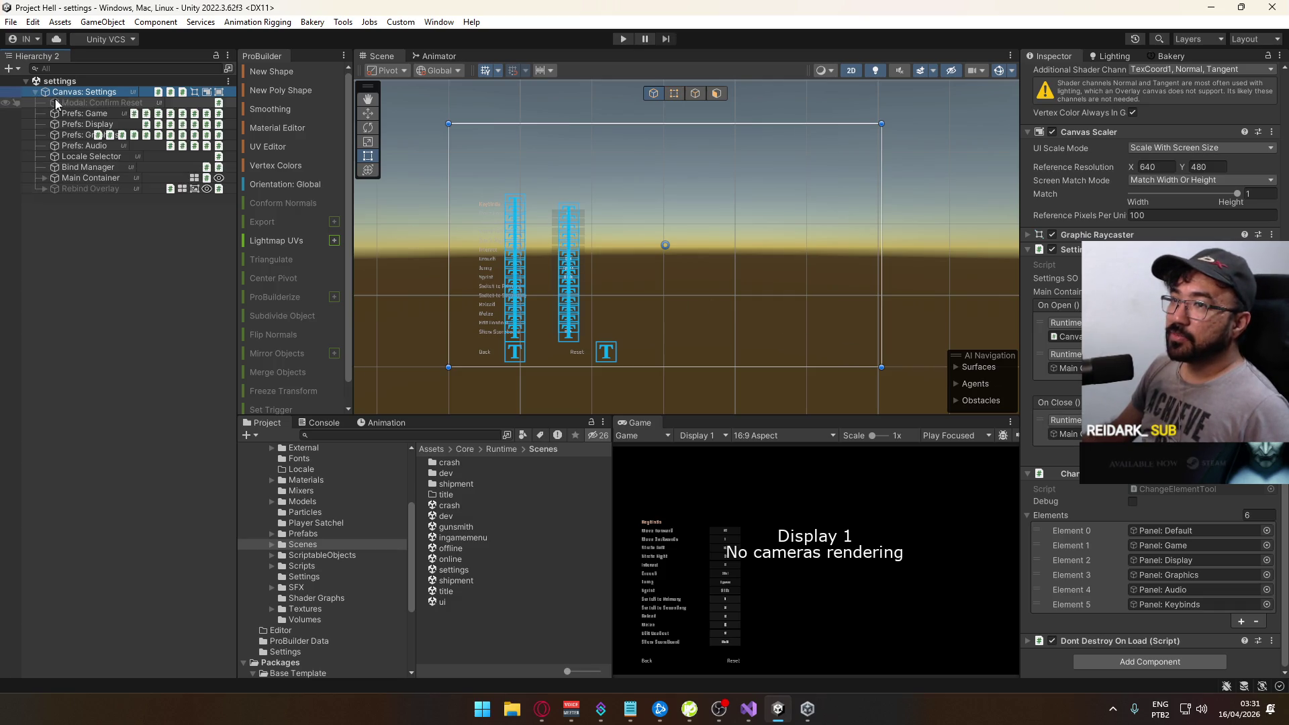
{"action": "left_click", "coordinate": [83, 113]}
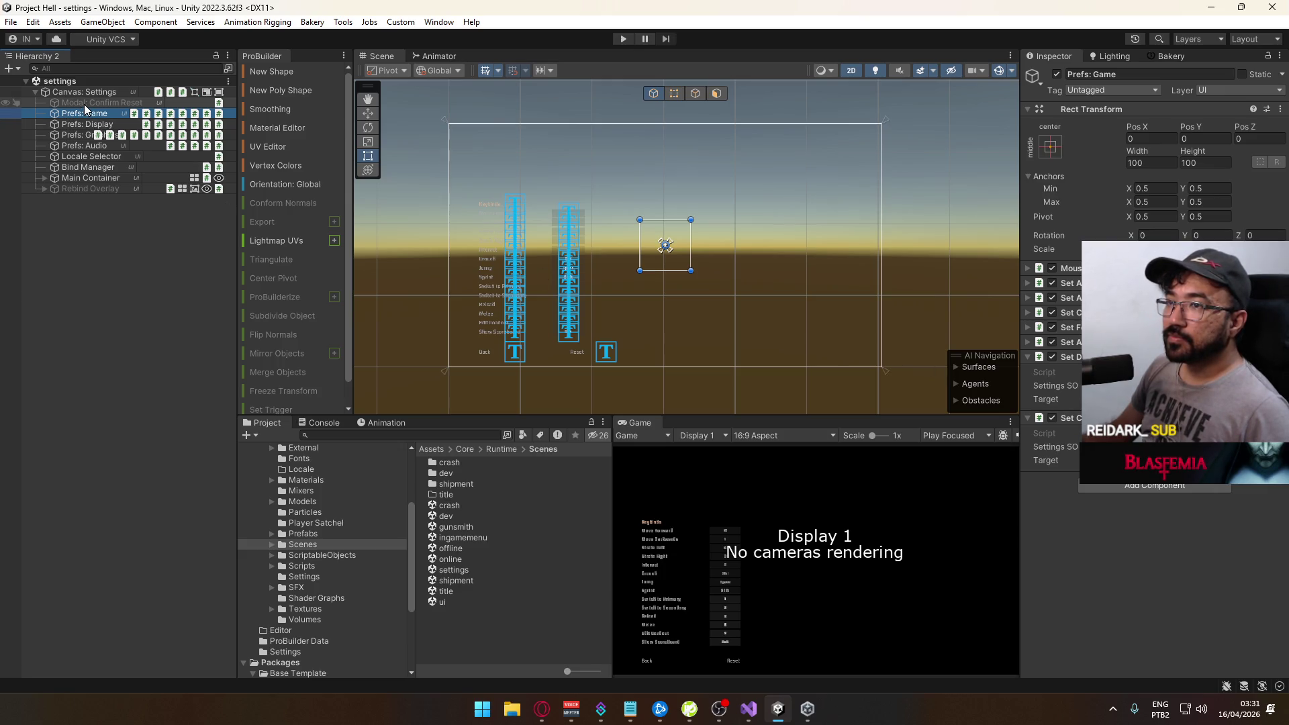
{"action": "left_click", "coordinate": [81, 168]}
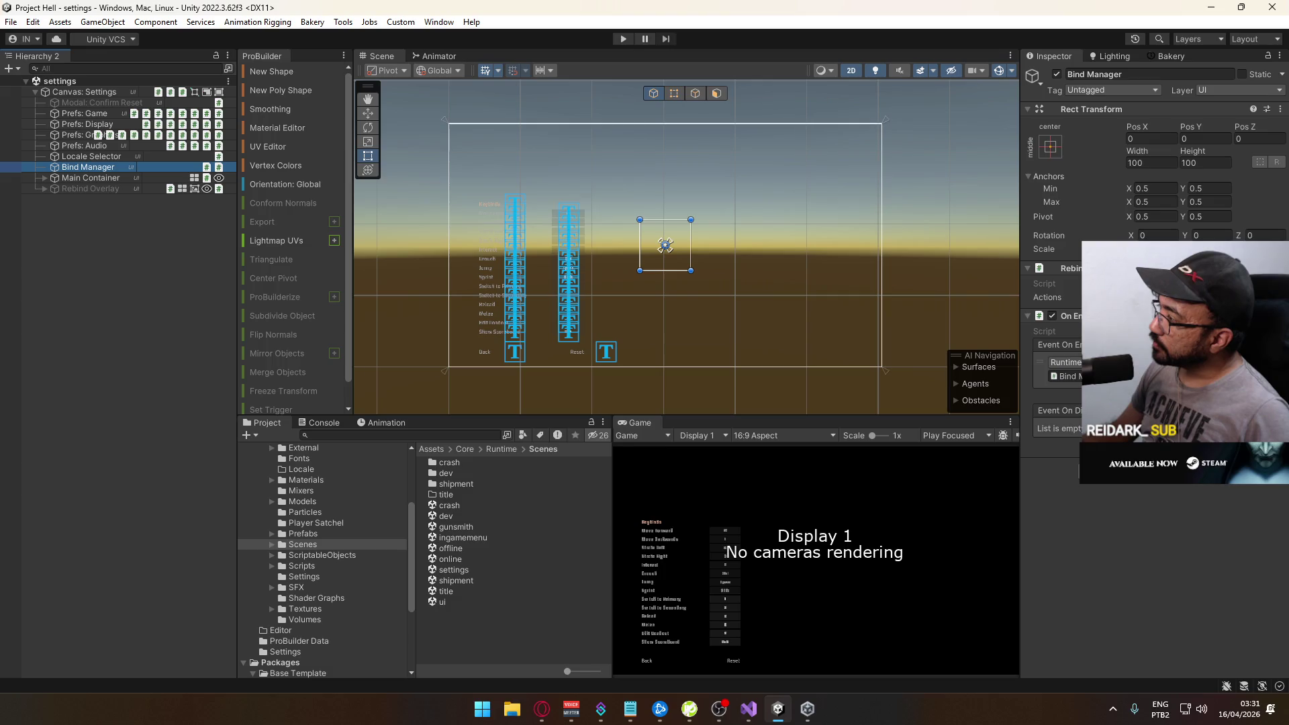
{"action": "left_click", "coordinate": [1280, 56]}
{"action": "left_click", "coordinate": [1140, 80]}
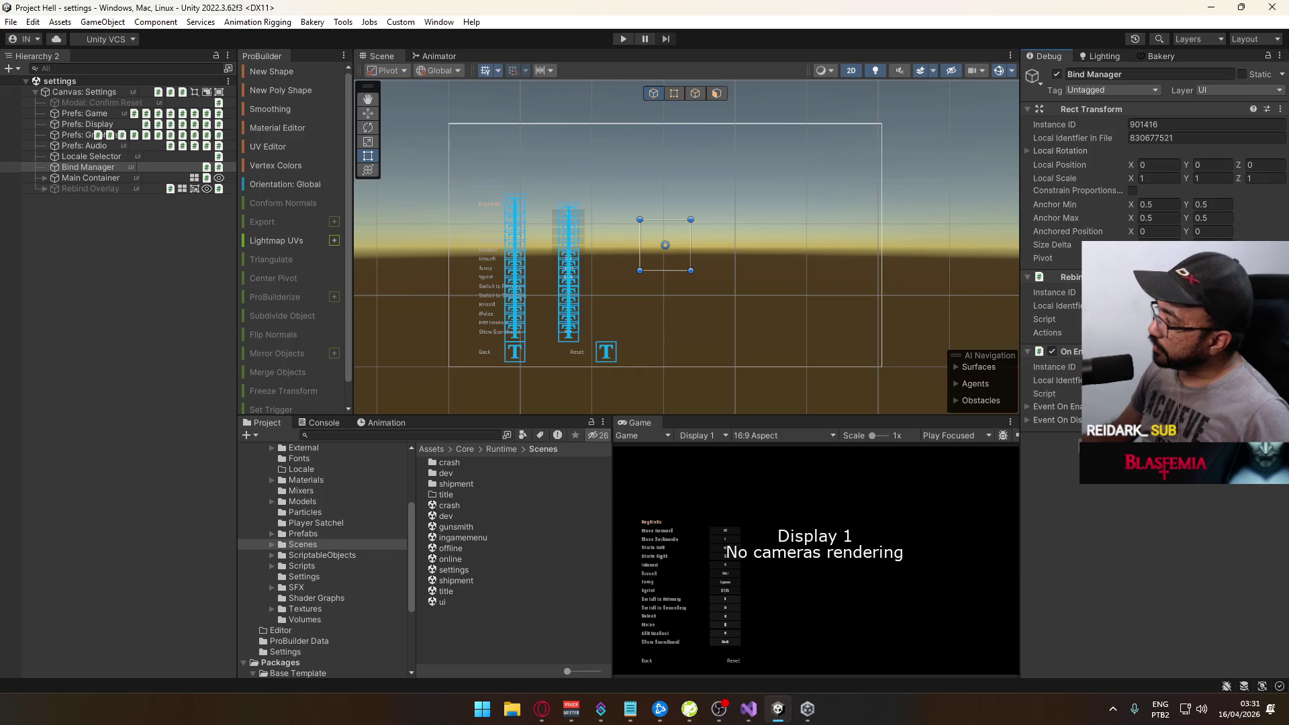
Swap Bind Manager's script to CustomRebindSaveLoad, assign SettingsSO, and return the Inspector to Normal
{"action": "left_click", "coordinate": [1277, 319]}
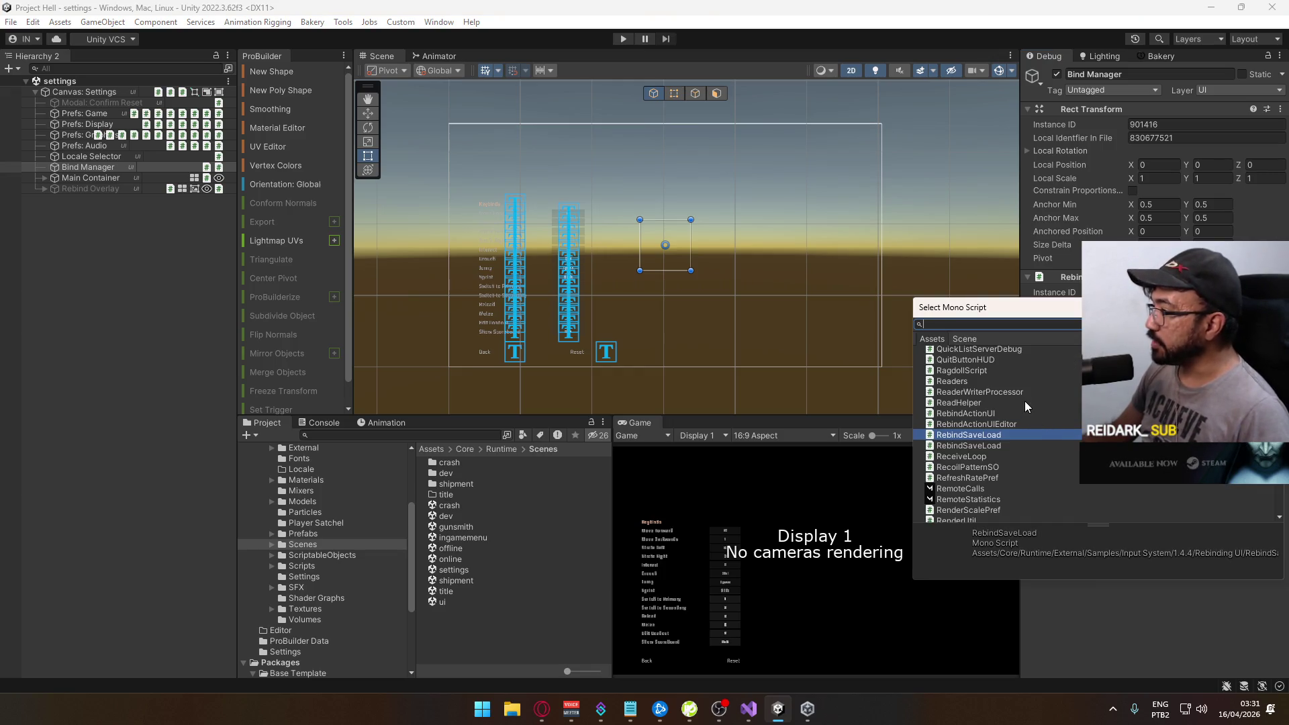
{"action": "mouse_move", "coordinate": [1074, 314]}
{"action": "left_mouse_down"}
{"action": "mouse_move", "coordinate": [1030, 339]}
{"action": "mouse_move", "coordinate": [752, 354]}
{"action": "mouse_move", "coordinate": [757, 332]}
{"action": "left_mouse_up"}
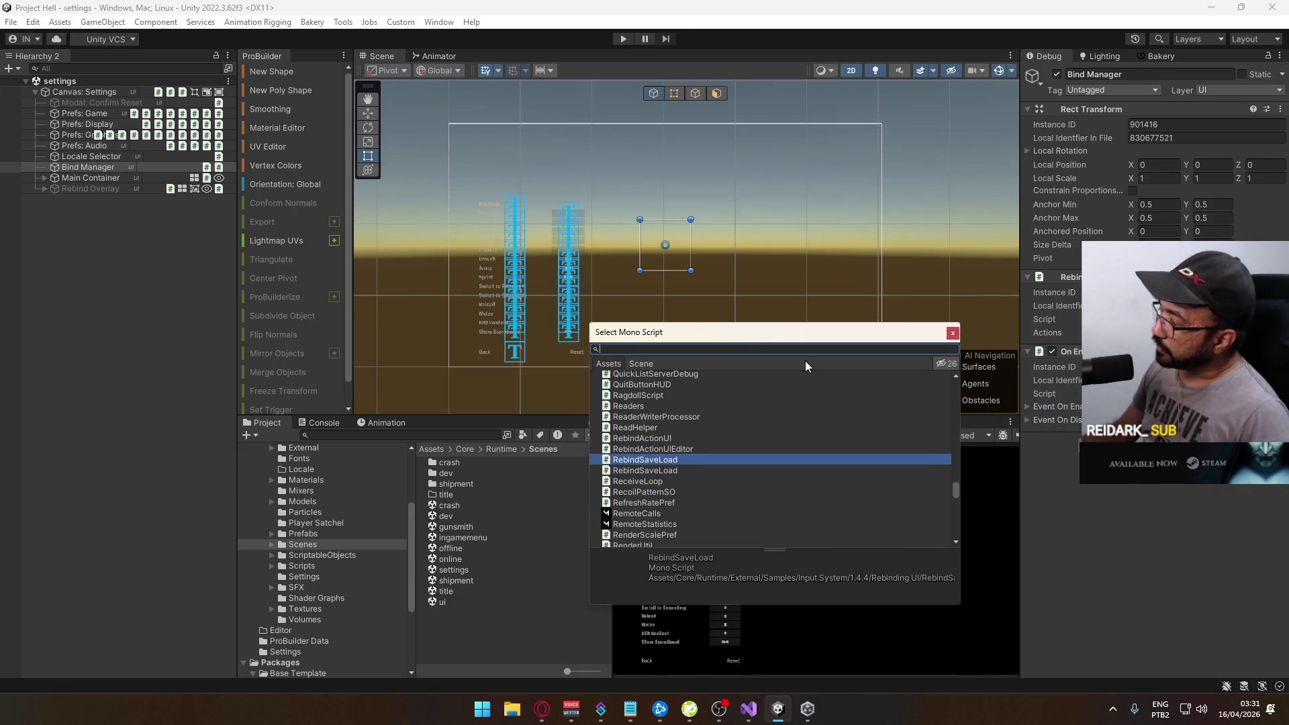
{"action": "type", "text": "c"}
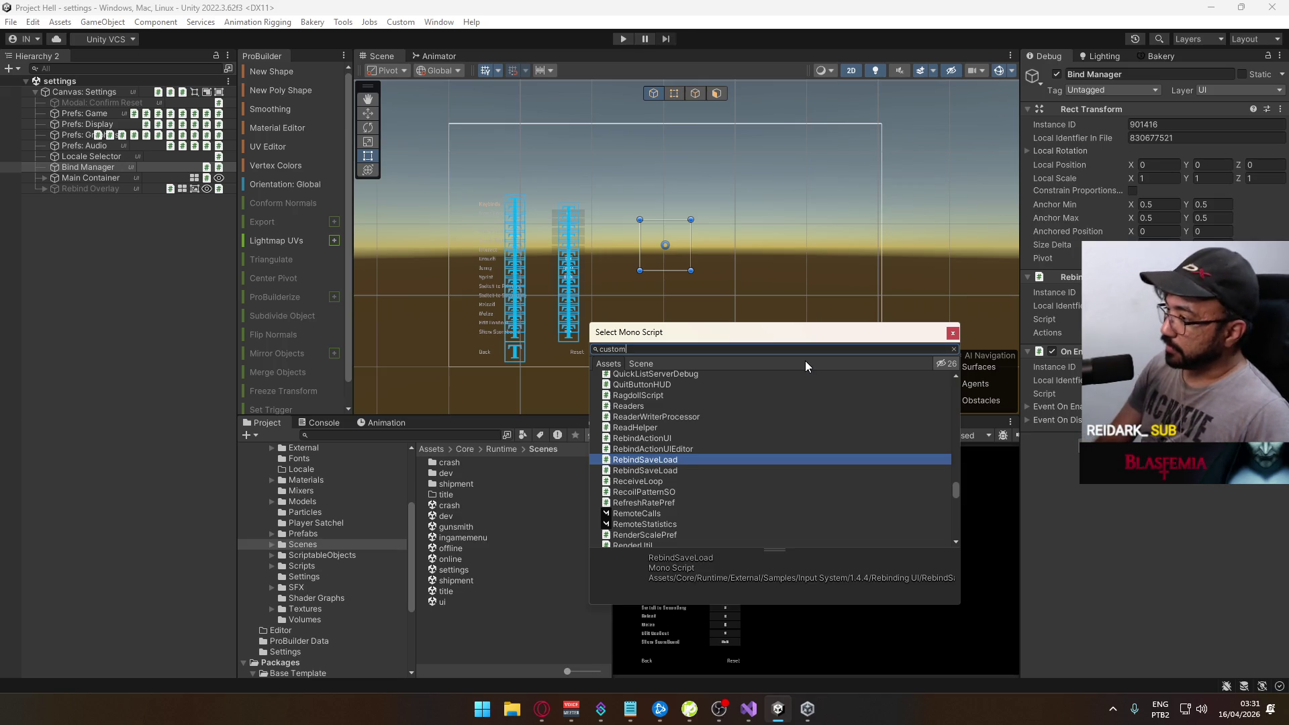
{"action": "type", "text": "ustom"}
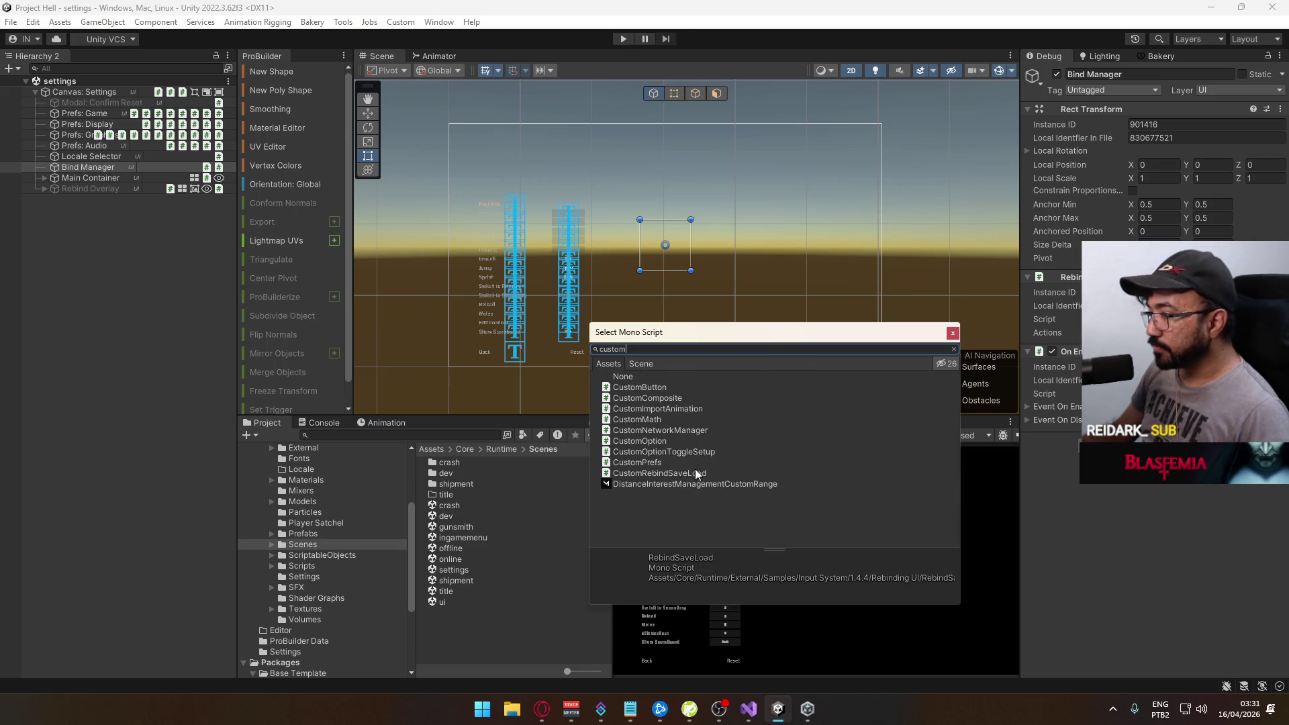
{"action": "double_click", "coordinate": [691, 472]}
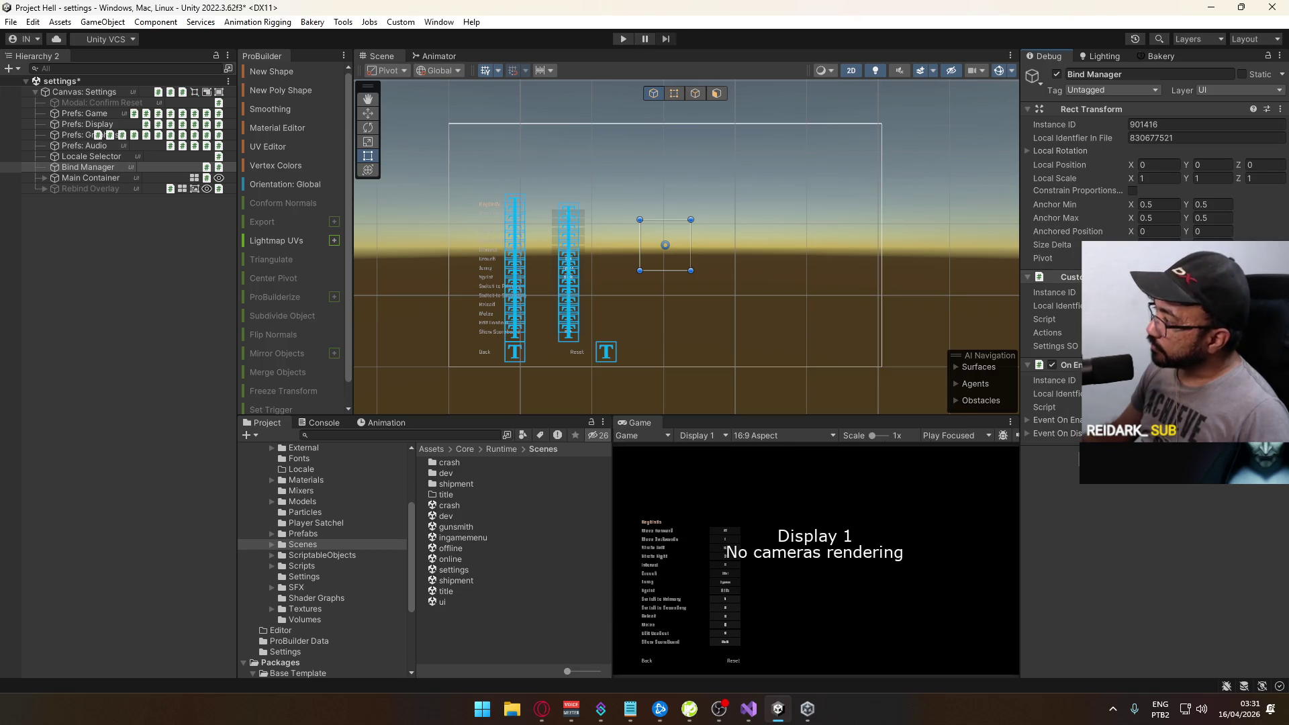
{"action": "left_click", "coordinate": [1275, 345]}
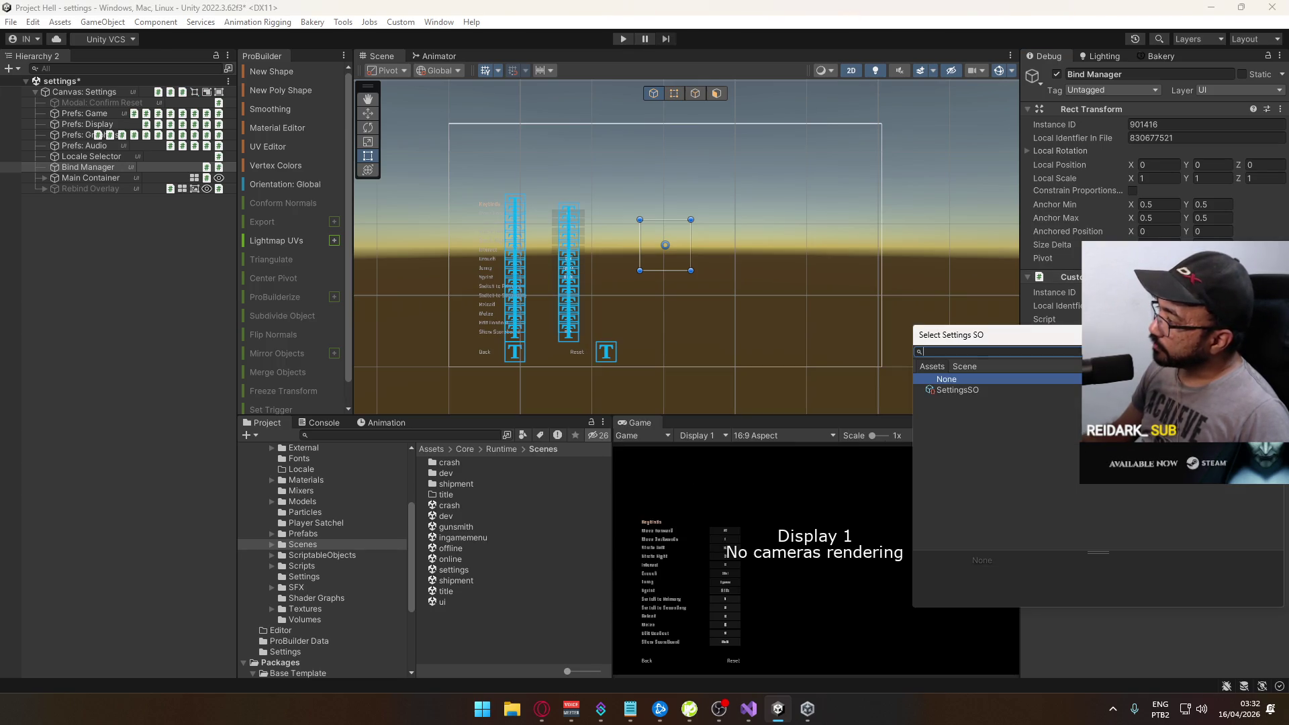
{"action": "double_click", "coordinate": [1039, 393]}
{"action": "left_click", "coordinate": [1279, 57]}
{"action": "left_click", "coordinate": [1204, 103]}
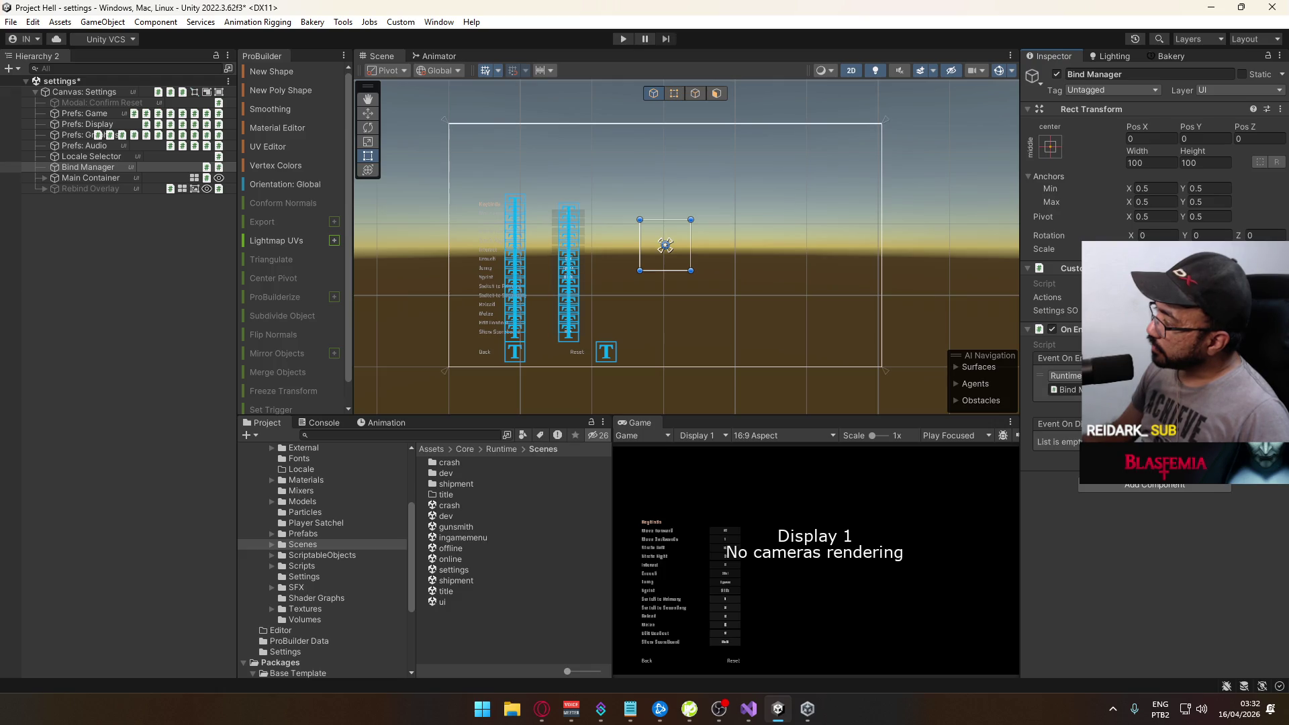
Save the settings scene and open the title scene from Scenes
{"action": "left_click", "coordinate": [1155, 310]}
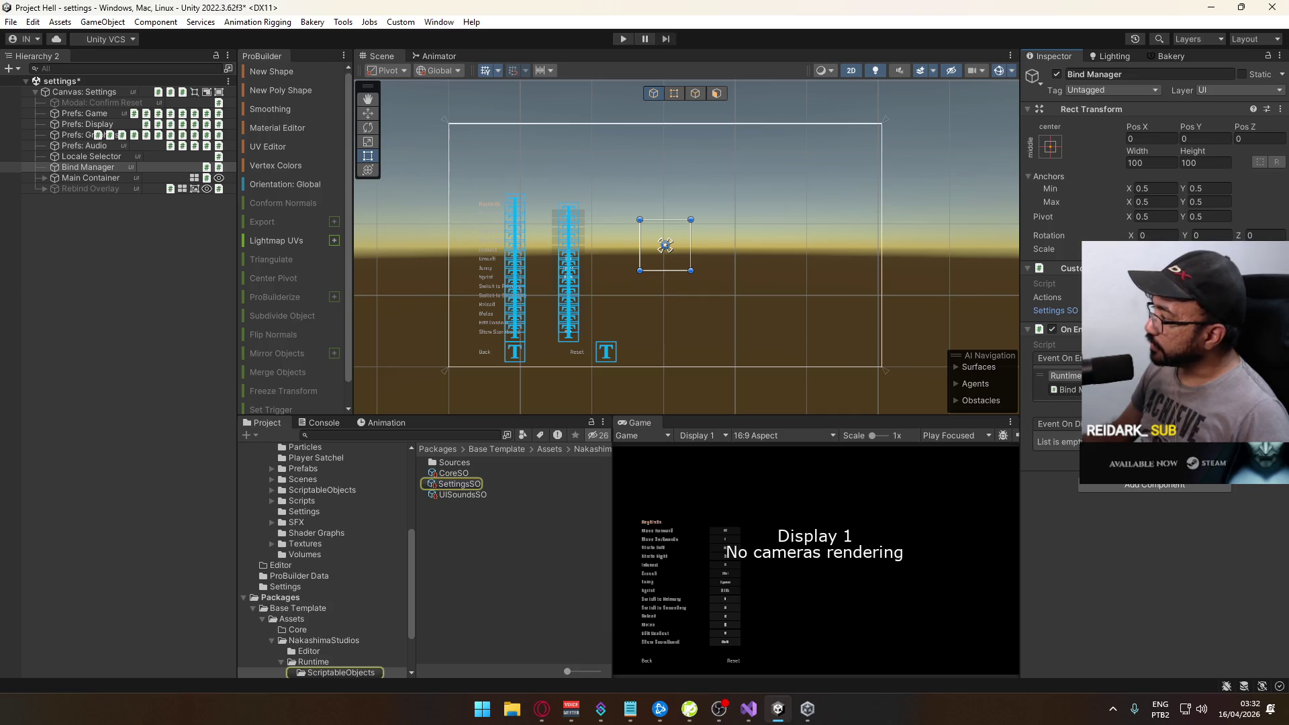
{"action": "key", "text": "ctrl+s"}
{"action": "left_click", "coordinate": [244, 596]}
{"action": "scroll", "coordinate": [322, 565], "scroll_direction": "up", "scroll_amount": 3}
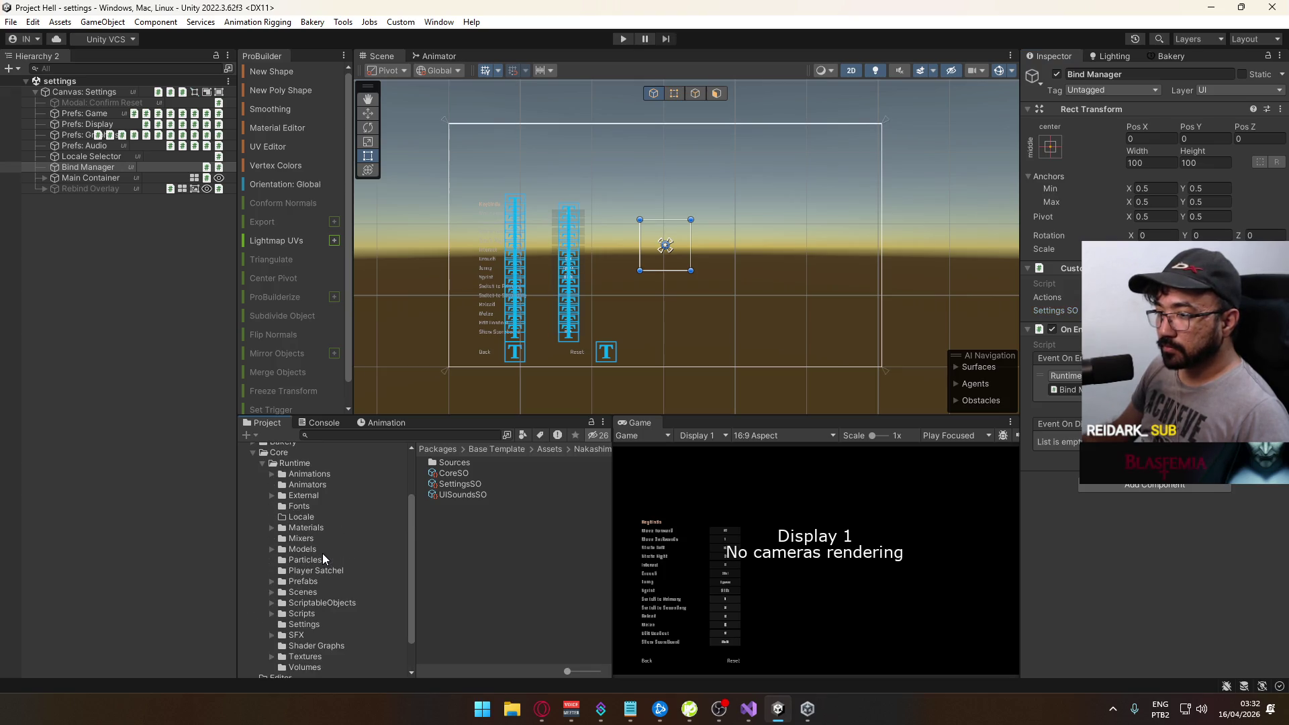
{"action": "left_click", "coordinate": [302, 591]}
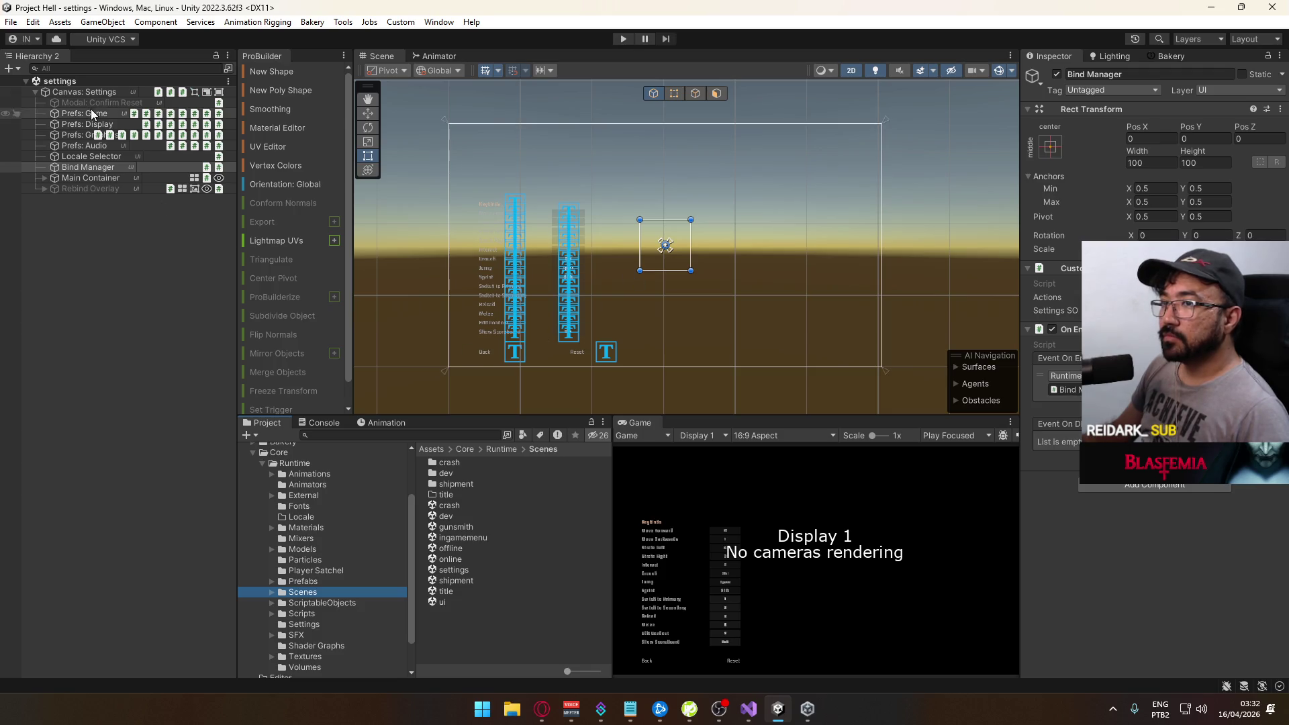
{"action": "double_click", "coordinate": [464, 591]}
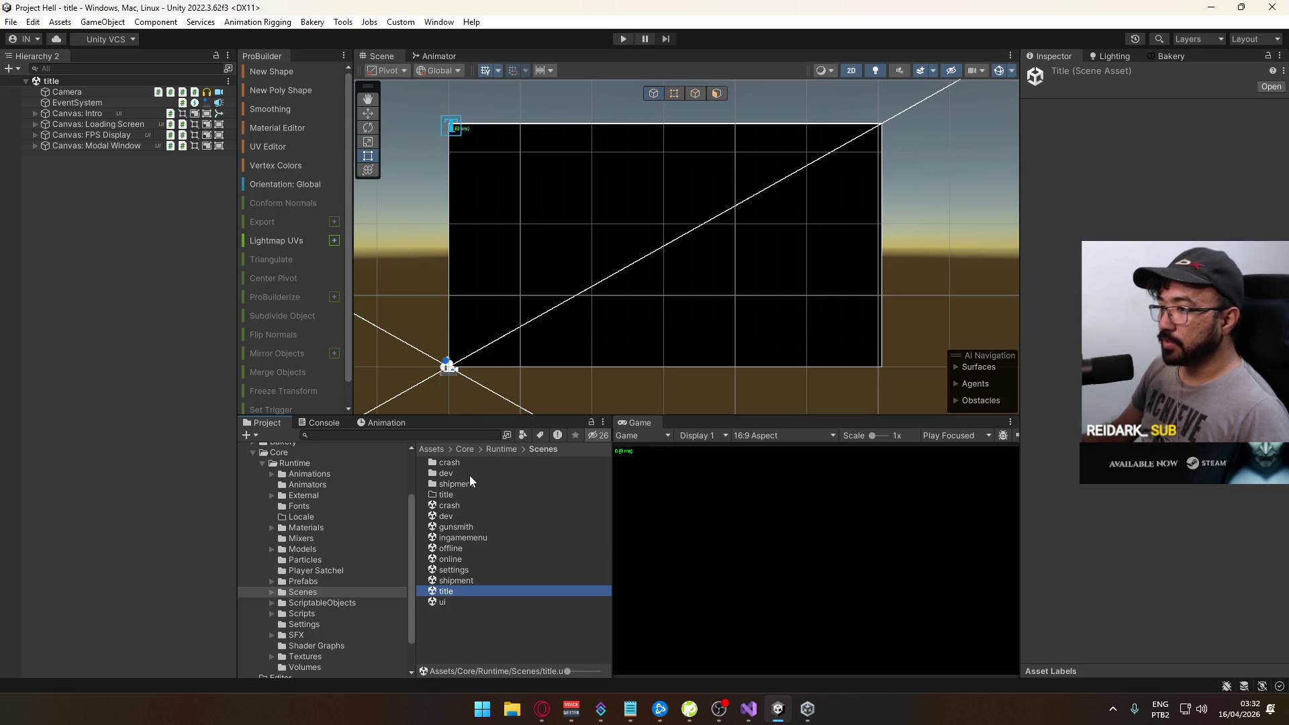
Open the crash scene, add Input Refresh (searched 'refres') to Core, and set its Settings SO reference
{"action": "left_click", "coordinate": [457, 507]}
{"action": "double_click", "coordinate": [456, 506]}
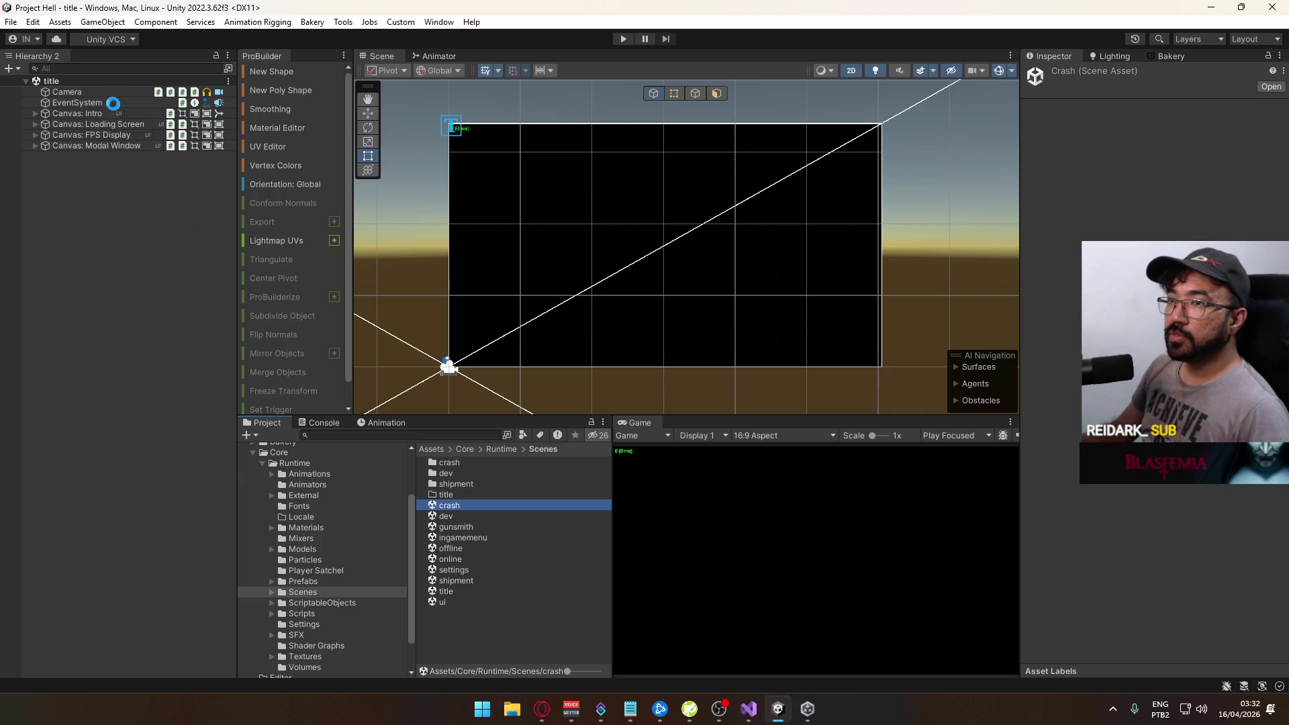
{"action": "left_click", "coordinate": [79, 134]}
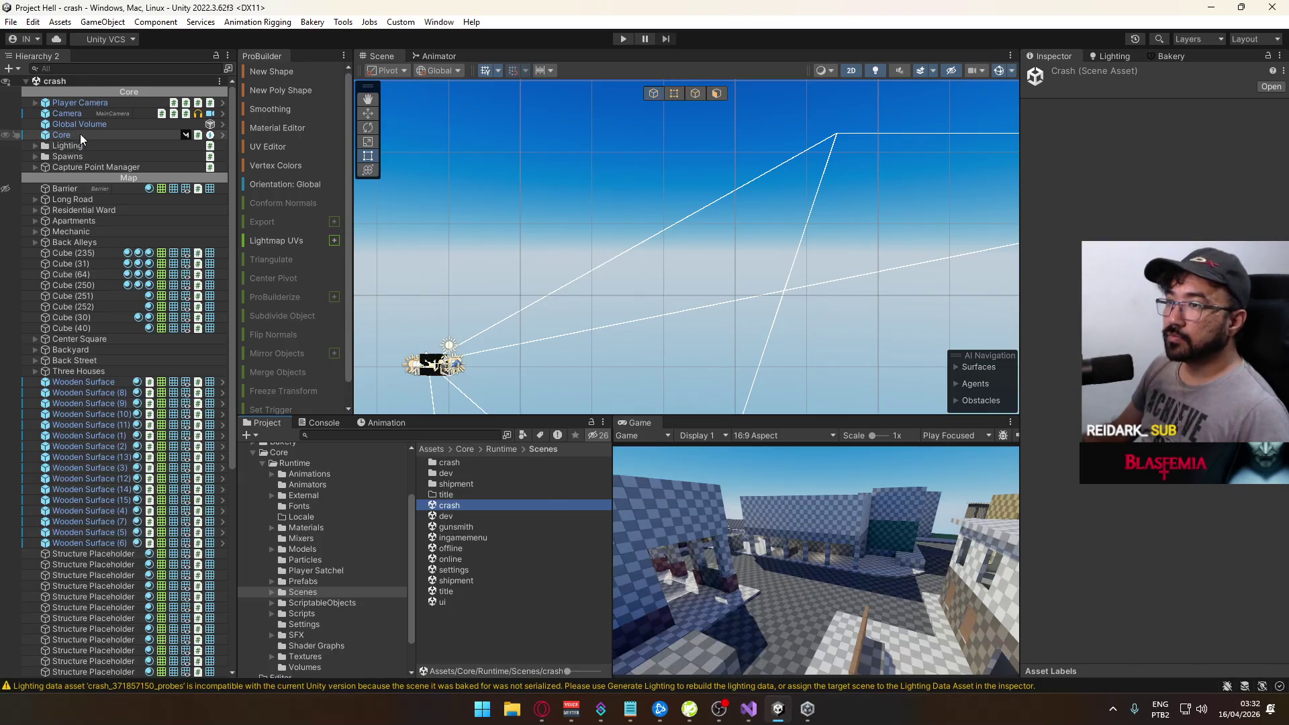
{"action": "scroll", "coordinate": [1074, 470], "scroll_direction": "down", "scroll_amount": 15}
{"action": "left_click", "coordinate": [1136, 643]}
{"action": "type", "text": "refres"}
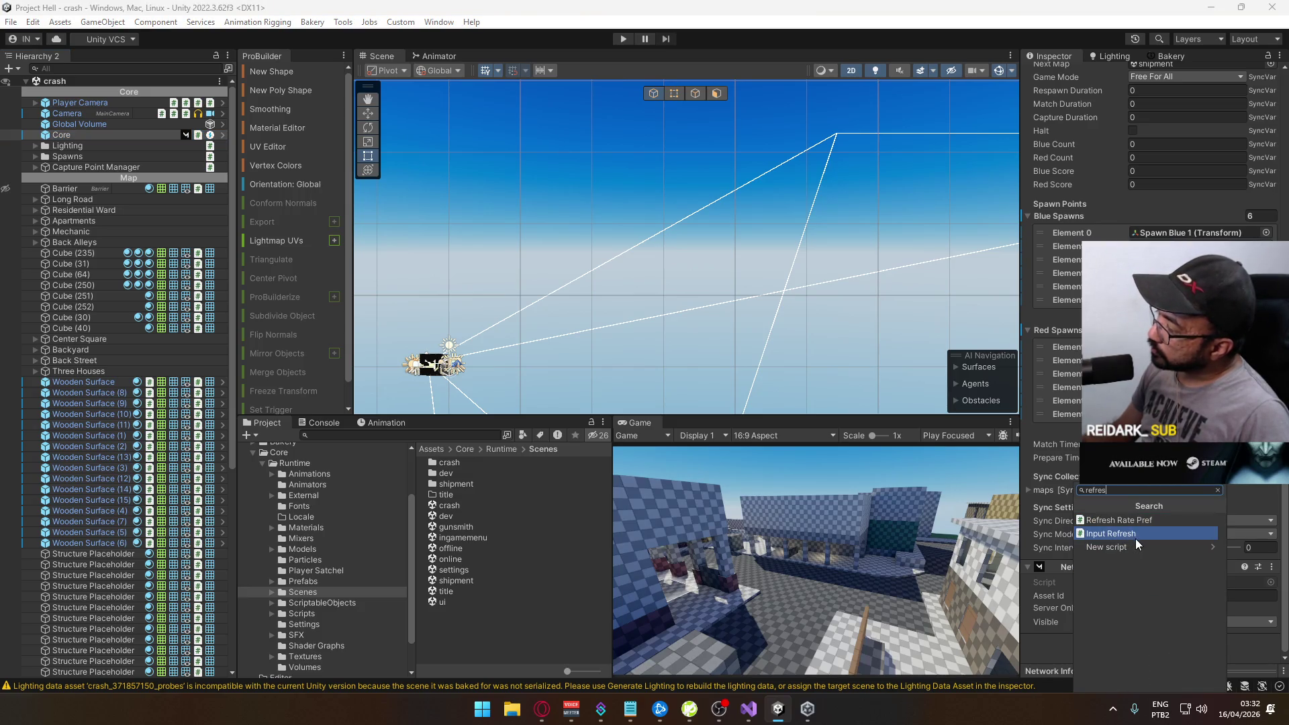
{"action": "left_click", "coordinate": [1133, 537]}
{"action": "scroll", "coordinate": [1150, 363], "scroll_direction": "up", "scroll_amount": 10}
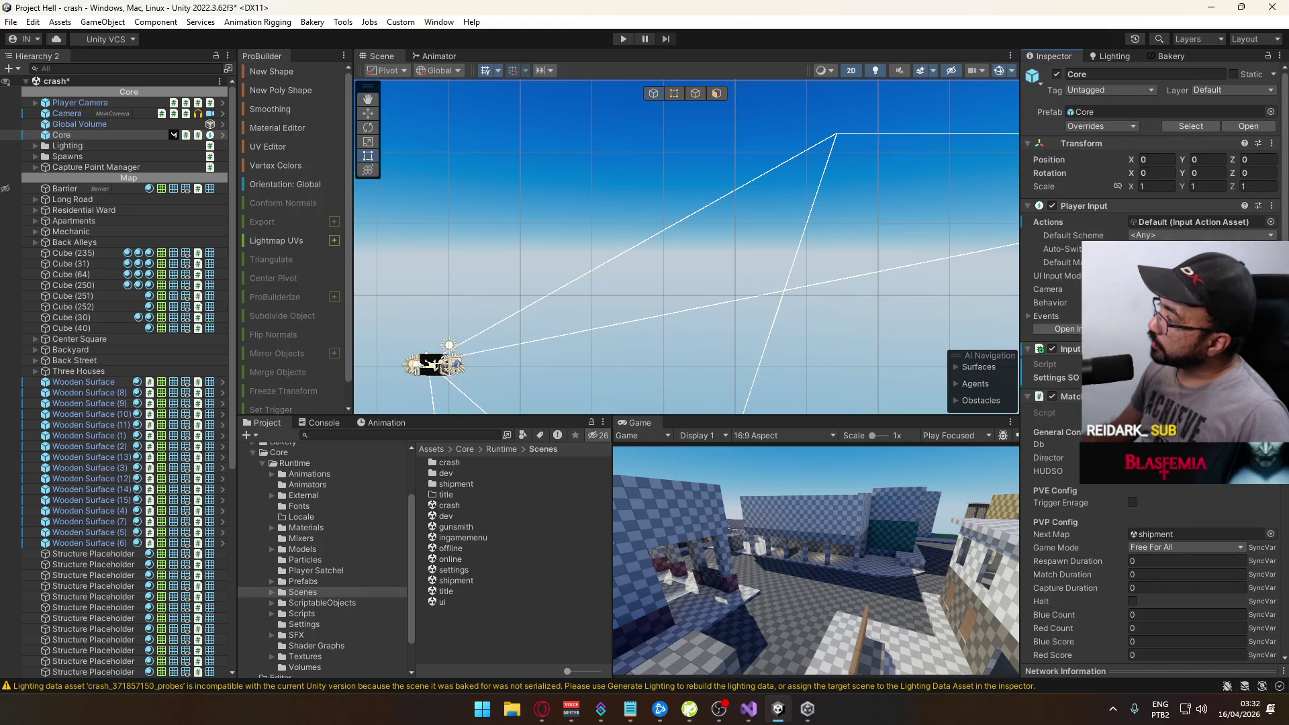
{"action": "left_click", "coordinate": [976, 420]}
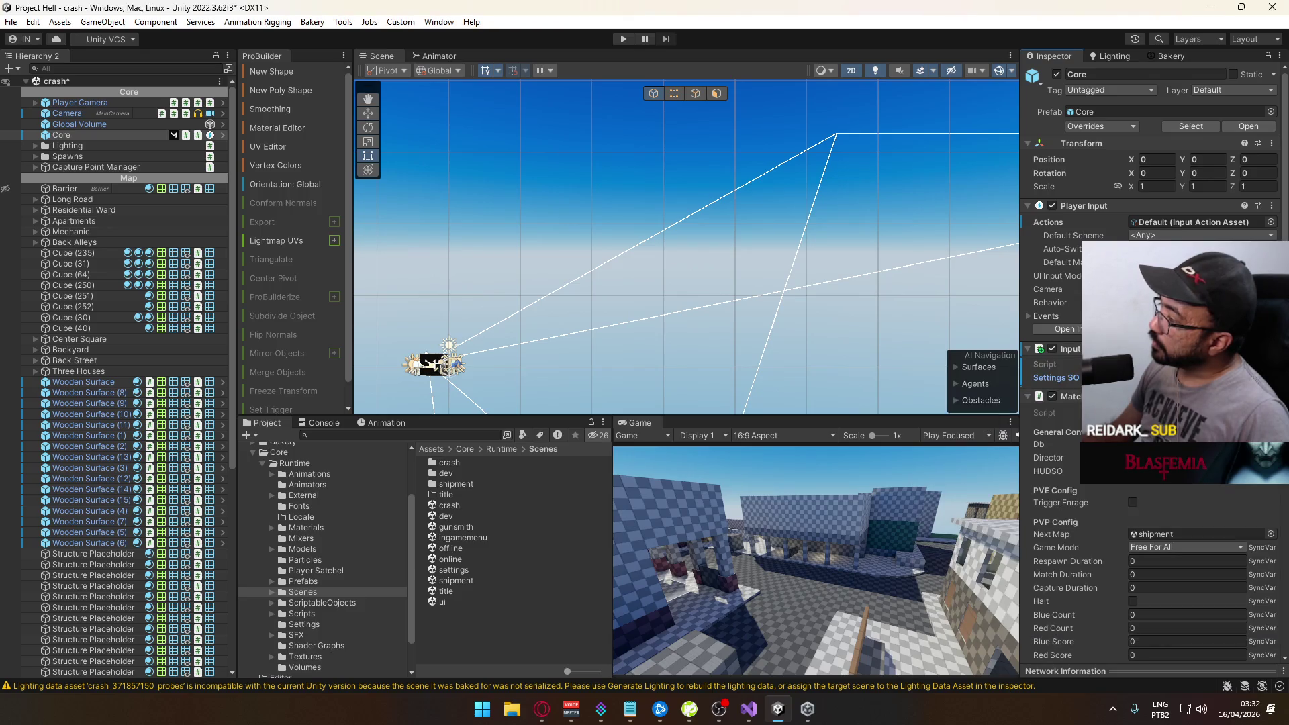
{"action": "scroll", "coordinate": [482, 268], "scroll_direction": "up", "scroll_amount": 2}
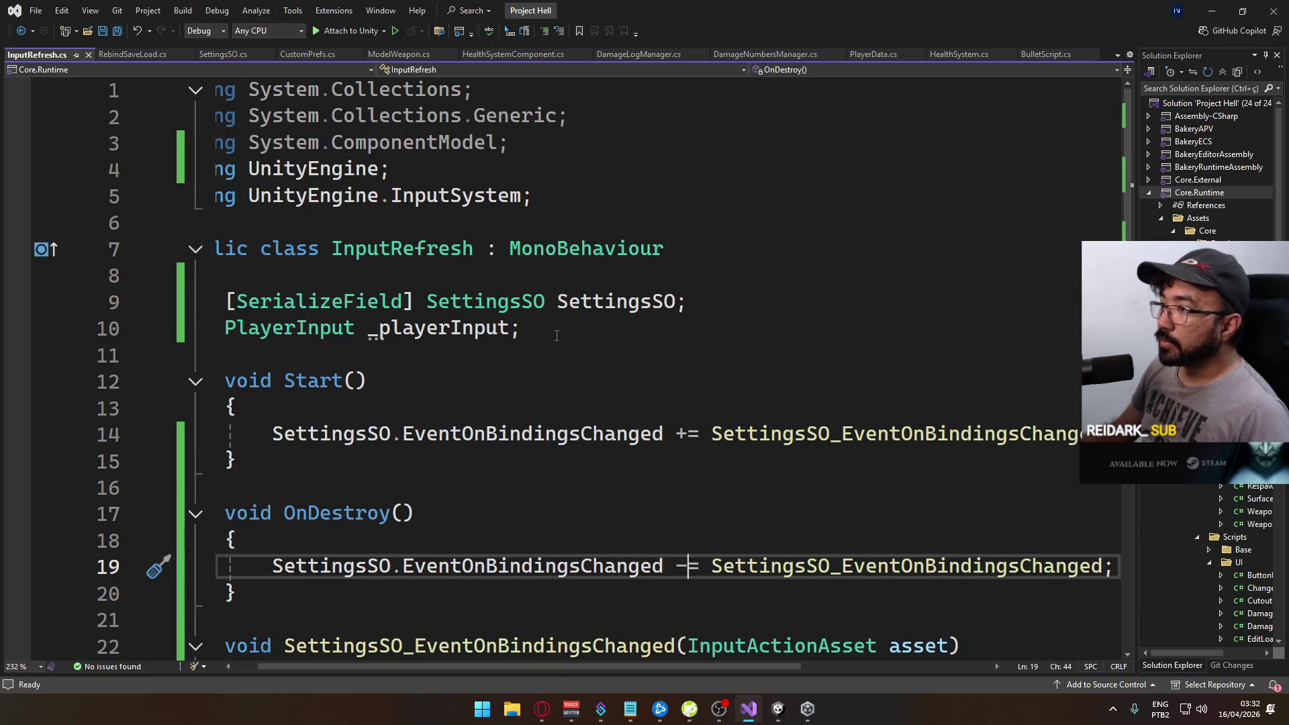
Copy [SerializeField] from line 9 onto the PlayerInput _playerInput field and save
{"action": "left_click_drag", "start_coordinate": [413, 302], "coordinate": [227, 306]}
{"action": "key", "text": "ctrl+c"}
{"action": "left_click", "coordinate": [225, 328]}
{"action": "key", "text": "ctrl+v"}
{"action": "key", "text": "ctrl+s"}
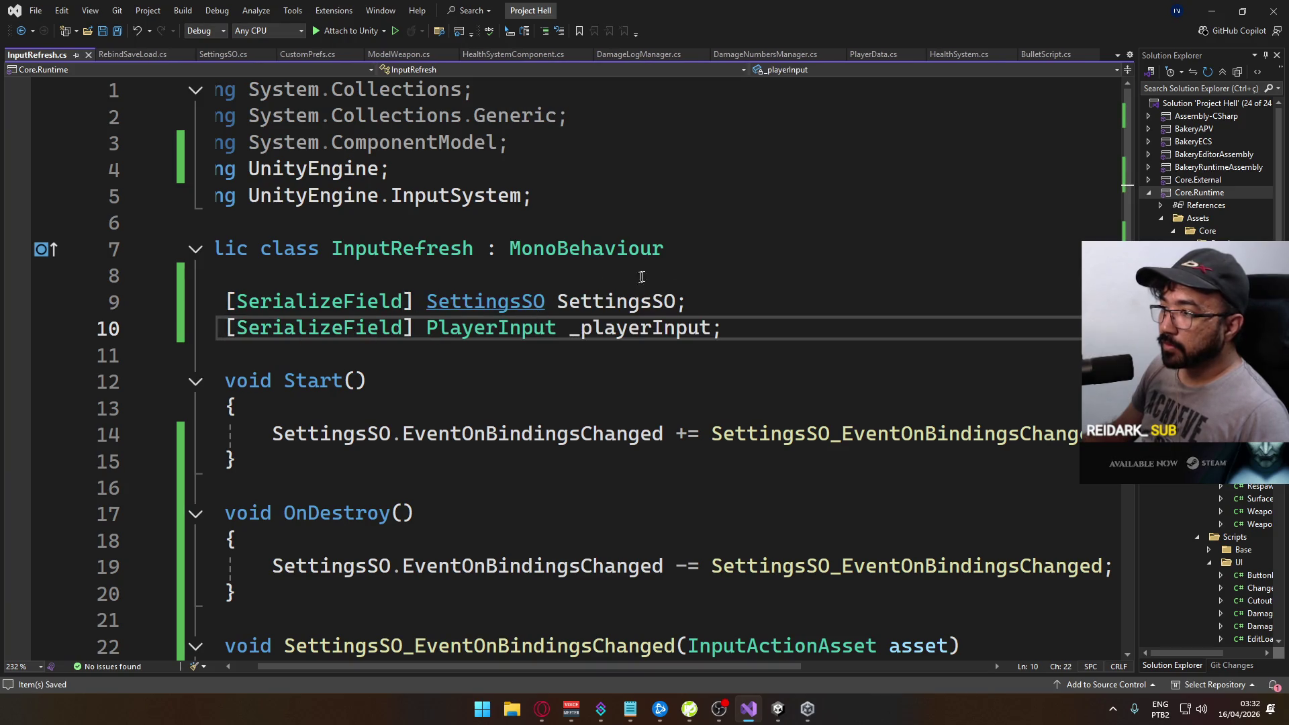
{"action": "key", "text": "alt+Tab"}
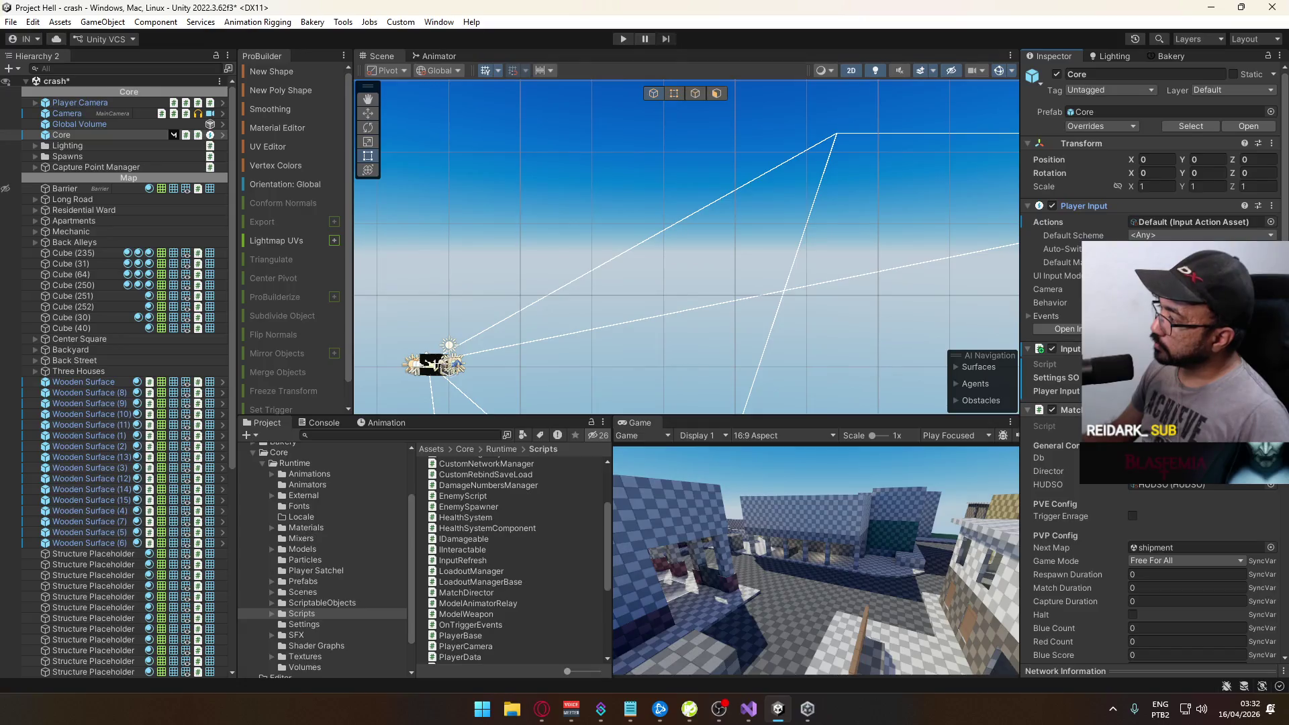
Open the title scene from the Scenes folder and start play mode to test the rebinding
{"action": "left_click", "coordinate": [302, 592]}
{"action": "double_click", "coordinate": [473, 591]}
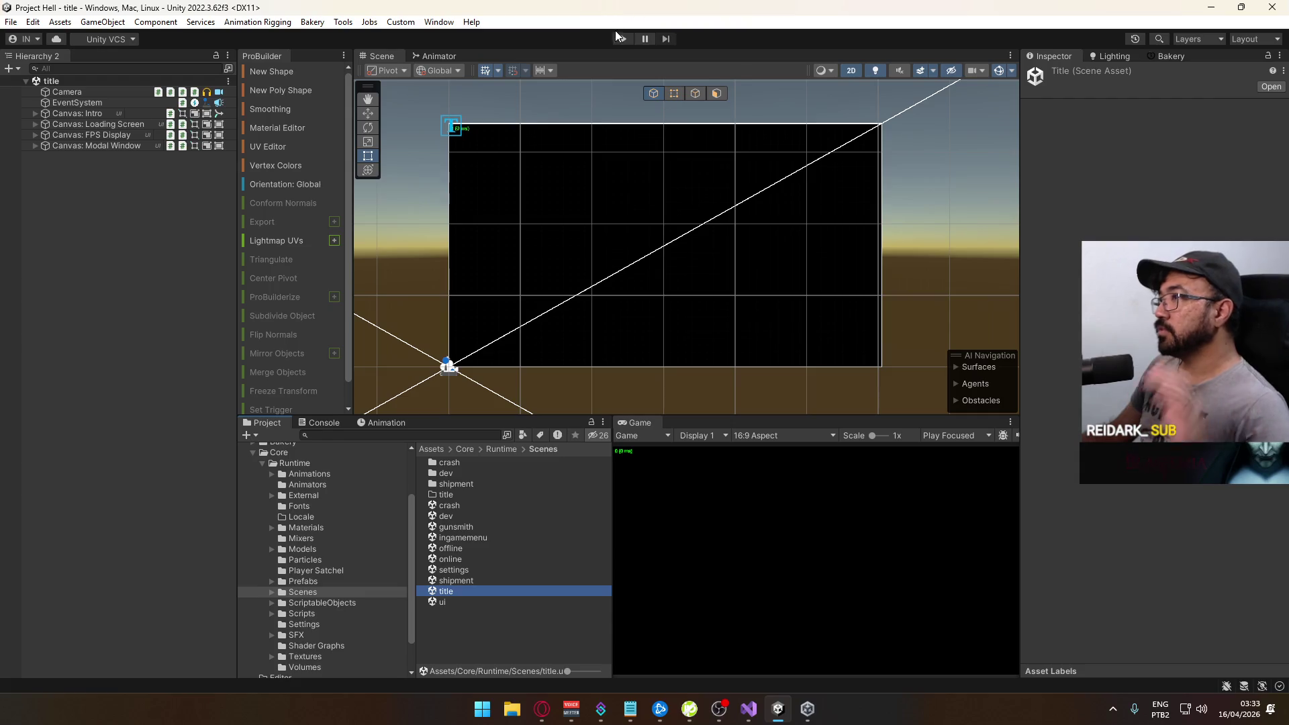
{"action": "left_click", "coordinate": [618, 38]}
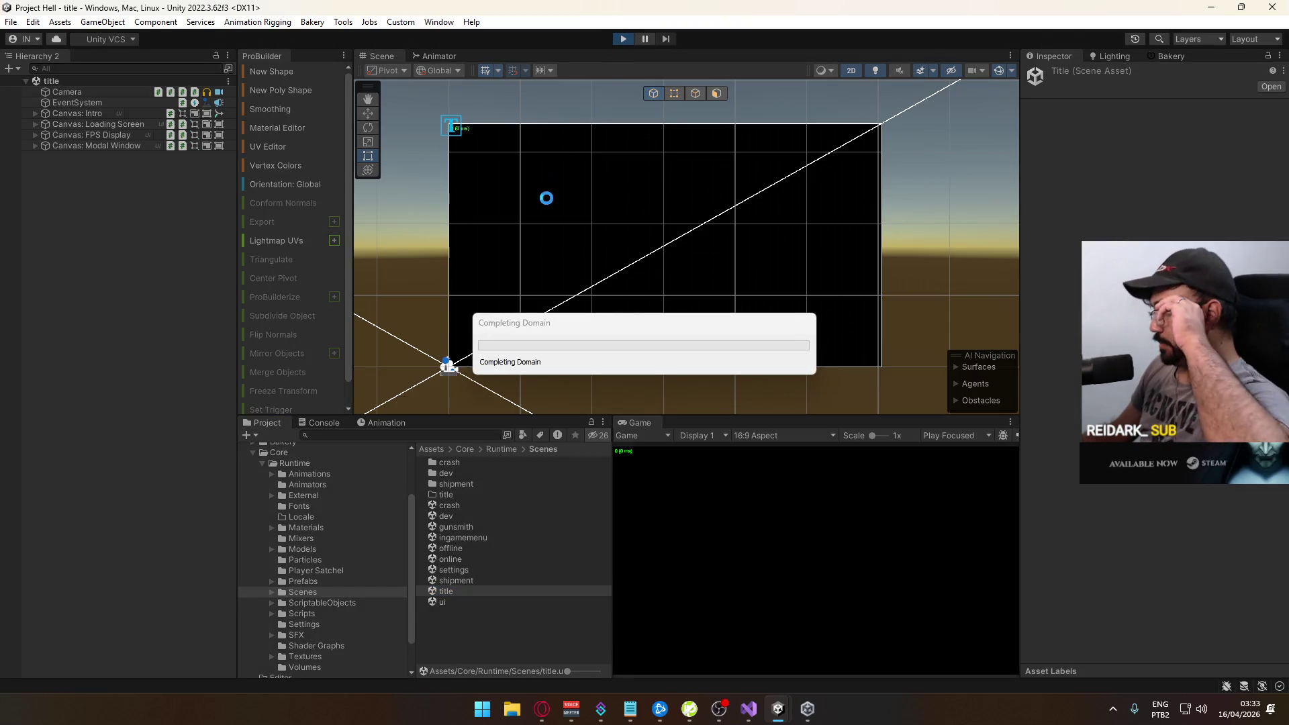
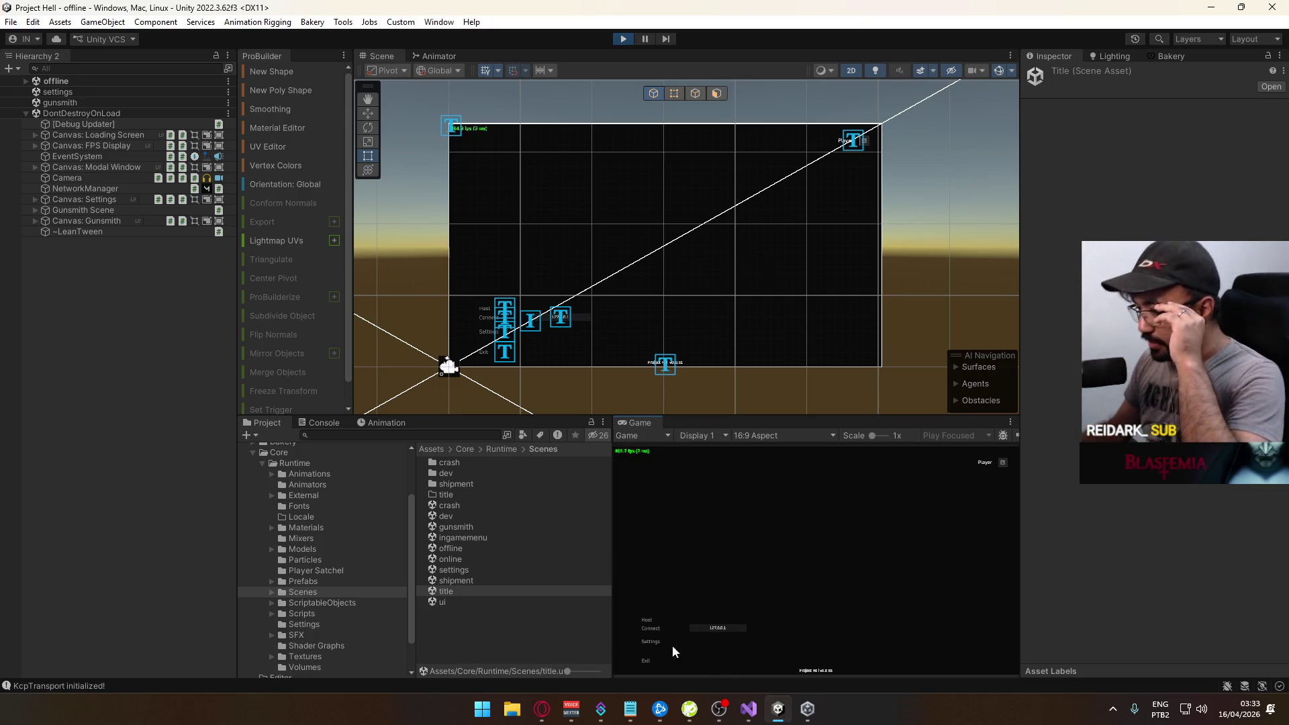
Host a match and open the Change Keybinds list with the game view maximized
{"action": "left_click", "coordinate": [648, 620]}
{"action": "left_click", "coordinate": [730, 665]}
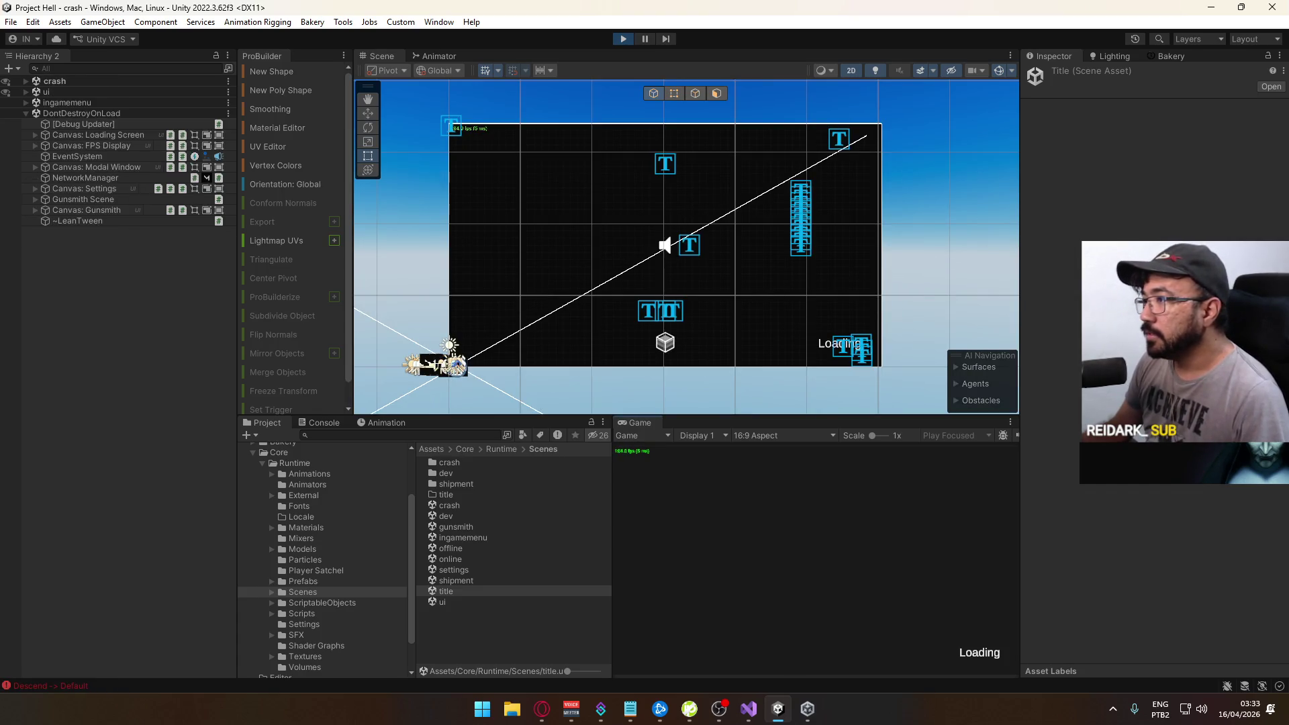
{"action": "key", "text": "Escape"}
{"action": "left_click", "coordinate": [651, 616]}
{"action": "left_click", "coordinate": [656, 613]}
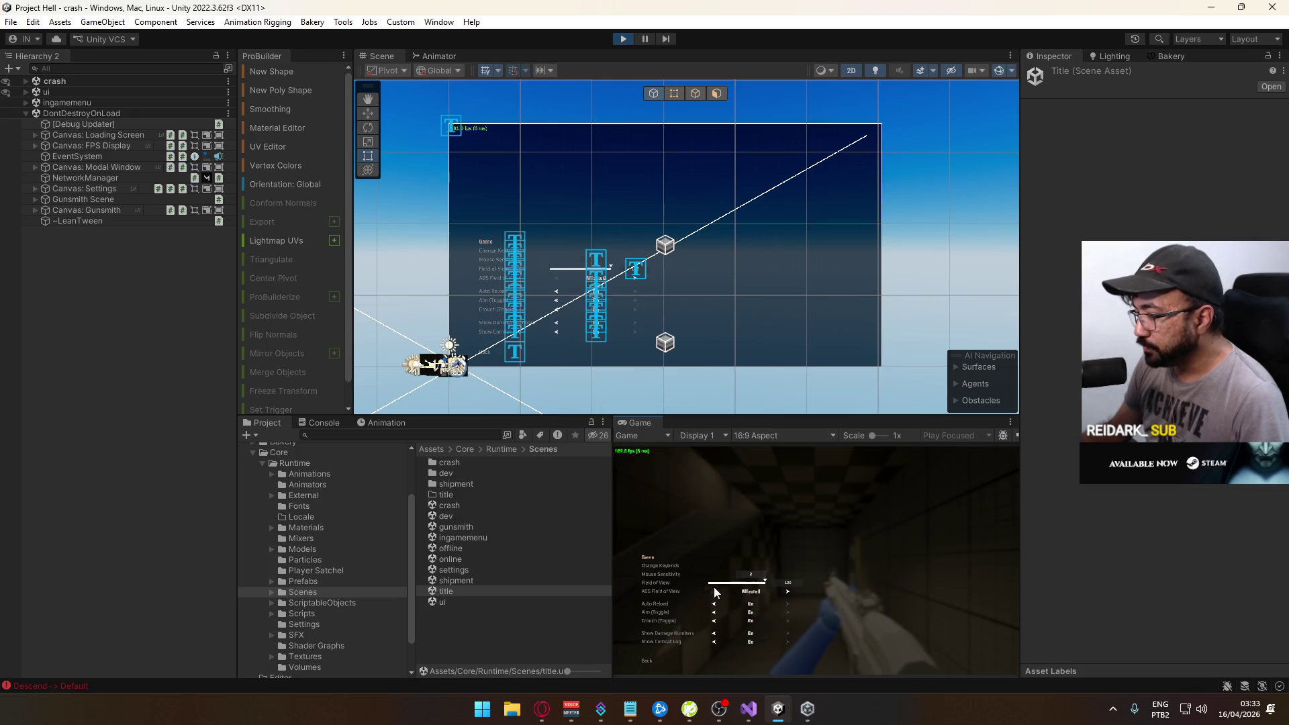
{"action": "left_click", "coordinate": [672, 565]}
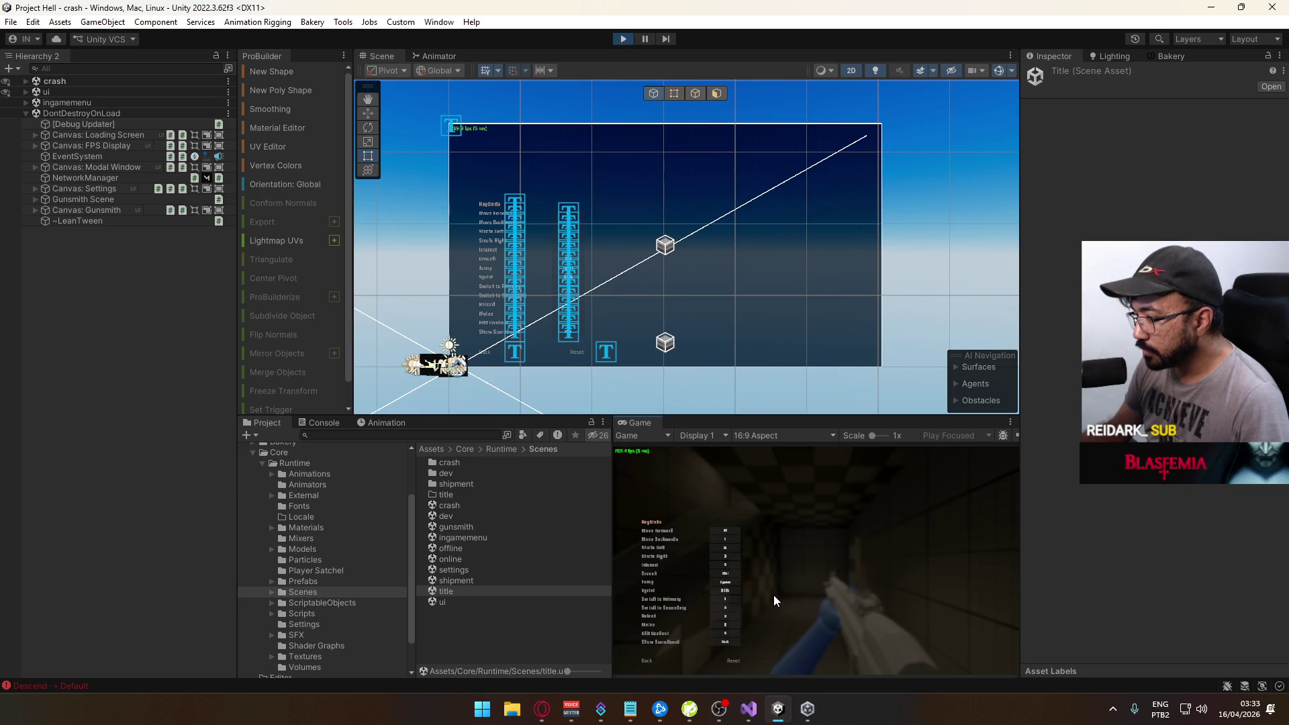
{"action": "right_click", "coordinate": [673, 439]}
{"action": "left_click", "coordinate": [722, 470]}
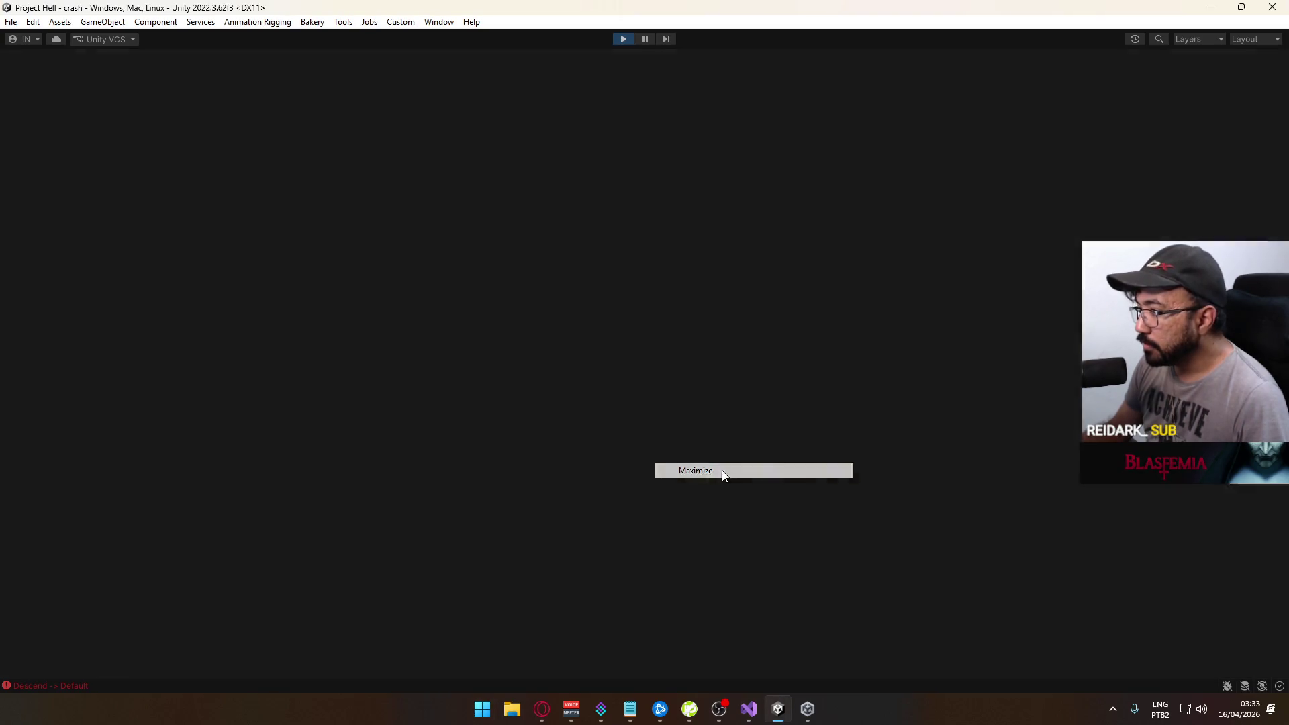
Rebind Crouch to C, then resume and sprint forward to test it
{"action": "left_click", "coordinate": [418, 420]}
{"action": "key", "text": "c"}
{"action": "key", "text": "Escape"}
{"action": "key", "text": "Escape"}
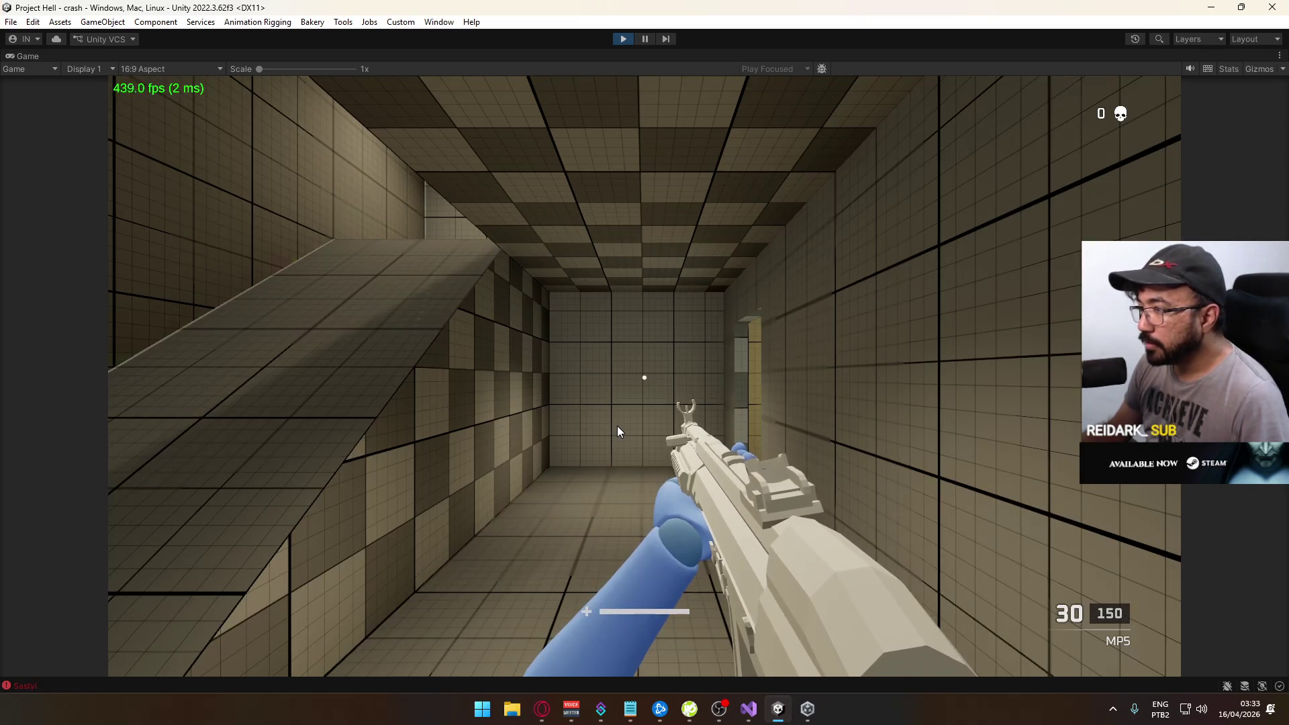
{"action": "key", "text": "shift+w"}
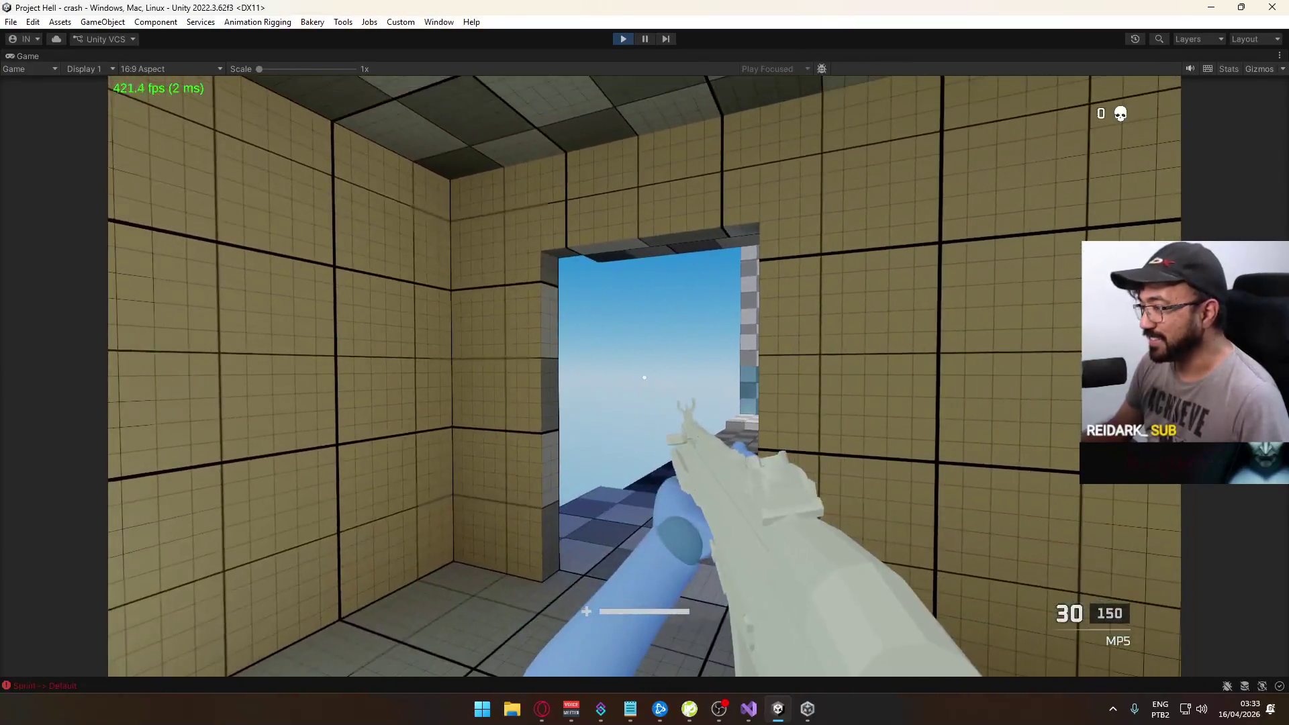
Back in the keybinds list, rebind Crouch to Ctrl and assign Sprint a new key
{"action": "key", "text": "Escape"}
{"action": "left_click", "coordinate": [205, 546]}
{"action": "left_click", "coordinate": [211, 518]}
{"action": "left_click", "coordinate": [251, 392]}
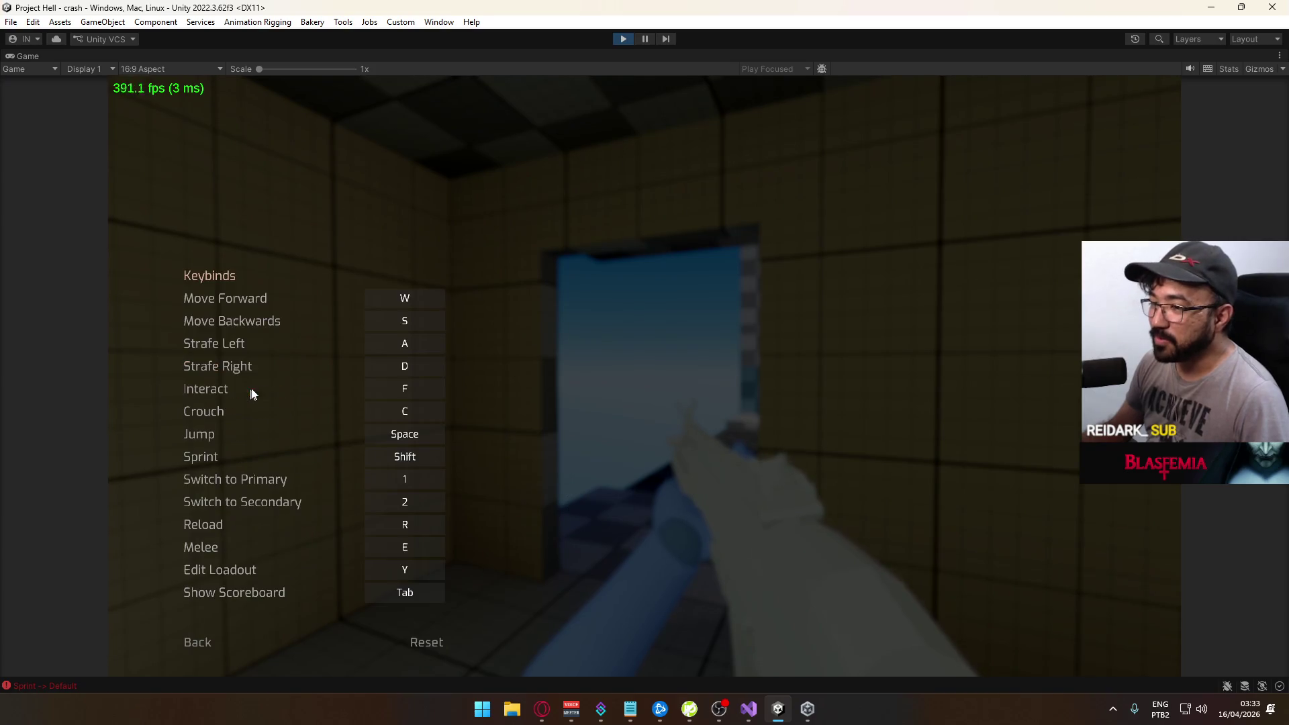
{"action": "left_click", "coordinate": [430, 417]}
{"action": "key", "text": "ctrl"}
{"action": "left_click", "coordinate": [420, 418]}
{"action": "left_click", "coordinate": [436, 458]}
{"action": "key", "text": "ctrl"}
Resume gameplay and walk around to test the new sprint binding
{"action": "key", "text": "Escape"}
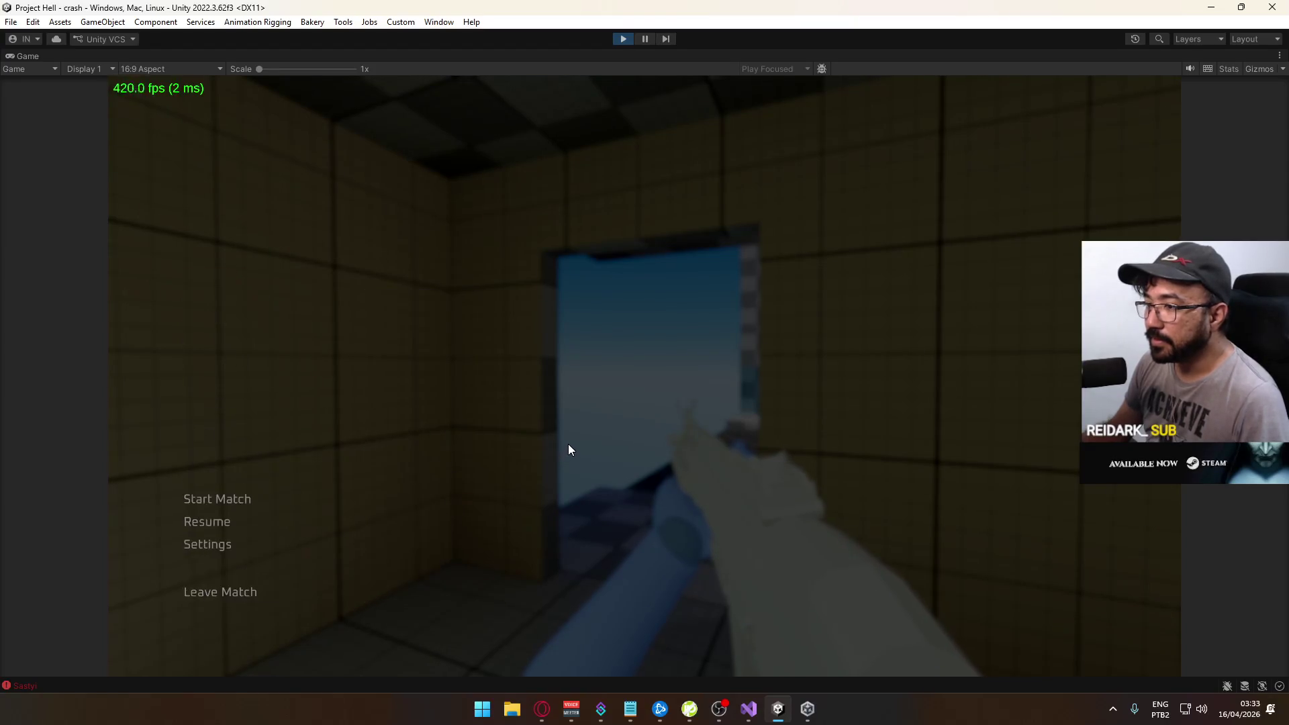
{"action": "key", "text": "Escape"}
{"action": "key", "text": "w"}
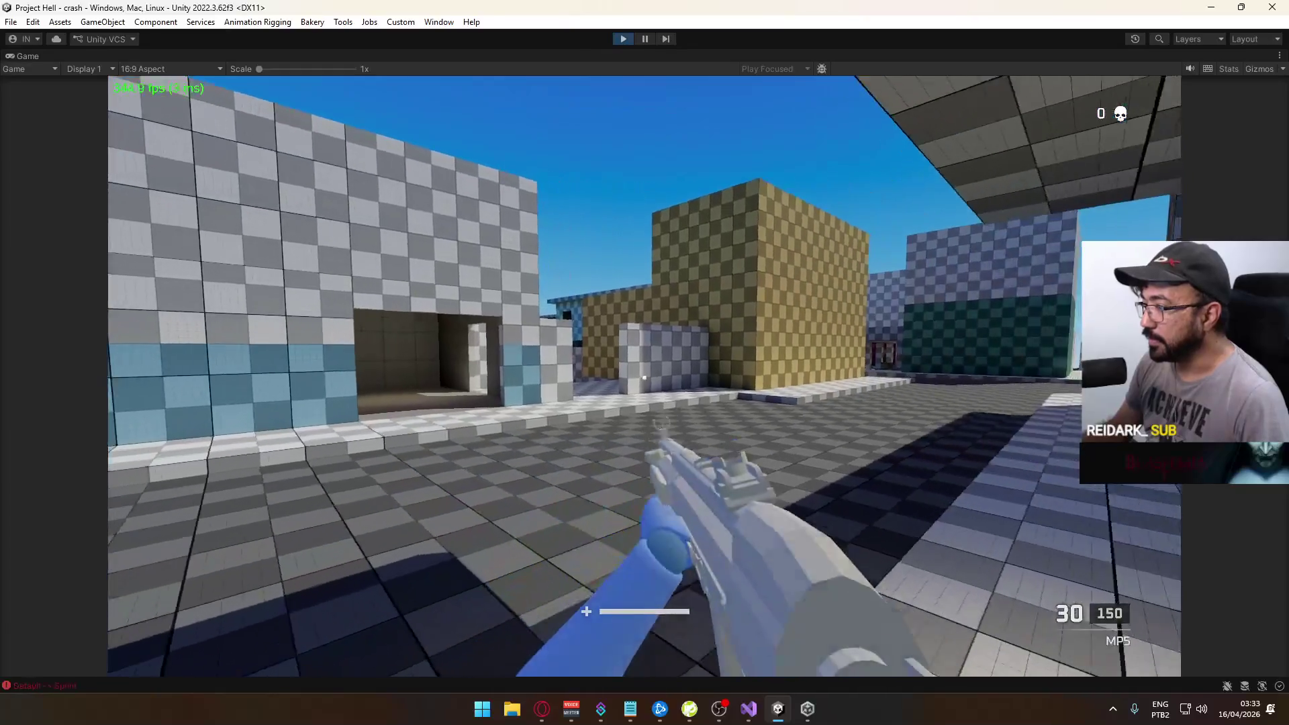
{"action": "key", "text": "w"}
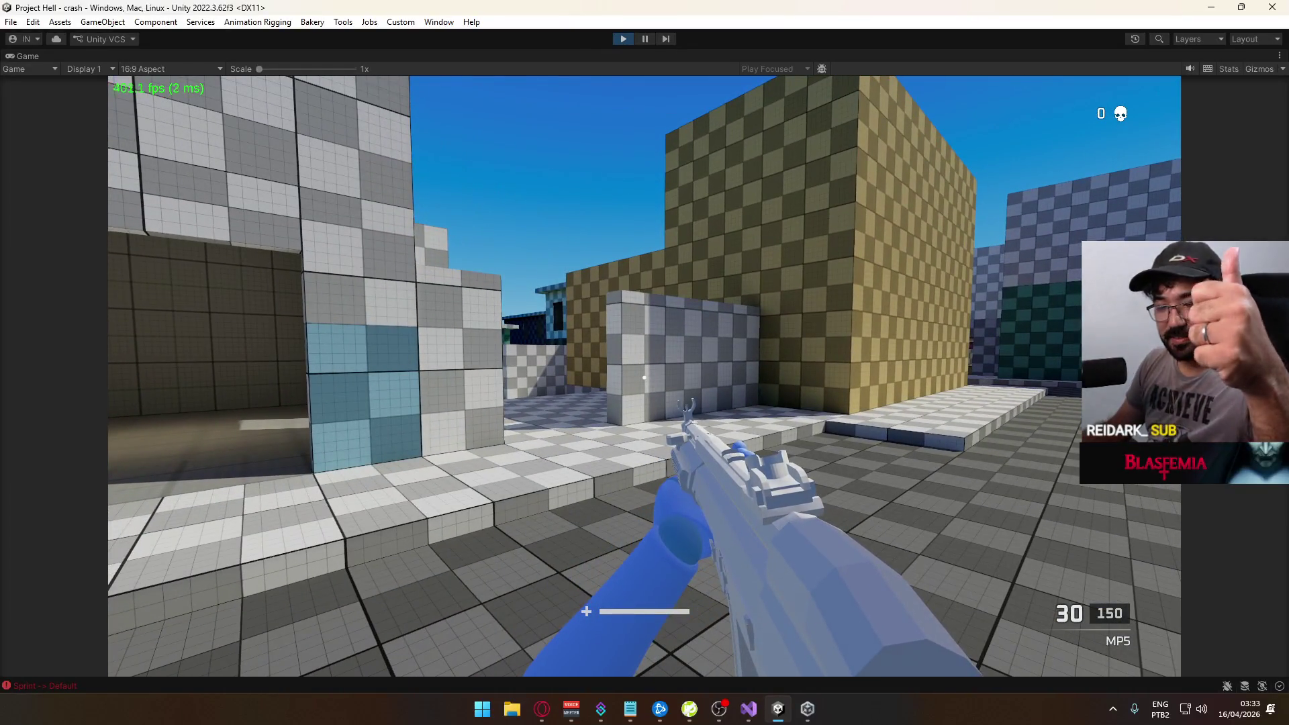
{"action": "key", "text": "w"}
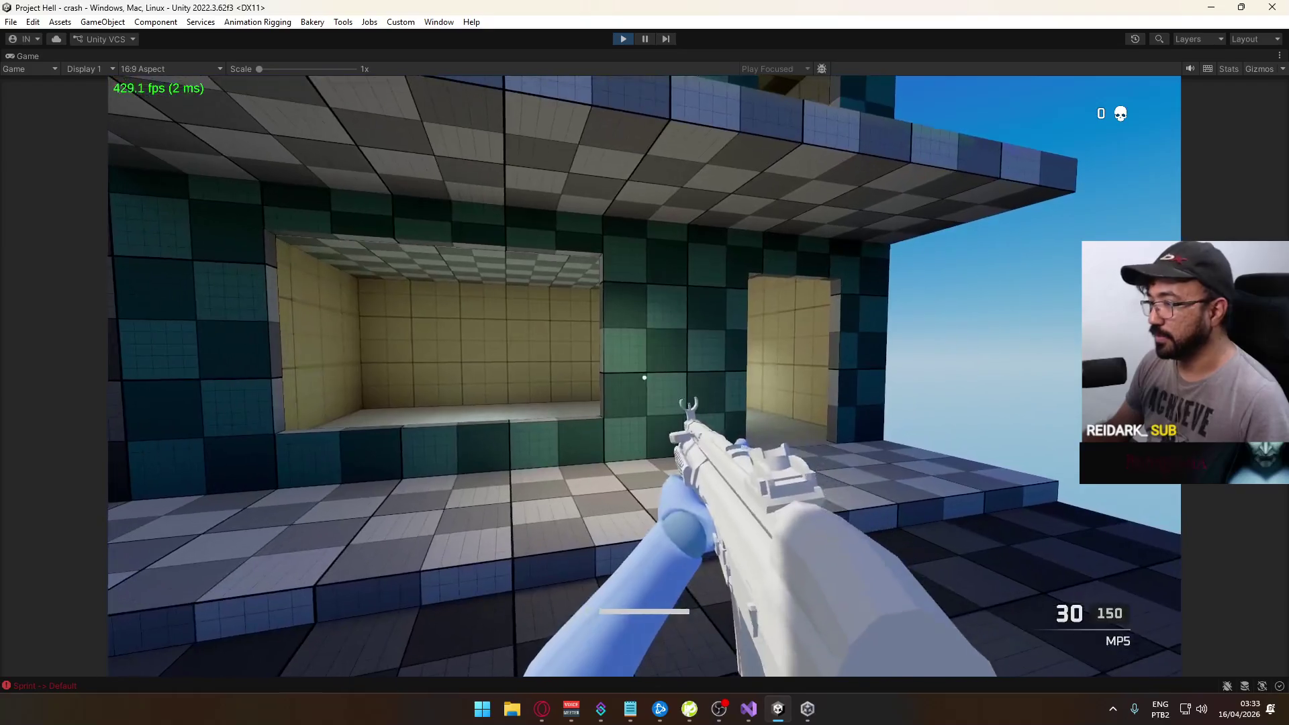
Reset all keybinds to defaults from the pause menu and confirm
{"action": "key", "text": "Escape"}
{"action": "left_click", "coordinate": [232, 543]}
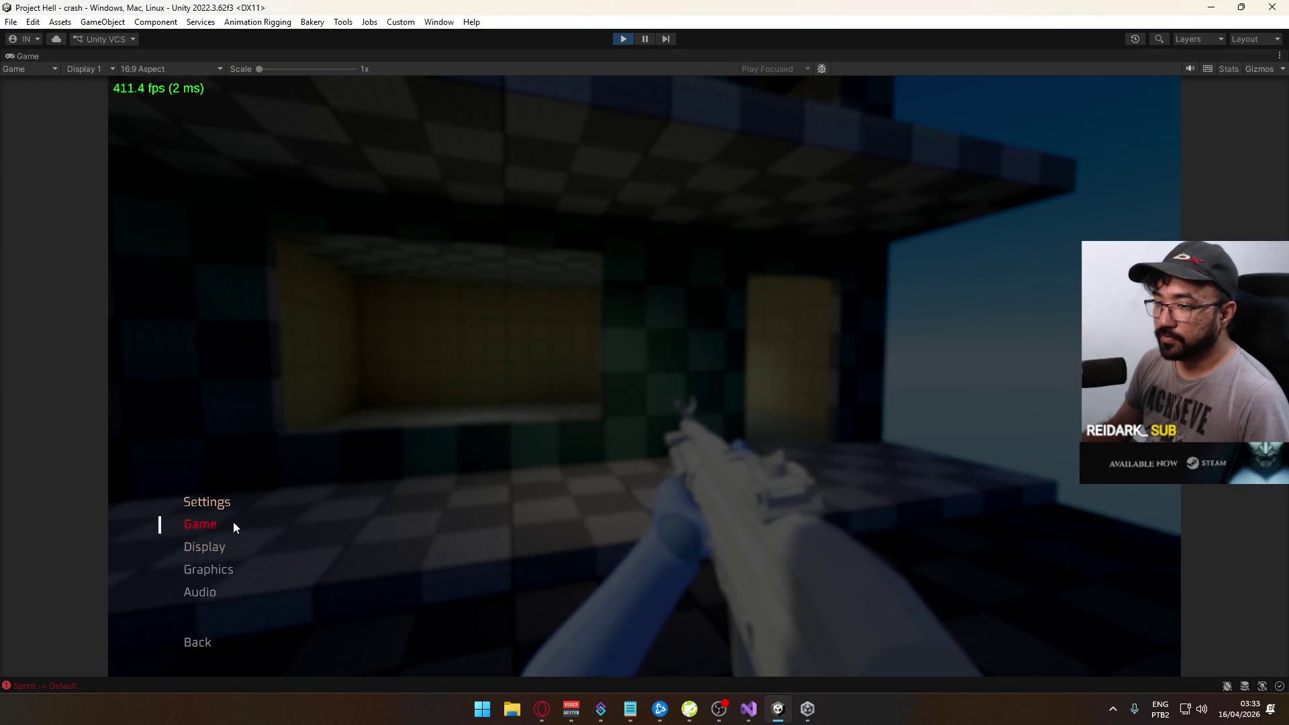
{"action": "left_click", "coordinate": [232, 522]}
{"action": "left_click", "coordinate": [255, 387]}
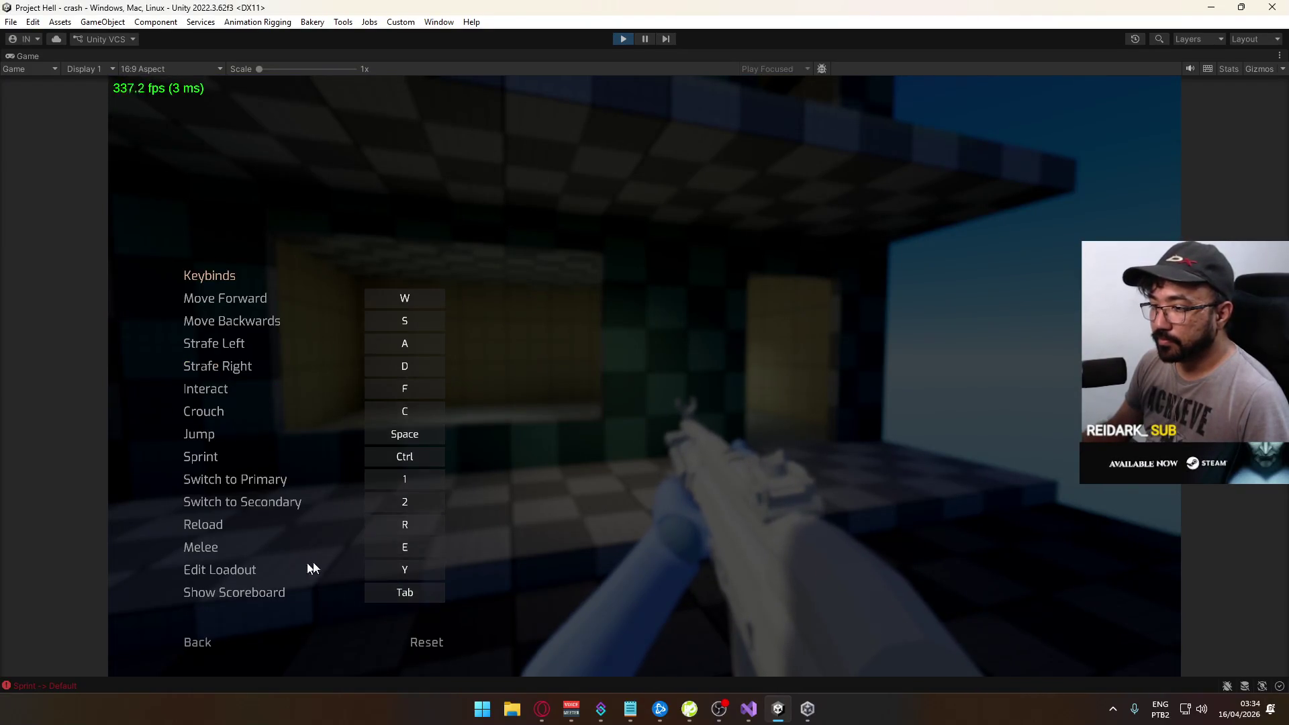
{"action": "left_click", "coordinate": [434, 647]}
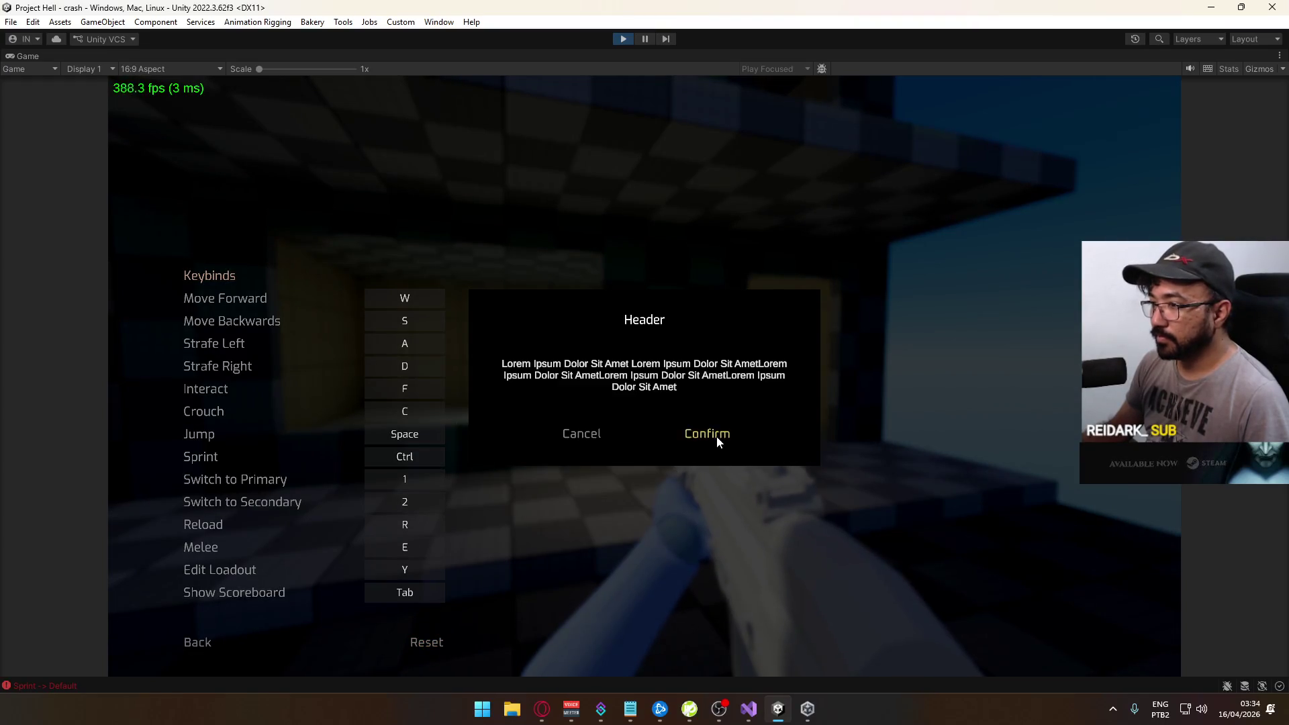
{"action": "left_click", "coordinate": [715, 436]}
Resume play, look around the level, then exit play mode
{"action": "key", "text": "Escape"}
{"action": "key", "text": "Escape"}
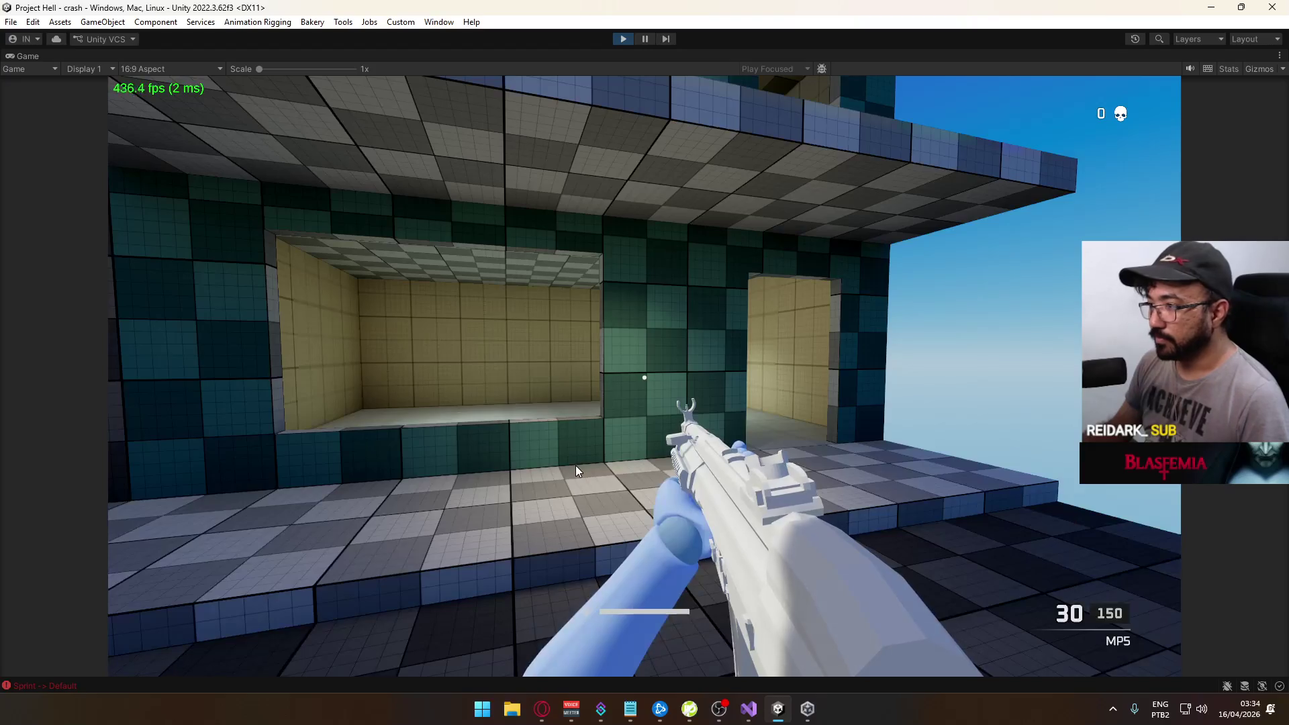
{"action": "key", "text": "w"}
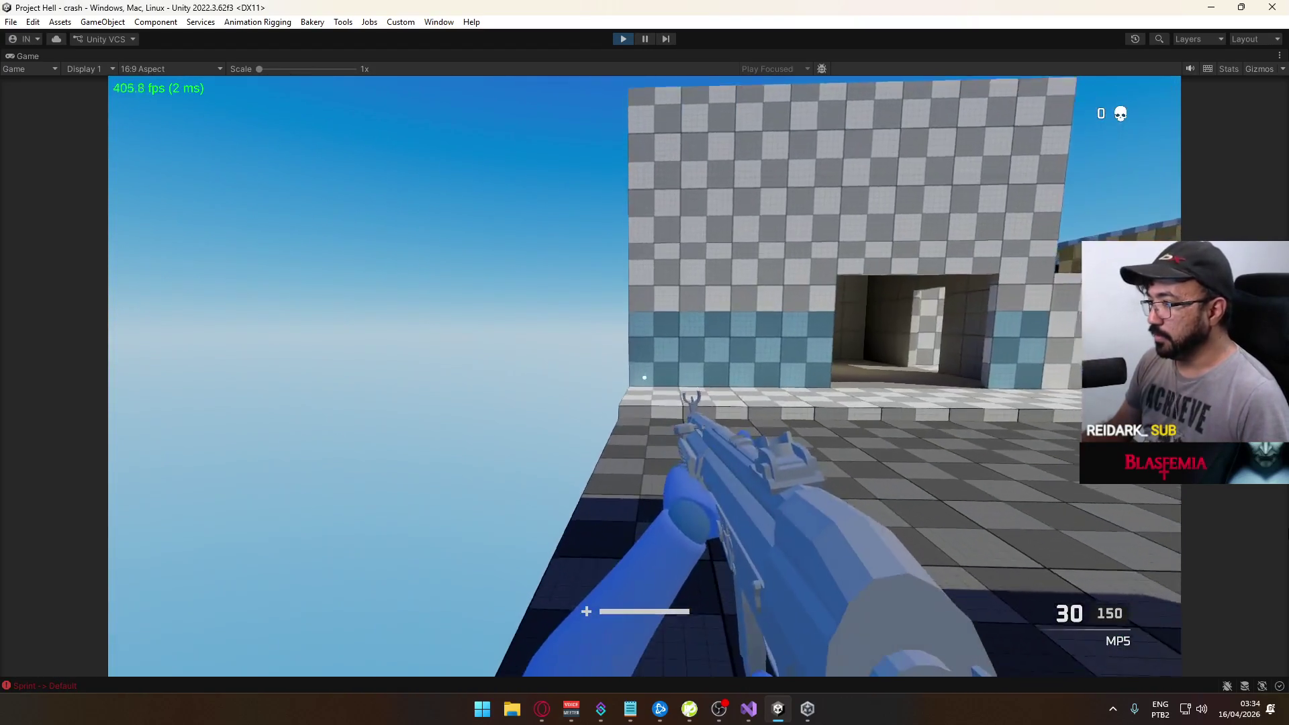
{"action": "key", "text": "ctrl+p"}
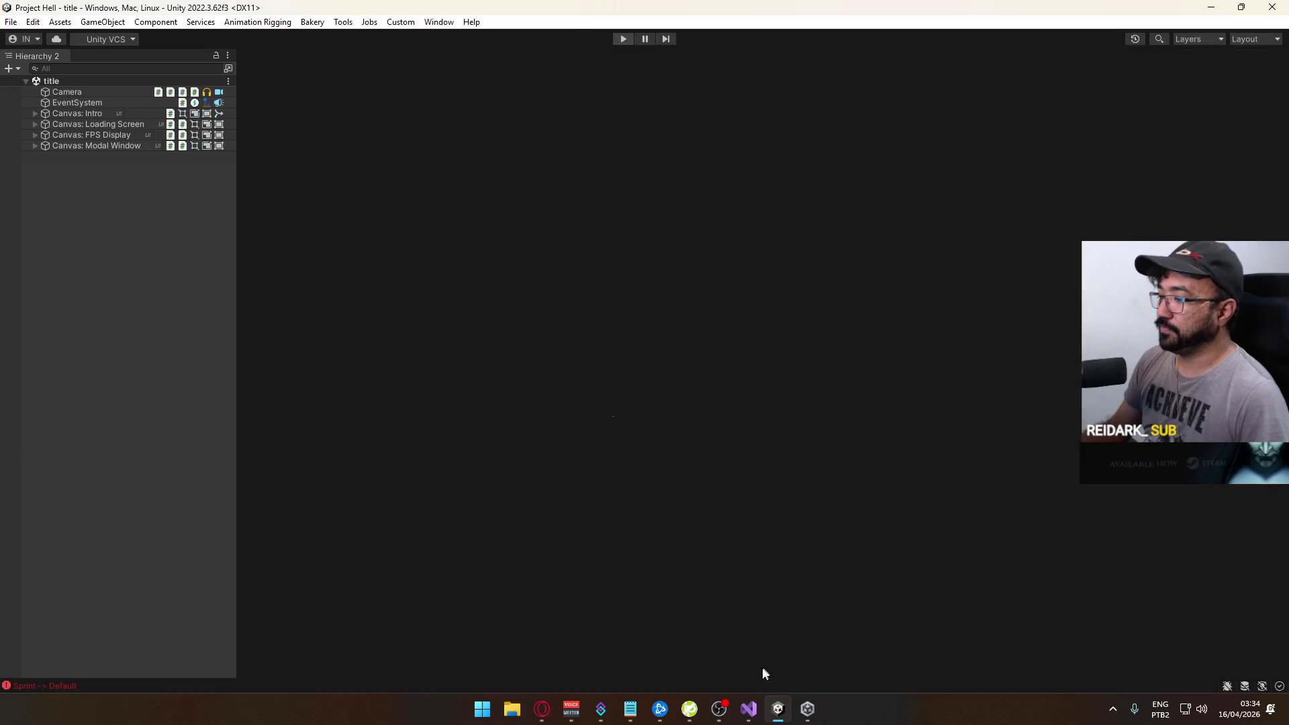
Review the input refresh code and the RebindSaveLoad.cs file in Visual Studio
{"action": "left_click", "coordinate": [751, 708]}
{"action": "scroll", "coordinate": [436, 376], "scroll_direction": "down", "scroll_amount": 3}
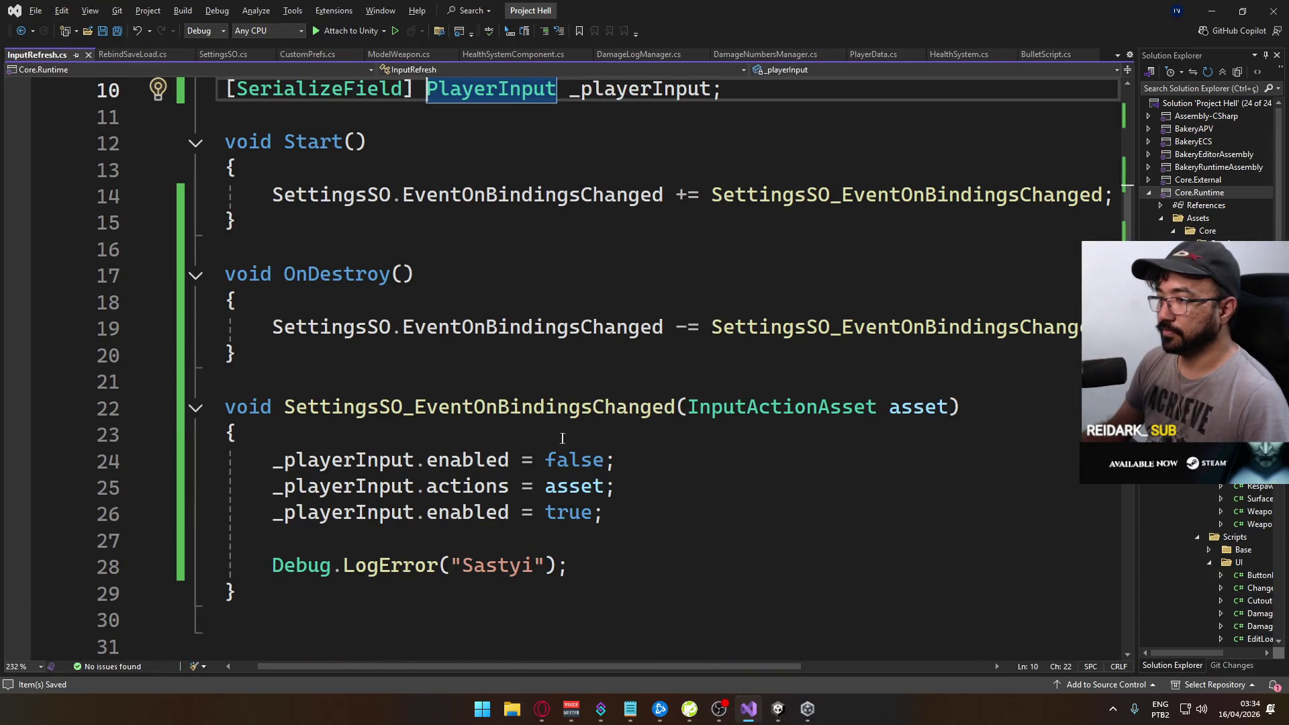
{"action": "left_click", "coordinate": [124, 59]}
{"action": "scroll", "coordinate": [397, 357], "scroll_direction": "down", "scroll_amount": 7}
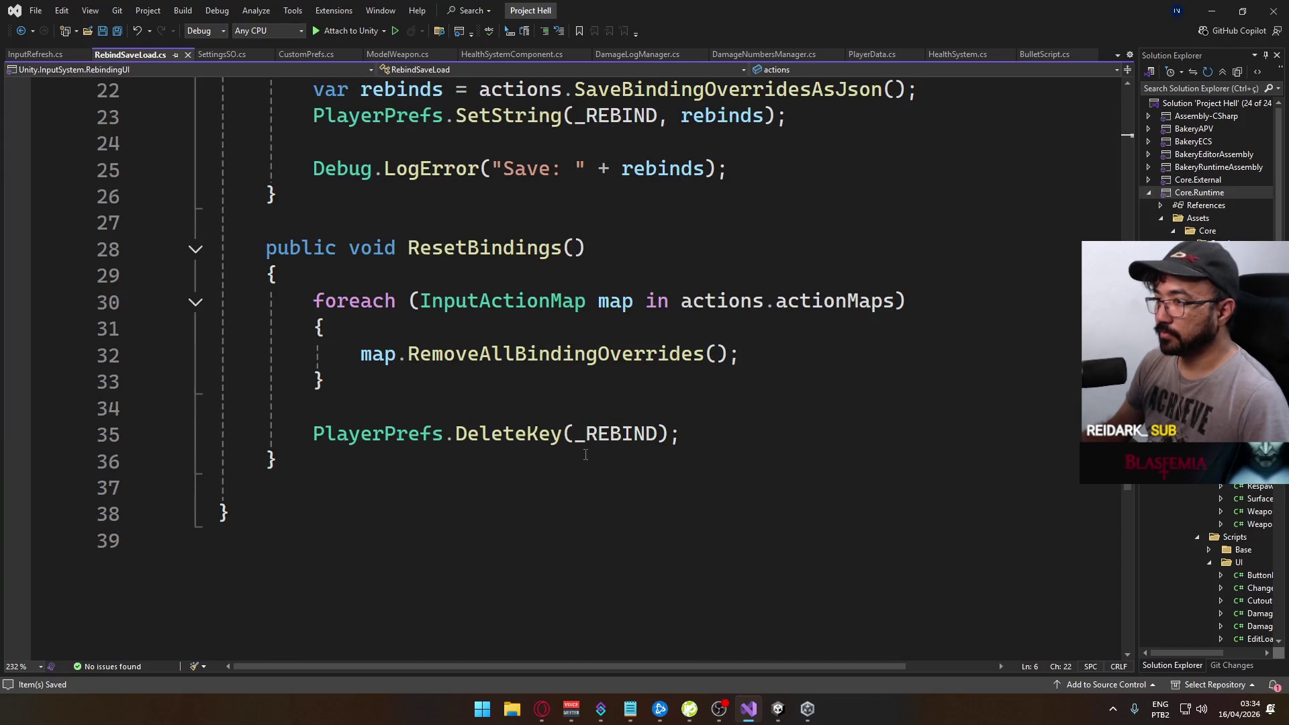
{"action": "scroll", "coordinate": [585, 454], "scroll_direction": "up", "scroll_amount": 2}
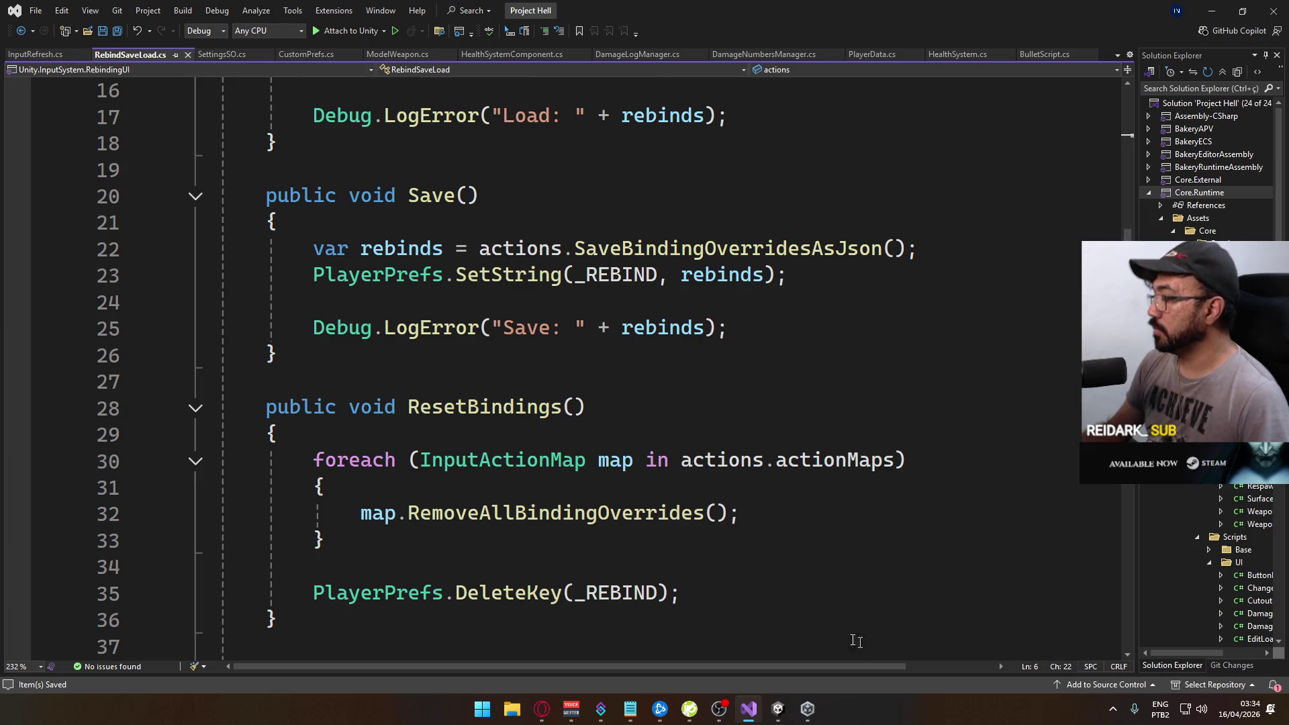
From Unity's Scripts folder, open the CustomRebindSaveLoad script for editing
{"action": "left_click", "coordinate": [778, 710]}
{"action": "left_click", "coordinate": [316, 614]}
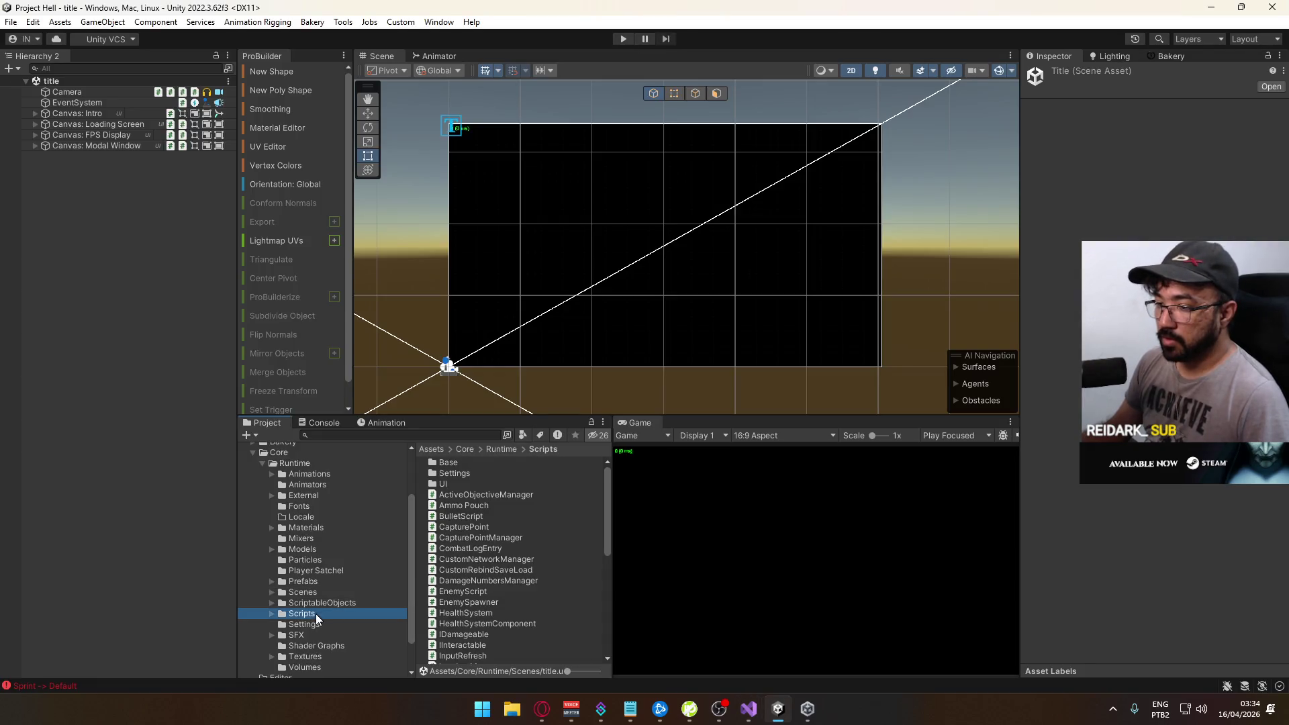
{"action": "double_click", "coordinate": [493, 569]}
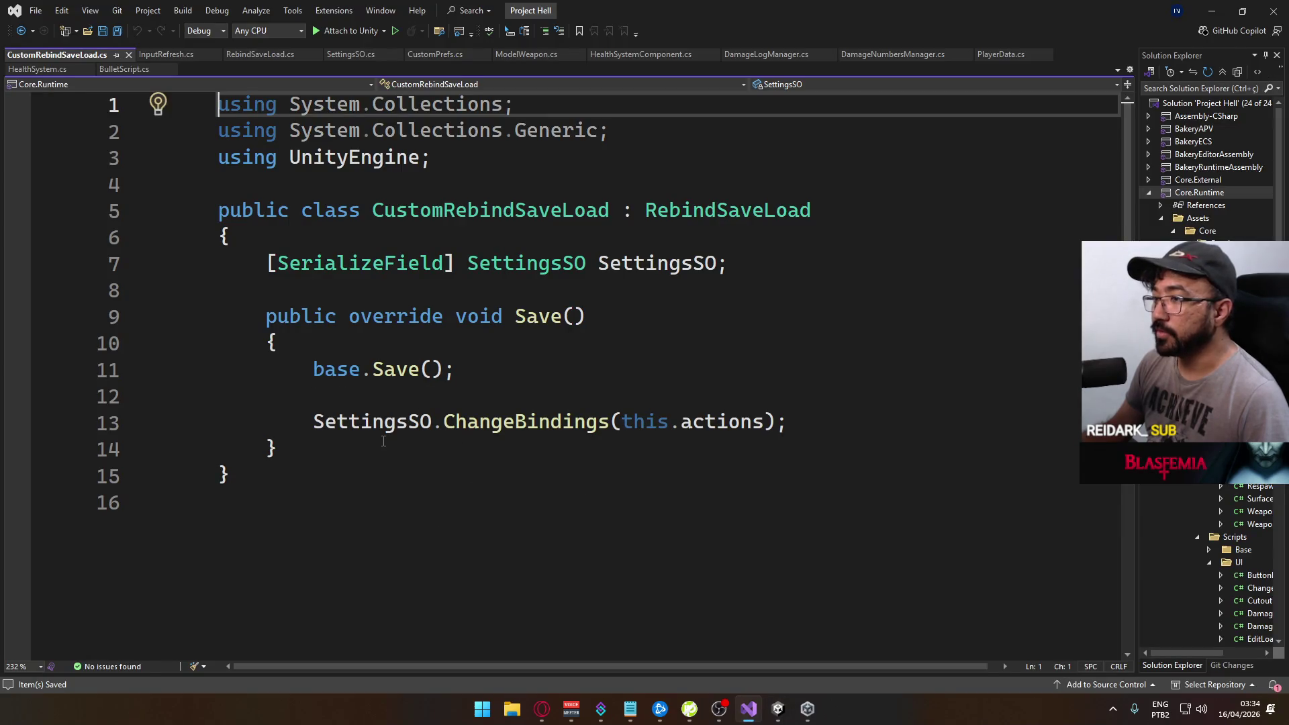
Start a new 'public override void' method after Save in CustomRebindSaveLoad
{"action": "left_click", "coordinate": [388, 445]}
{"action": "key", "text": "Return"}
{"action": "key", "text": "Return"}
{"action": "type", "text": "public oiv"}
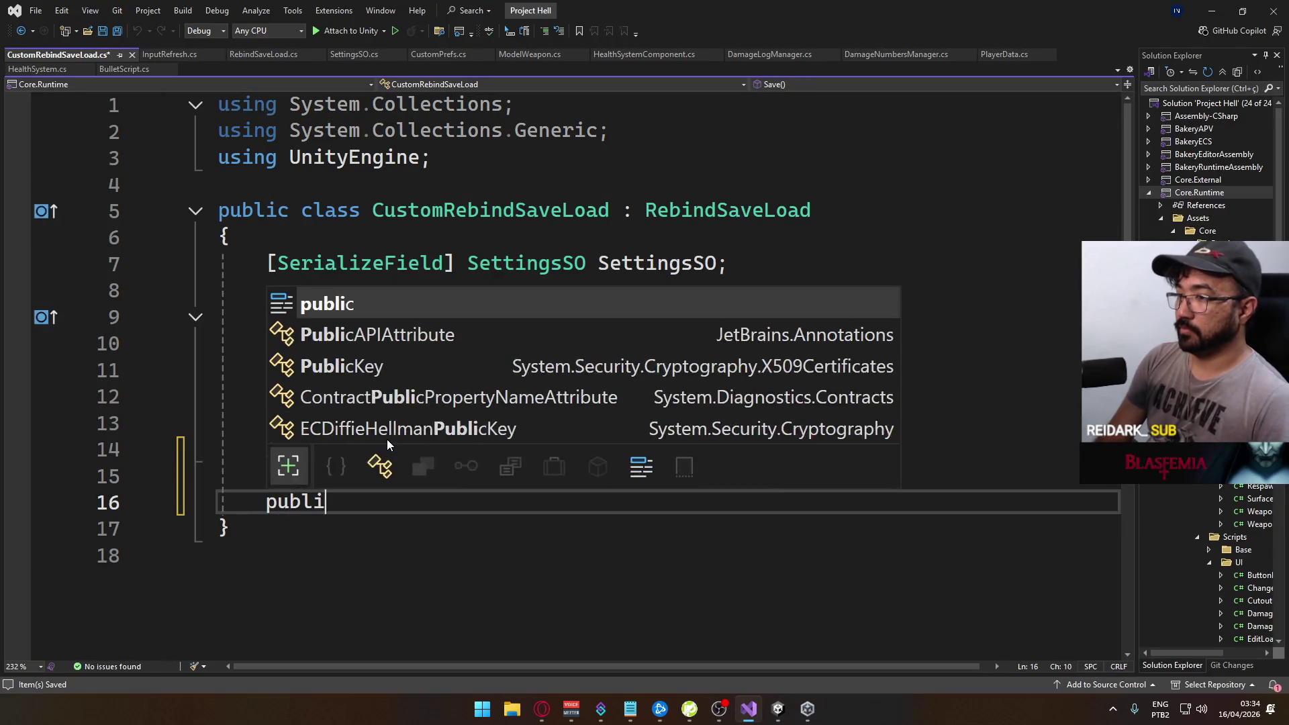
{"action": "key", "text": "BackSpace"}
{"action": "key", "text": "BackSpace"}
{"action": "key", "text": "BackSpace"}
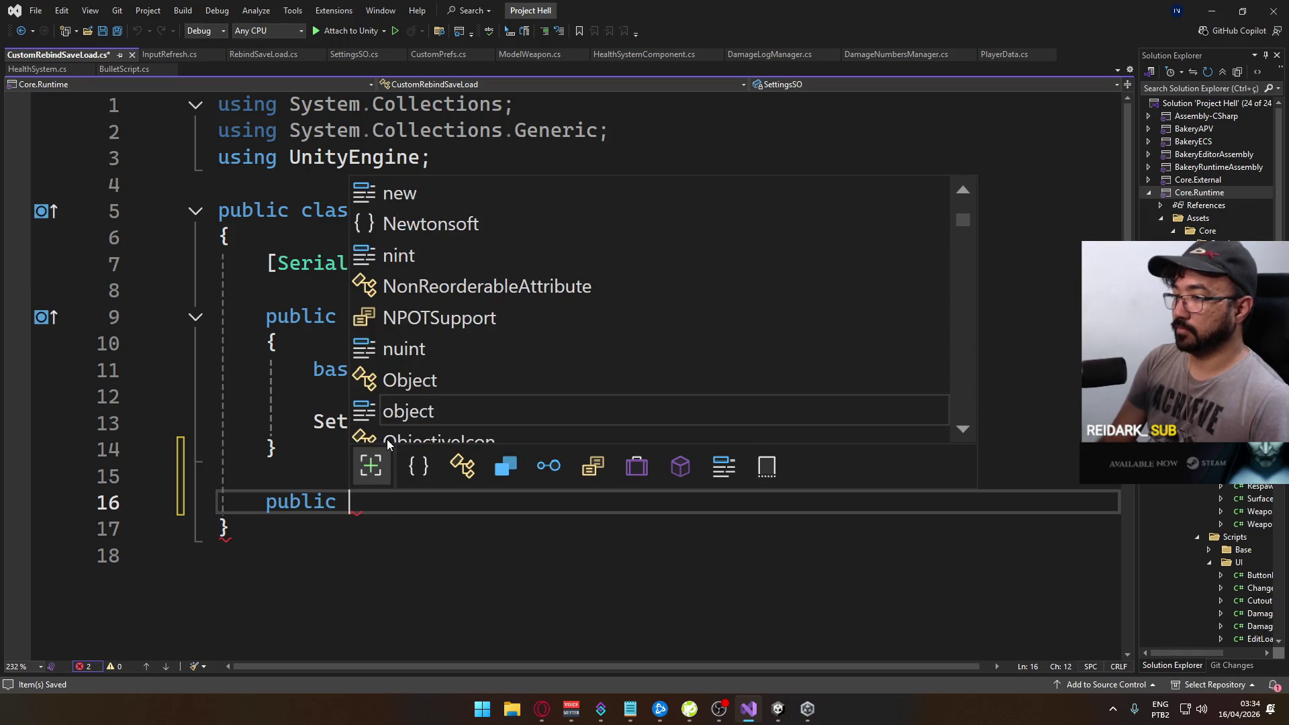
{"action": "type", "text": "override void"}
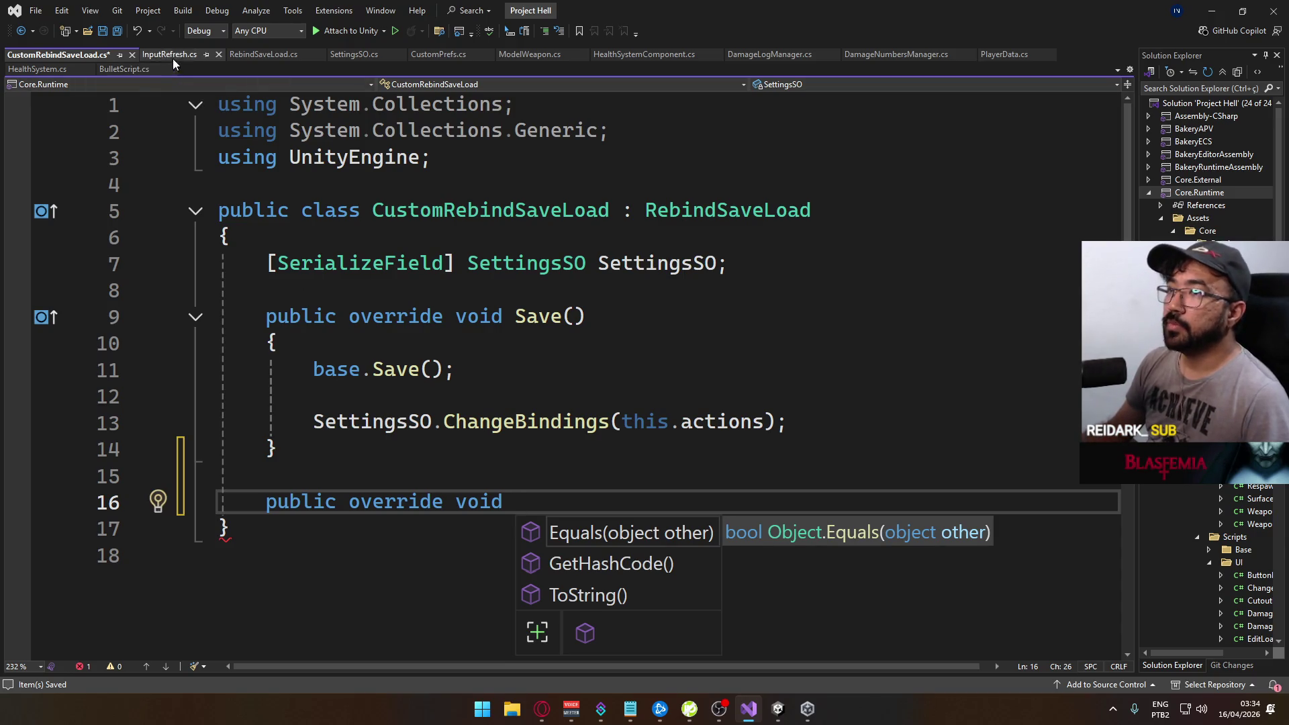
Look over the ResetBindings method in the sample RebindSaveLoad.cs file
{"action": "left_click", "coordinate": [266, 55]}
{"action": "scroll", "coordinate": [494, 360], "scroll_direction": "down", "scroll_amount": 2}
{"action": "scroll", "coordinate": [345, 340], "scroll_direction": "up", "scroll_amount": 2}
{"action": "left_click", "coordinate": [348, 423]}
{"action": "scroll", "coordinate": [482, 399], "scroll_direction": "up", "scroll_amount": 1}
{"action": "scroll", "coordinate": [482, 400], "scroll_direction": "up", "scroll_amount": 3}
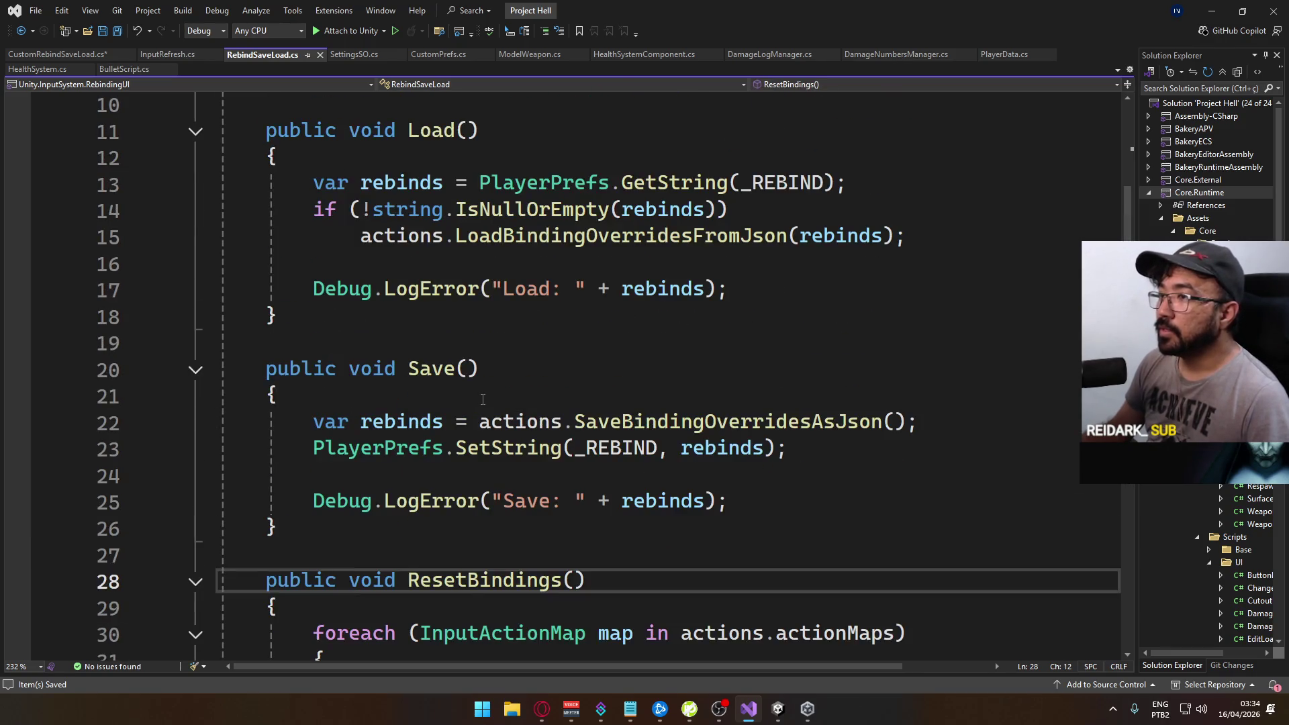
{"action": "scroll", "coordinate": [467, 414], "scroll_direction": "down", "scroll_amount": 3}
{"action": "scroll", "coordinate": [483, 402], "scroll_direction": "up", "scroll_amount": 1}
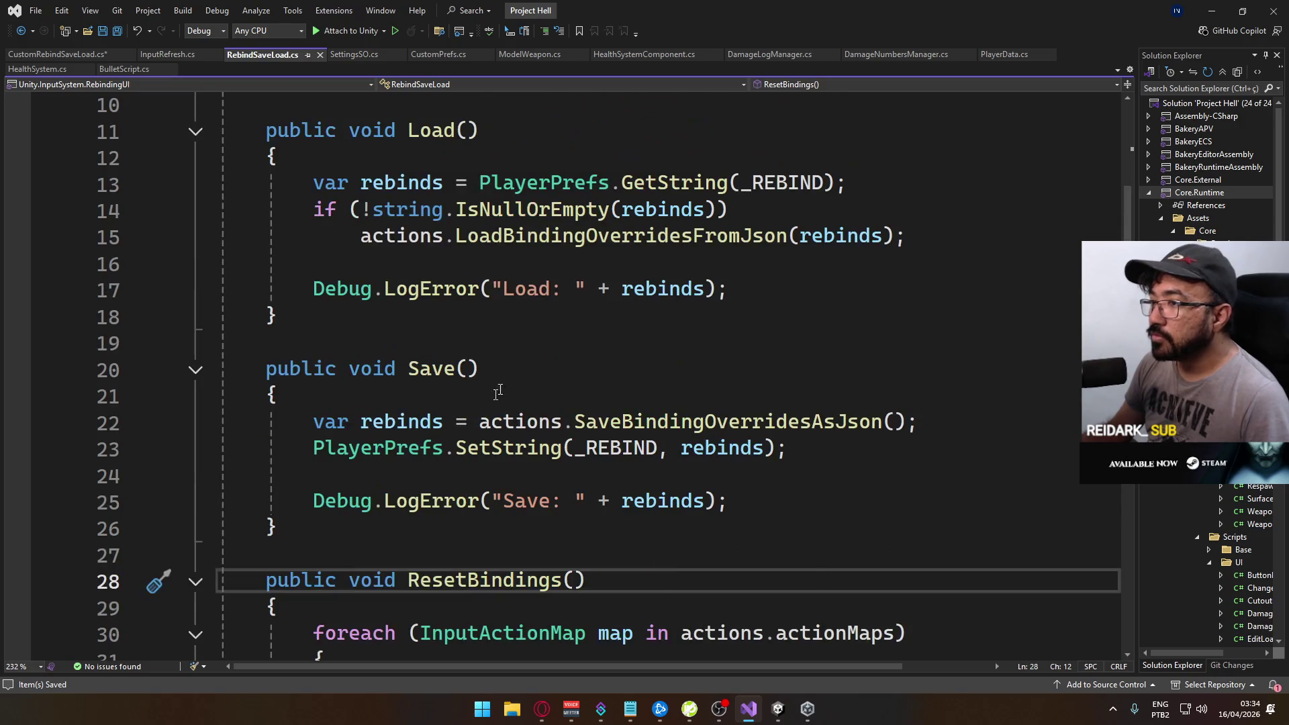
{"action": "scroll", "coordinate": [479, 474], "scroll_direction": "down", "scroll_amount": 3}
{"action": "scroll", "coordinate": [457, 443], "scroll_direction": "up", "scroll_amount": 5}
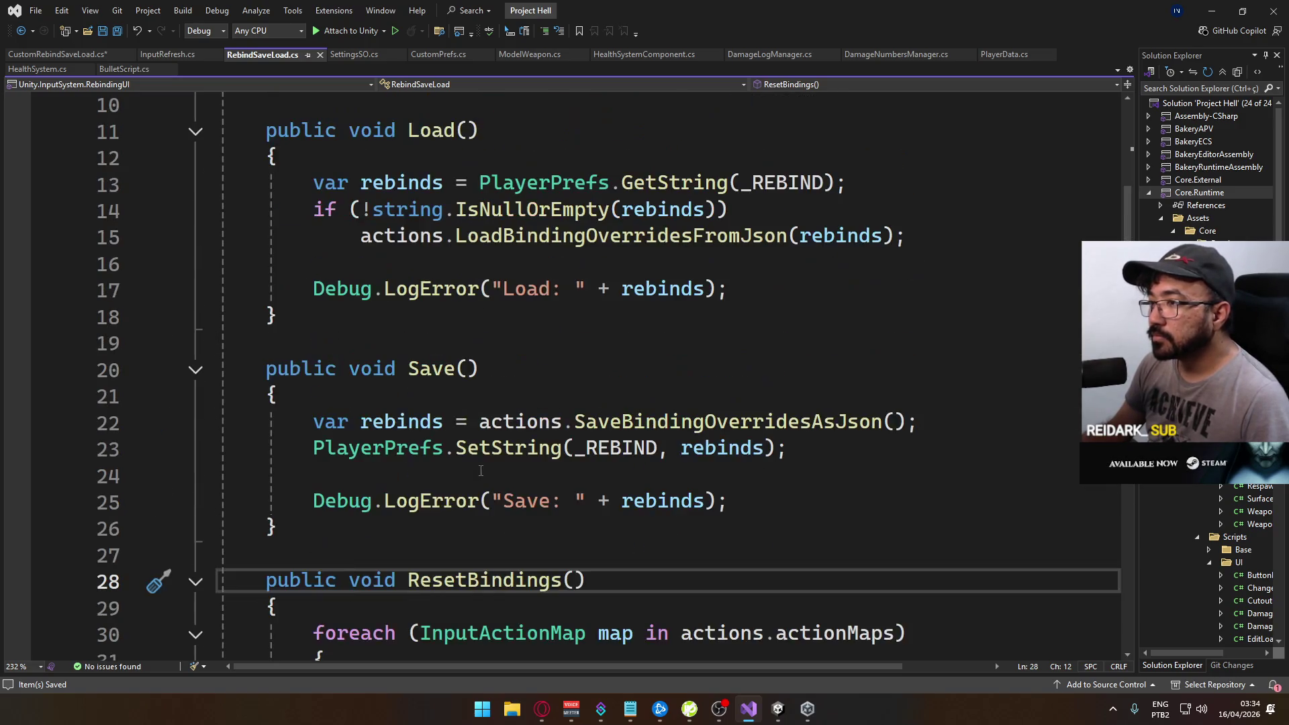
{"action": "scroll", "coordinate": [371, 413], "scroll_direction": "down", "scroll_amount": 2}
{"action": "scroll", "coordinate": [392, 385], "scroll_direction": "up", "scroll_amount": 2}
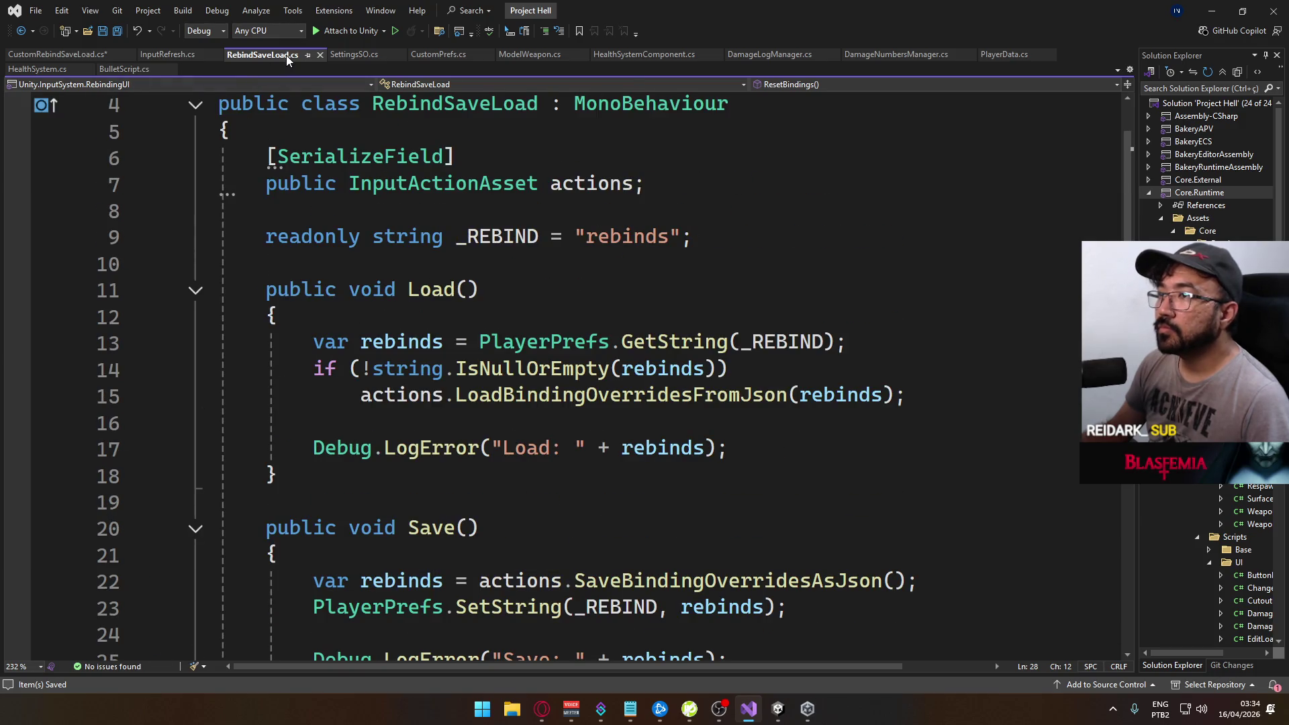
{"action": "scroll", "coordinate": [347, 185], "scroll_direction": "up", "scroll_amount": 1}
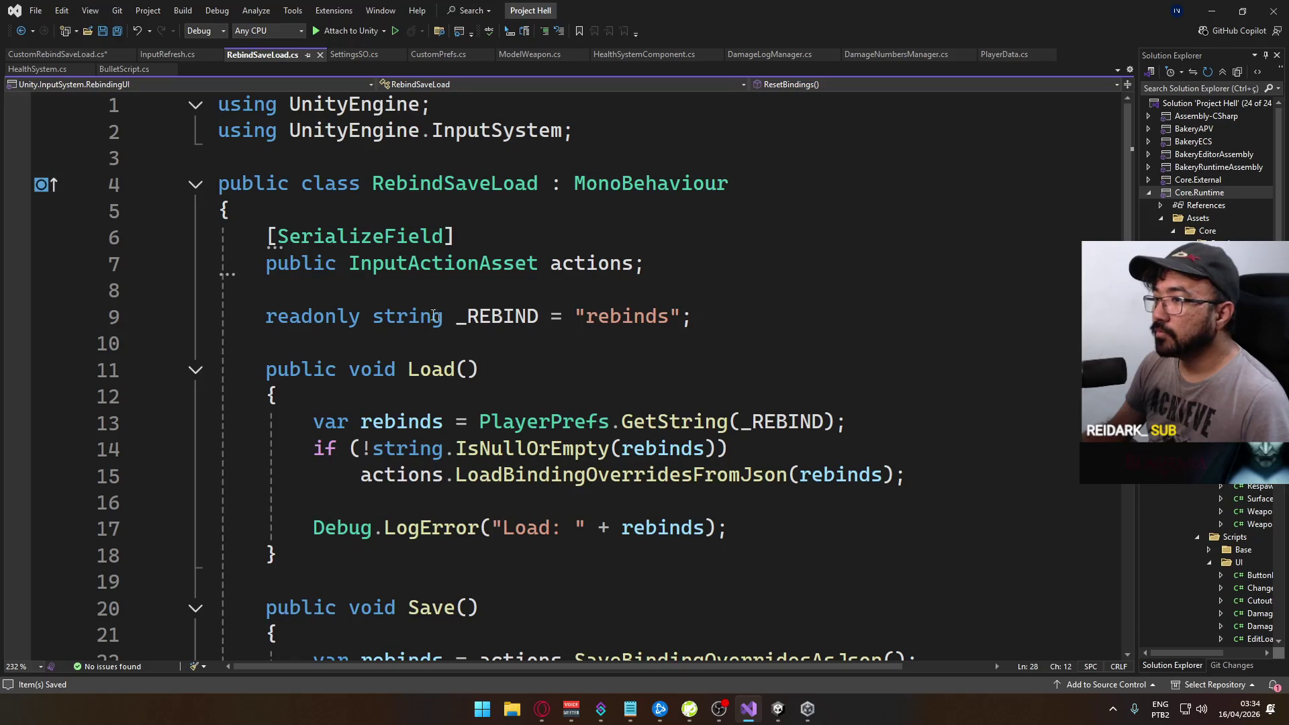
Close the sample RebindSaveLoad file and jump to the base RebindSaveLoad class definition
{"action": "left_click", "coordinate": [319, 55]}
{"action": "key", "text": "alt+Tab"}
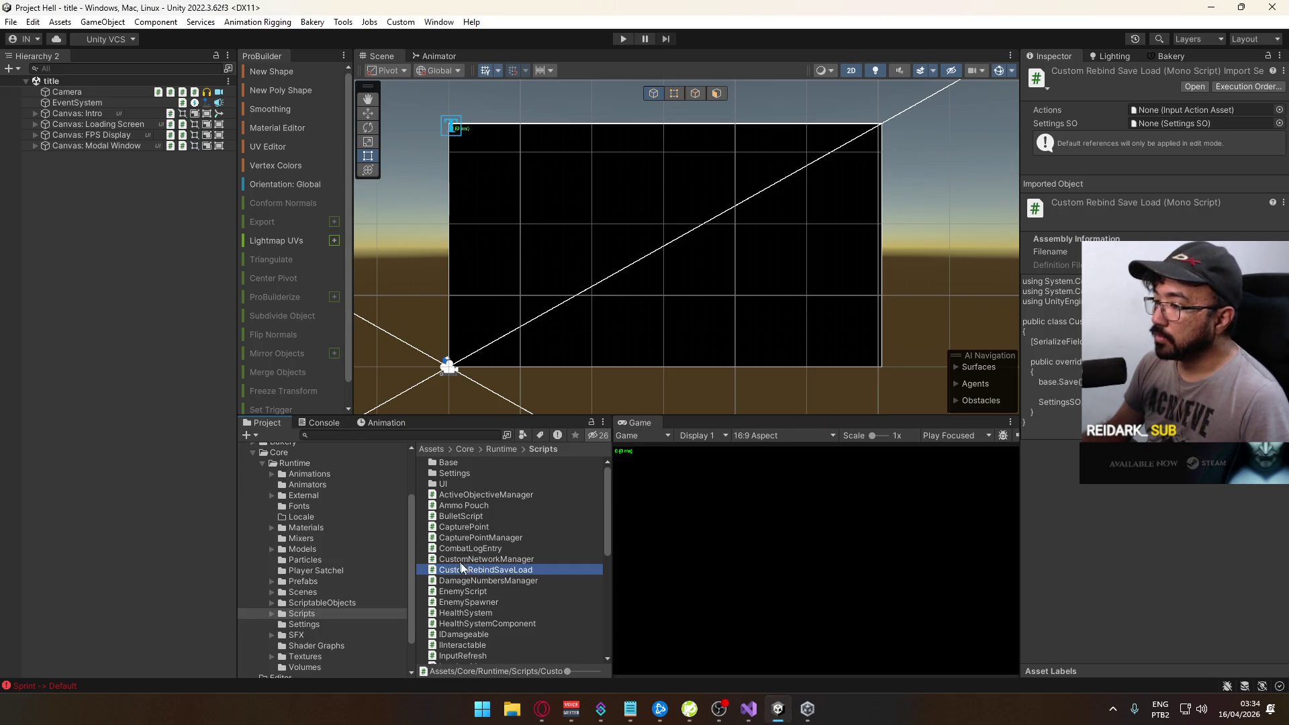
{"action": "key", "text": "alt+Tab"}
{"action": "left_click", "coordinate": [721, 215], "text": "ctrl"}
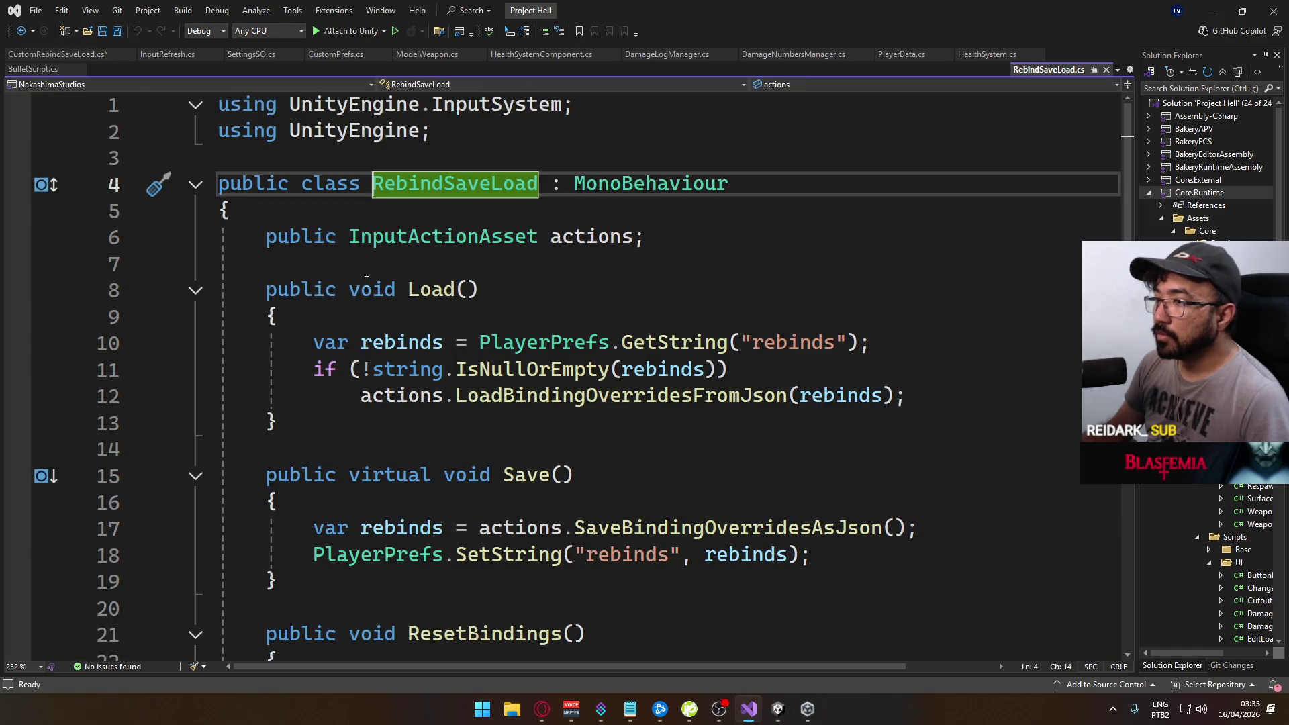
Mark ResetBindings as virtual in RebindSaveLoad and save the script
{"action": "scroll", "coordinate": [399, 498], "scroll_direction": "down", "scroll_amount": 2}
{"action": "left_click", "coordinate": [346, 468]}
{"action": "type", "text": "virtual"}
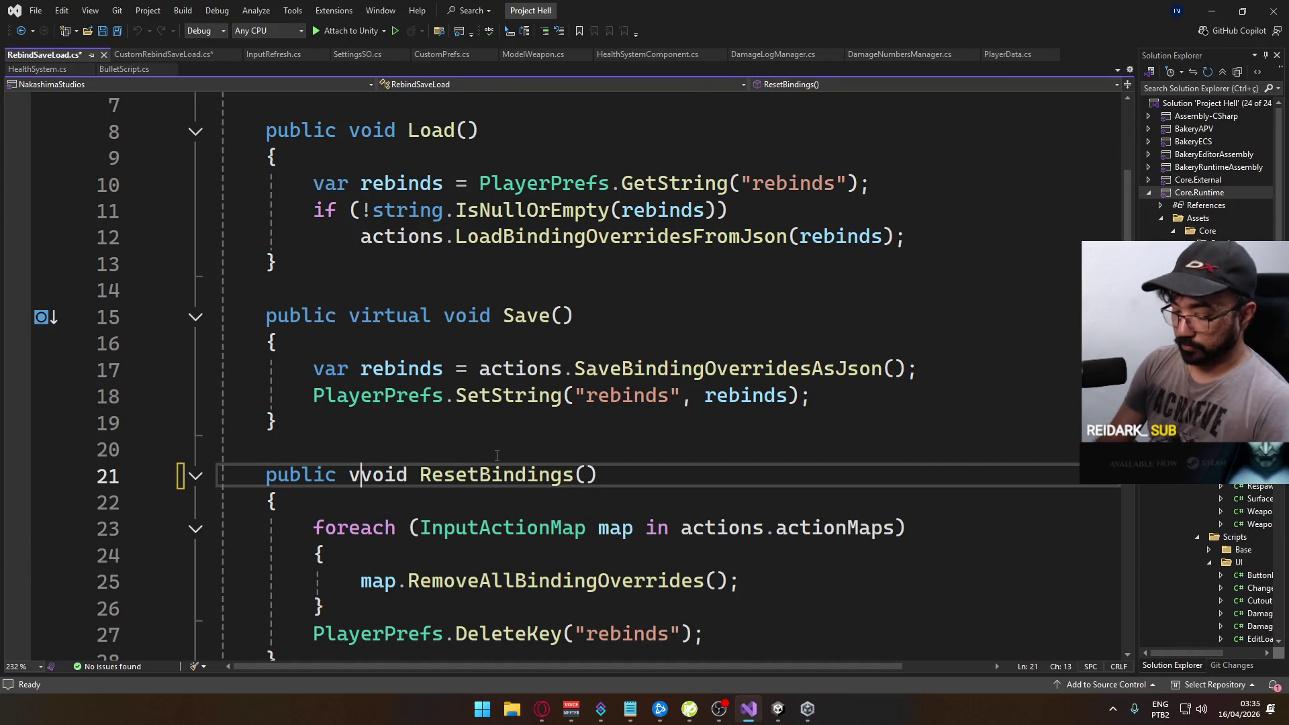
{"action": "key", "text": "ctrl+s"}
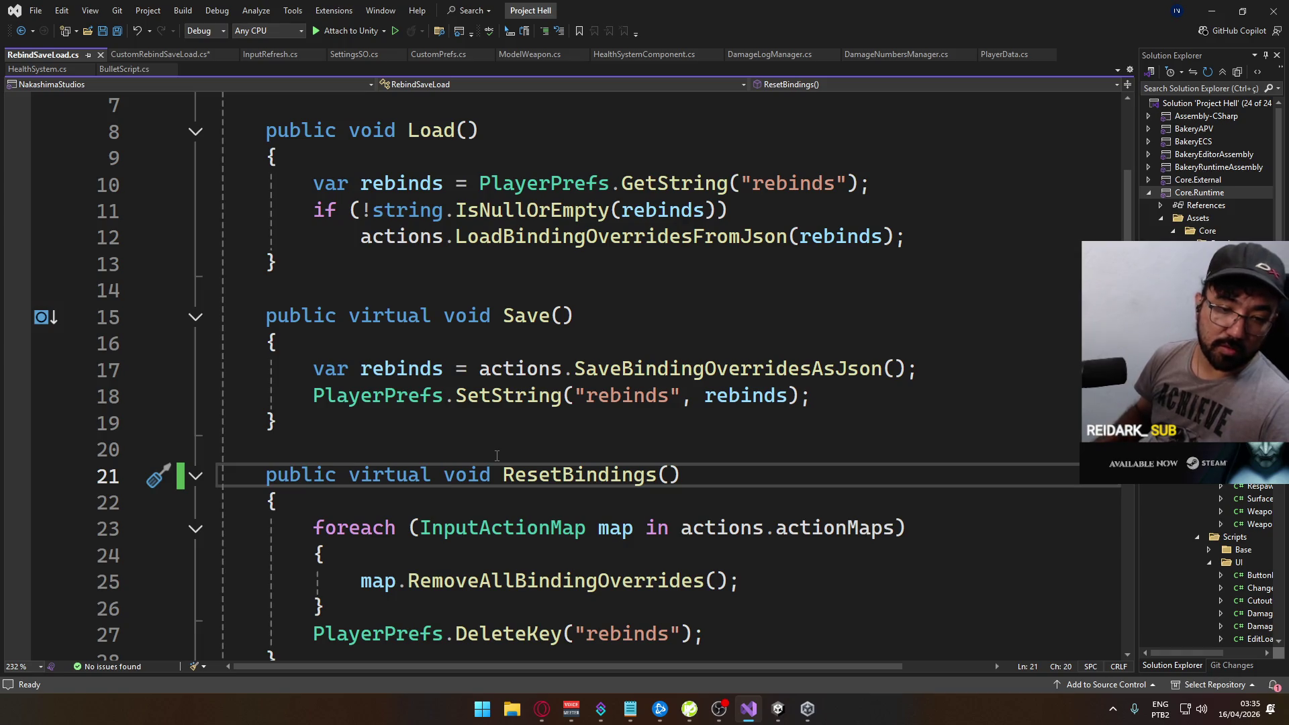
Override ResetBindings in CustomRebindSaveLoad to call SettingsSO.ChangeBindings, save, and start play mode
{"action": "left_click", "coordinate": [118, 59]}
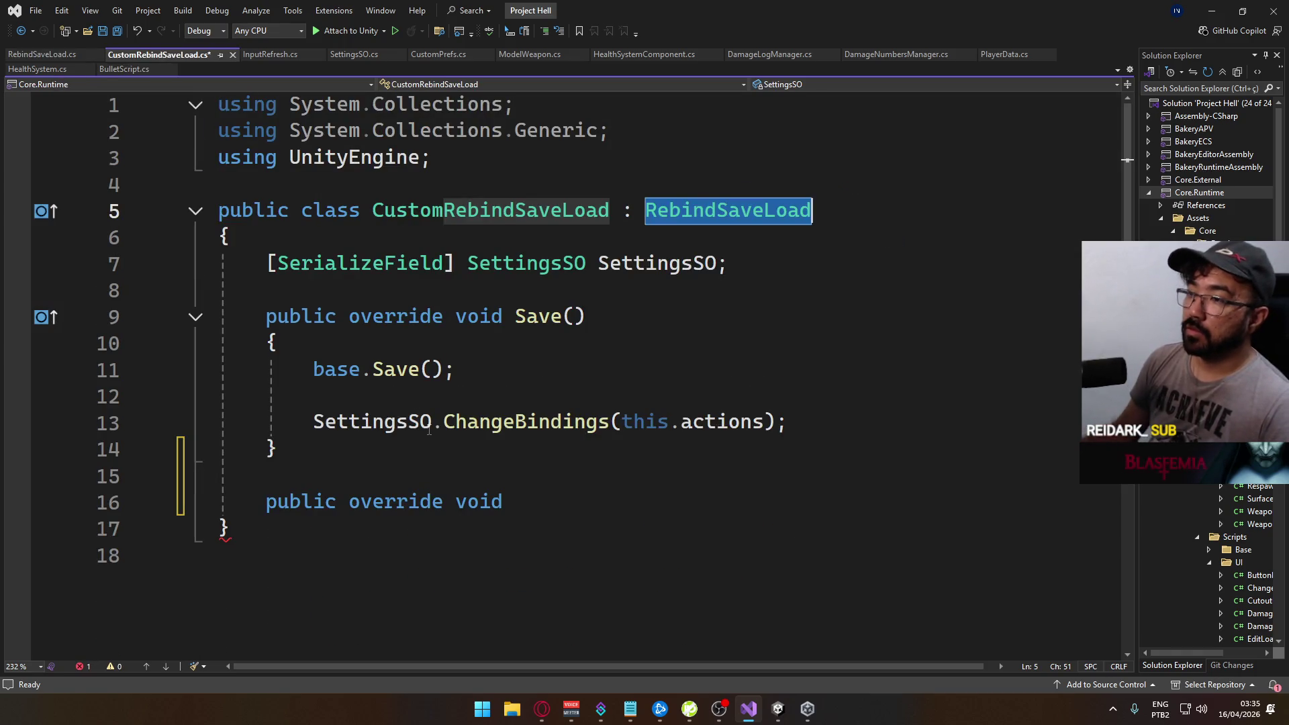
{"action": "left_click", "coordinate": [535, 514]}
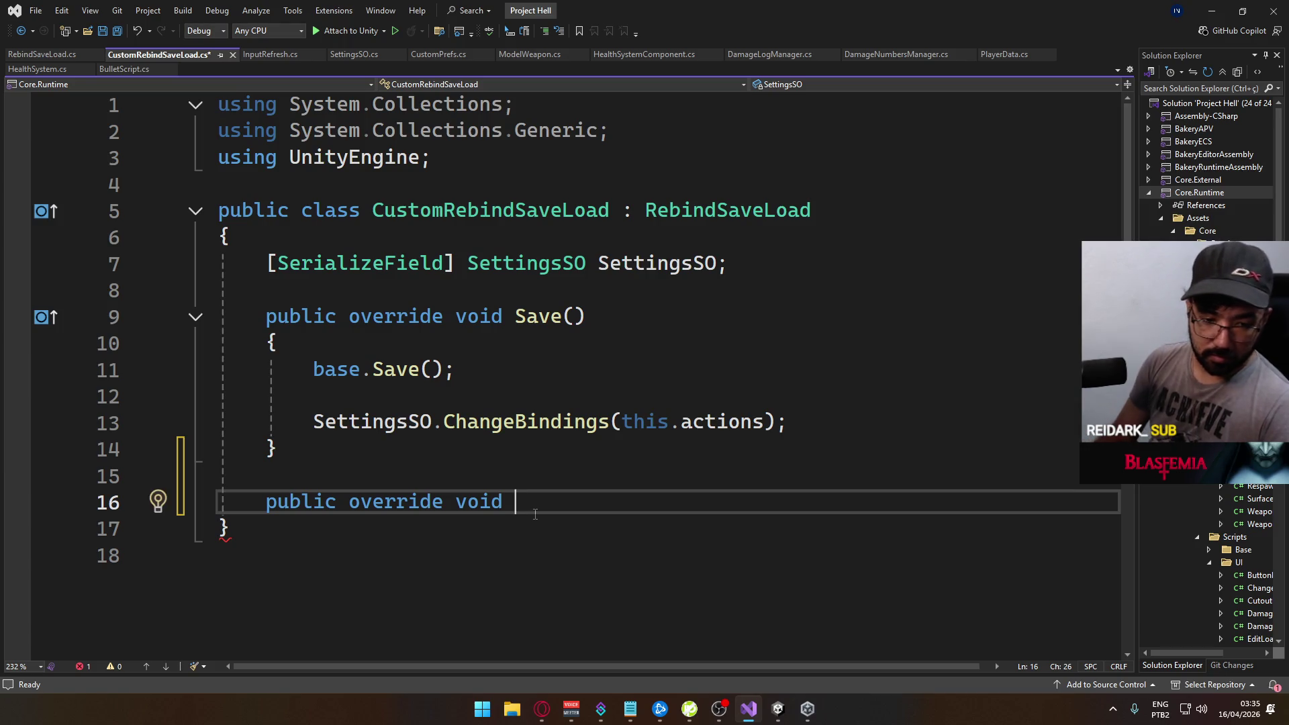
{"action": "type", "text": "On"}
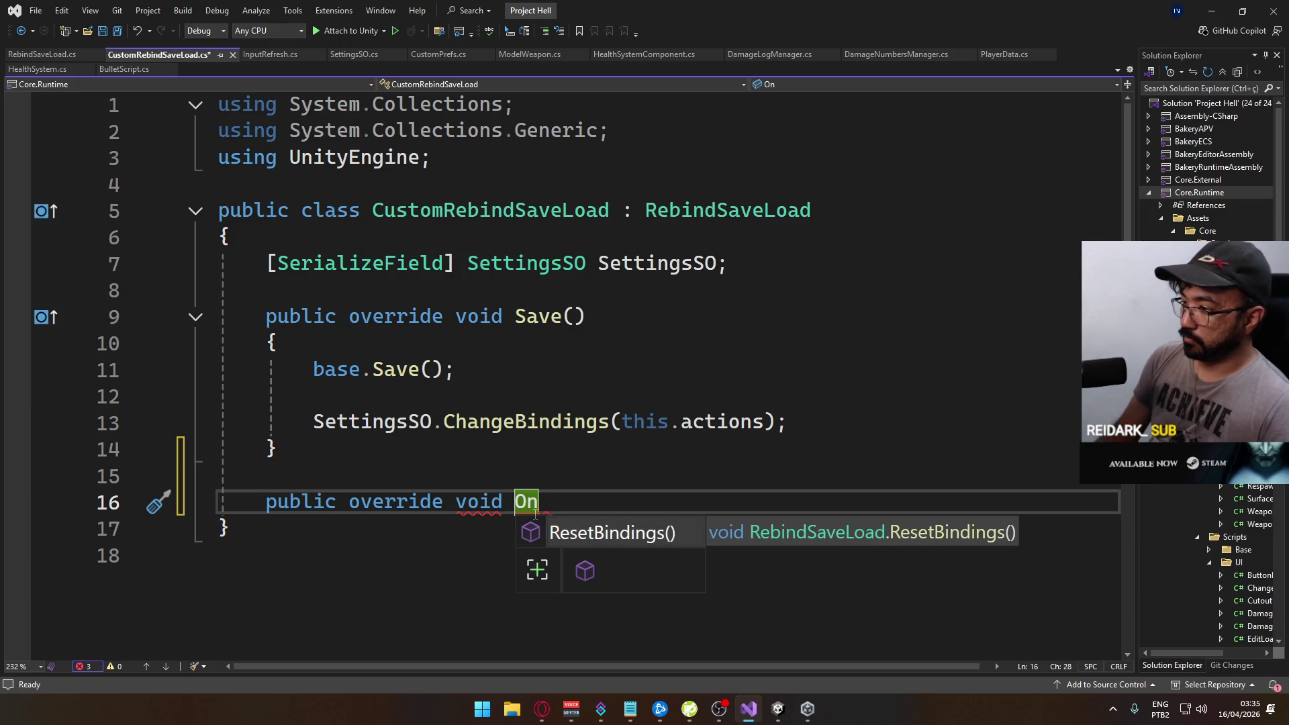
{"action": "key", "text": "Tab"}
{"action": "left_click", "coordinate": [326, 502]}
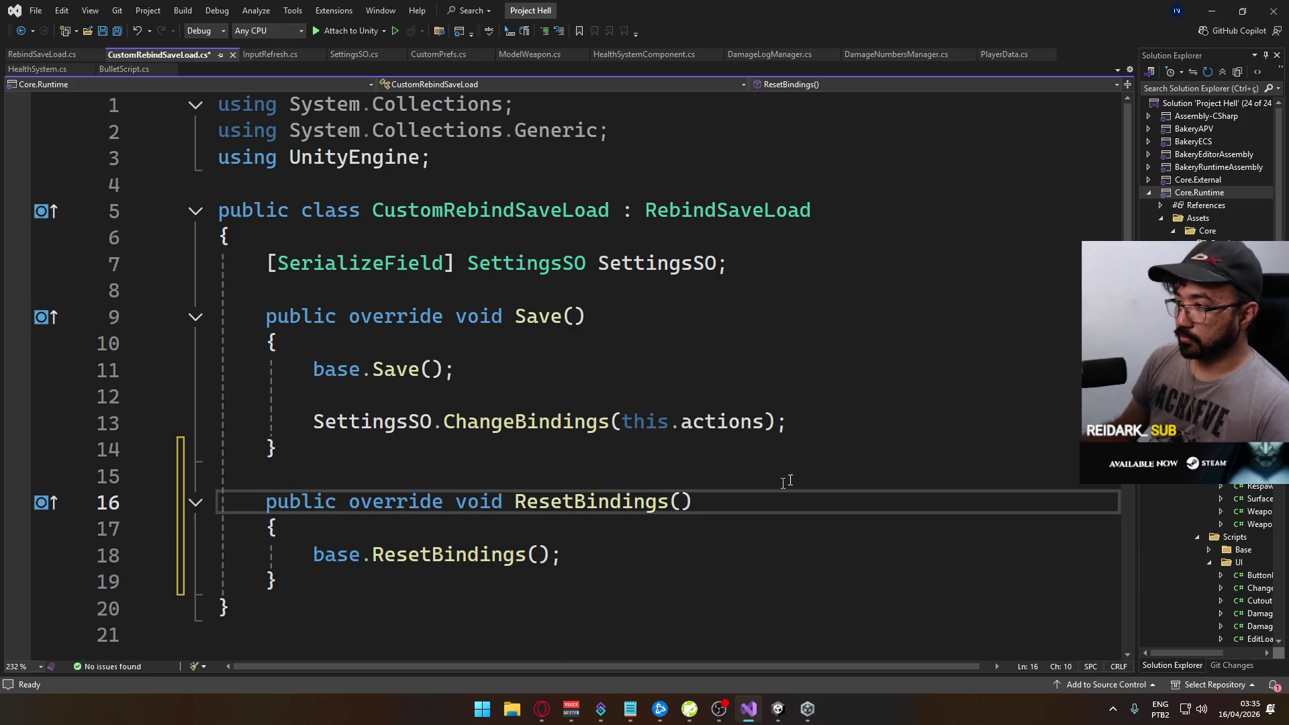
{"action": "mouse_move", "coordinate": [824, 425]}
{"action": "left_mouse_down"}
{"action": "mouse_move", "coordinate": [302, 423]}
{"action": "mouse_move", "coordinate": [313, 422]}
{"action": "left_mouse_up"}
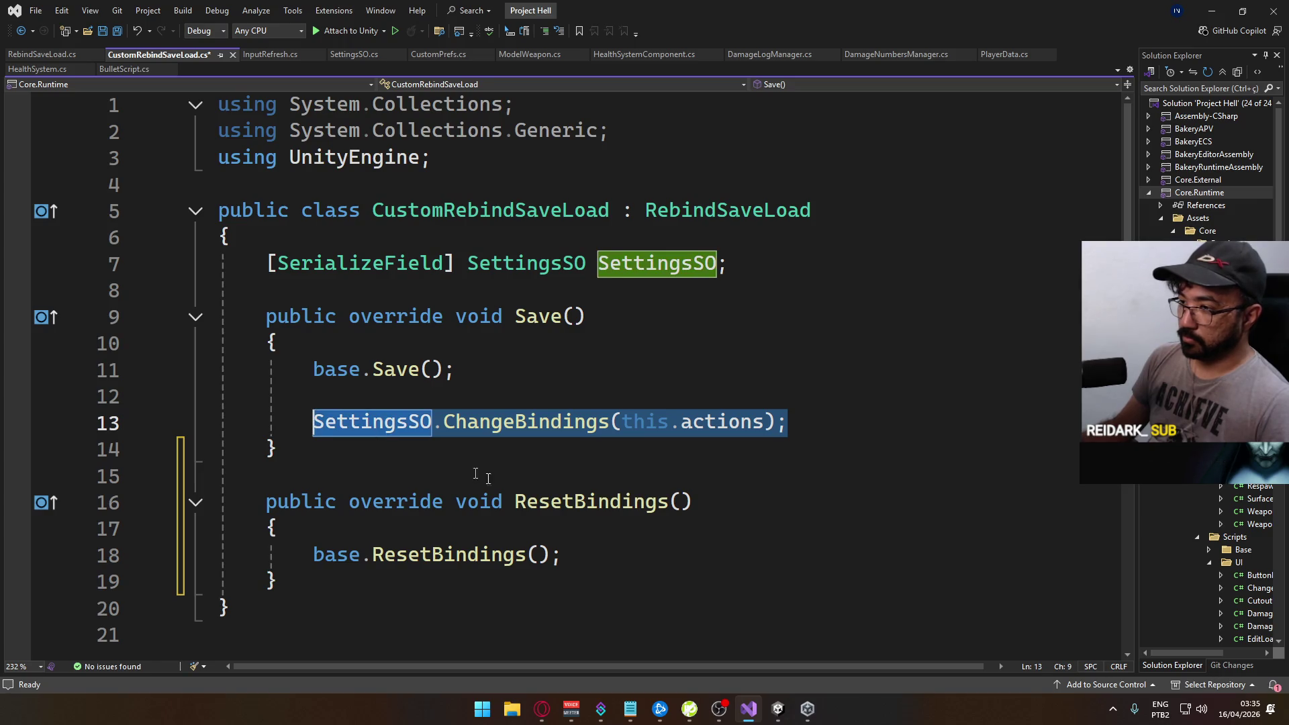
{"action": "left_click", "coordinate": [600, 559]}
{"action": "key", "text": "Return"}
{"action": "key", "text": "Return"}
{"action": "key", "text": "Tab"}
{"action": "key", "text": "ctrl+s"}
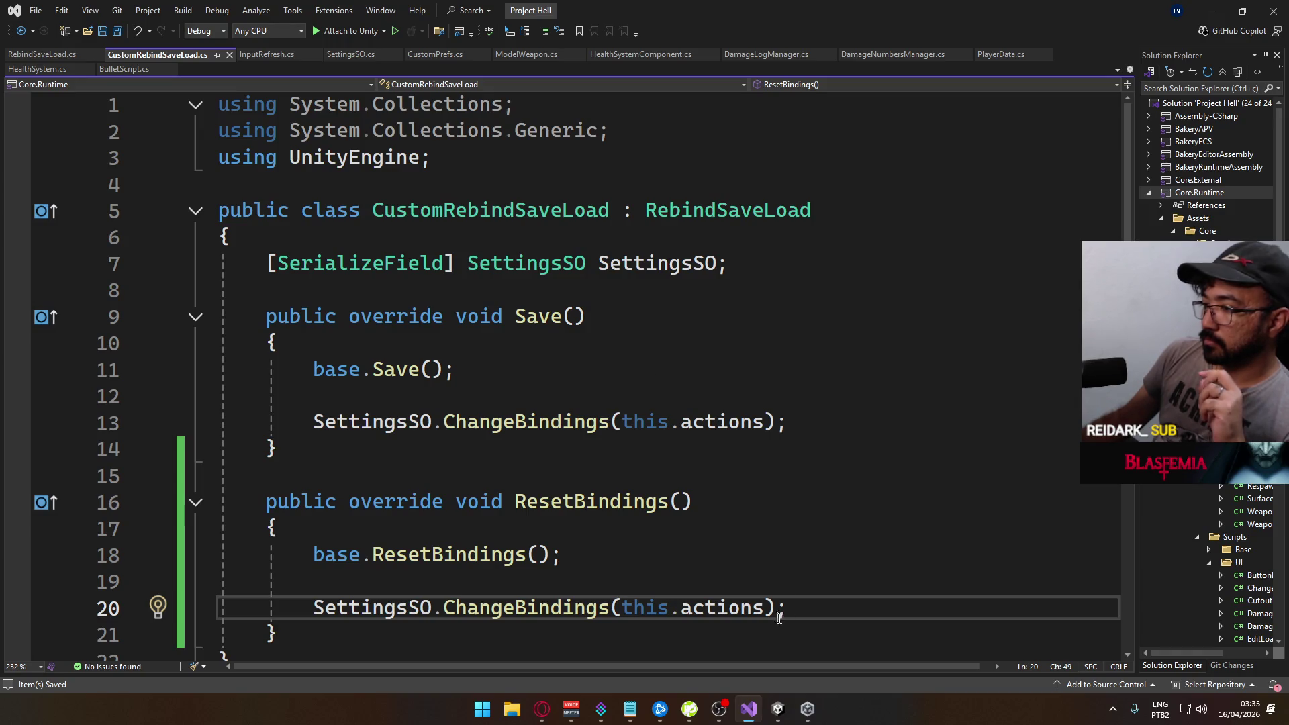
{"action": "left_click", "coordinate": [780, 719]}
{"action": "left_click", "coordinate": [630, 39]}
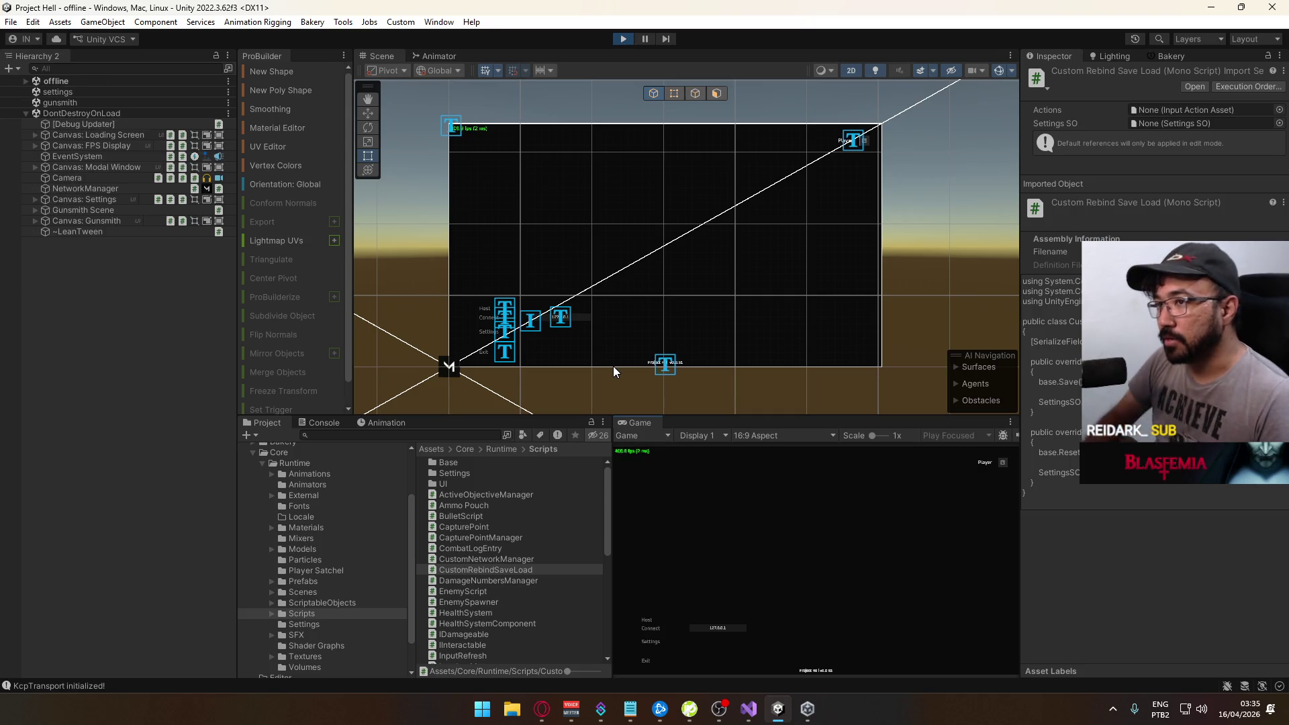
Host and create a match, then sprint and jump out of the room
{"action": "left_click", "coordinate": [654, 618]}
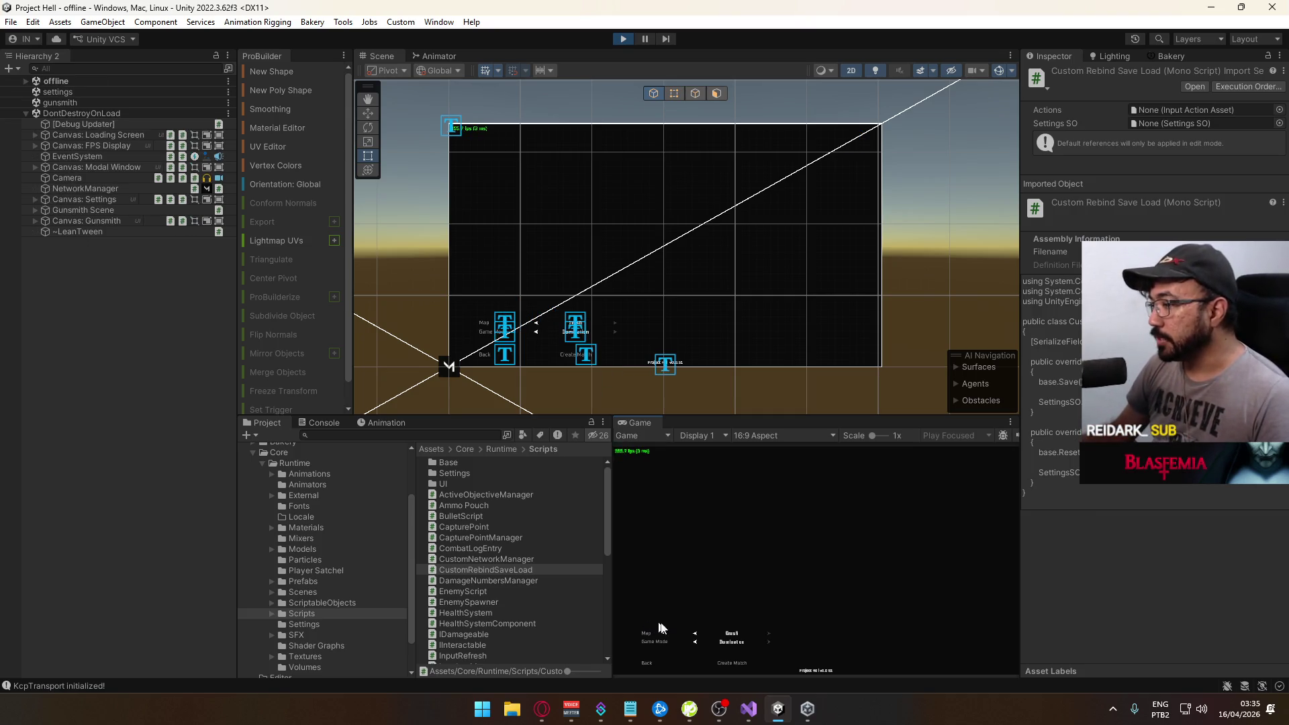
{"action": "left_click", "coordinate": [733, 662]}
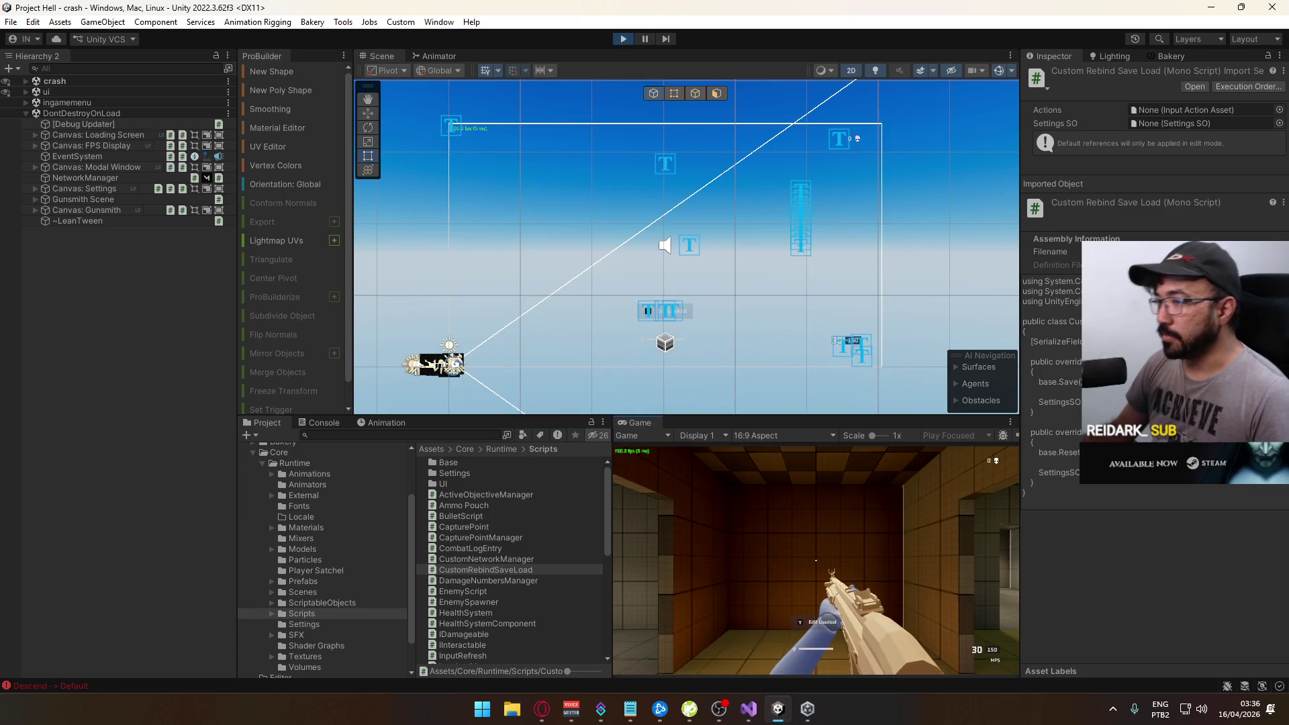
{"action": "key", "text": "shift+w"}
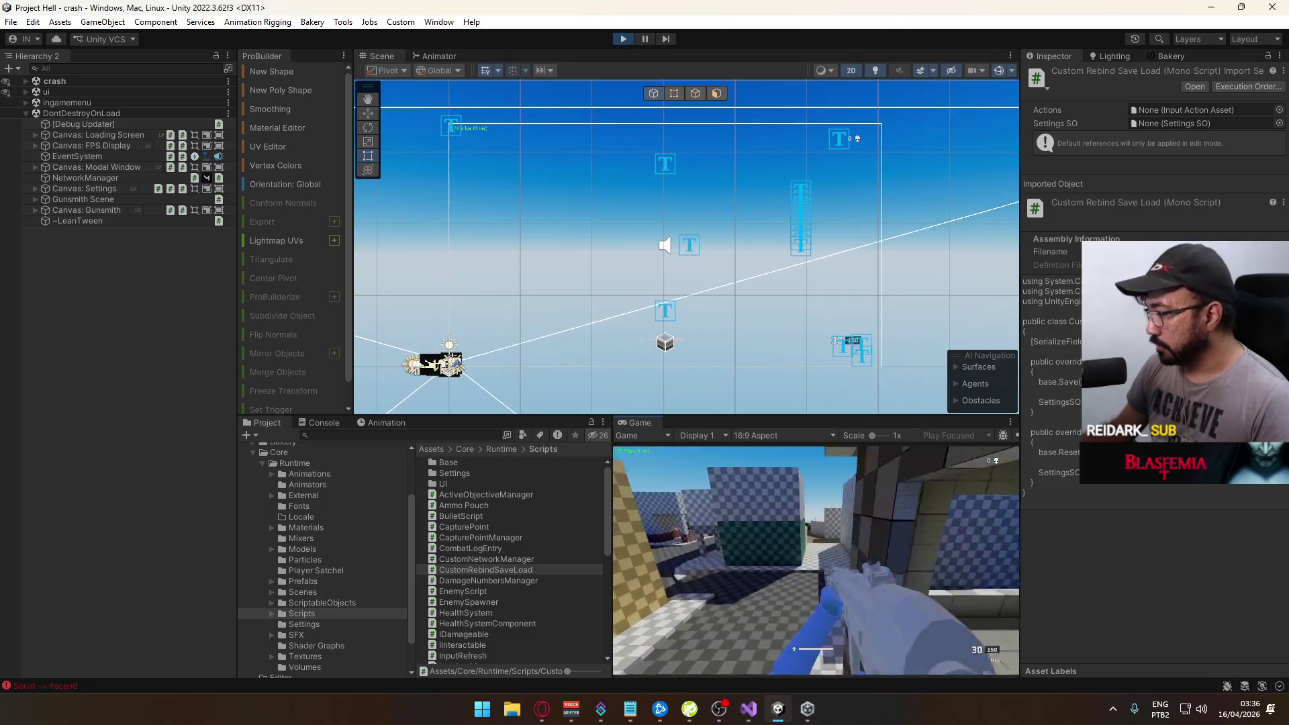
{"action": "key", "text": "space"}
Navigate to the Change Keybinds list and reset all keybinds to defaults, confirming
{"action": "key", "text": "Escape"}
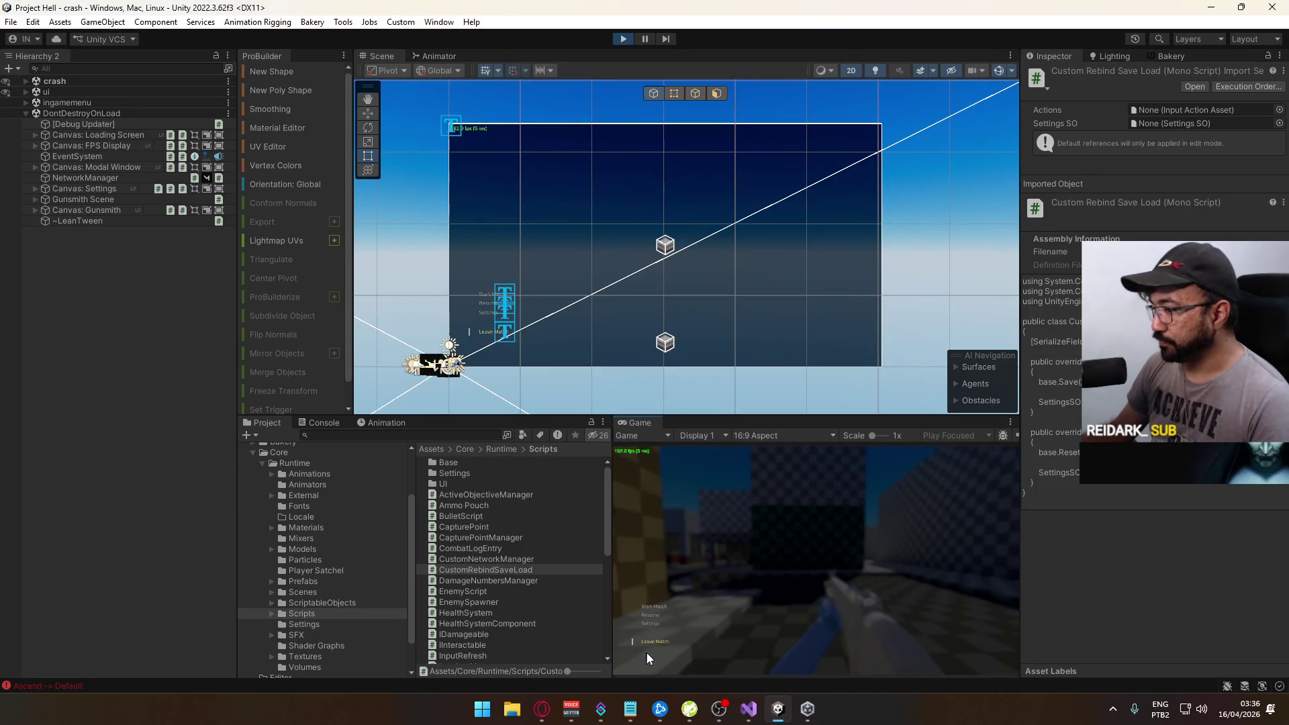
{"action": "left_click", "coordinate": [651, 624]}
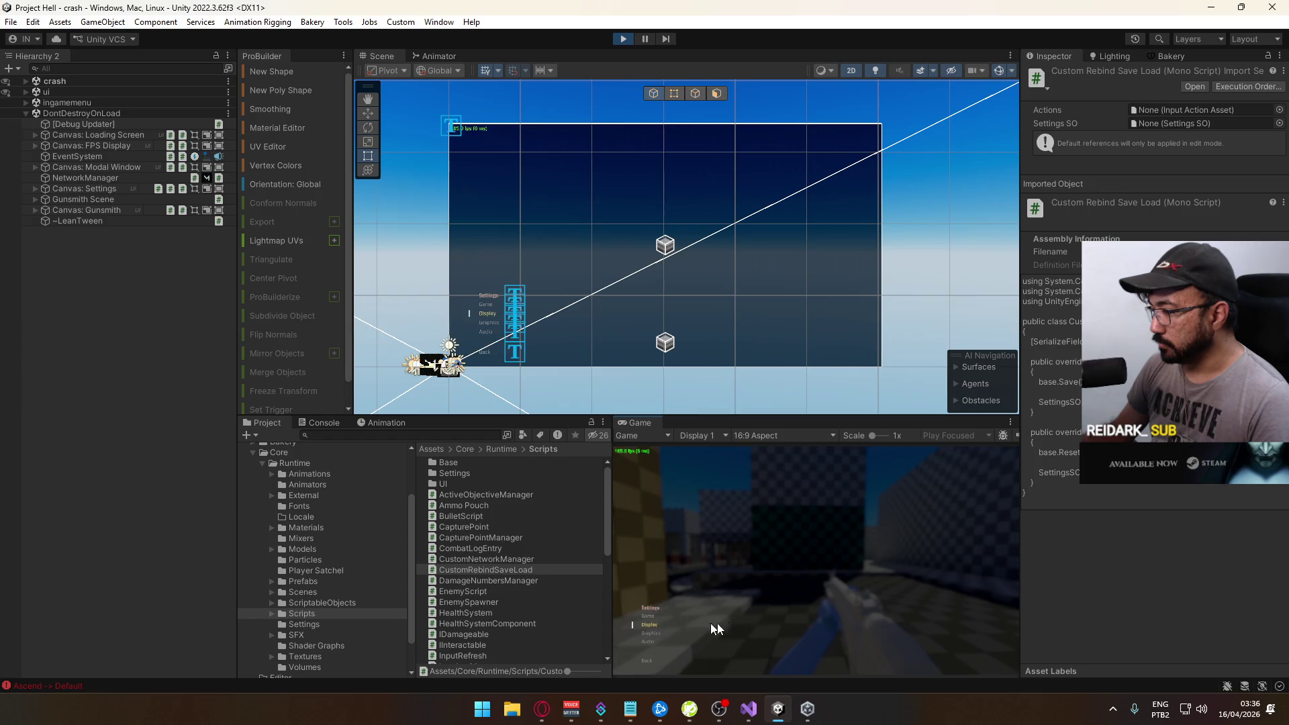
{"action": "left_click", "coordinate": [646, 614]}
{"action": "left_click", "coordinate": [662, 563]}
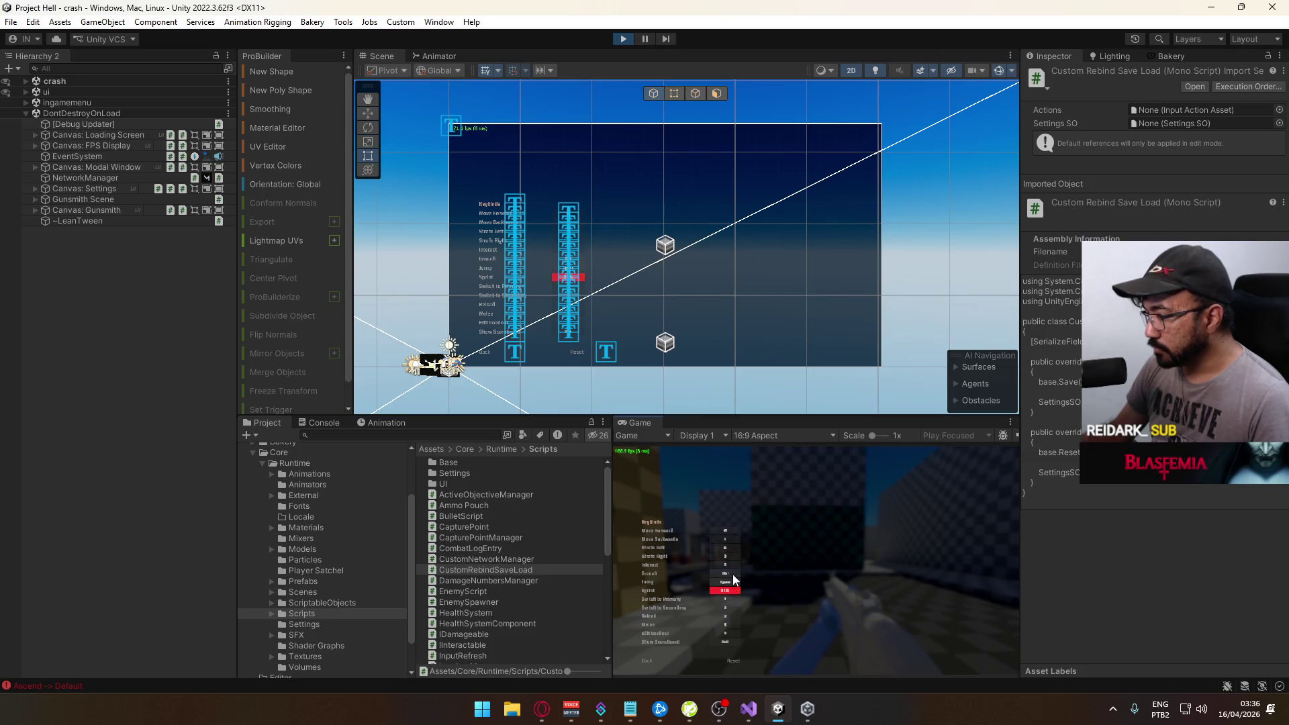
{"action": "key", "text": "Escape"}
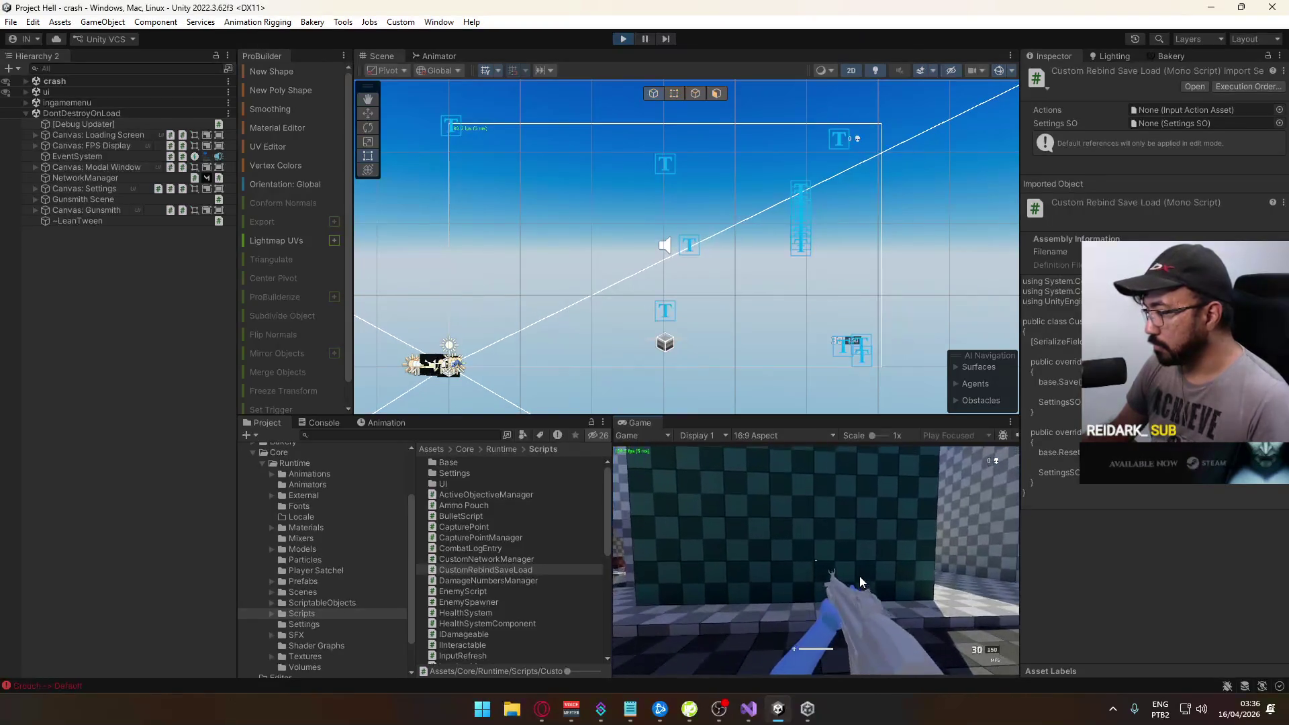
{"action": "key", "text": "Escape"}
{"action": "left_click", "coordinate": [658, 615]}
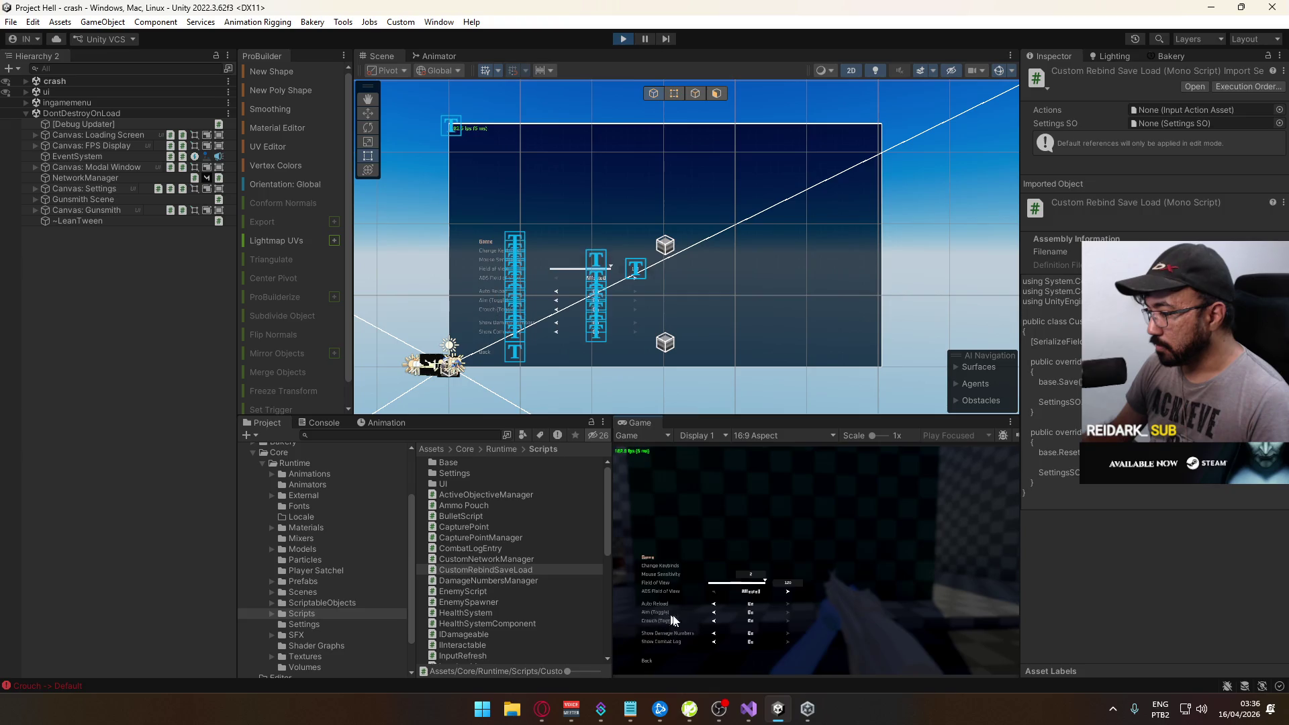
{"action": "left_click", "coordinate": [646, 660]}
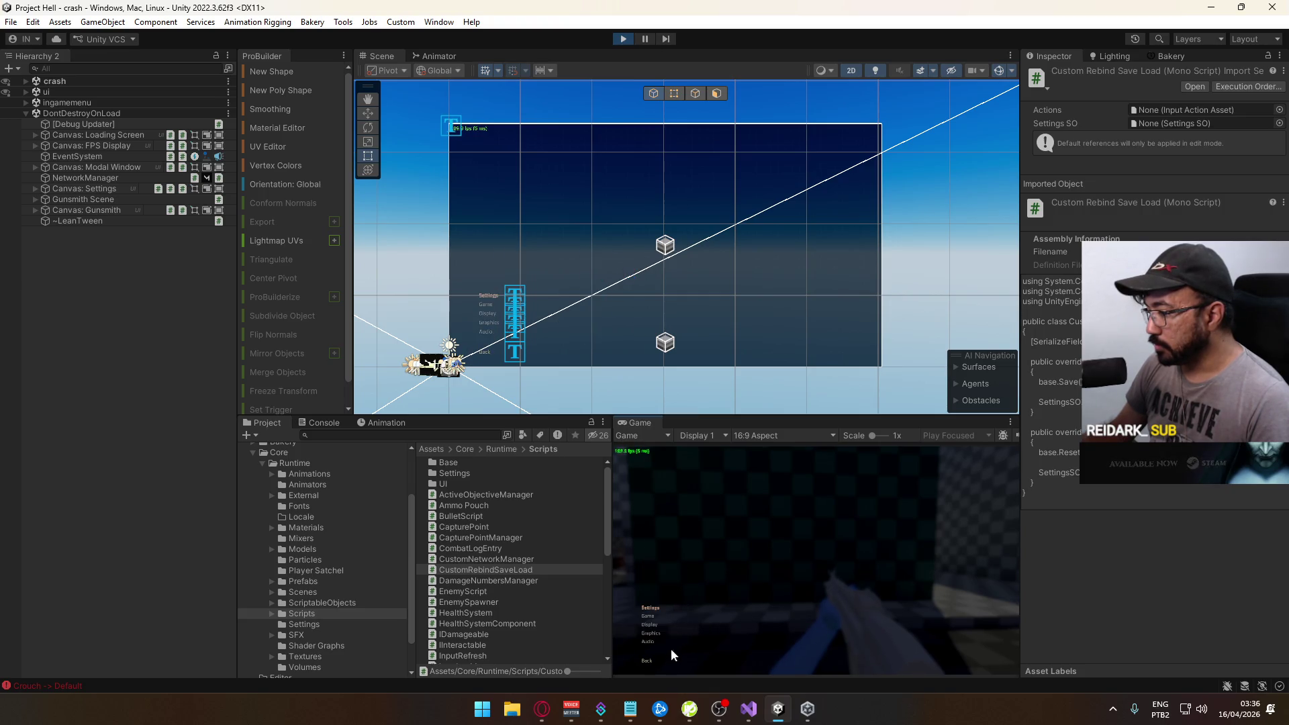
{"action": "left_click", "coordinate": [655, 616]}
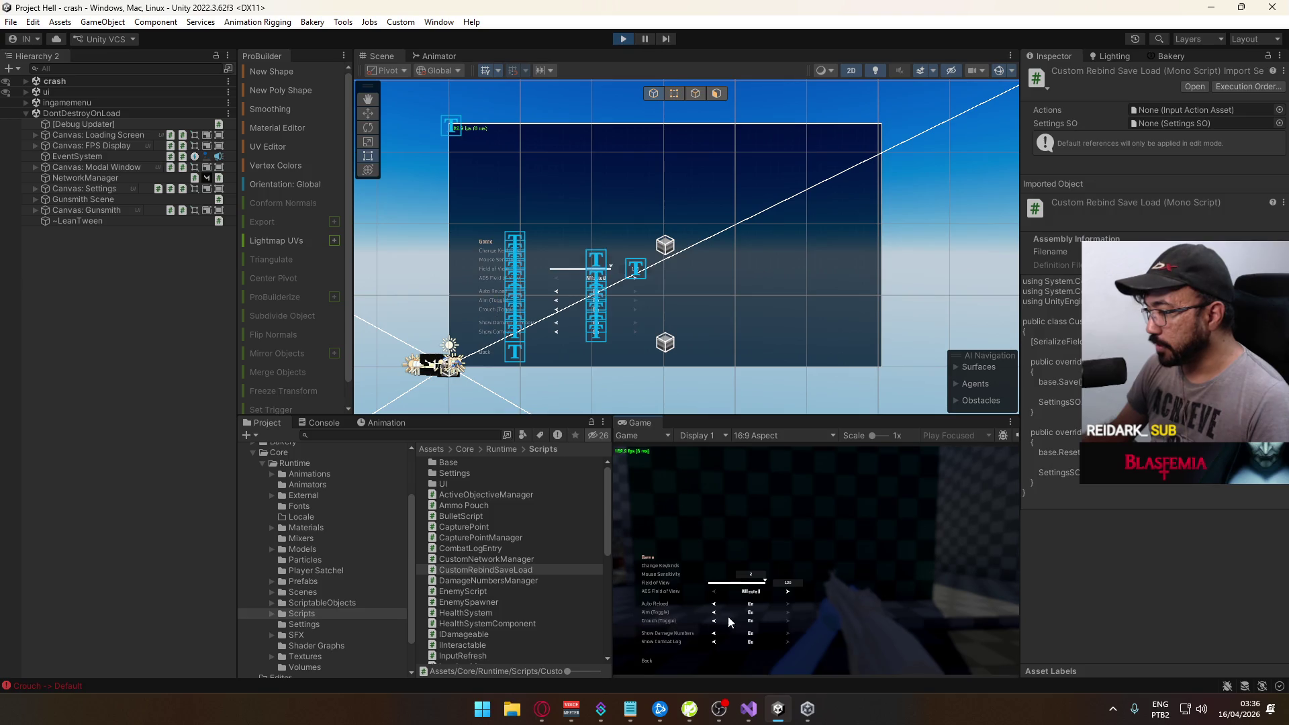
{"action": "left_click", "coordinate": [669, 564]}
{"action": "left_click", "coordinate": [730, 660]}
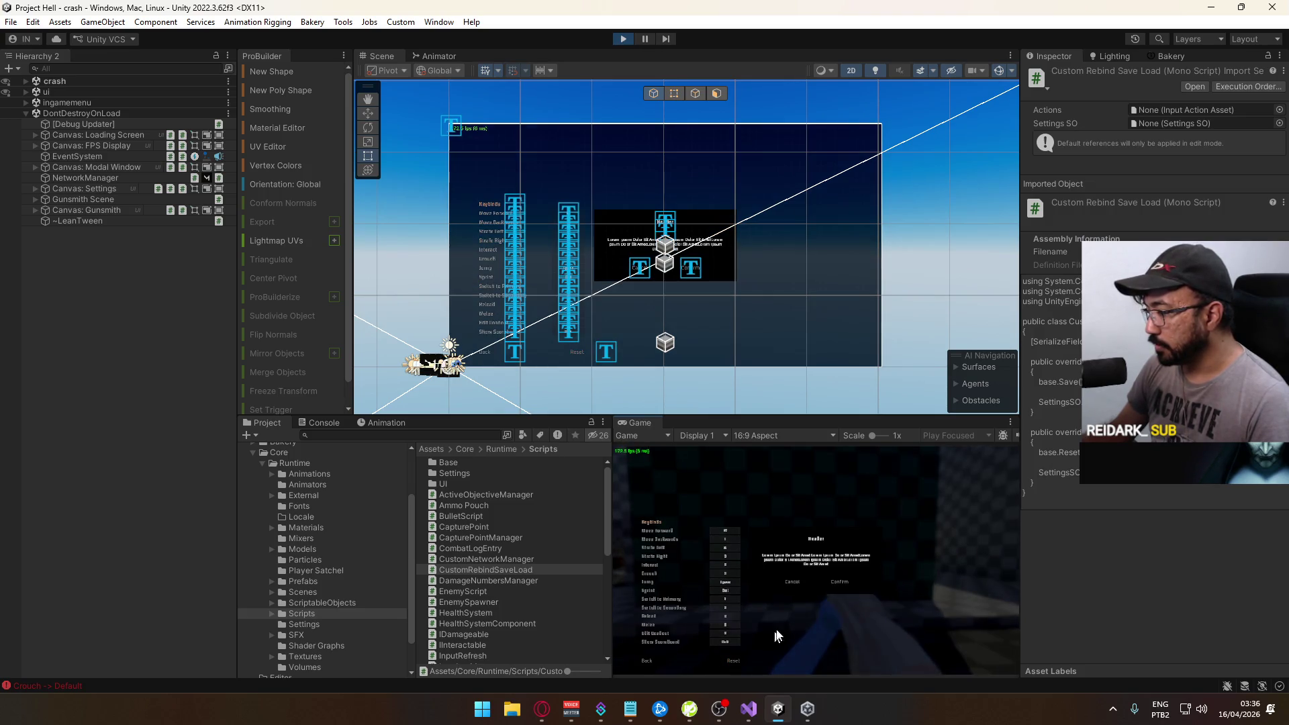
{"action": "left_click", "coordinate": [839, 581]}
Resume play to sprint, jump, fire and reload, then stop play mode
{"action": "key", "text": "Escape"}
{"action": "key", "text": "shift+w"}
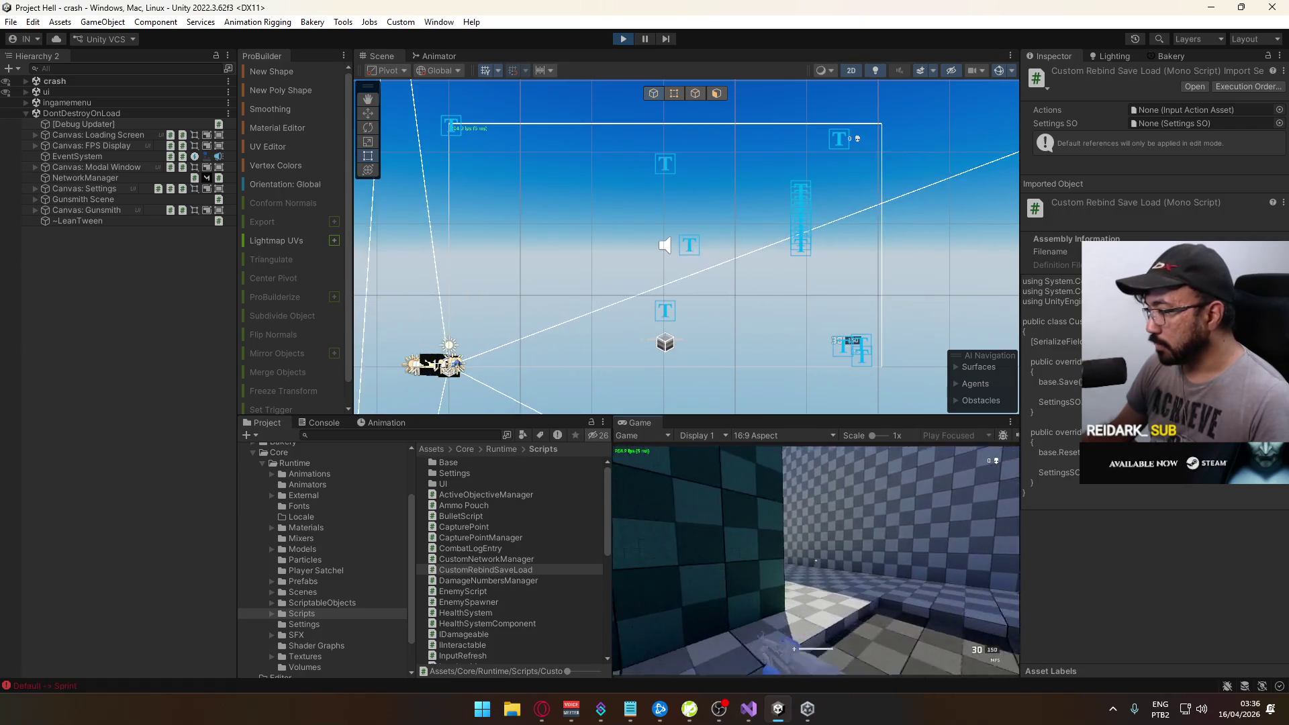
{"action": "key", "text": "space"}
{"action": "left_click", "coordinate": [815, 560]}
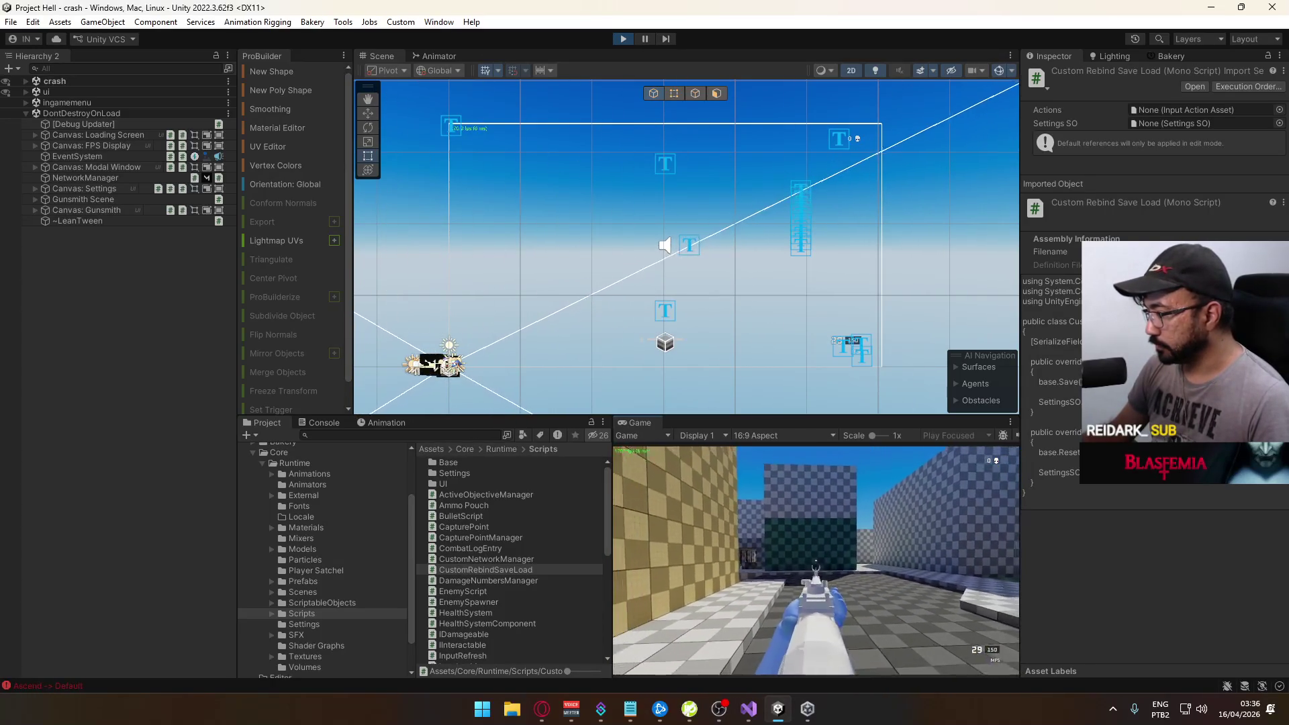
{"action": "key", "text": "r"}
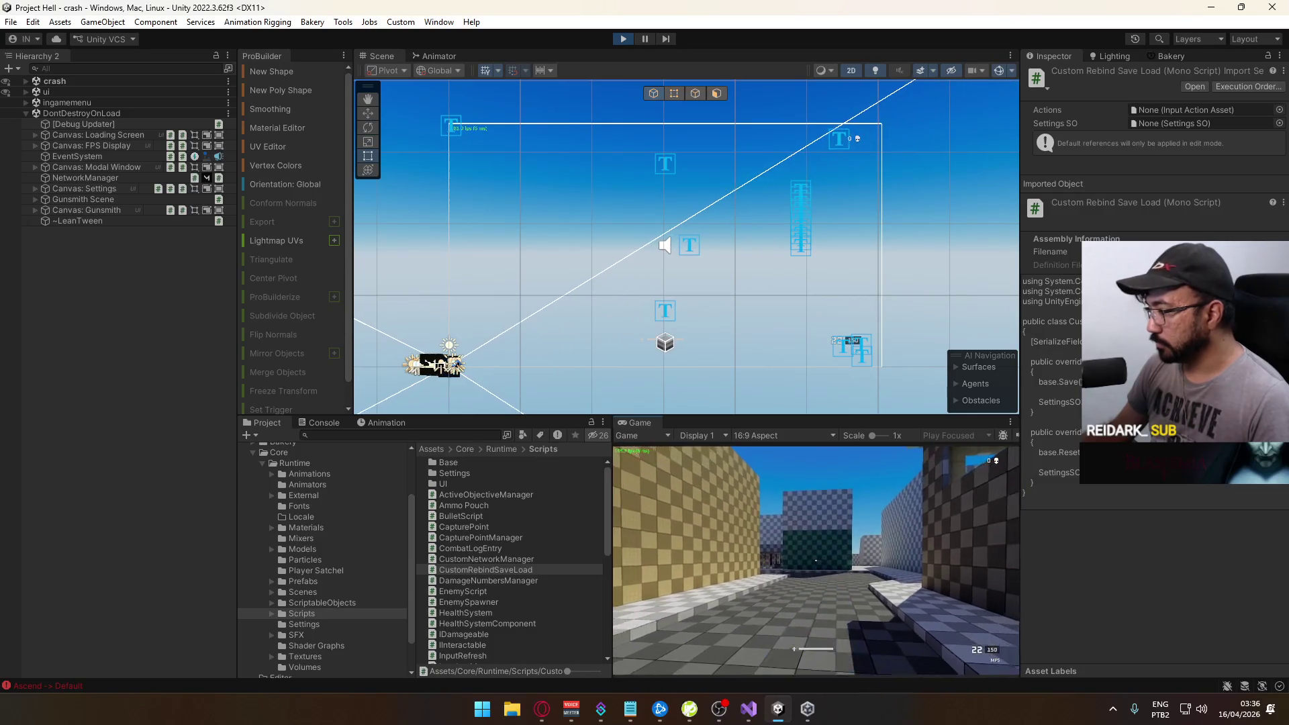
{"action": "key", "text": "super"}
{"action": "left_click", "coordinate": [722, 185]}
{"action": "left_click", "coordinate": [624, 38]}
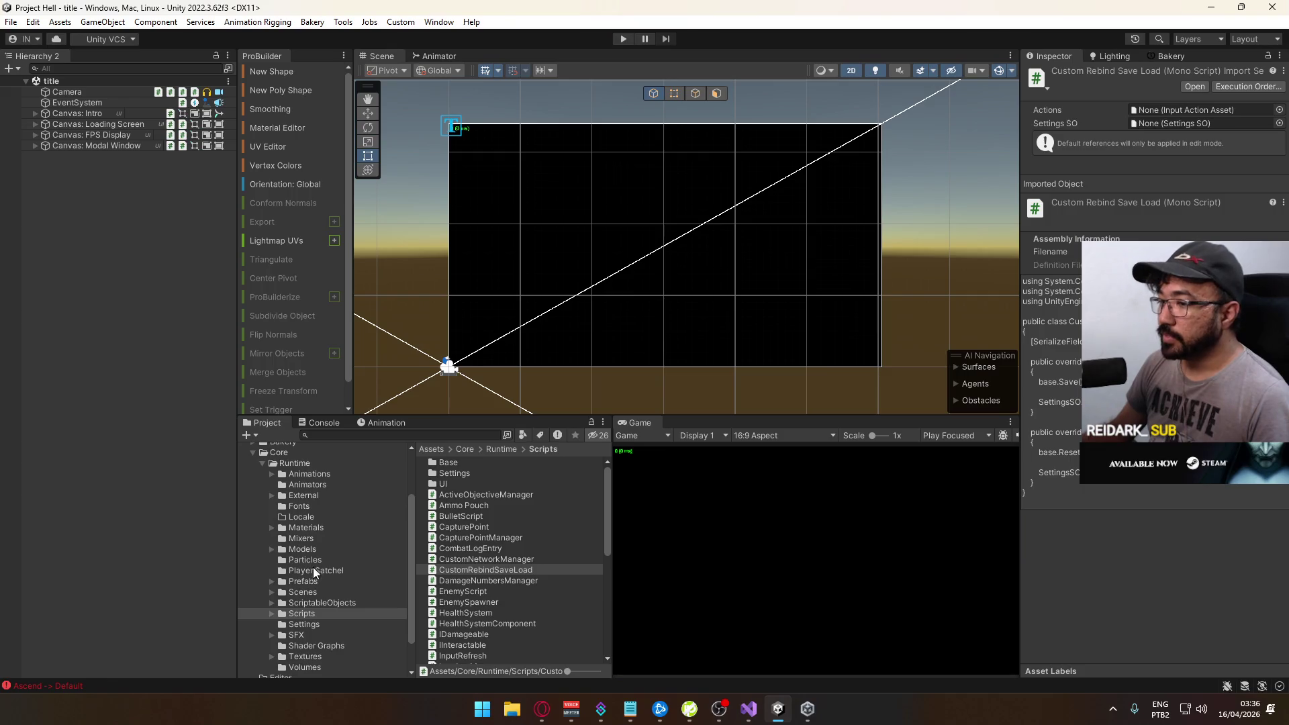
Open the ui scene from the project's scene files and bring the HUD into view
{"action": "left_click", "coordinate": [306, 594]}
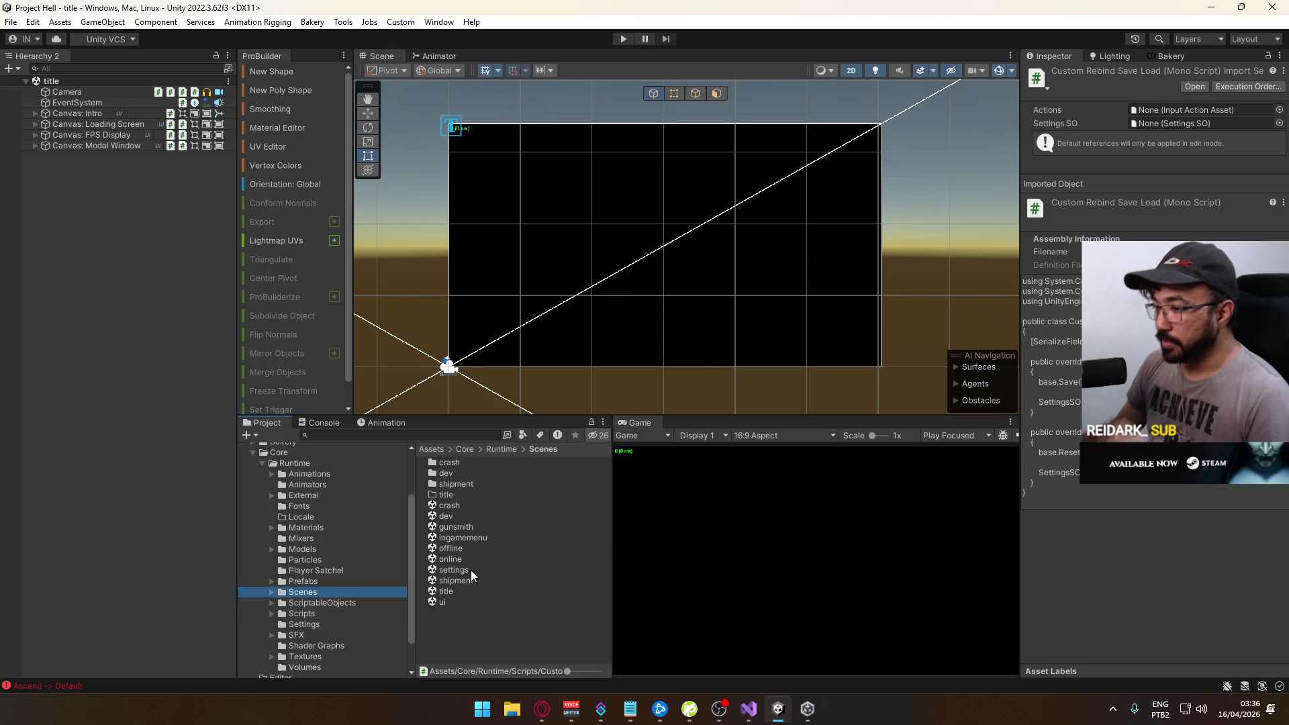
{"action": "left_click", "coordinate": [443, 601]}
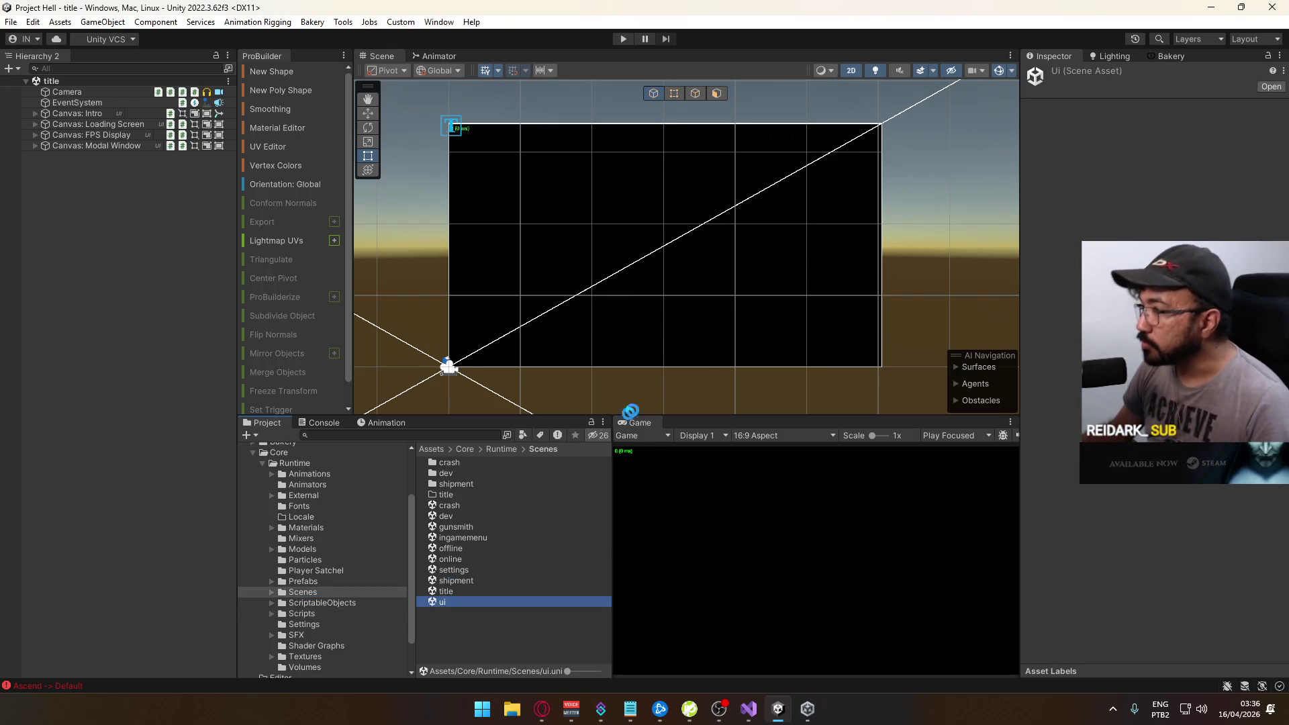
{"action": "scroll", "coordinate": [649, 318], "scroll_direction": "up", "scroll_amount": 5}
{"action": "scroll", "coordinate": [649, 325], "scroll_direction": "down", "scroll_amount": 2}
{"action": "mouse_move", "coordinate": [669, 333]}
{"action": "left_mouse_down"}
{"action": "mouse_move", "coordinate": [723, 149]}
{"action": "mouse_move", "coordinate": [715, 160]}
{"action": "left_mouse_up"}
{"action": "scroll", "coordinate": [637, 301], "scroll_direction": "up", "scroll_amount": 3}
Inspect the Damage Numbers object and its Main Container children in the Hierarchy
{"action": "left_click", "coordinate": [689, 281]}
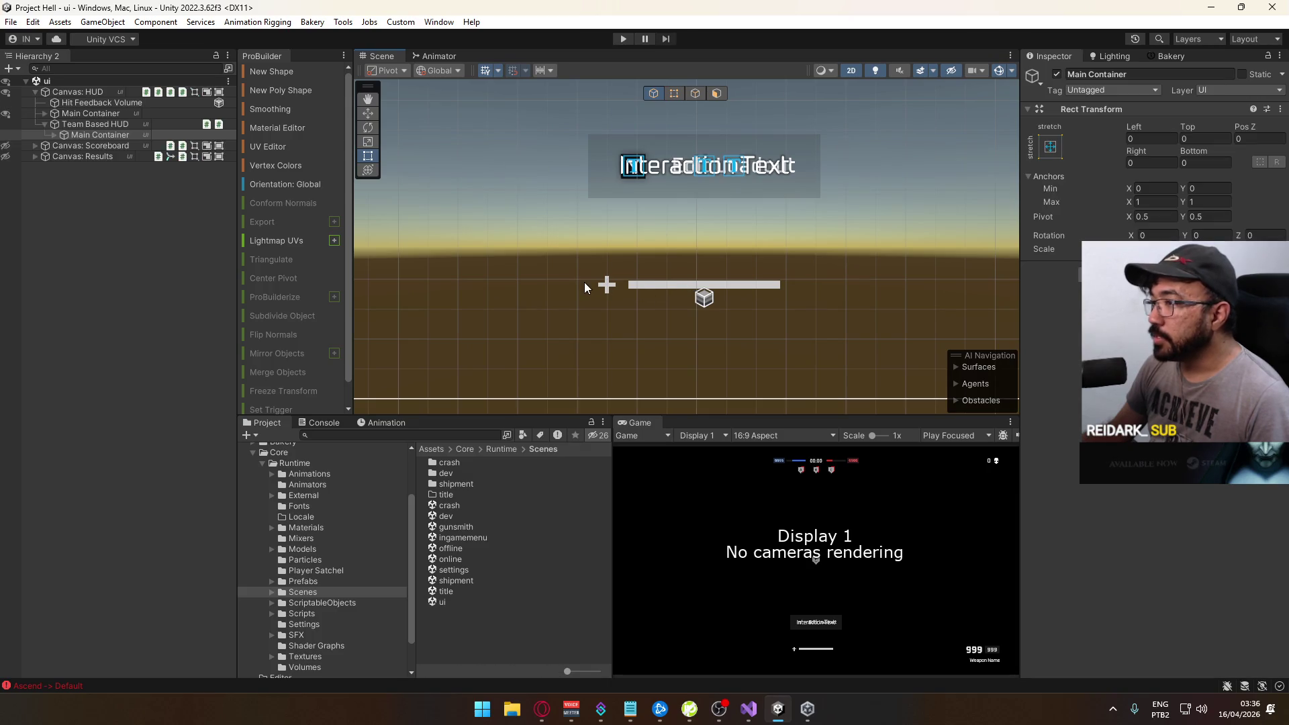
{"action": "left_click", "coordinate": [610, 282]}
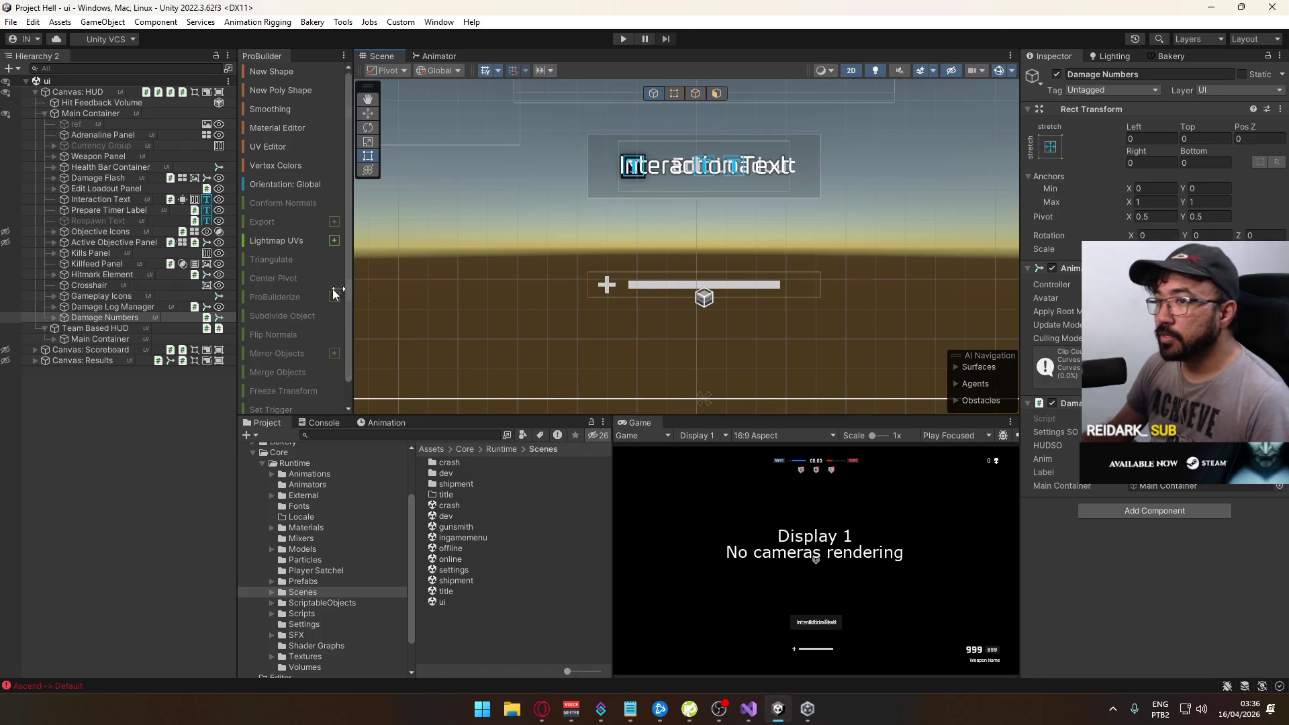
{"action": "left_click", "coordinate": [54, 318]}
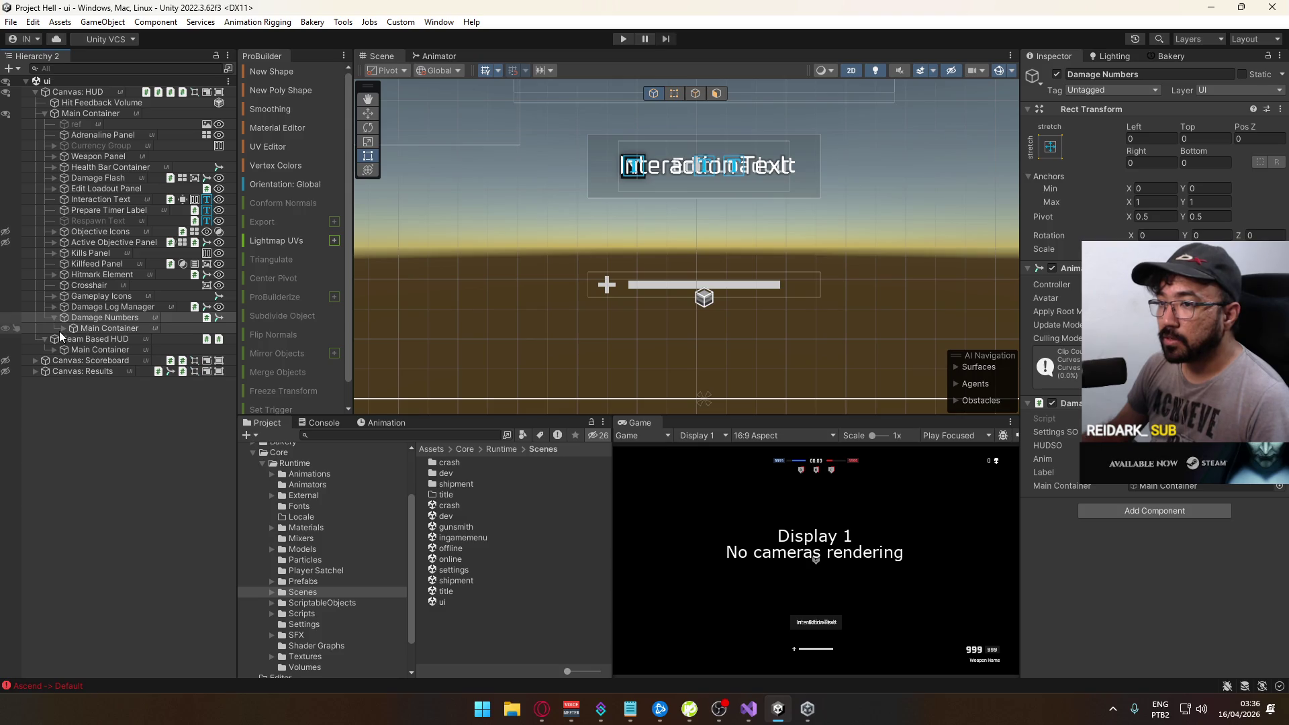
{"action": "left_click", "coordinate": [60, 330]}
{"action": "left_click", "coordinate": [120, 339]}
{"action": "left_click", "coordinate": [120, 328]}
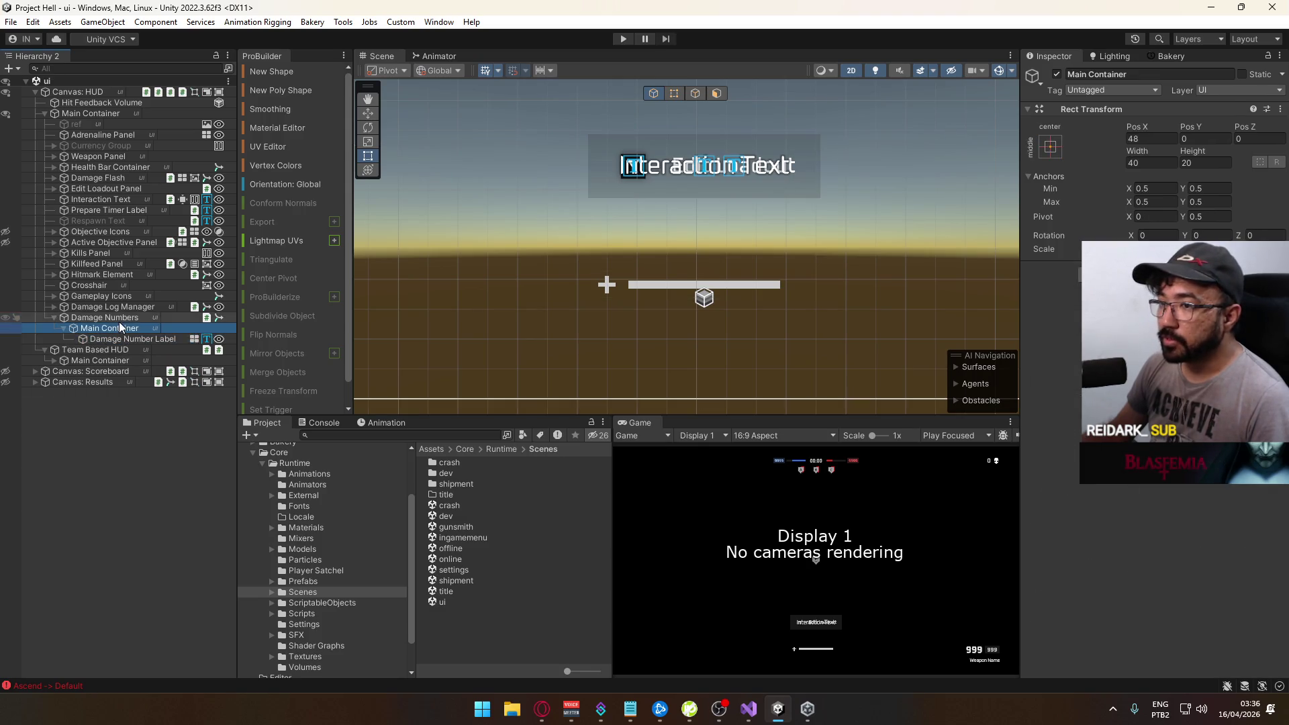
{"action": "left_click", "coordinate": [119, 319]}
Collapse Damage Numbers, expand Health Bar Container and select its Icon
{"action": "scroll", "coordinate": [569, 305], "scroll_direction": "up", "scroll_amount": 2}
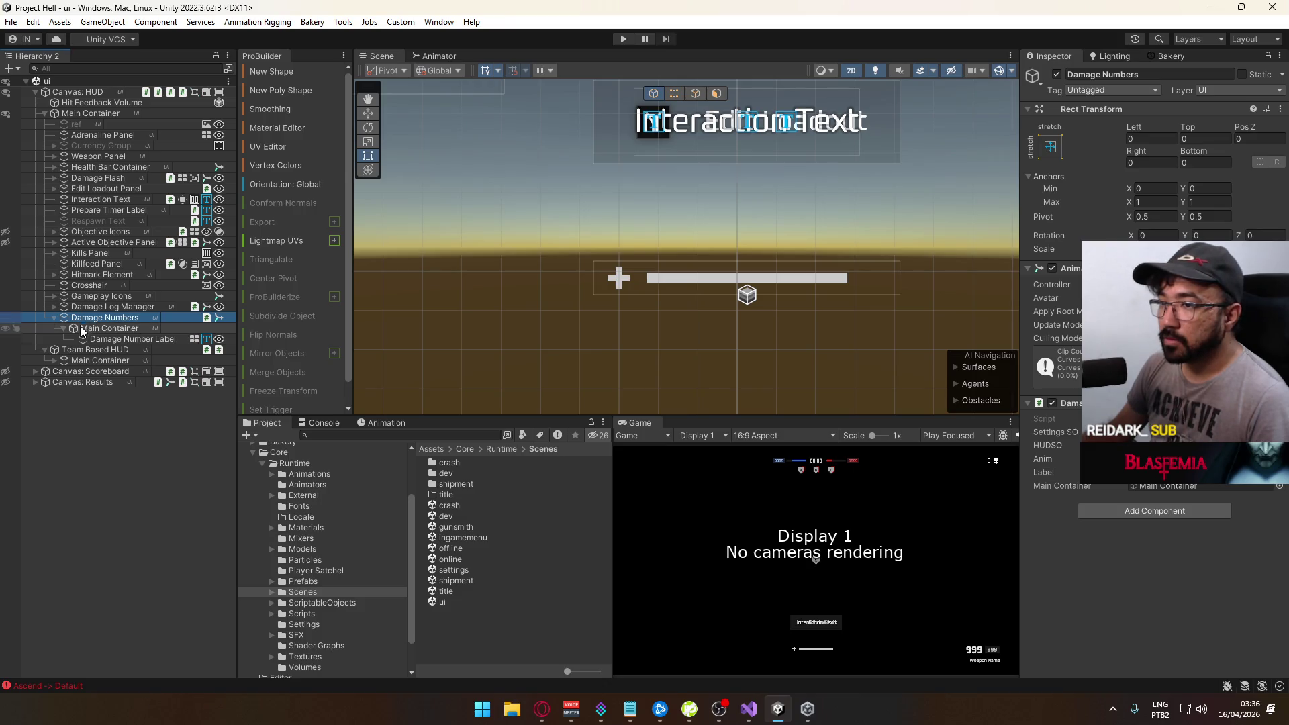
{"action": "left_click", "coordinate": [54, 317]}
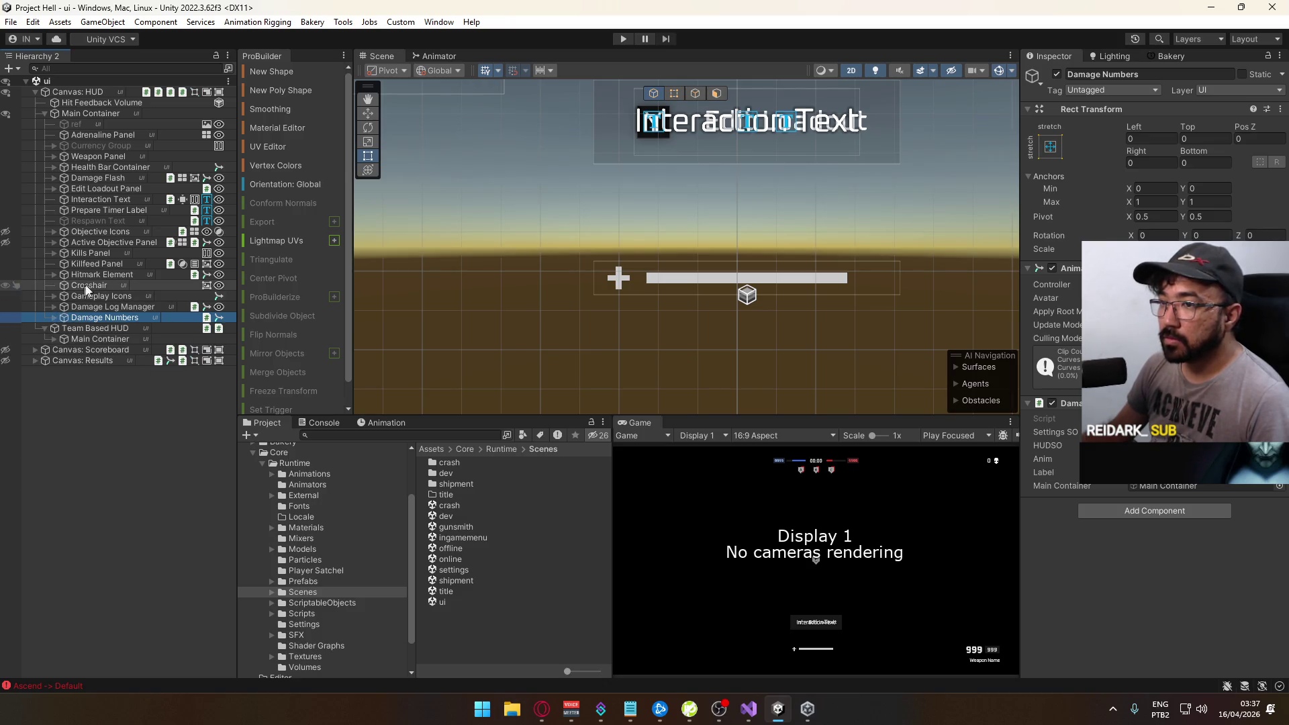
{"action": "left_click", "coordinate": [52, 166]}
{"action": "left_click", "coordinate": [89, 177]}
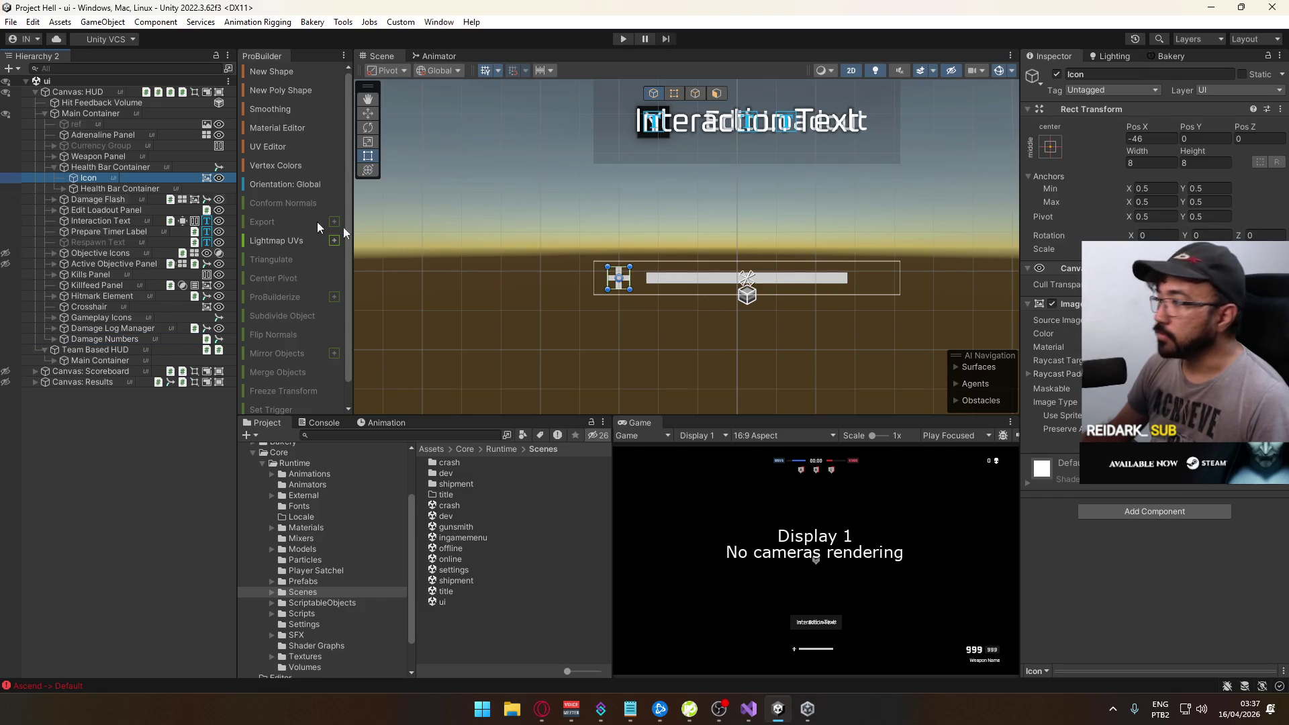
Wrap Icon in a new empty parent named 'Icon Shadow', undoing a trial sprite assignment
{"action": "left_click", "coordinate": [113, 177]}
{"action": "right_click", "coordinate": [87, 178]}
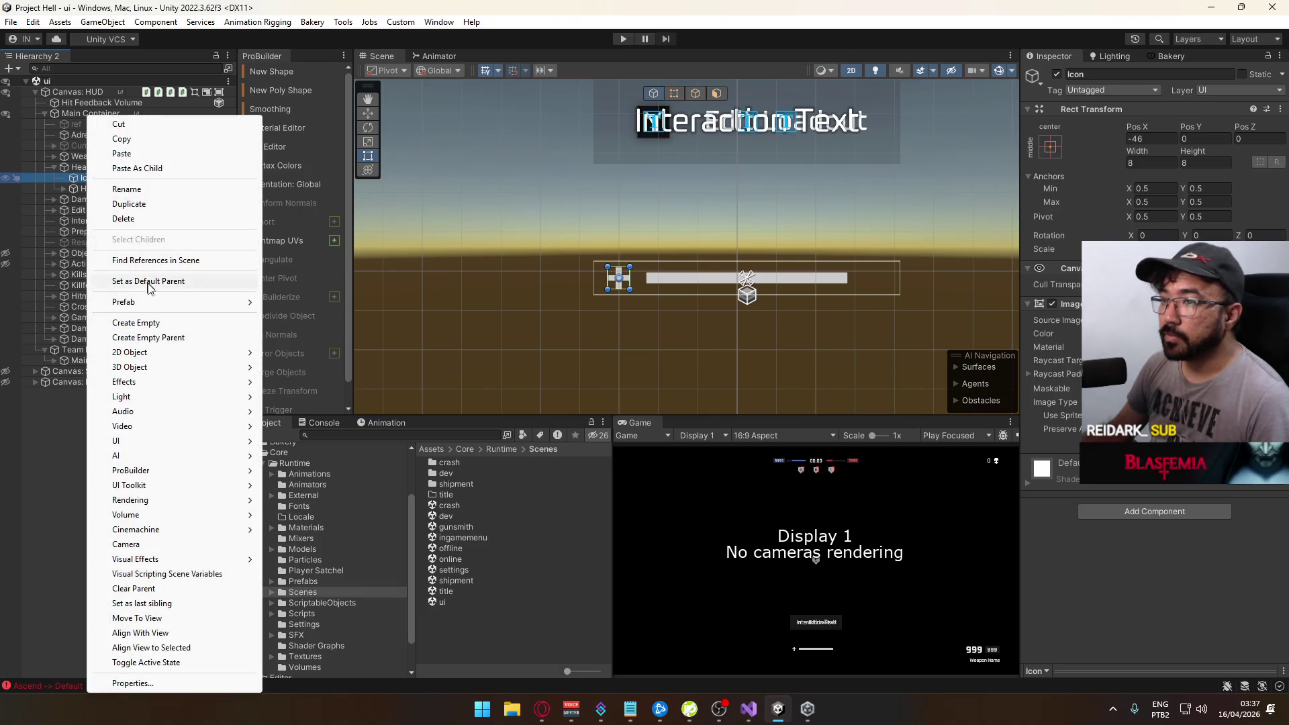
{"action": "left_click", "coordinate": [168, 337]}
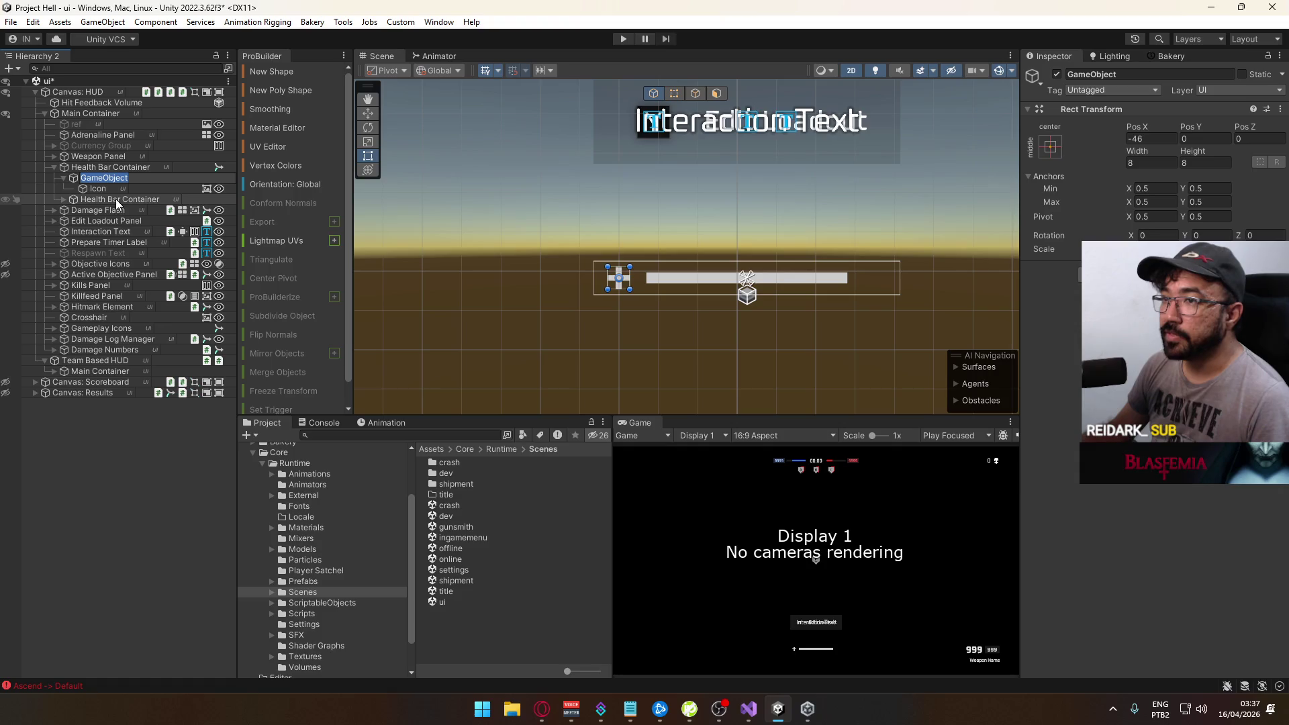
{"action": "left_click", "coordinate": [118, 178]}
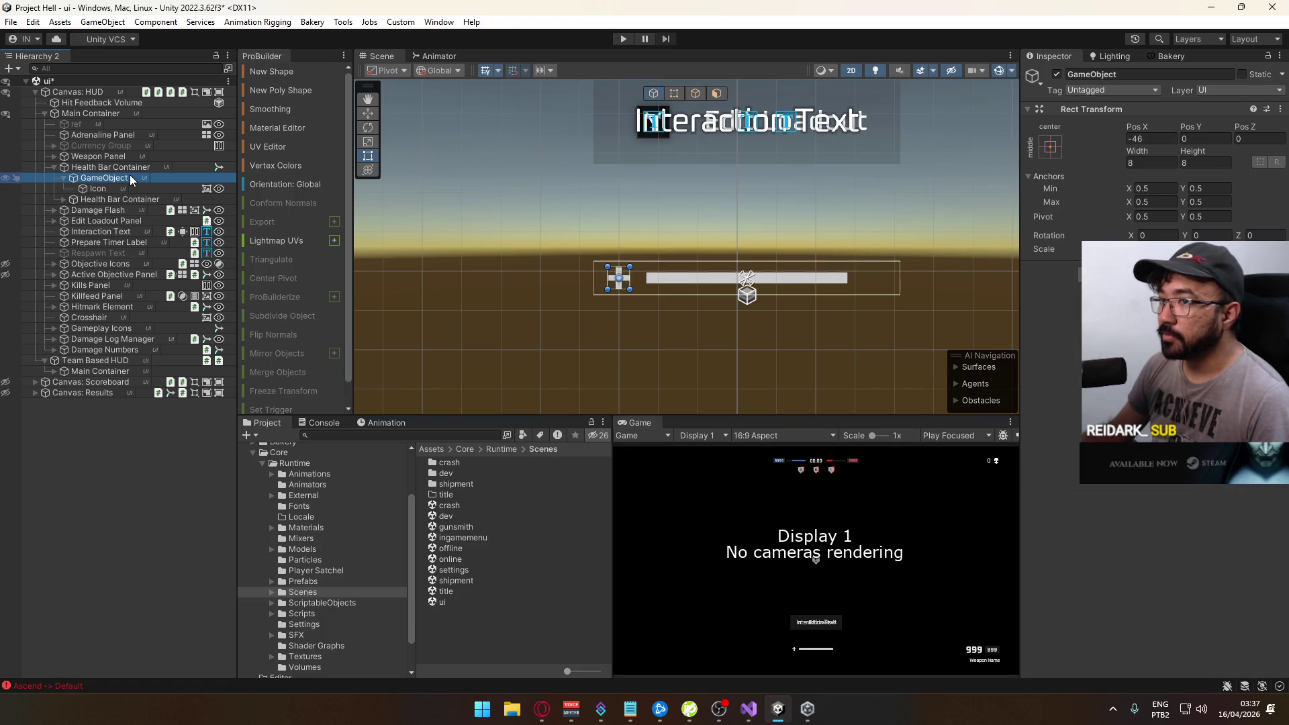
{"action": "type", "text": "Icon"}
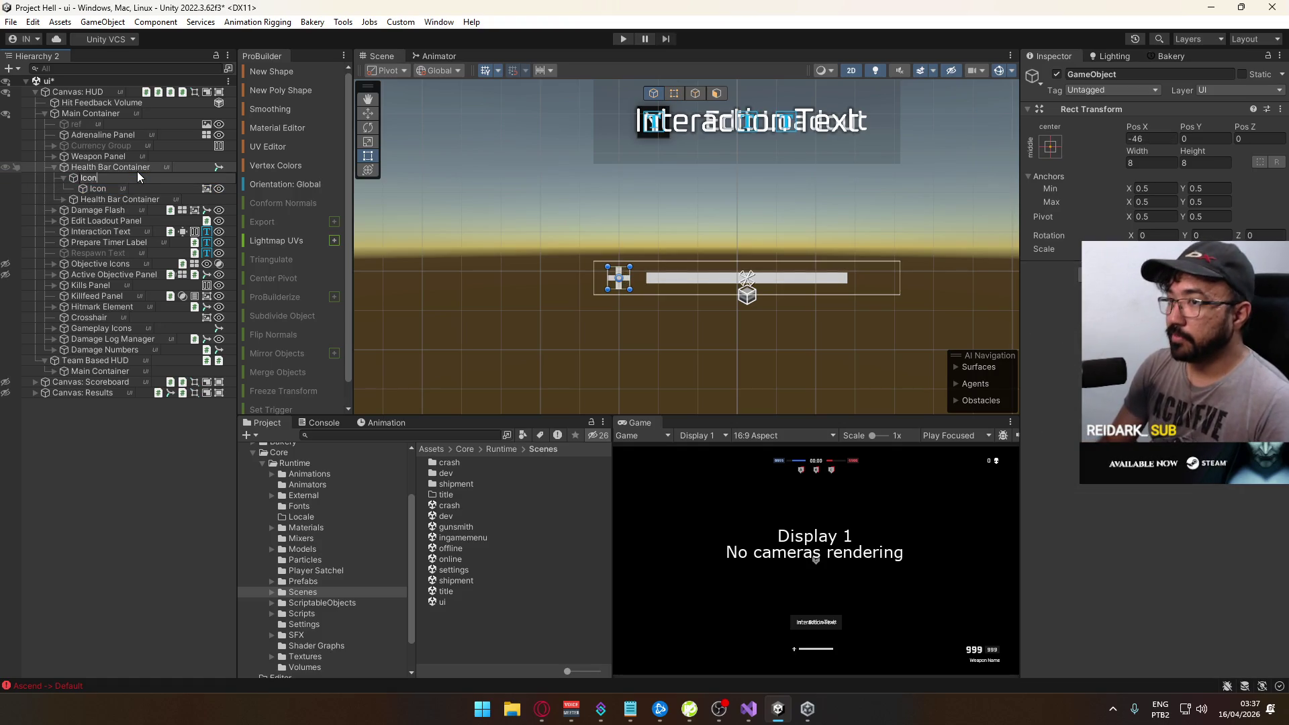
{"action": "type", "text": " Shadow"}
{"action": "key", "text": "Return"}
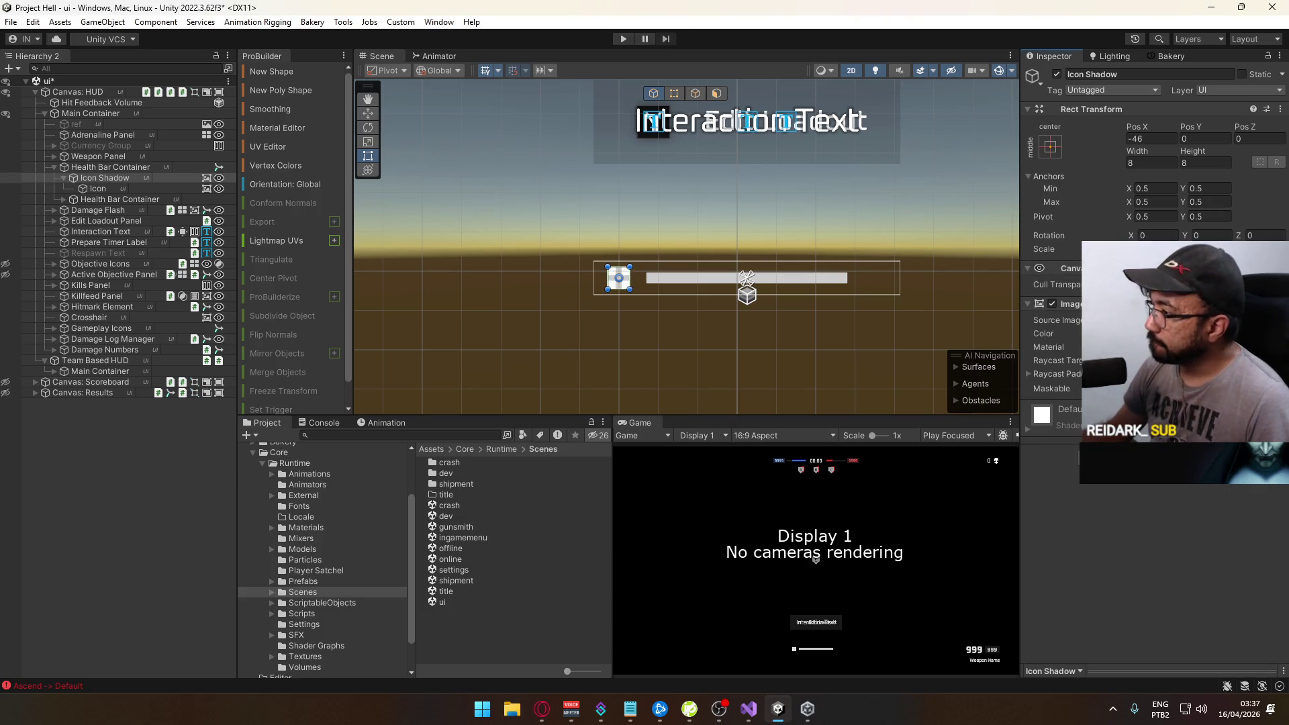
{"action": "left_click", "coordinate": [1277, 320]}
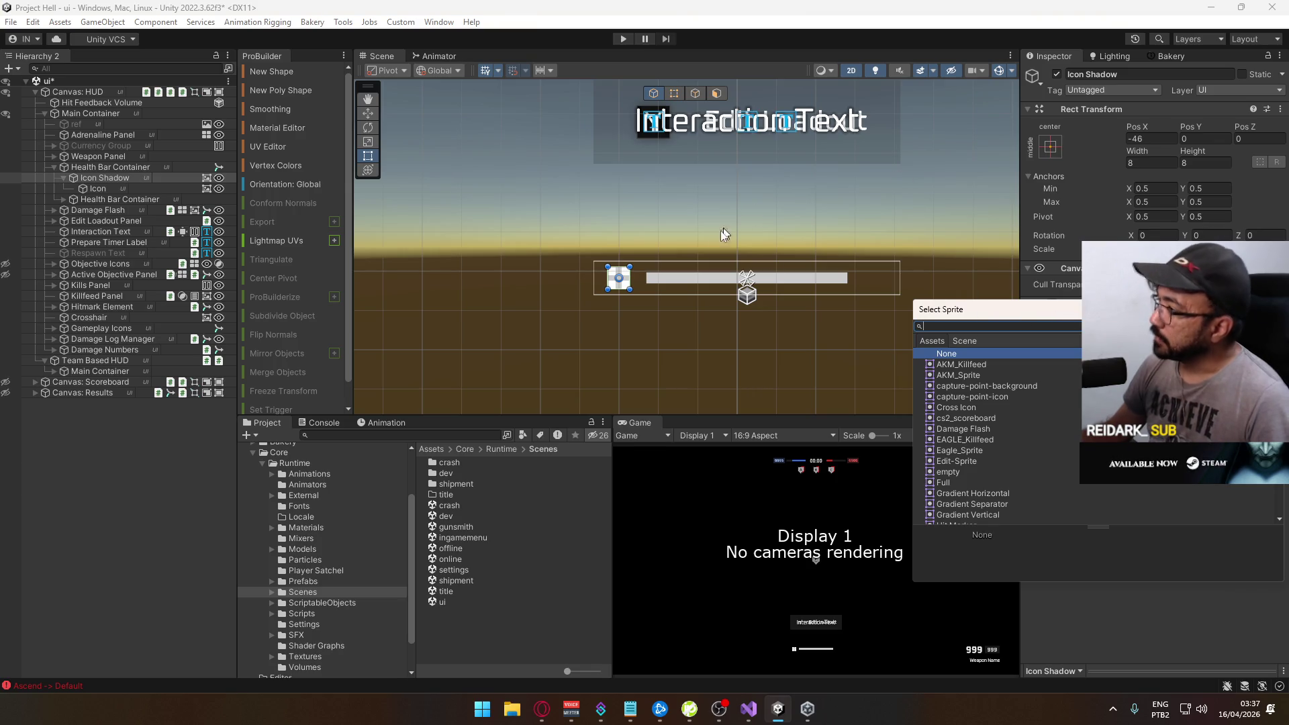
{"action": "key", "text": "Escape"}
{"action": "key", "text": "ctrl+z"}
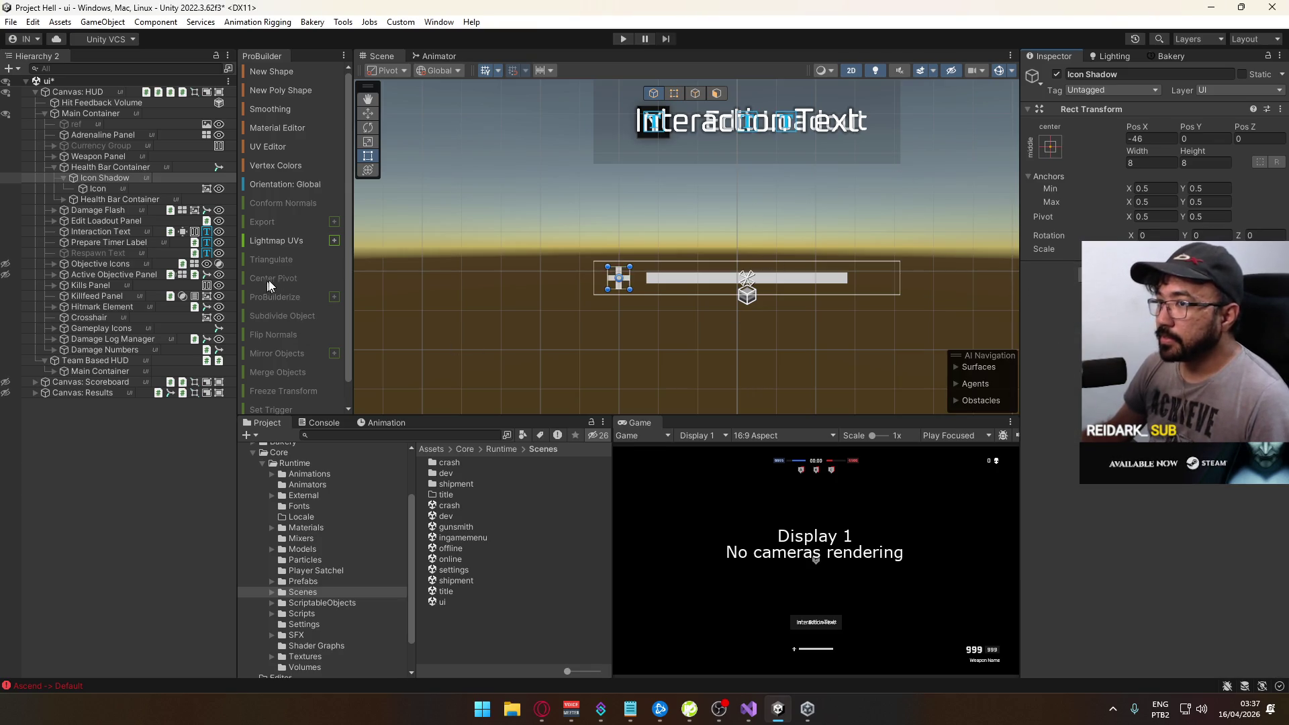
Move Icon back under Health Bar Container, delete Icon Shadow, and ping Icon's source texture
{"action": "left_click_drag", "start_coordinate": [131, 188], "coordinate": [113, 178]}
{"action": "left_click", "coordinate": [111, 184]}
{"action": "key", "text": "Delete"}
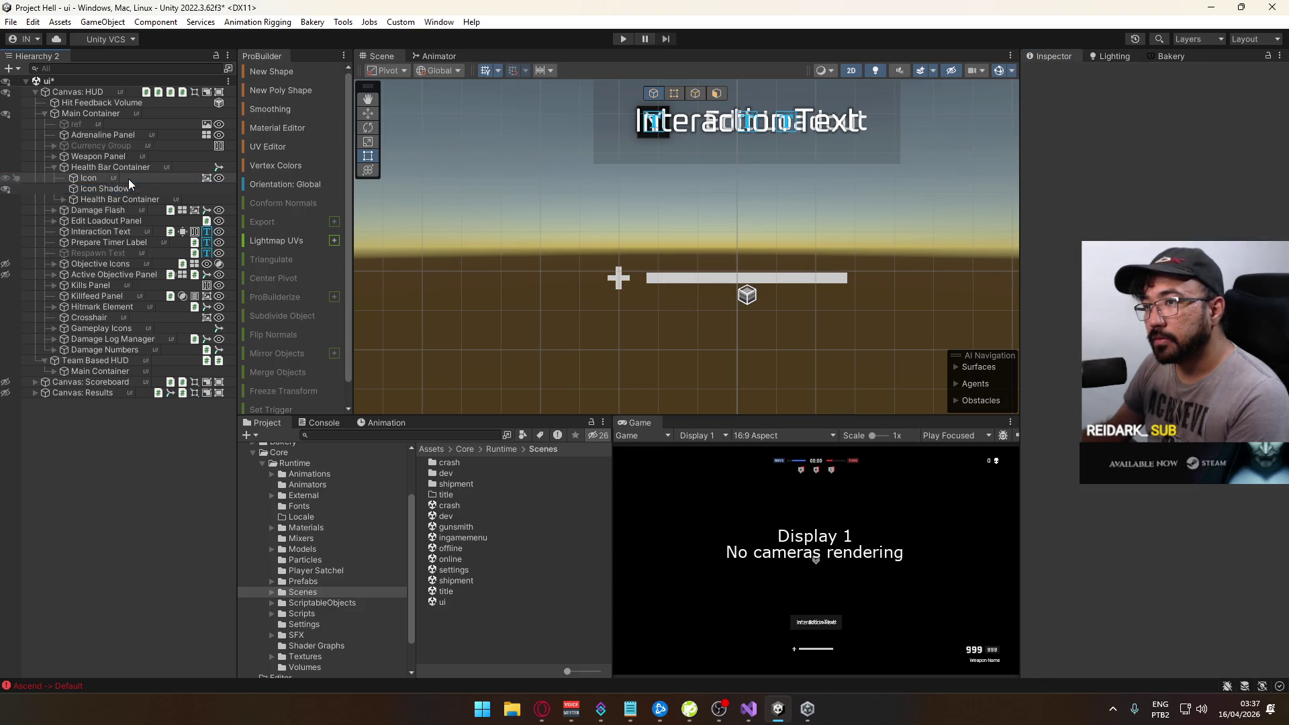
{"action": "left_click", "coordinate": [128, 179]}
{"action": "left_click", "coordinate": [1141, 320]}
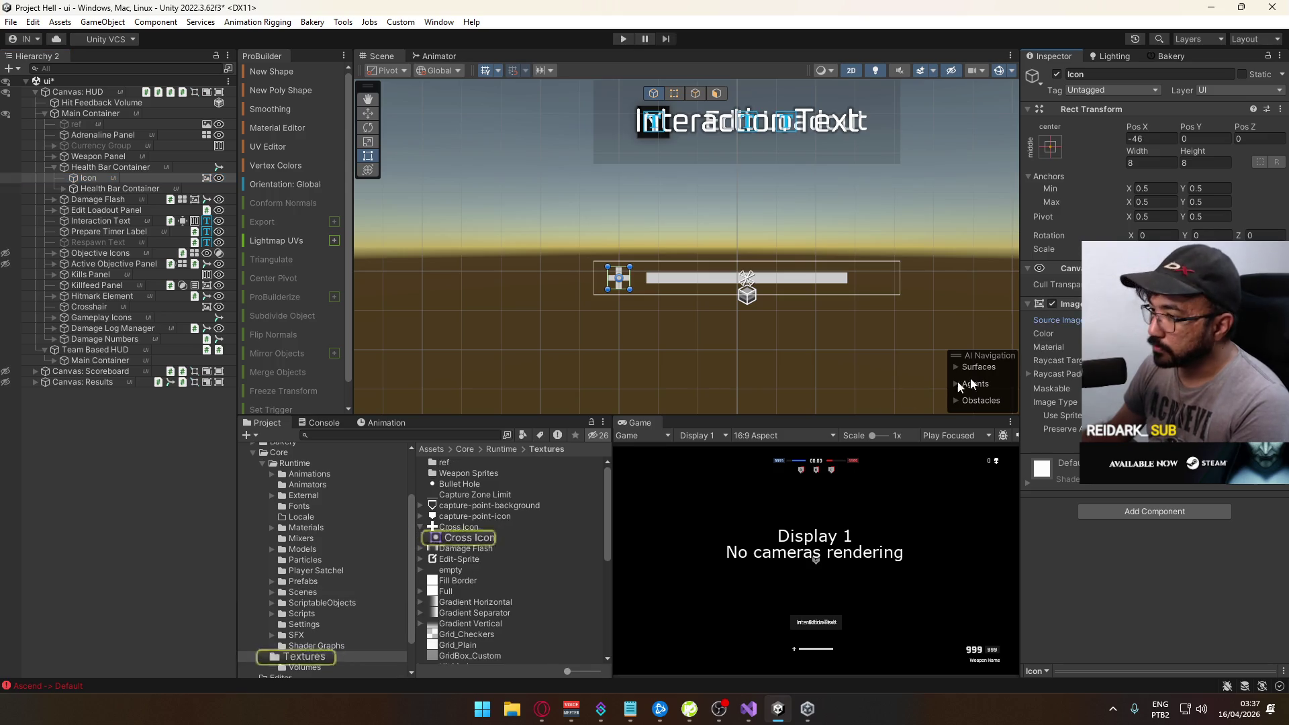
Select the Cross Icon texture in the Runtime Textures folder
{"action": "left_click", "coordinate": [454, 529]}
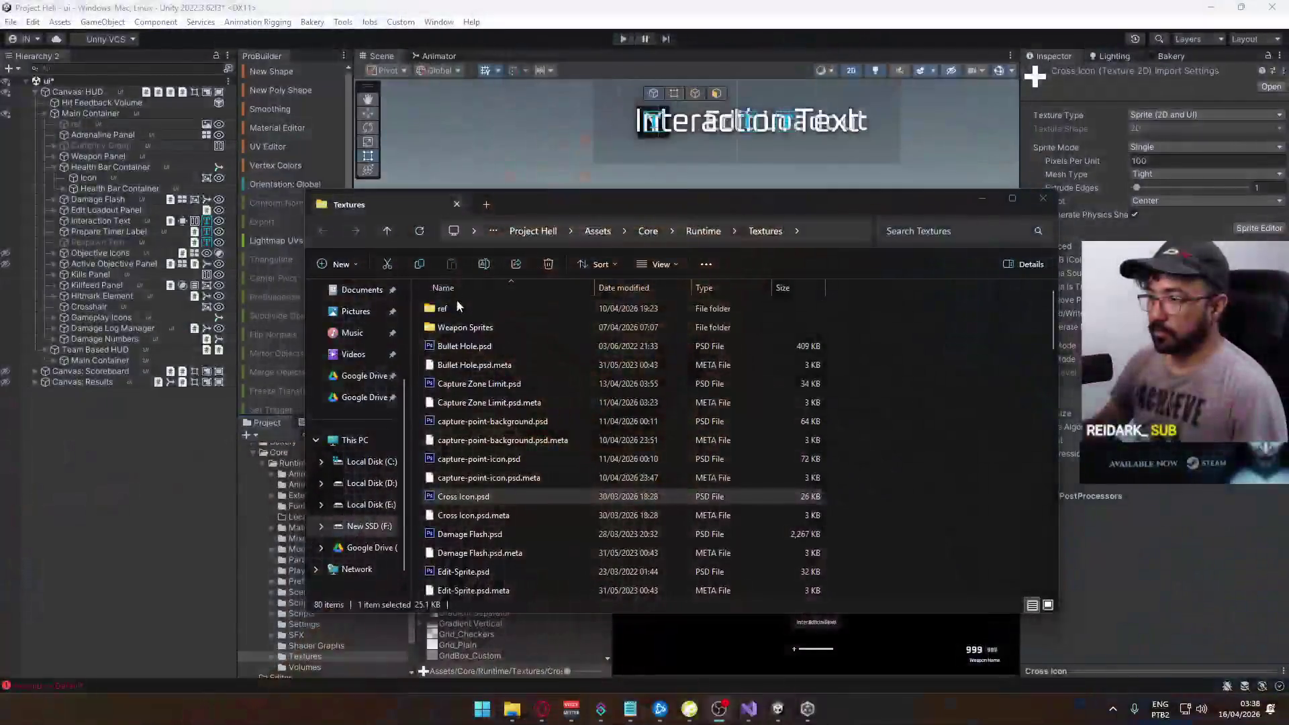
Launch Photoshop CS6 from Cross Icon.psd and copy the Textures folder path from Explorer
{"action": "double_click", "coordinate": [474, 496]}
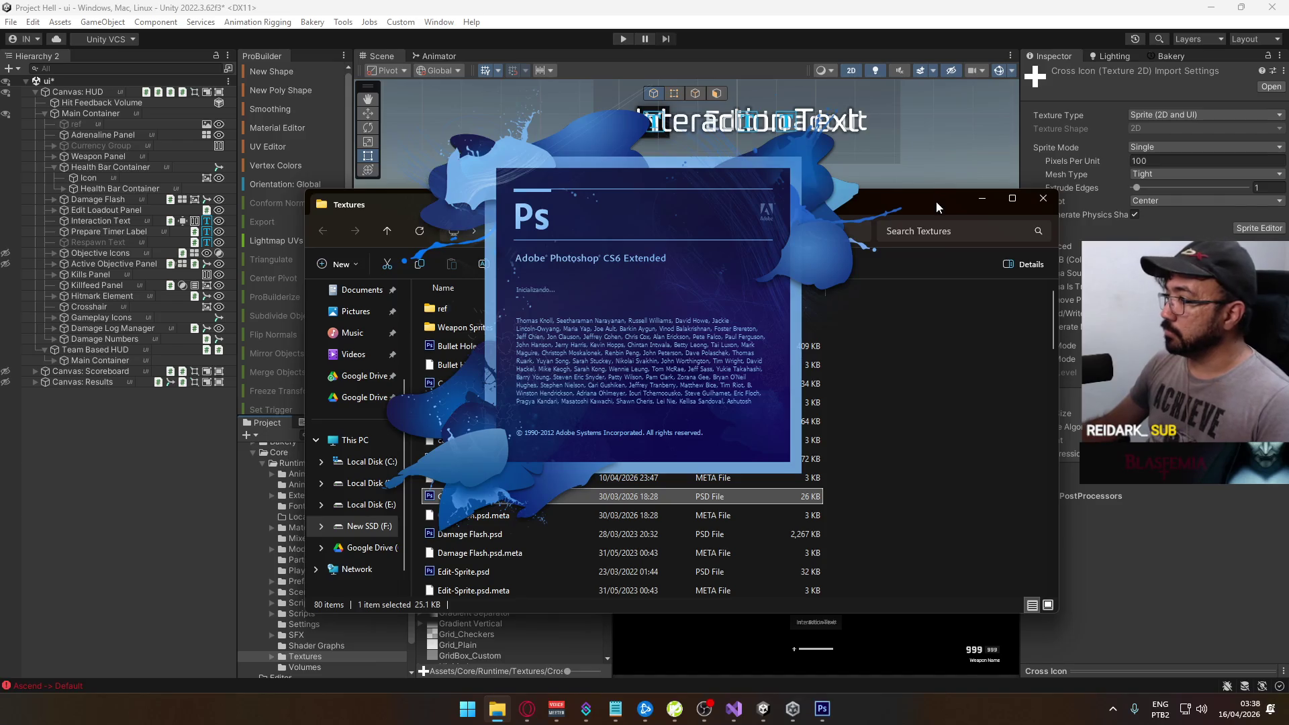
{"action": "left_click_drag", "start_coordinate": [936, 200], "coordinate": [1081, 210]}
{"action": "left_click", "coordinate": [974, 242]}
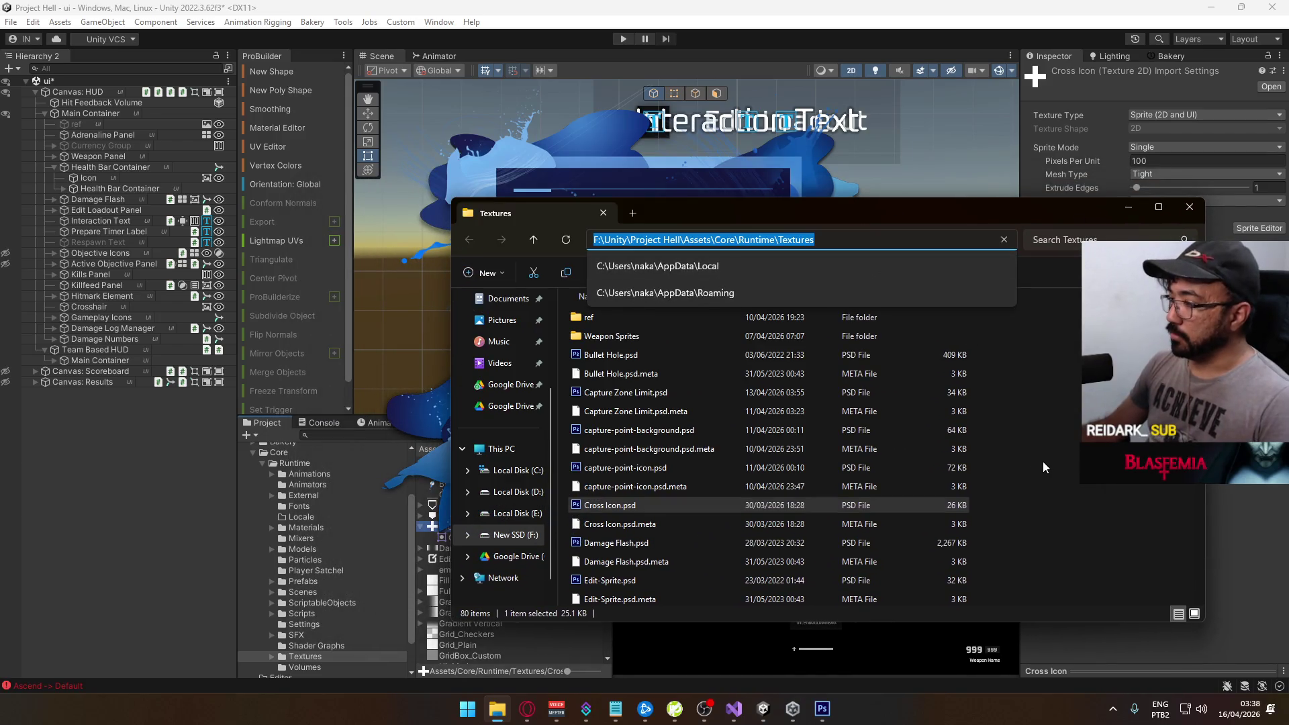
{"action": "key", "text": "Escape"}
{"action": "left_click", "coordinate": [822, 710]}
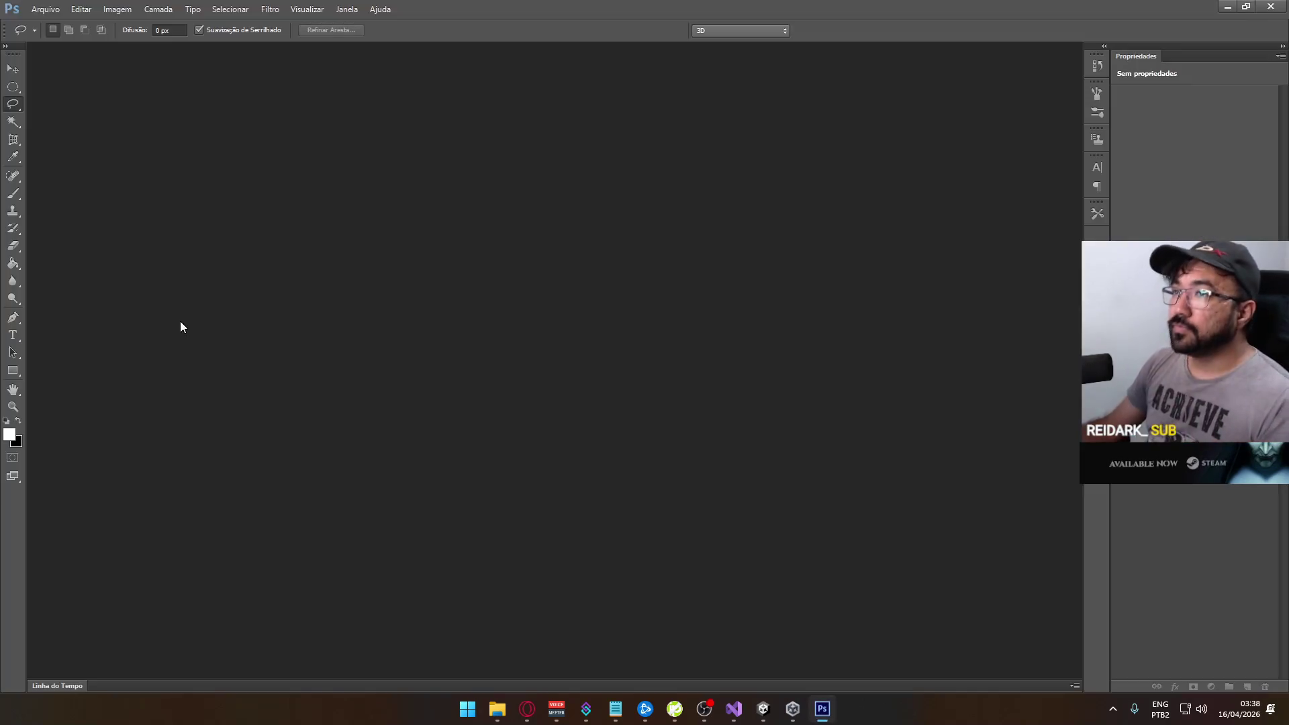
Open Cross Icon.psd through Arquivo > Abrir, pasting the Textures path and searching 'cross'
{"action": "left_click", "coordinate": [43, 9]}
{"action": "left_click", "coordinate": [54, 36]}
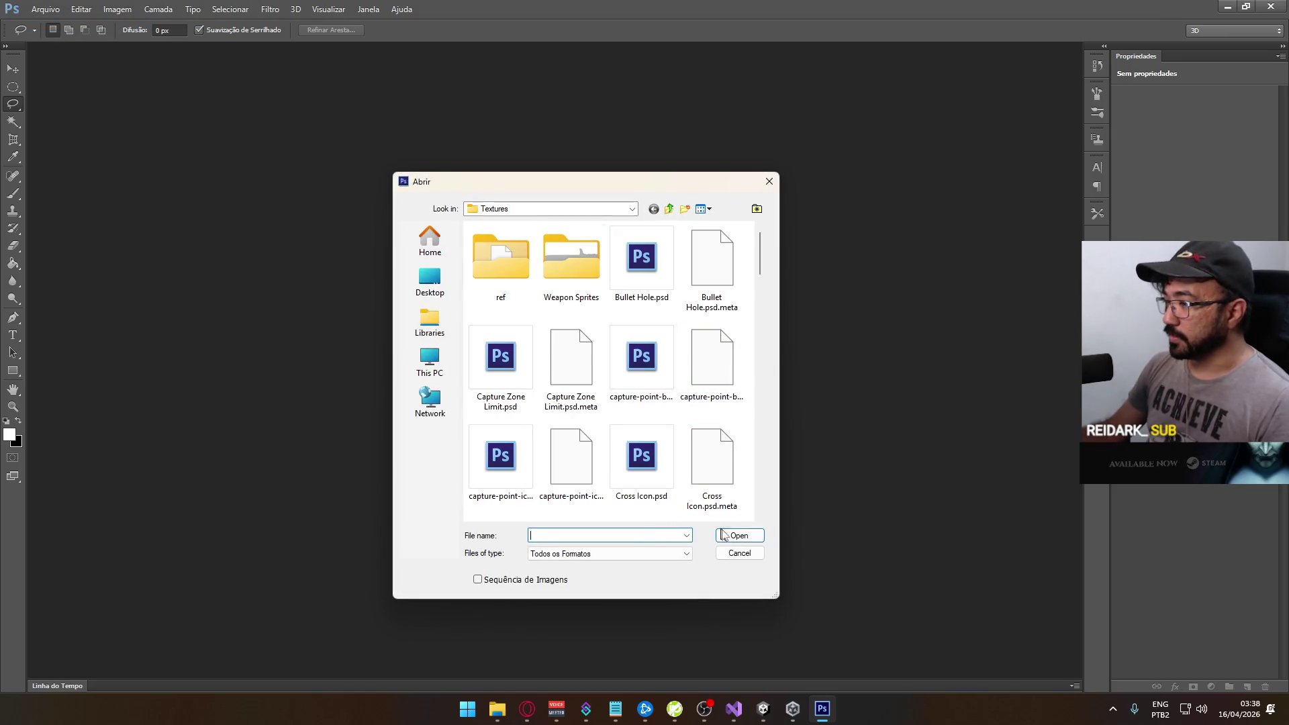
{"action": "left_click", "coordinate": [737, 536]}
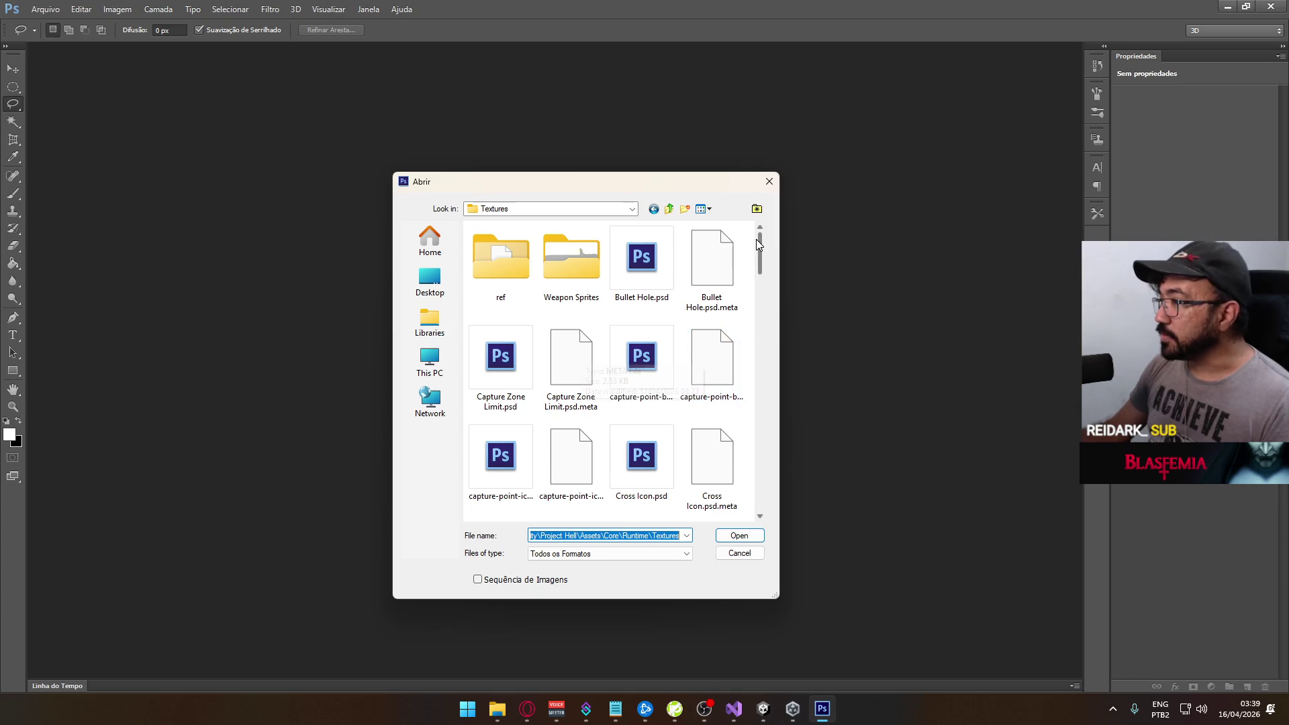
{"action": "mouse_move", "coordinate": [758, 239]}
{"action": "left_mouse_down"}
{"action": "mouse_move", "coordinate": [738, 391]}
{"action": "mouse_move", "coordinate": [739, 311]}
{"action": "left_mouse_up"}
{"action": "left_click", "coordinate": [552, 294]}
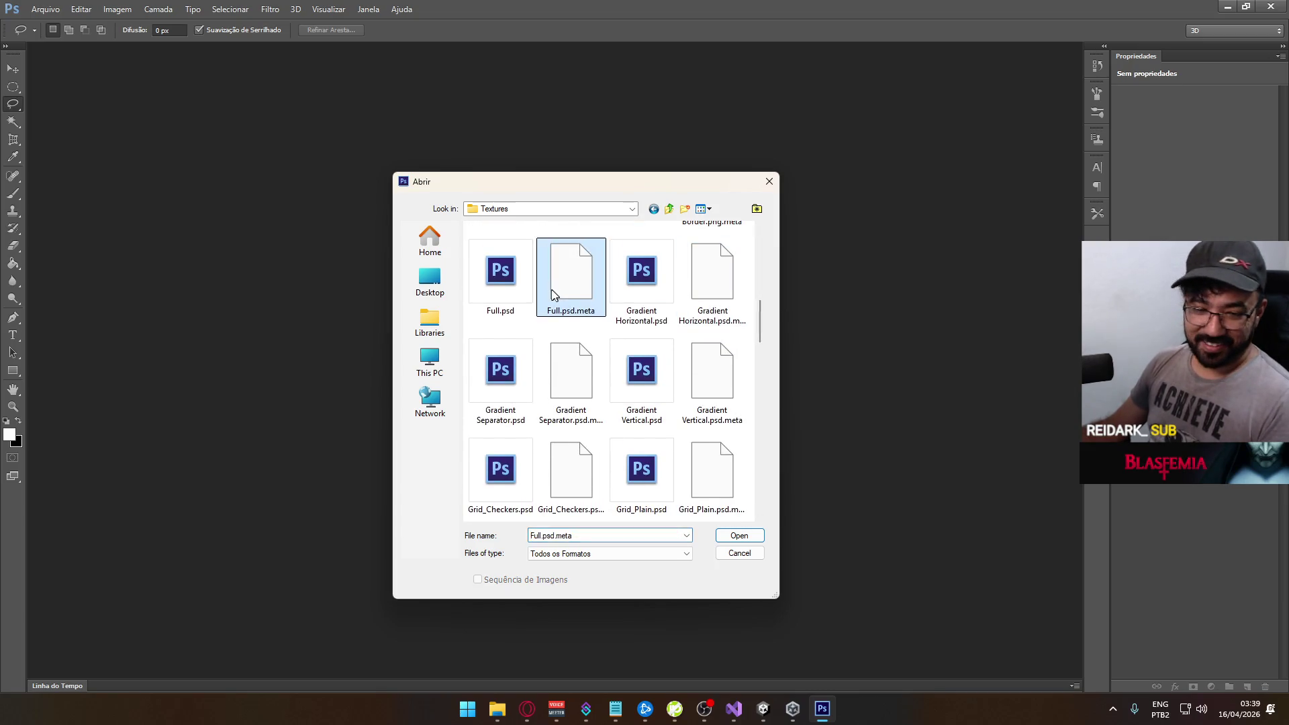
{"action": "type", "text": "cross"}
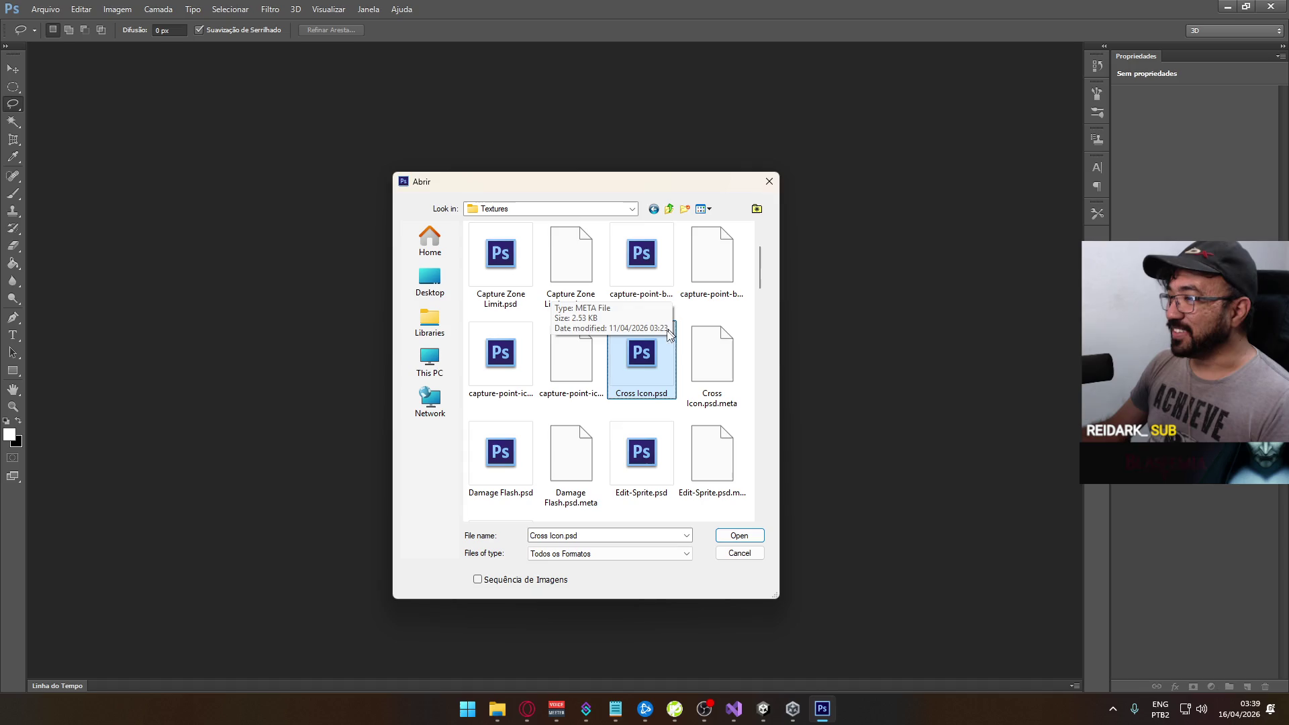
{"action": "double_click", "coordinate": [658, 345]}
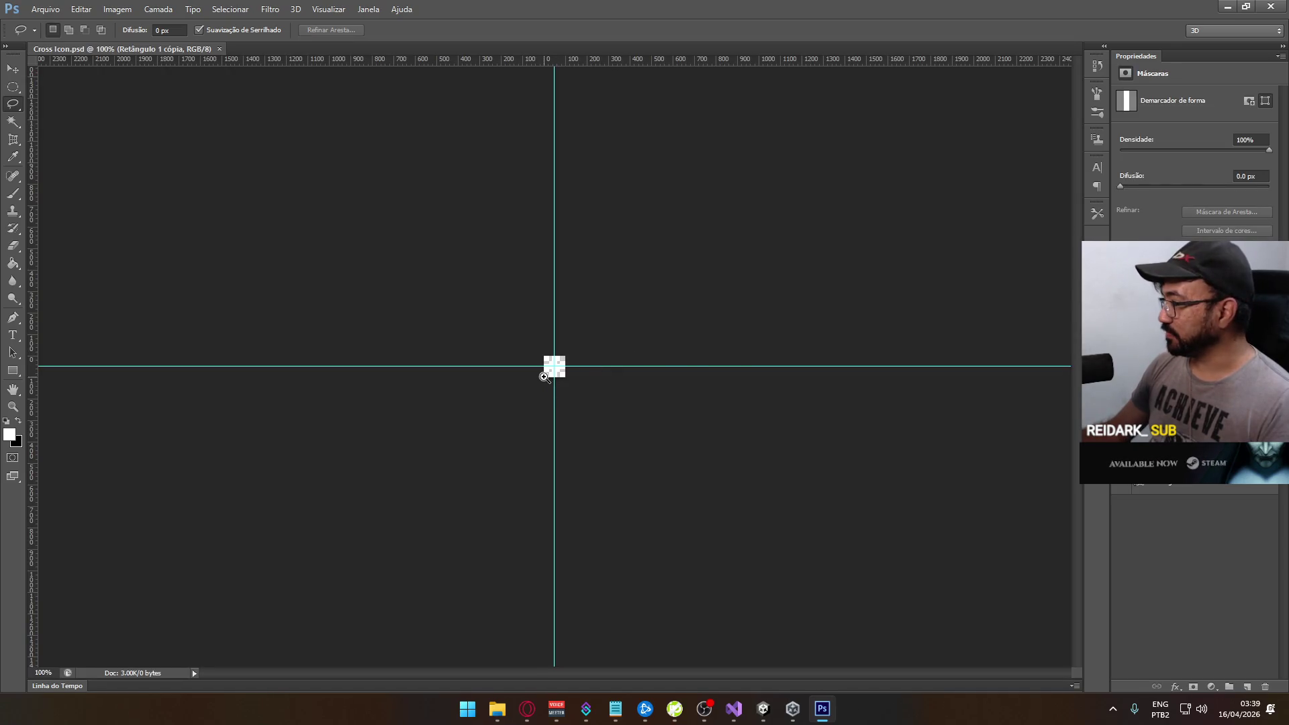
Zoom in on the cross icon in the canvas
{"action": "left_click", "coordinate": [543, 376]}
{"action": "left_click", "coordinate": [544, 377]}
{"action": "left_click", "coordinate": [545, 375]}
{"action": "left_click", "coordinate": [545, 375]}
{"action": "left_click", "coordinate": [546, 374]}
{"action": "left_click", "coordinate": [545, 375]}
{"action": "left_click", "coordinate": [545, 375]}
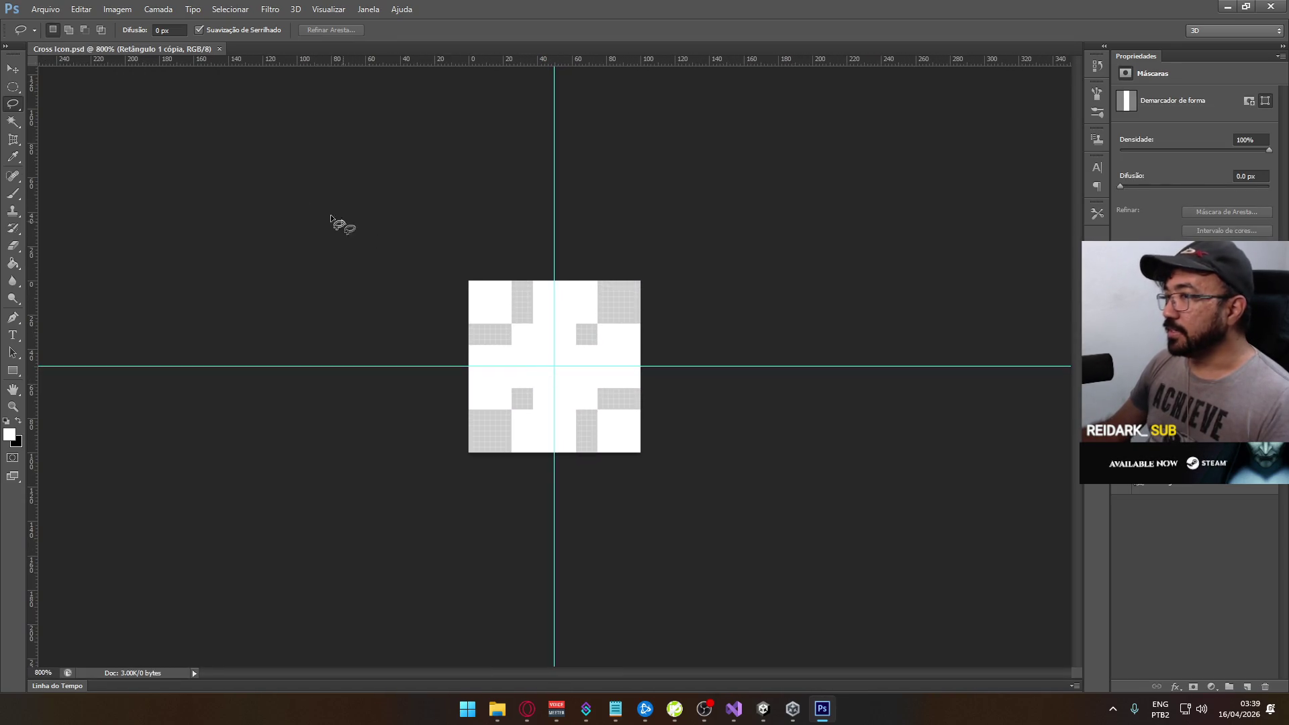
Open the Tamanho da imagem dialog, cancel it, and return to the Imagem menu
{"action": "left_click", "coordinate": [77, 10]}
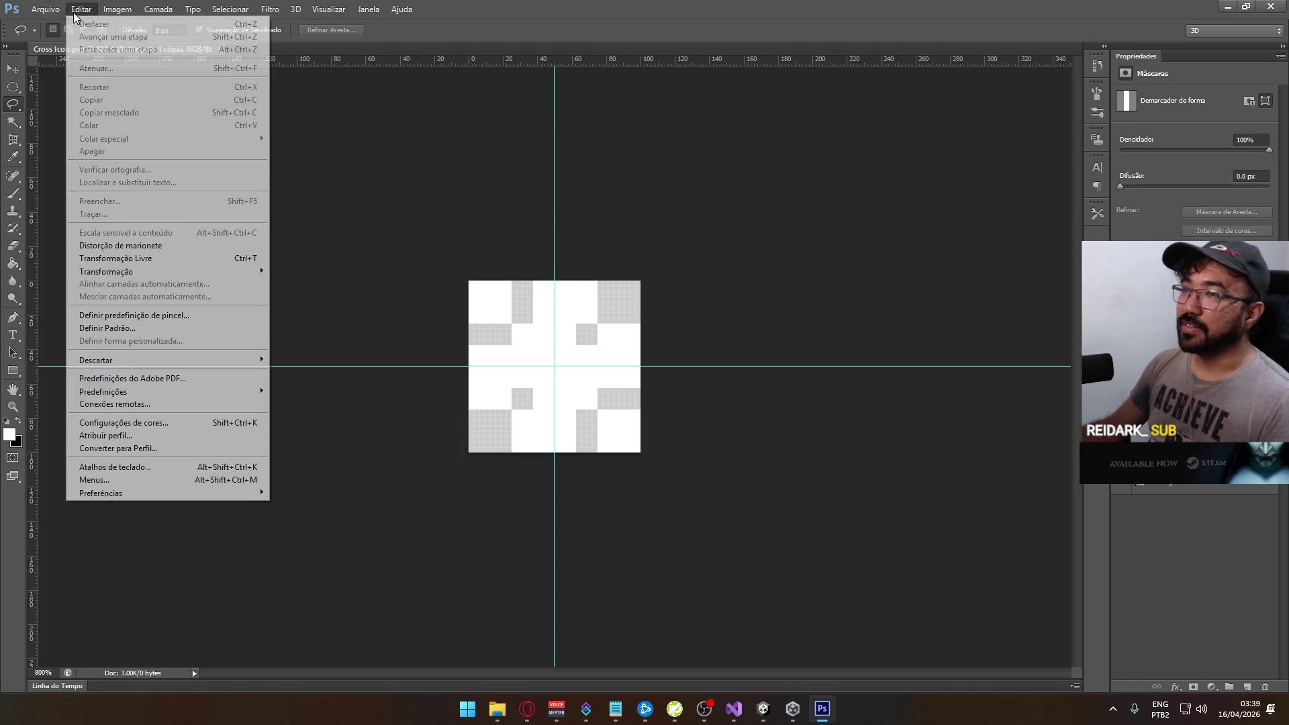
{"action": "mouse_move", "coordinate": [118, 9]}
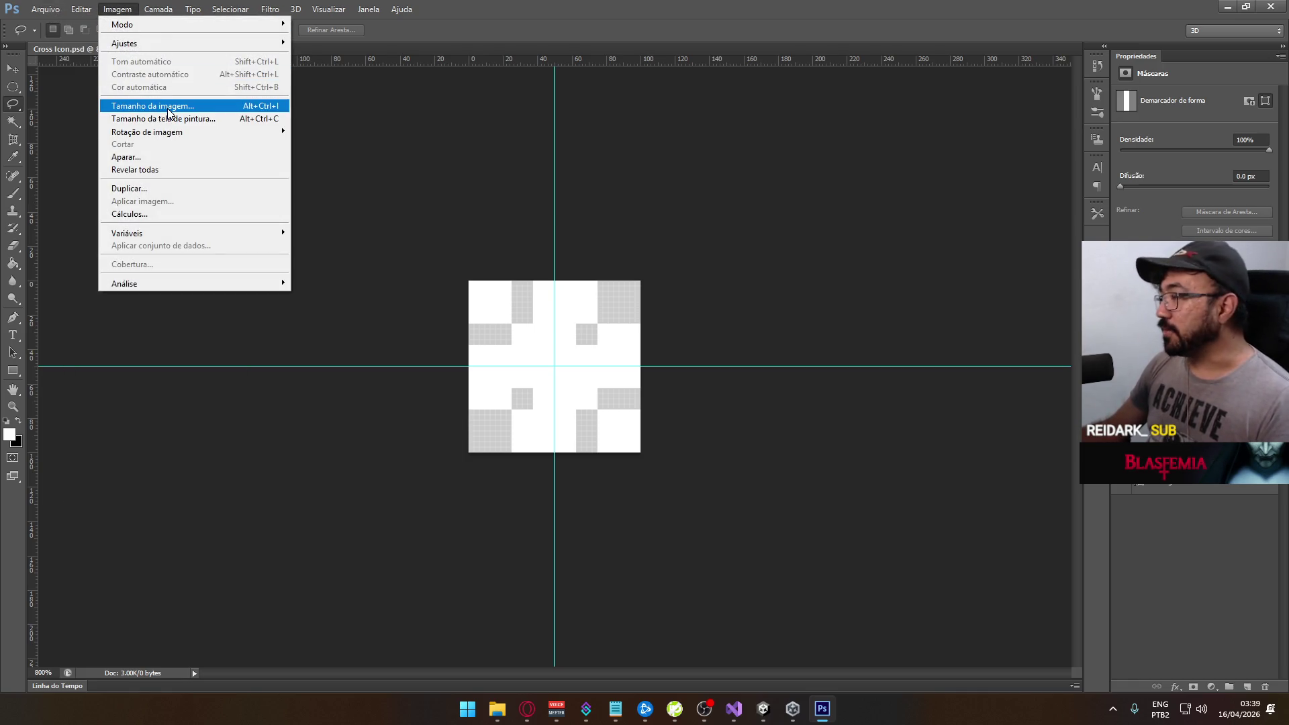
{"action": "left_click", "coordinate": [168, 107]}
{"action": "key", "text": "Escape"}
{"action": "left_click", "coordinate": [81, 9]}
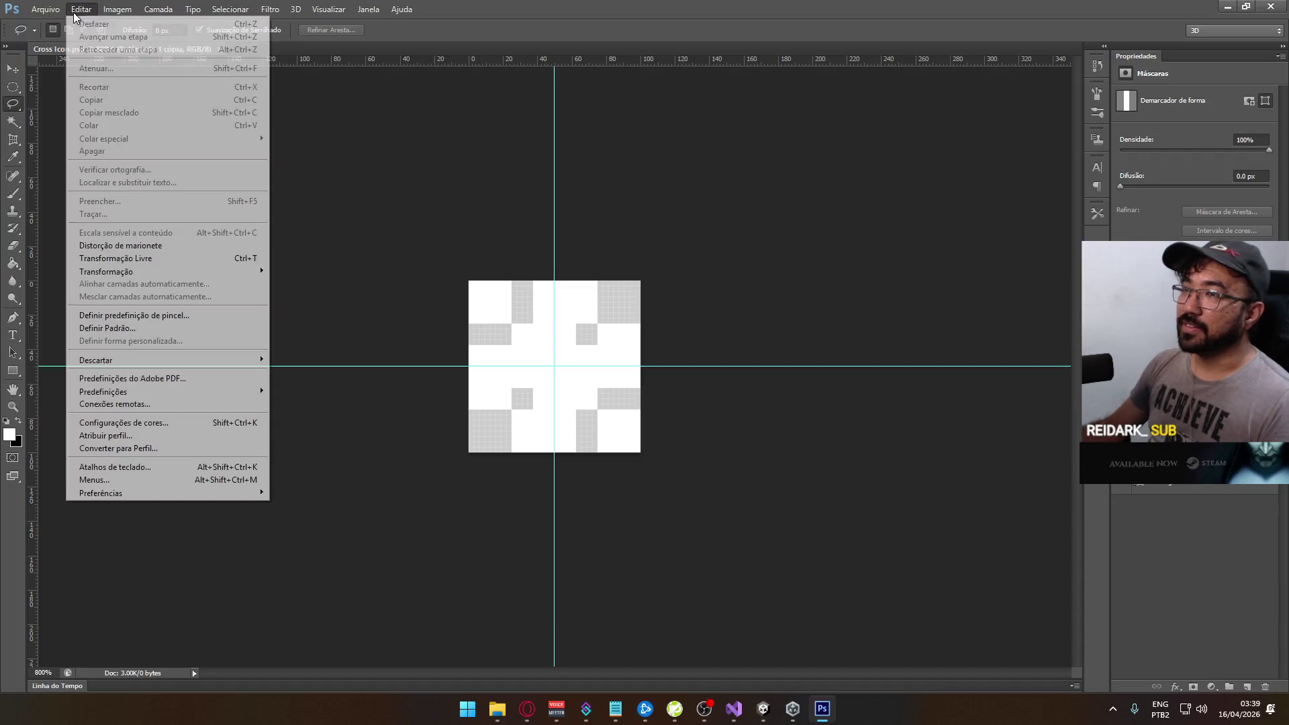
Open Imagem > Tamanho da imagem and change the width measurement units
{"action": "mouse_move", "coordinate": [117, 9]}
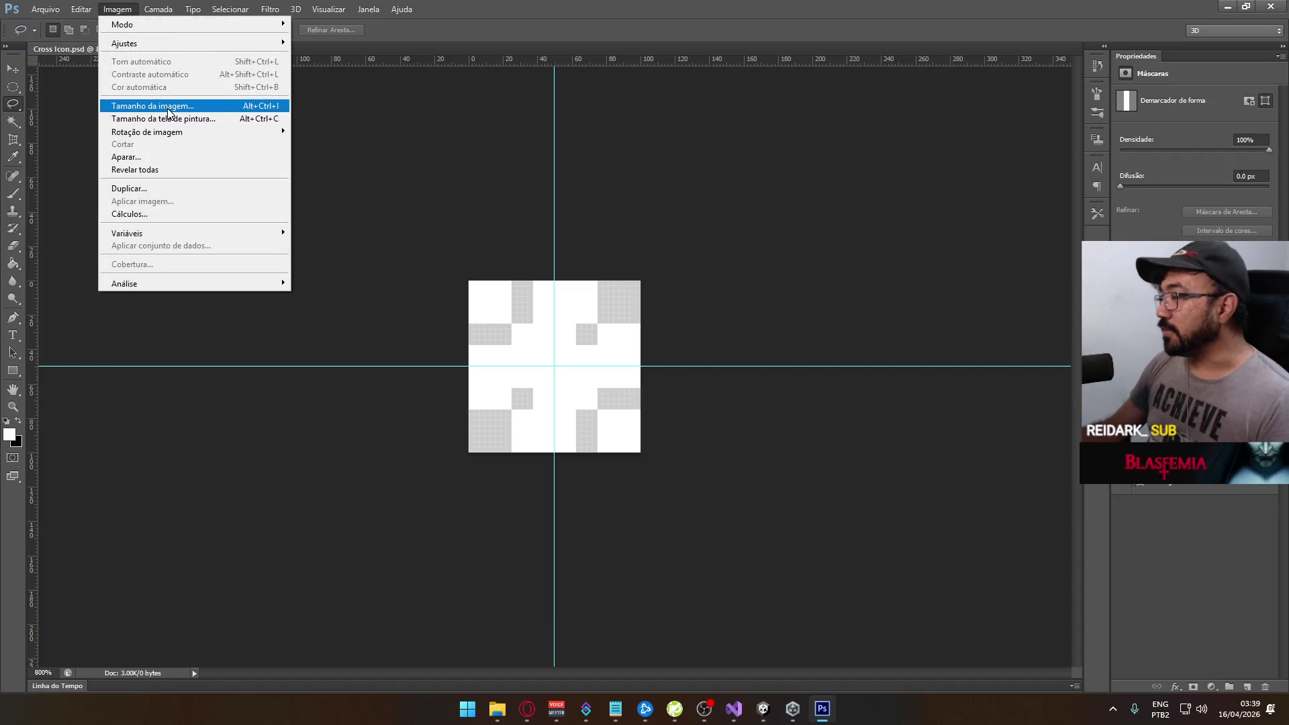
{"action": "left_click", "coordinate": [169, 107]}
{"action": "left_click", "coordinate": [660, 161]}
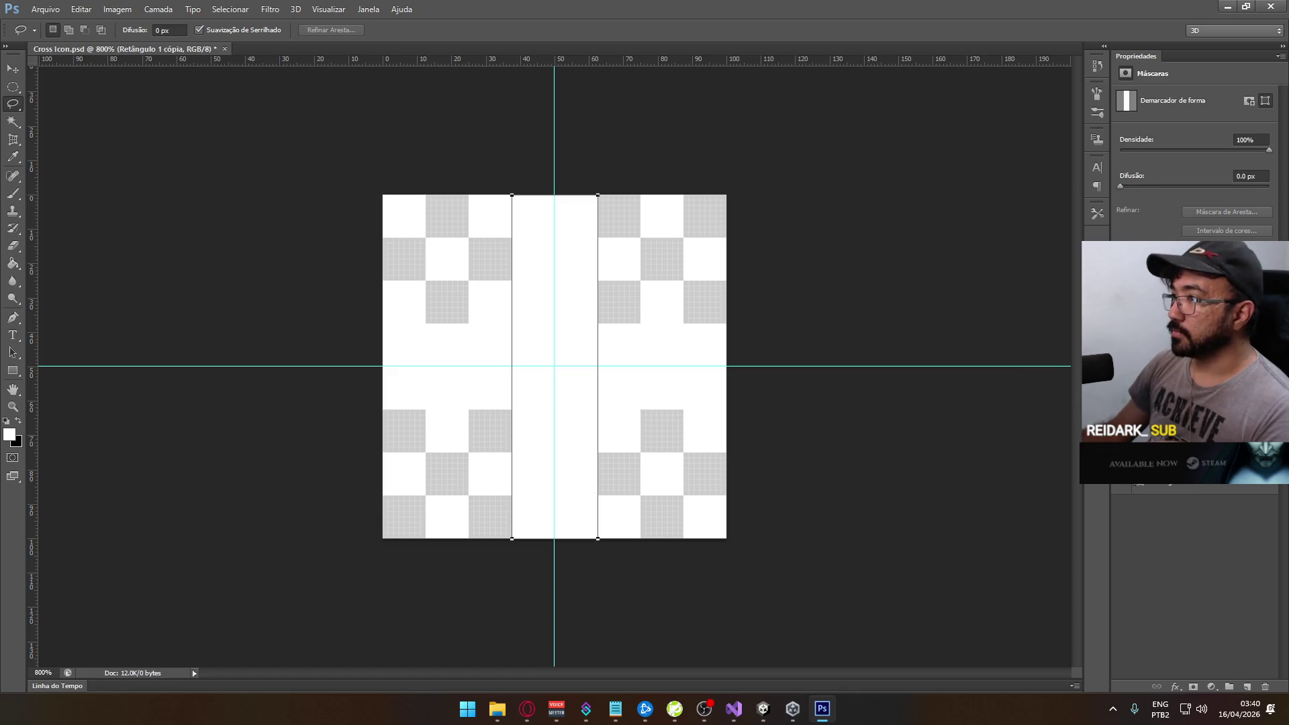
Try scaling the cross layer to 75% with Ctrl+T, then cancel the transform
{"action": "left_click", "coordinate": [1196, 492]}
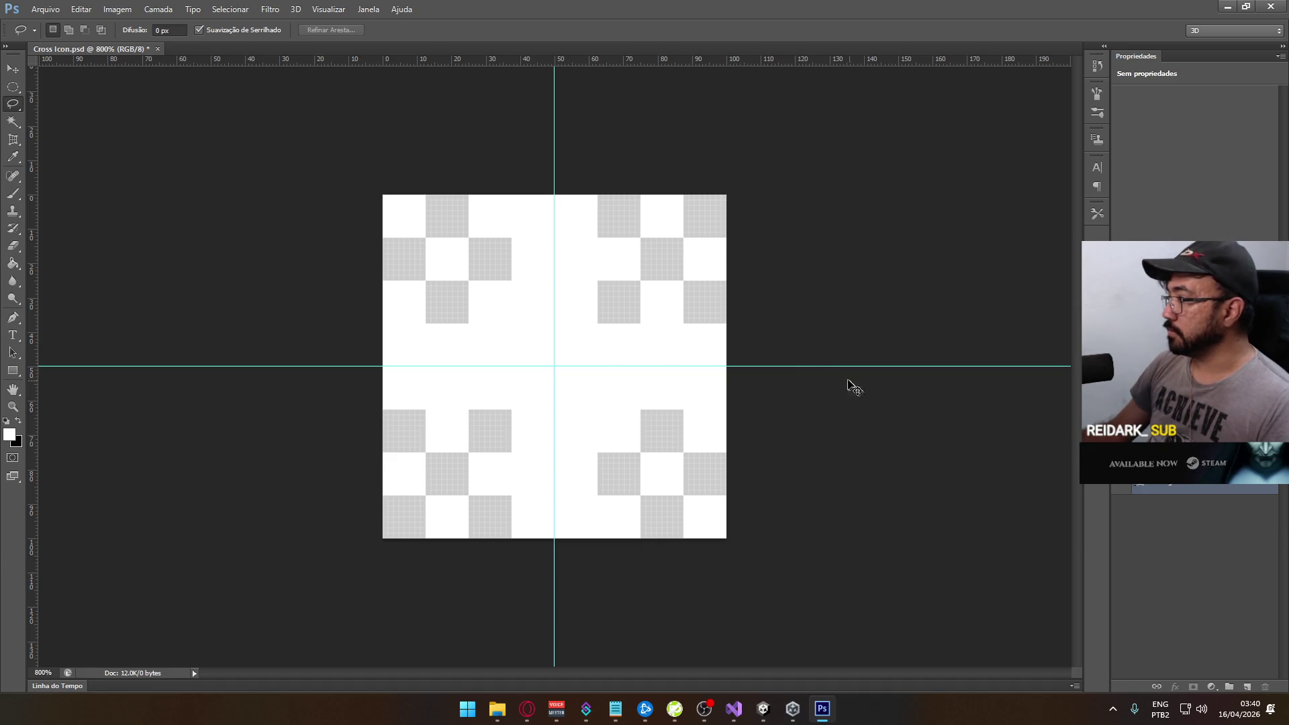
{"action": "key", "text": "ctrl+t"}
{"action": "left_click_drag", "start_coordinate": [723, 195], "coordinate": [680, 234]}
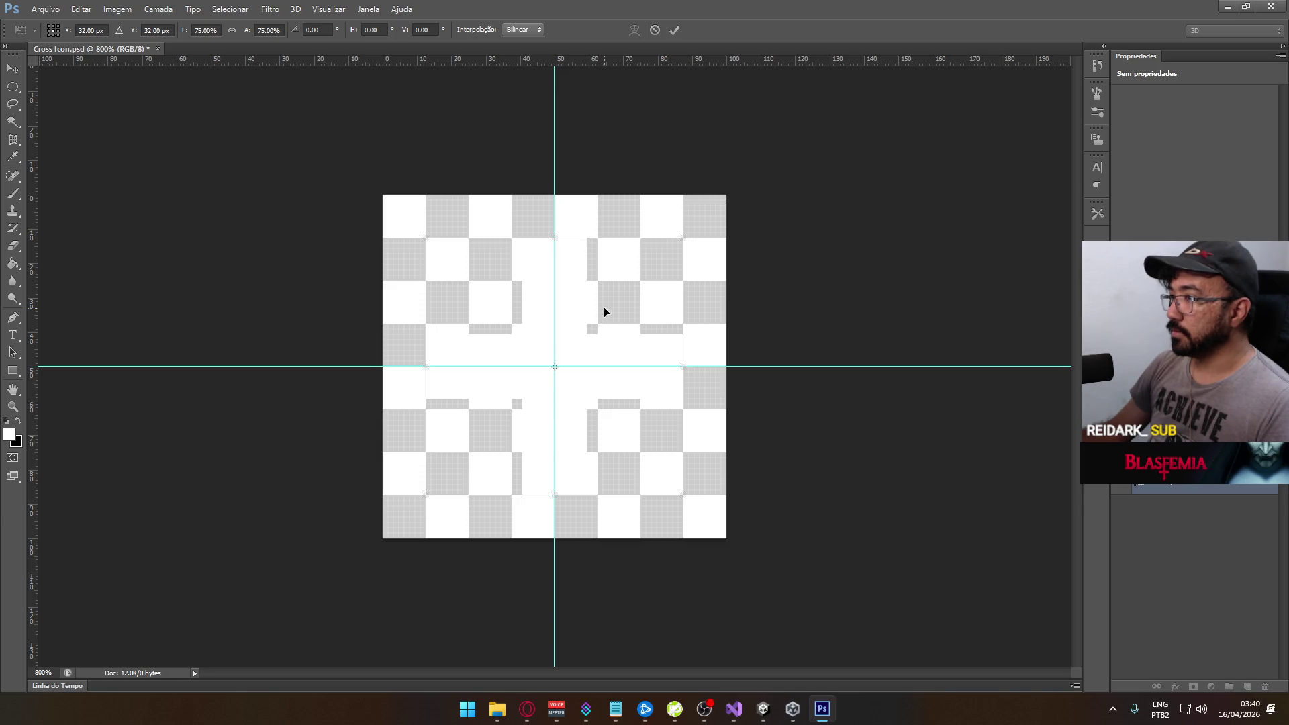
{"action": "key", "text": "Escape"}
{"action": "key", "text": "l"}
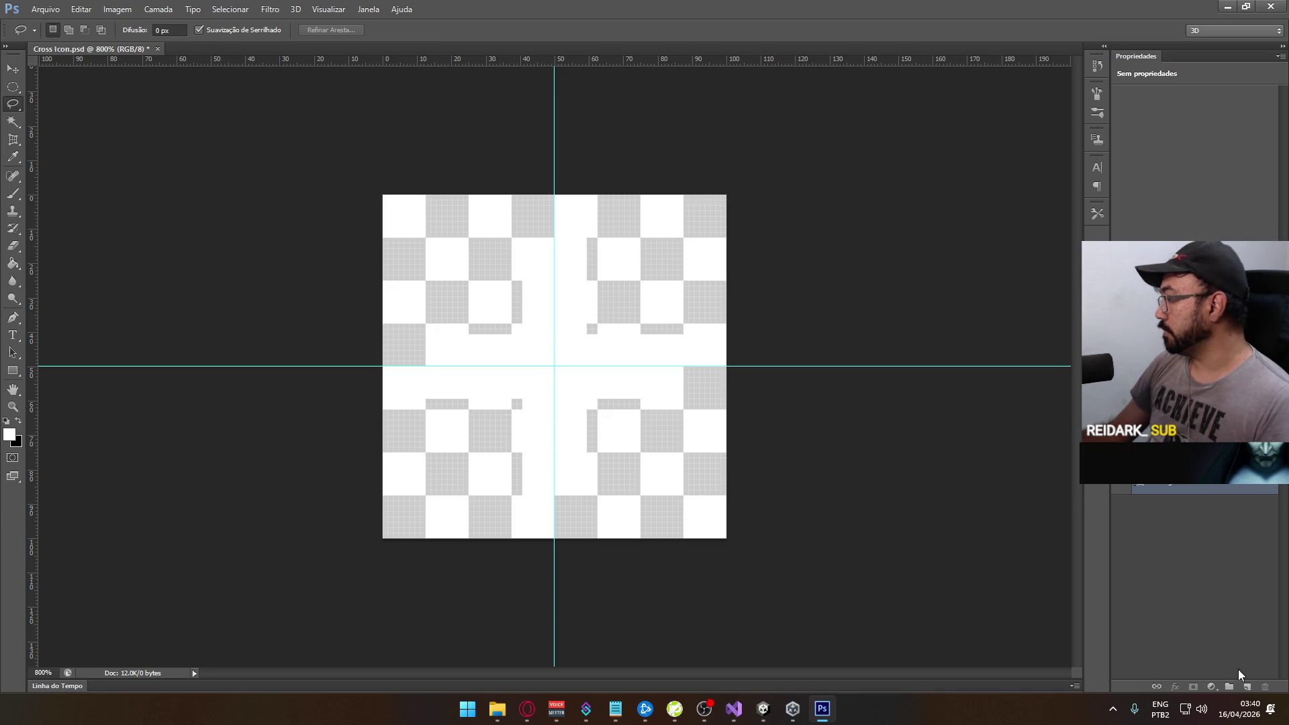
Group the Retângulo 1 layer into Agrupar 1 and open the group's context menu
{"action": "left_click", "coordinate": [1182, 497]}
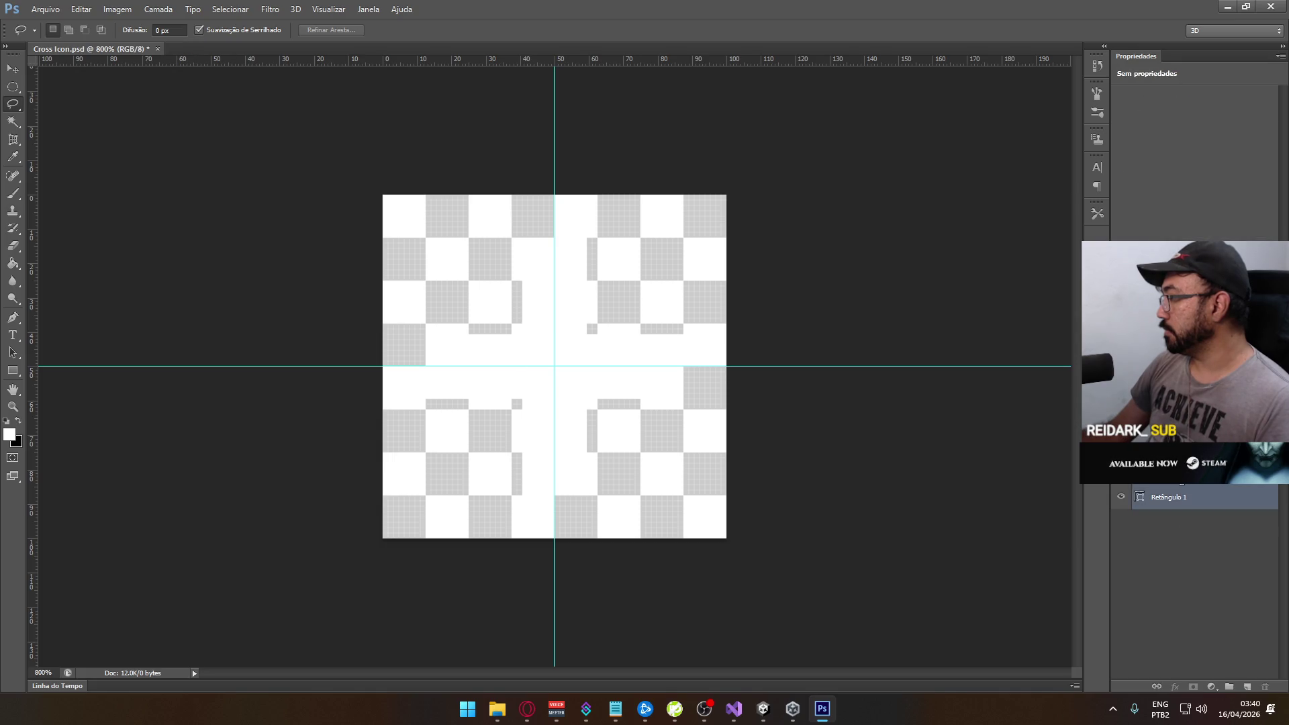
{"action": "key", "text": "ctrl+g"}
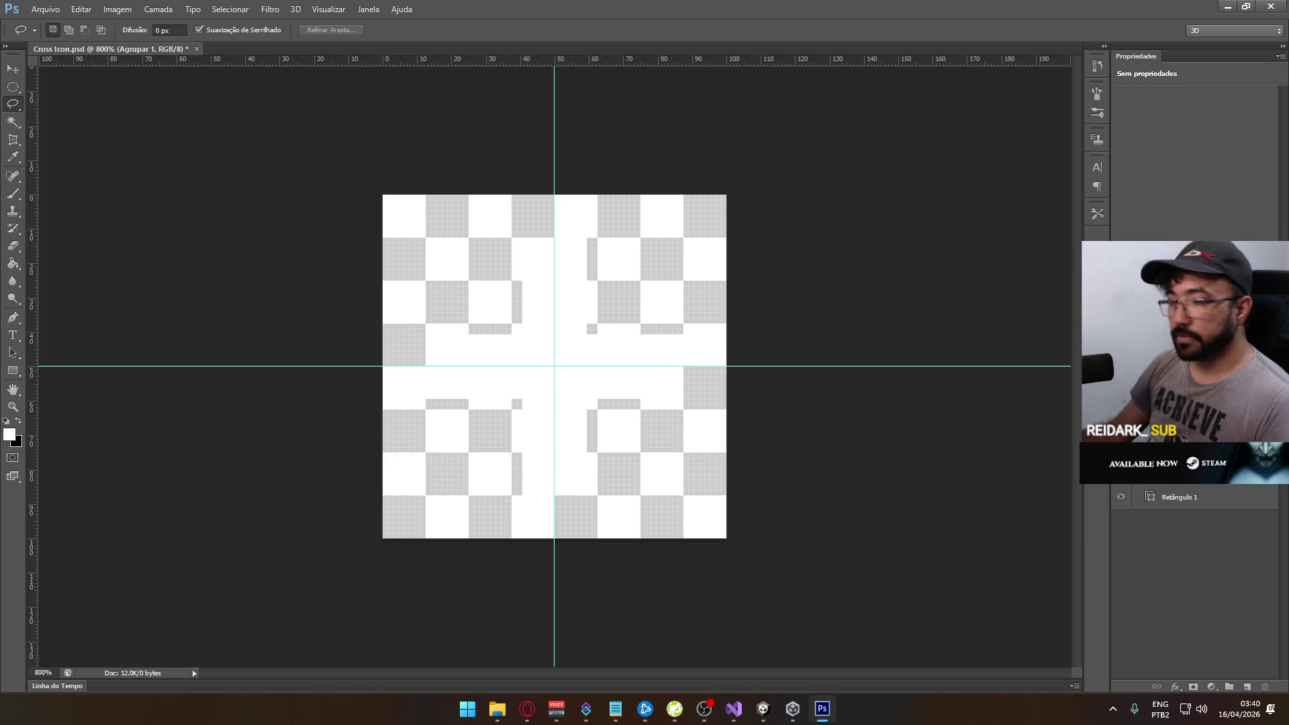
{"action": "right_click", "coordinate": [1265, 429]}
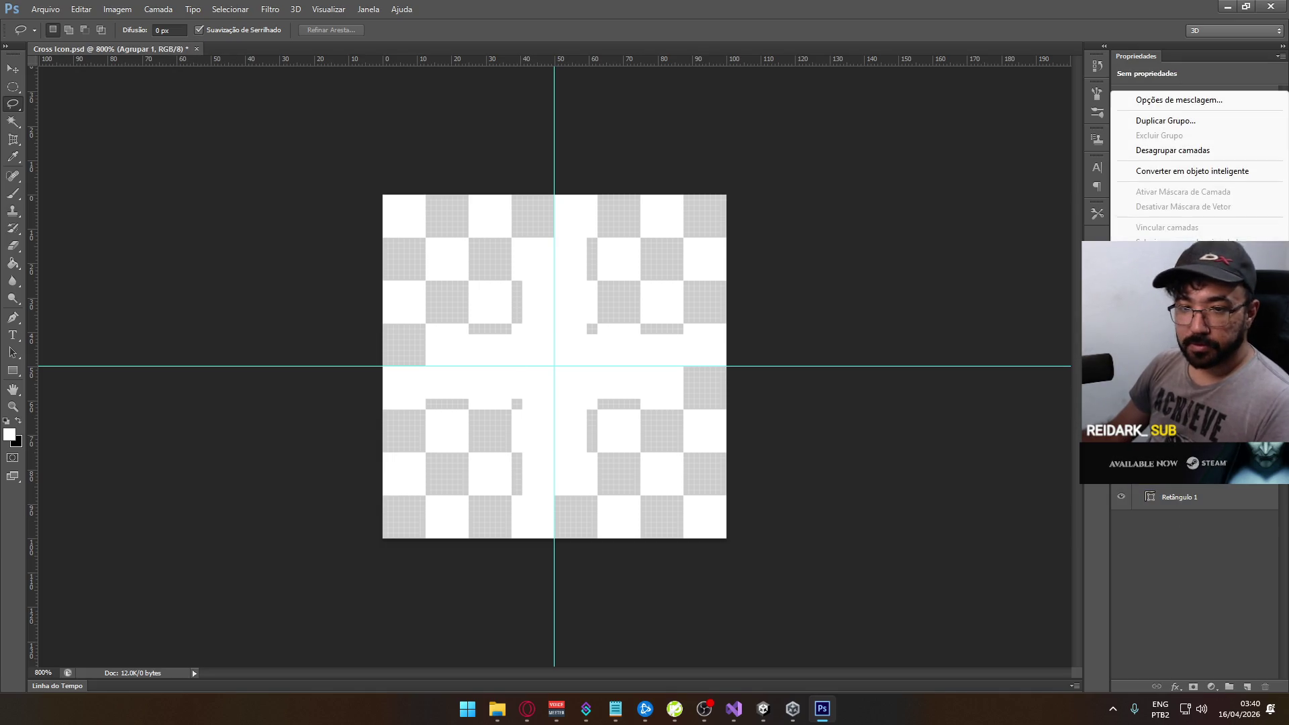
Add a black Sombra Projetada with Distância 0, Expansão 30%, Tamanho 5 px, Opacidade 50%
{"action": "left_click", "coordinate": [1208, 100]}
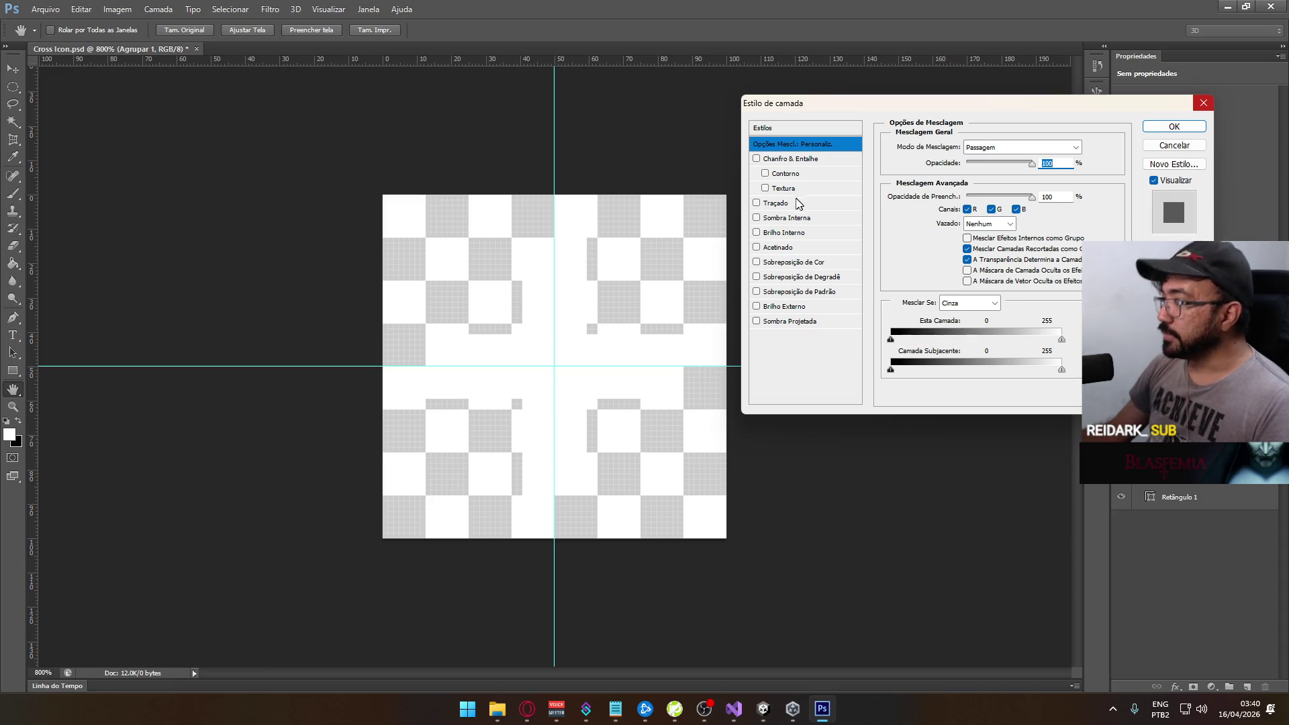
{"action": "left_click", "coordinate": [757, 320]}
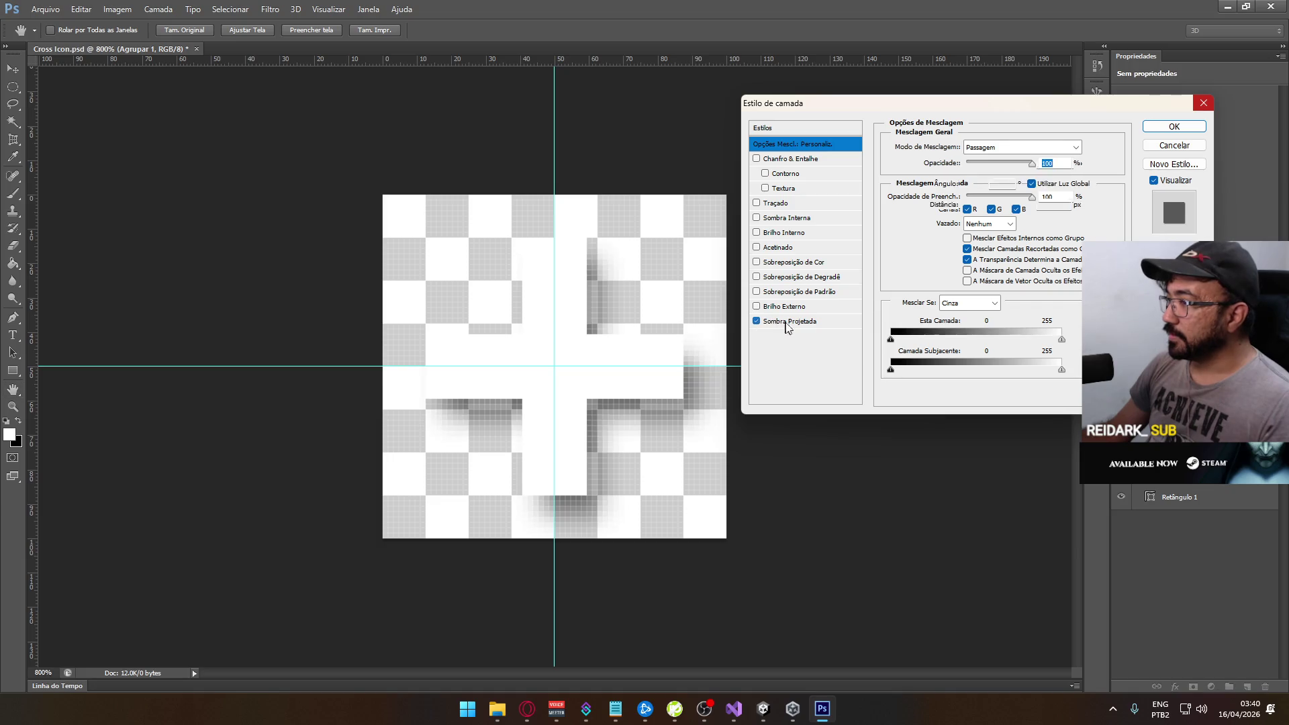
{"action": "left_click", "coordinate": [786, 321]}
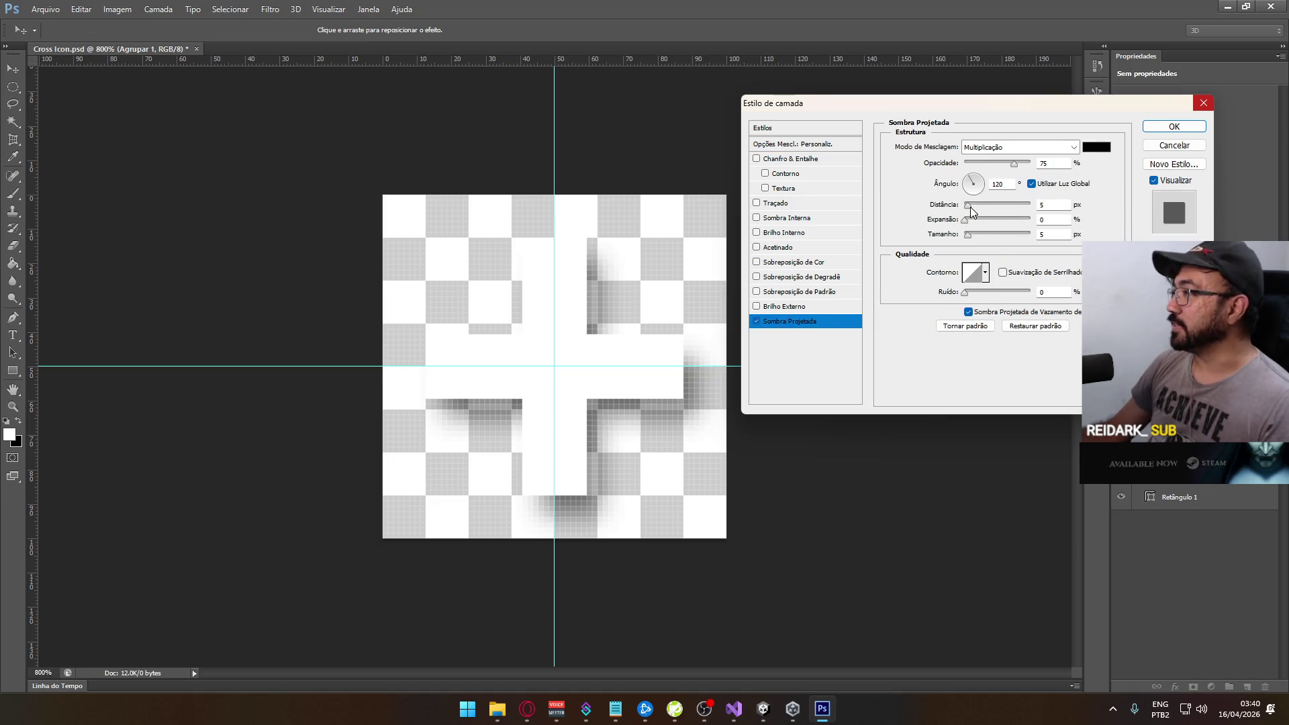
{"action": "left_click_drag", "start_coordinate": [970, 208], "coordinate": [957, 214]}
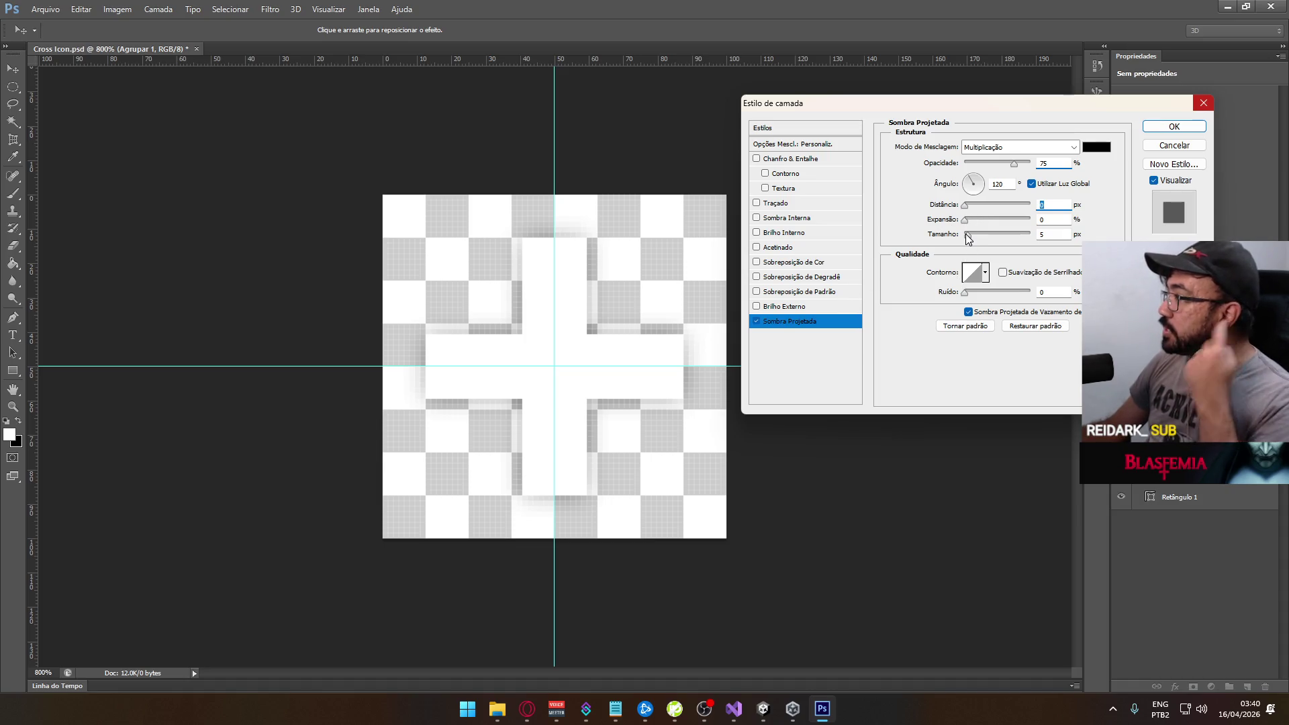
{"action": "left_click_drag", "start_coordinate": [968, 235], "coordinate": [969, 237]}
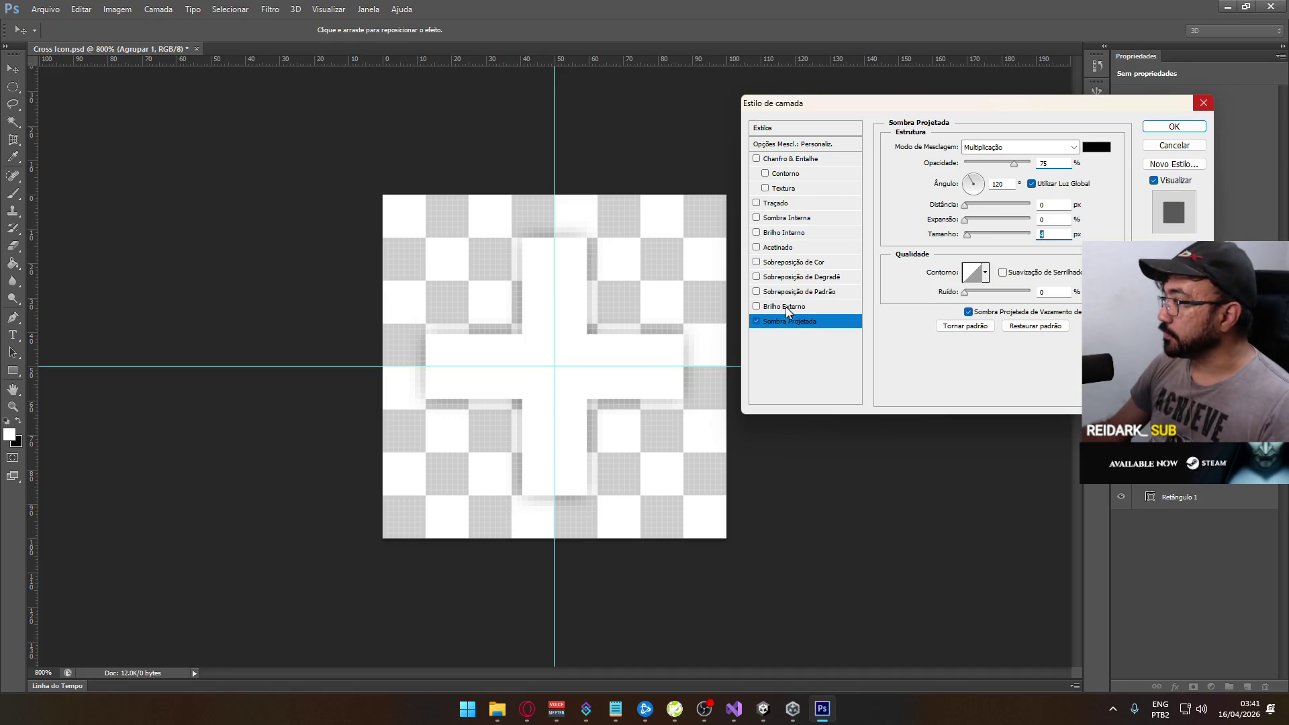
{"action": "left_click_drag", "start_coordinate": [970, 219], "coordinate": [986, 219]}
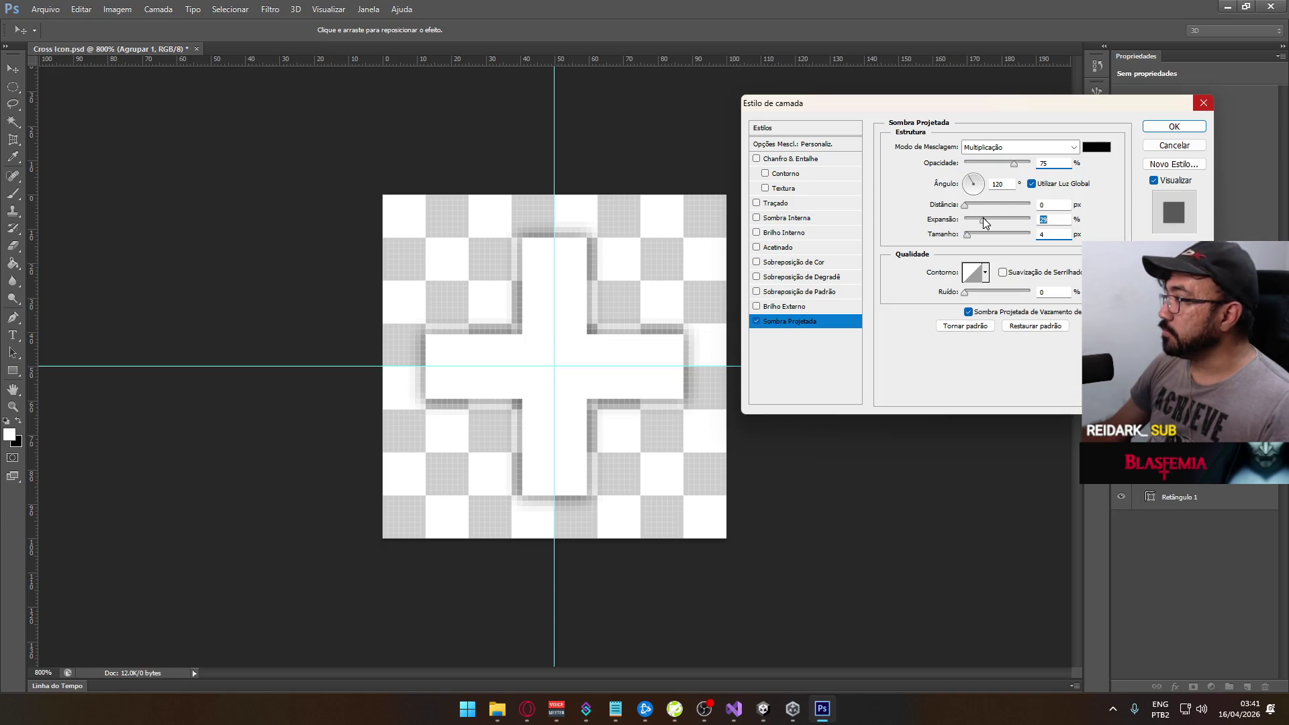
{"action": "left_click_drag", "start_coordinate": [967, 236], "coordinate": [970, 237]}
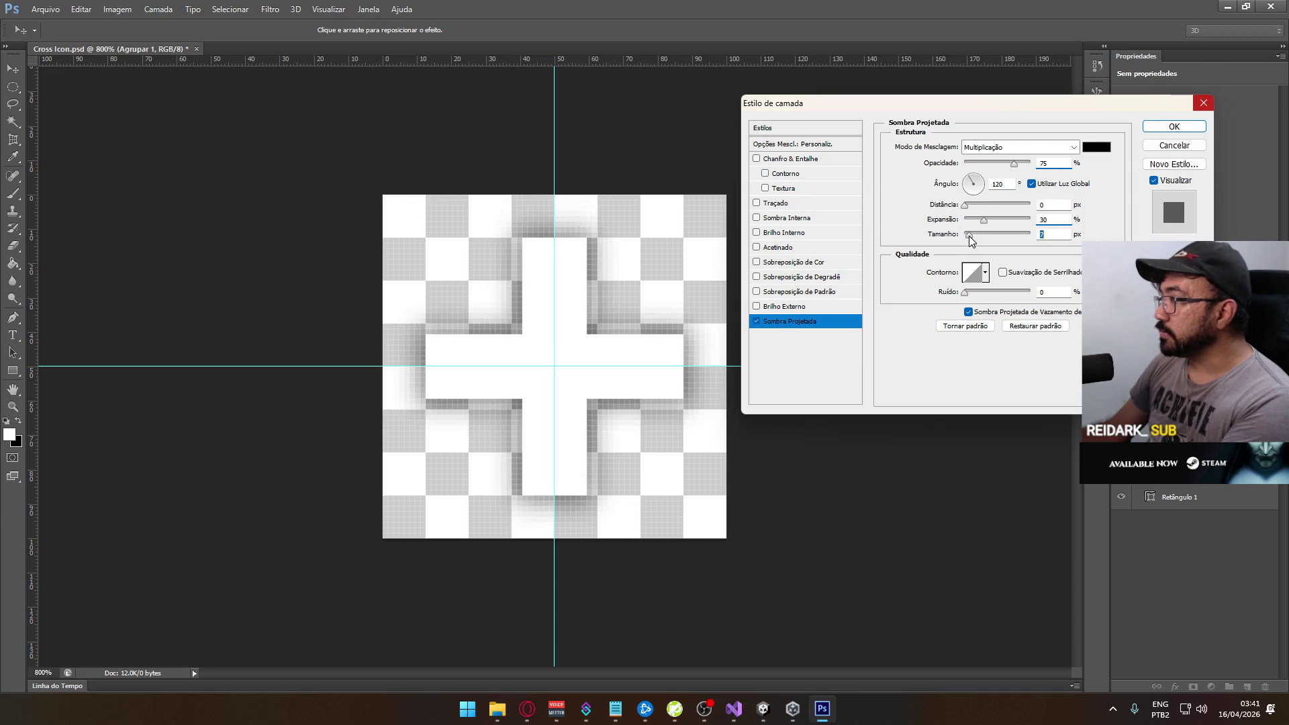
{"action": "type", "text": "5"}
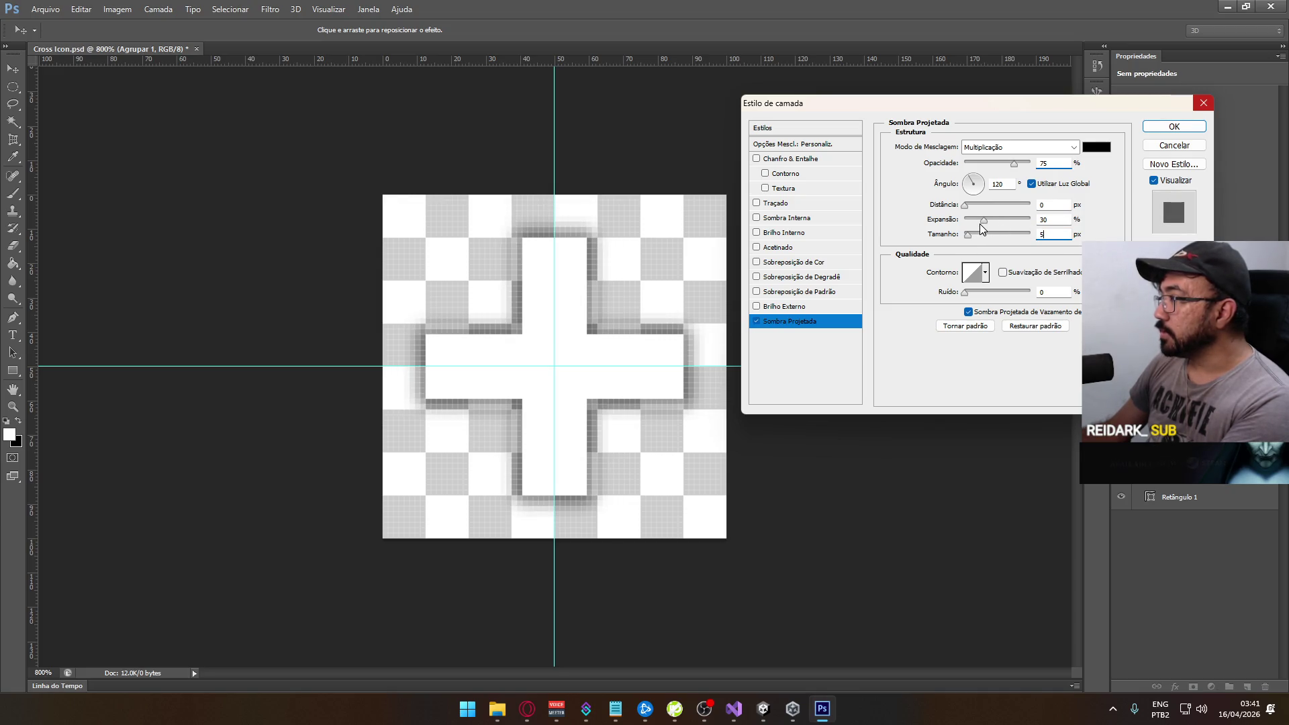
{"action": "left_click_drag", "start_coordinate": [1014, 164], "coordinate": [995, 166]}
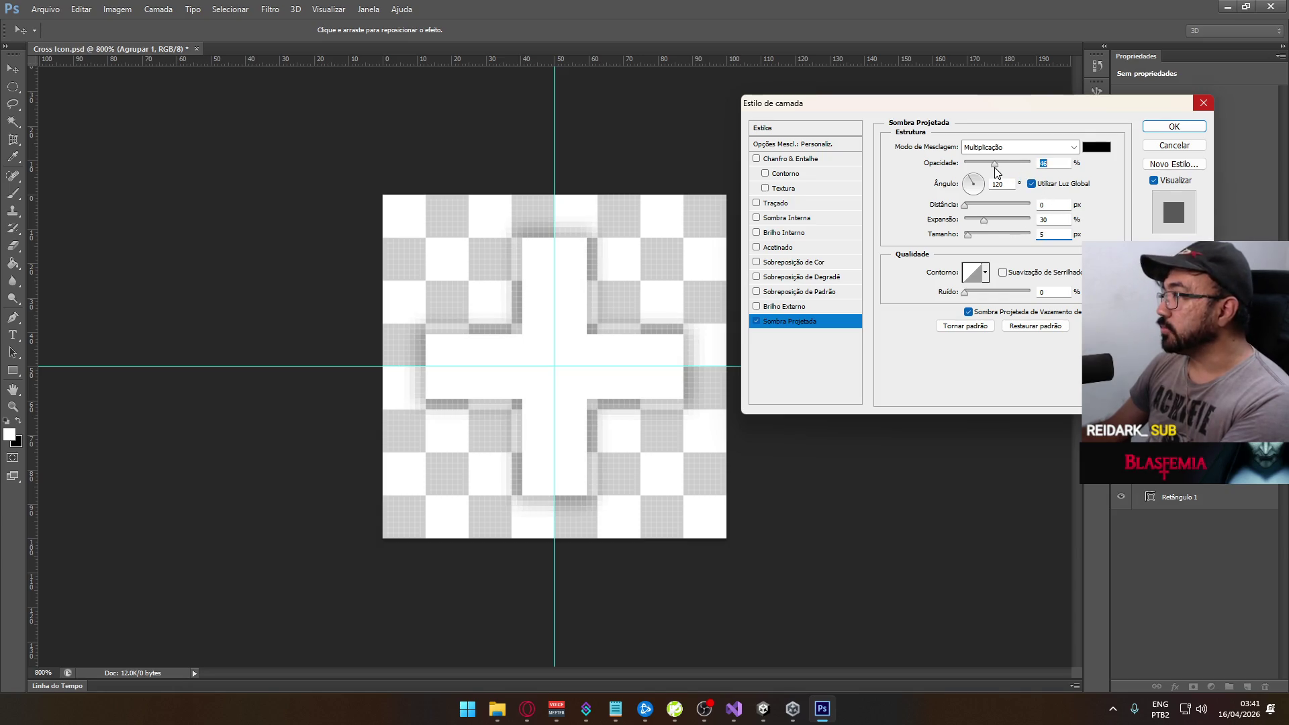
{"action": "type", "text": "50"}
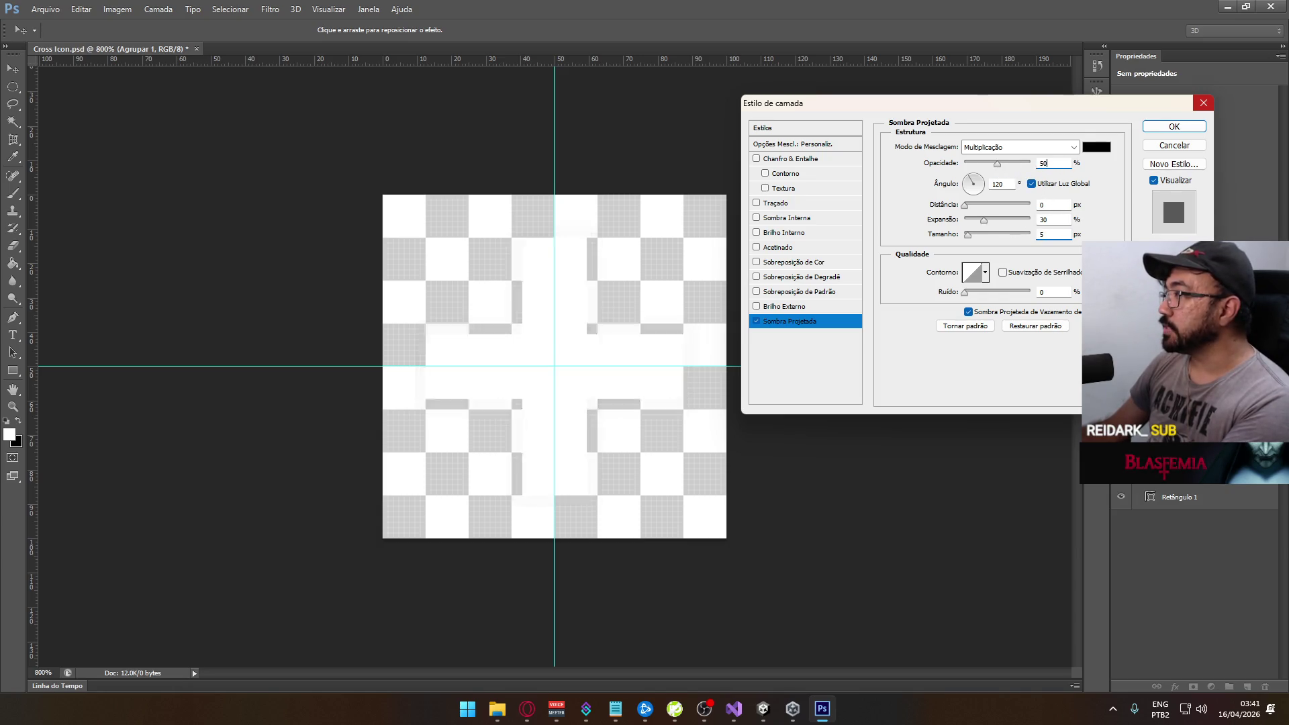
{"action": "left_click", "coordinate": [1174, 126]}
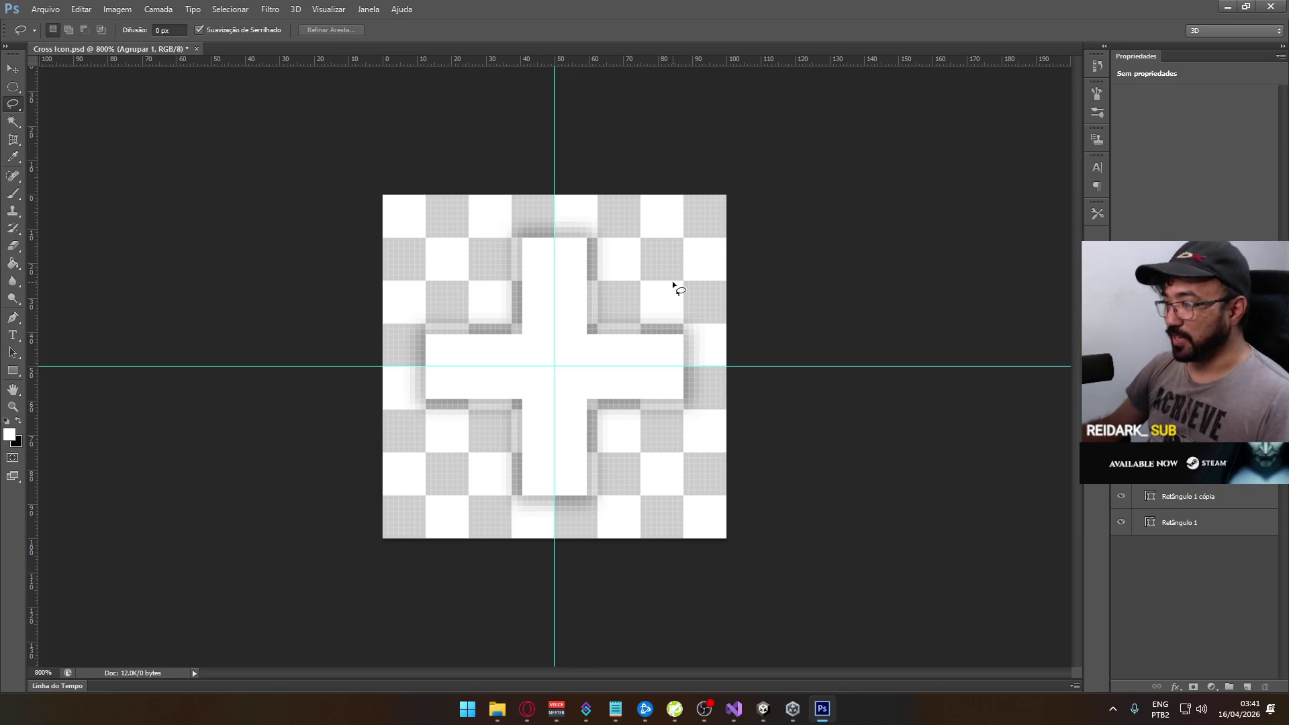
Save Cross Icon.psd with Ctrl+S and bring up the Alt+Tab window switcher
{"action": "key", "text": "ctrl+s"}
{"action": "key", "text": "alt+Tab"}
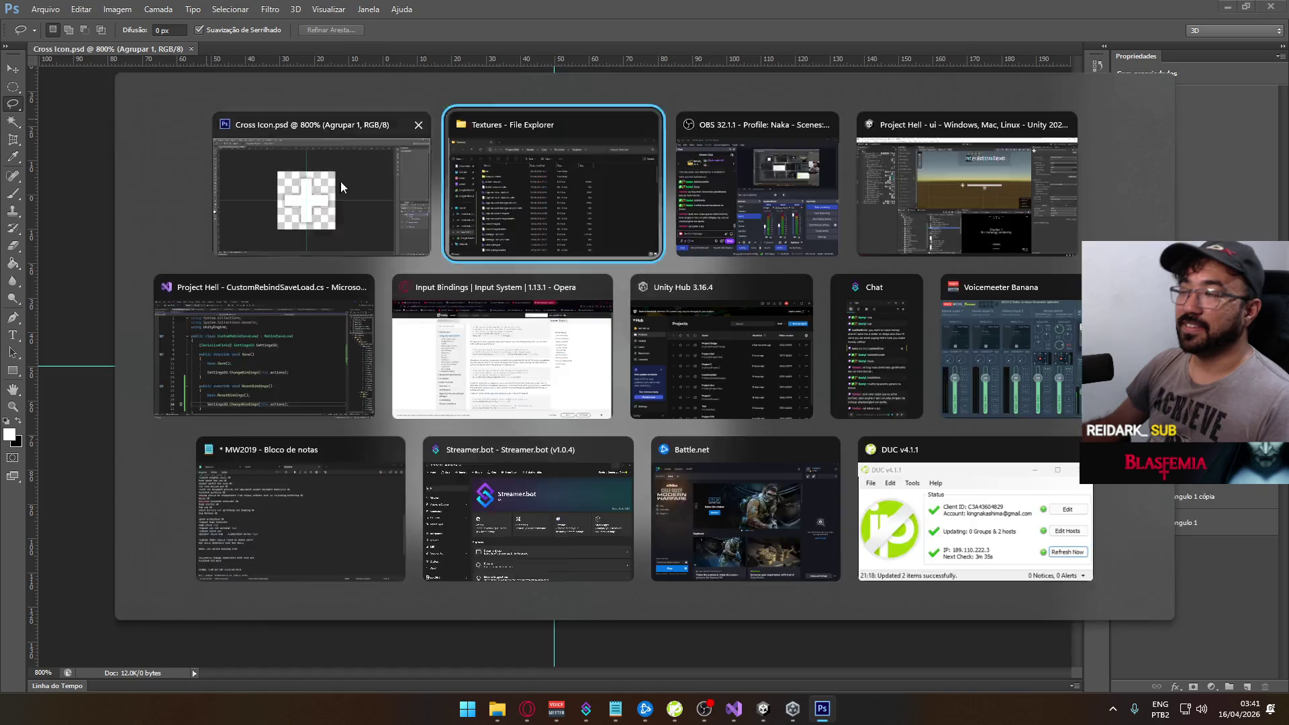
{"action": "key", "text": "alt+Tab"}
{"action": "key", "text": "alt+Tab"}
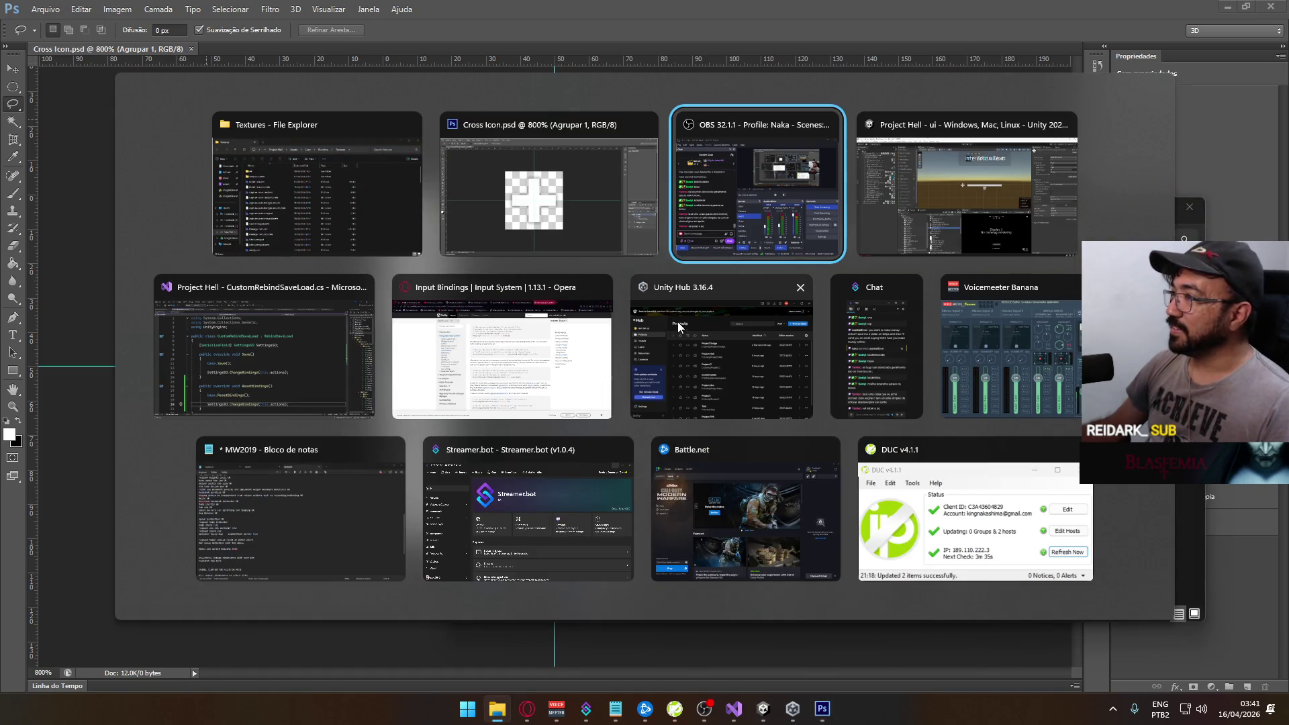
Return to Unity, frame the cross icon in the Scene view, and select HUD objects
{"action": "left_click", "coordinate": [932, 180]}
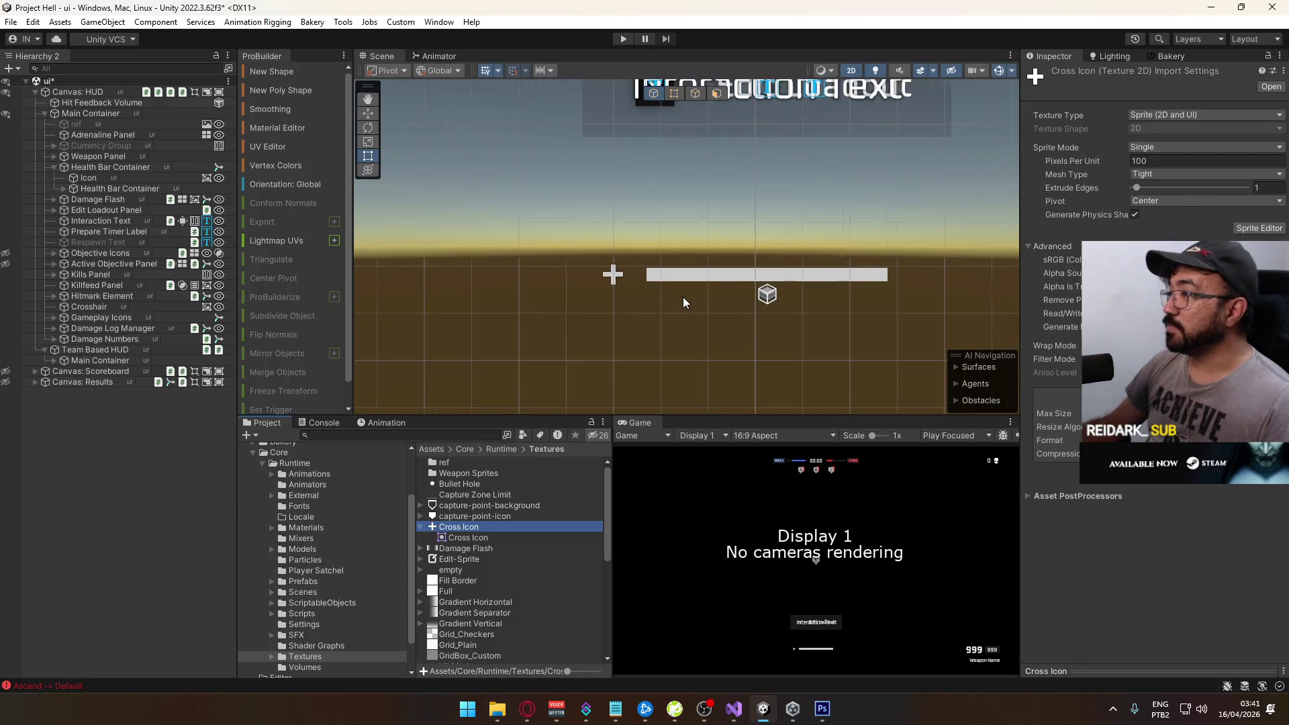
{"action": "scroll", "coordinate": [682, 302], "scroll_direction": "up", "scroll_amount": 5}
{"action": "mouse_move", "coordinate": [675, 304]}
{"action": "left_mouse_down"}
{"action": "mouse_move", "coordinate": [677, 270]}
{"action": "mouse_move", "coordinate": [716, 239]}
{"action": "mouse_move", "coordinate": [692, 293]}
{"action": "left_mouse_up"}
{"action": "left_click", "coordinate": [588, 256]}
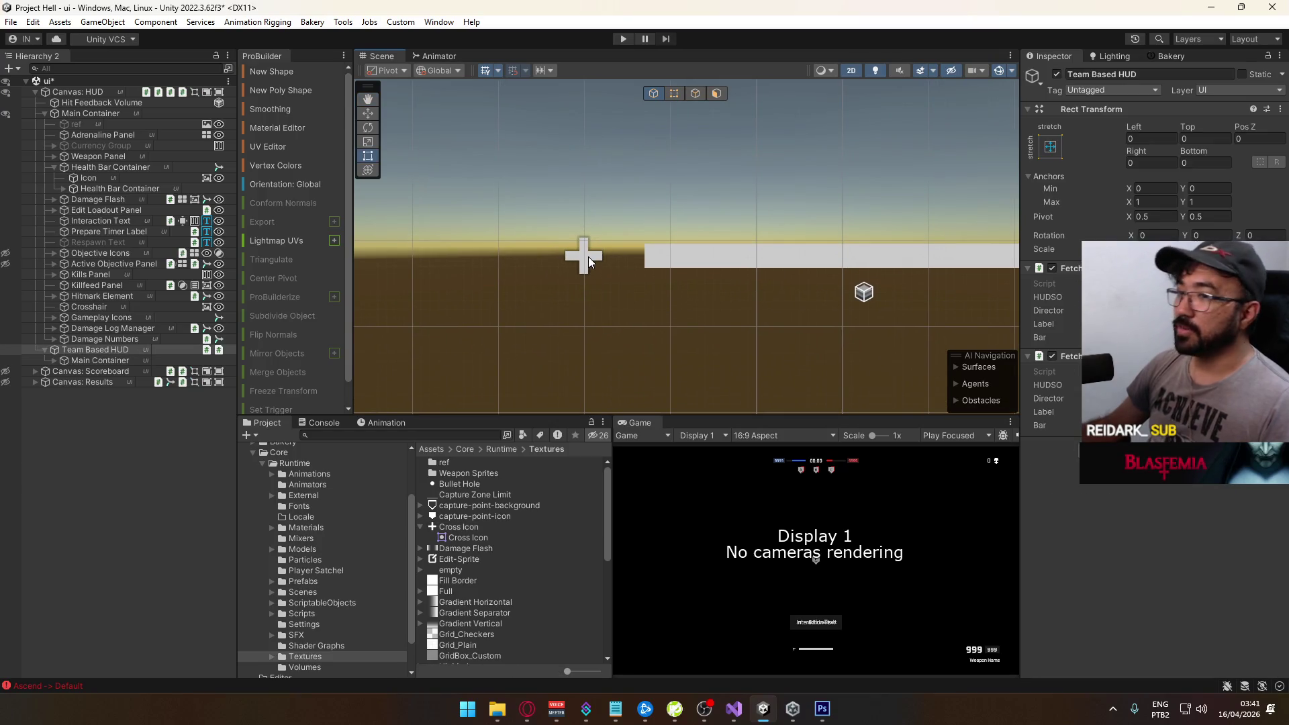
{"action": "left_click", "coordinate": [128, 328]}
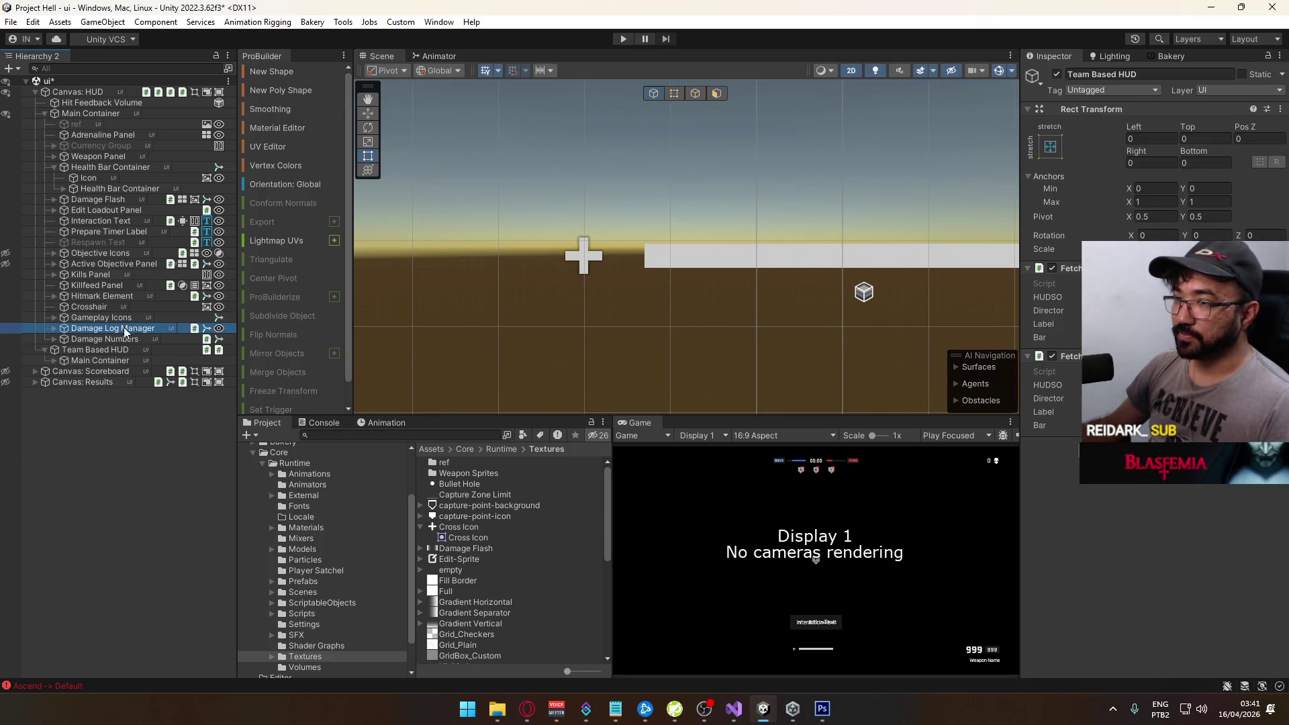
{"action": "left_click", "coordinate": [121, 320]}
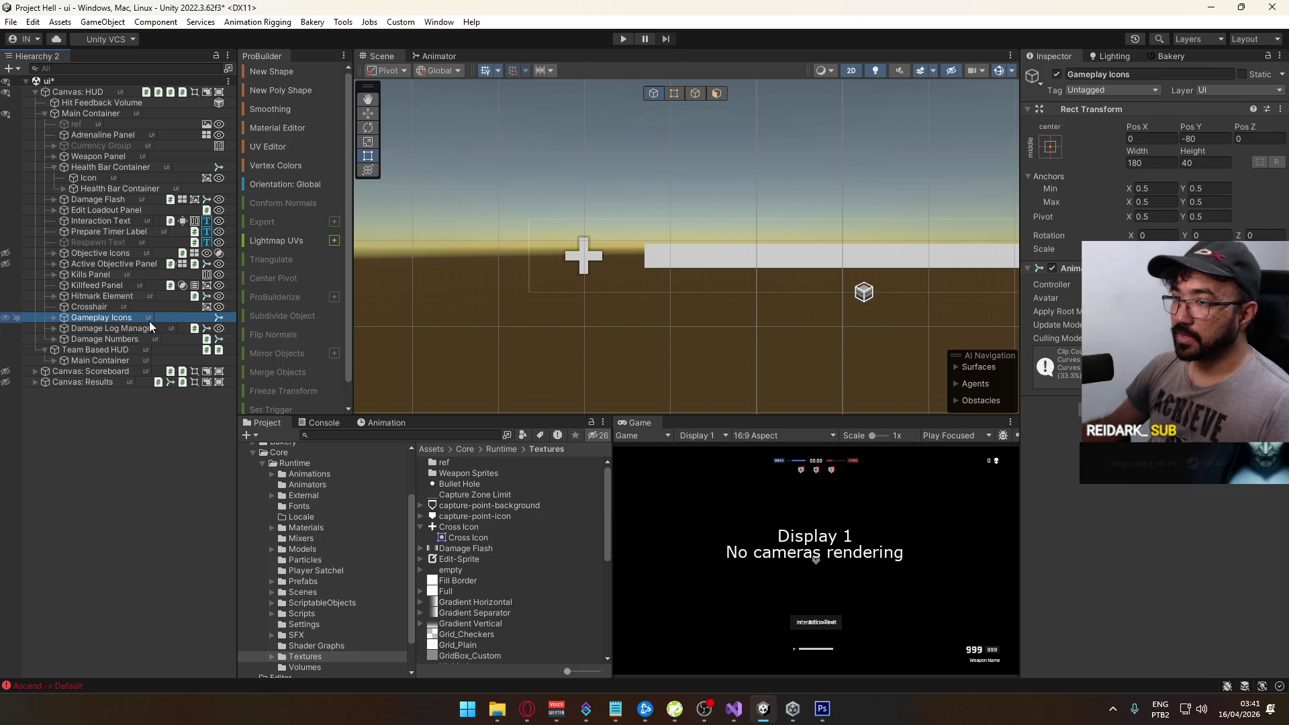
{"action": "left_click", "coordinate": [124, 308]}
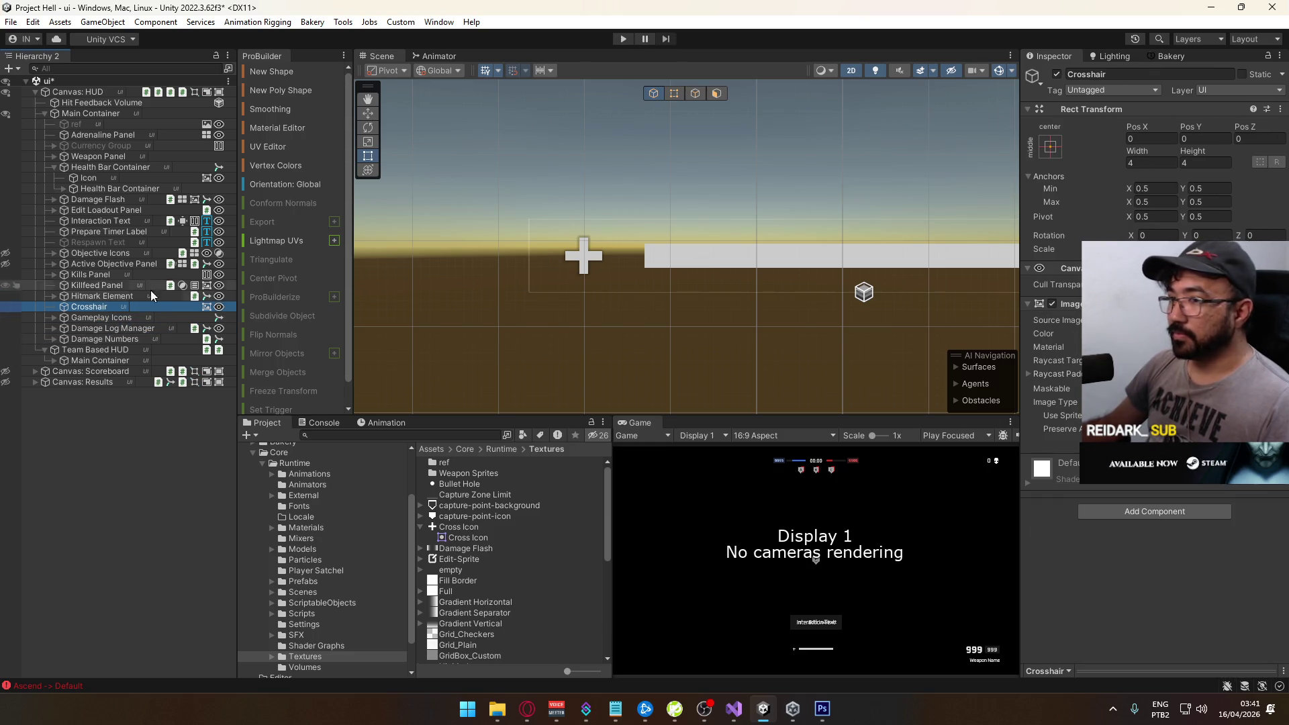
Expand Gameplay Icons and inspect the Quick Fix Icon and Scavenger Icon objects
{"action": "left_click", "coordinate": [52, 316]}
{"action": "left_click", "coordinate": [98, 327]}
{"action": "left_click", "coordinate": [103, 340]}
{"action": "left_click", "coordinate": [100, 328]}
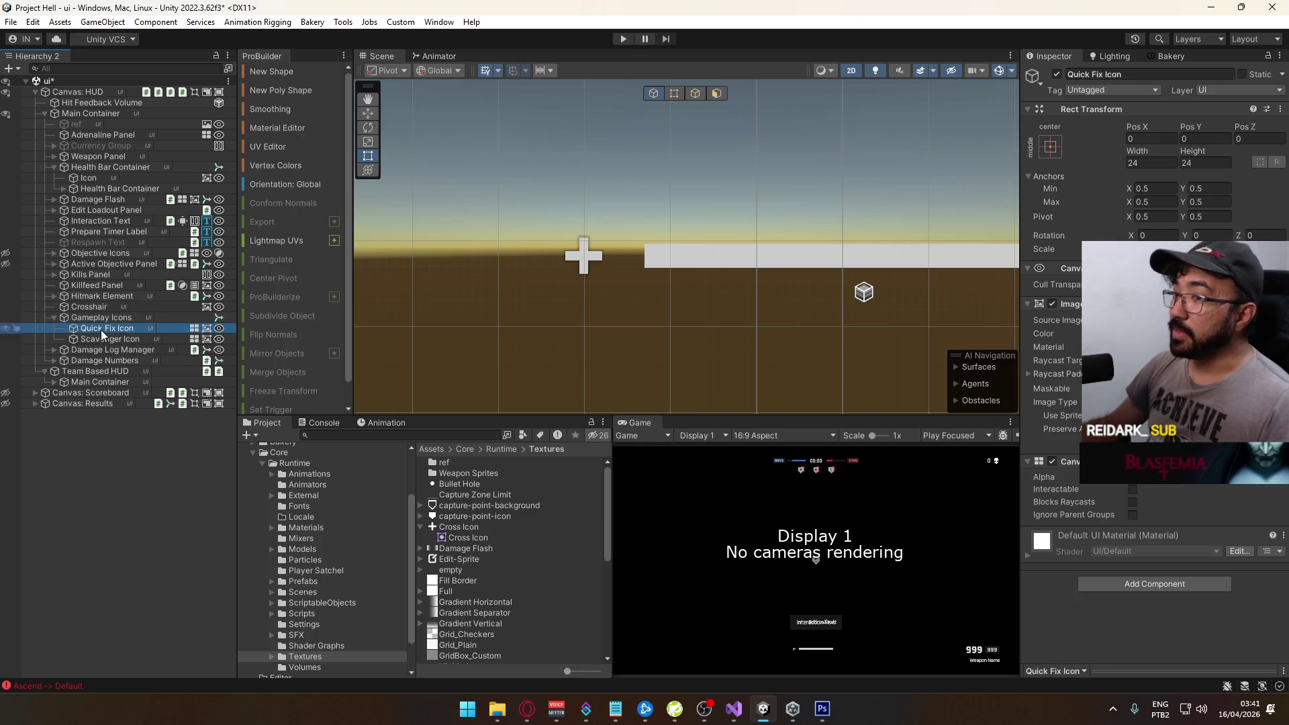
{"action": "mouse_move", "coordinate": [650, 262]}
{"action": "left_mouse_down"}
{"action": "mouse_move", "coordinate": [677, 271]}
{"action": "mouse_move", "coordinate": [672, 299]}
{"action": "left_mouse_up"}
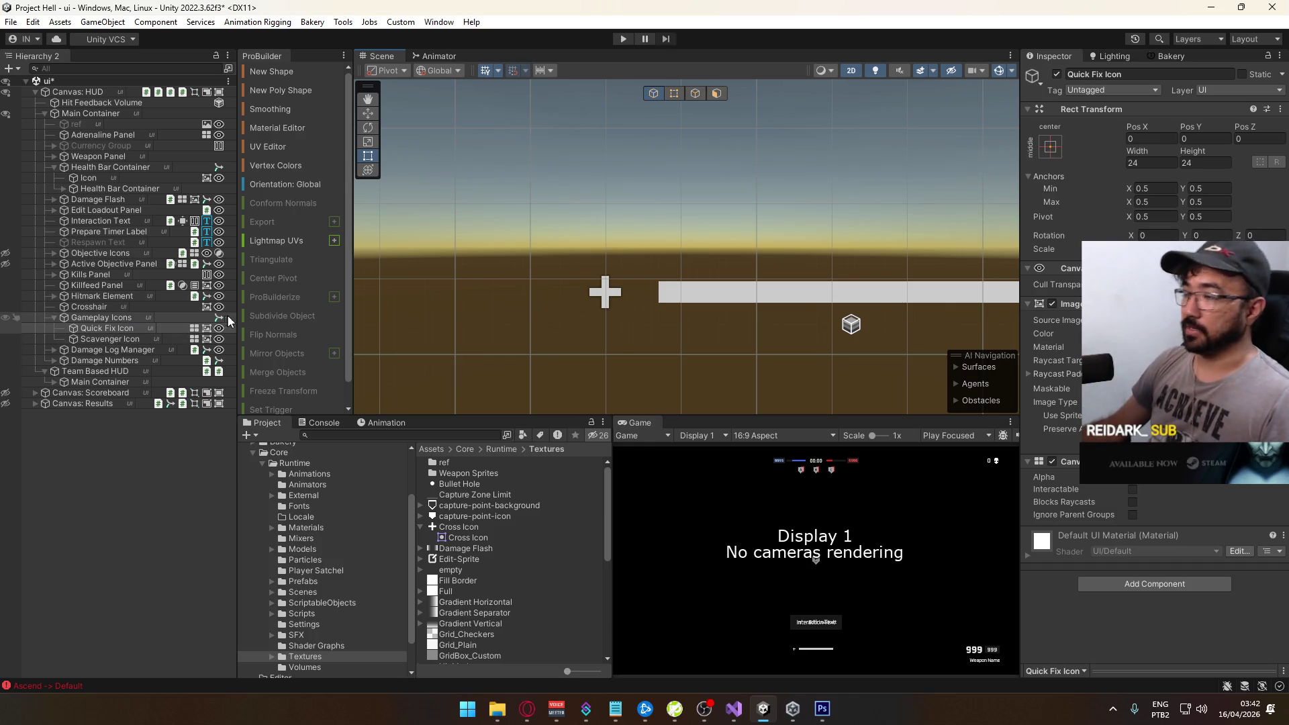
{"action": "left_click", "coordinate": [139, 339]}
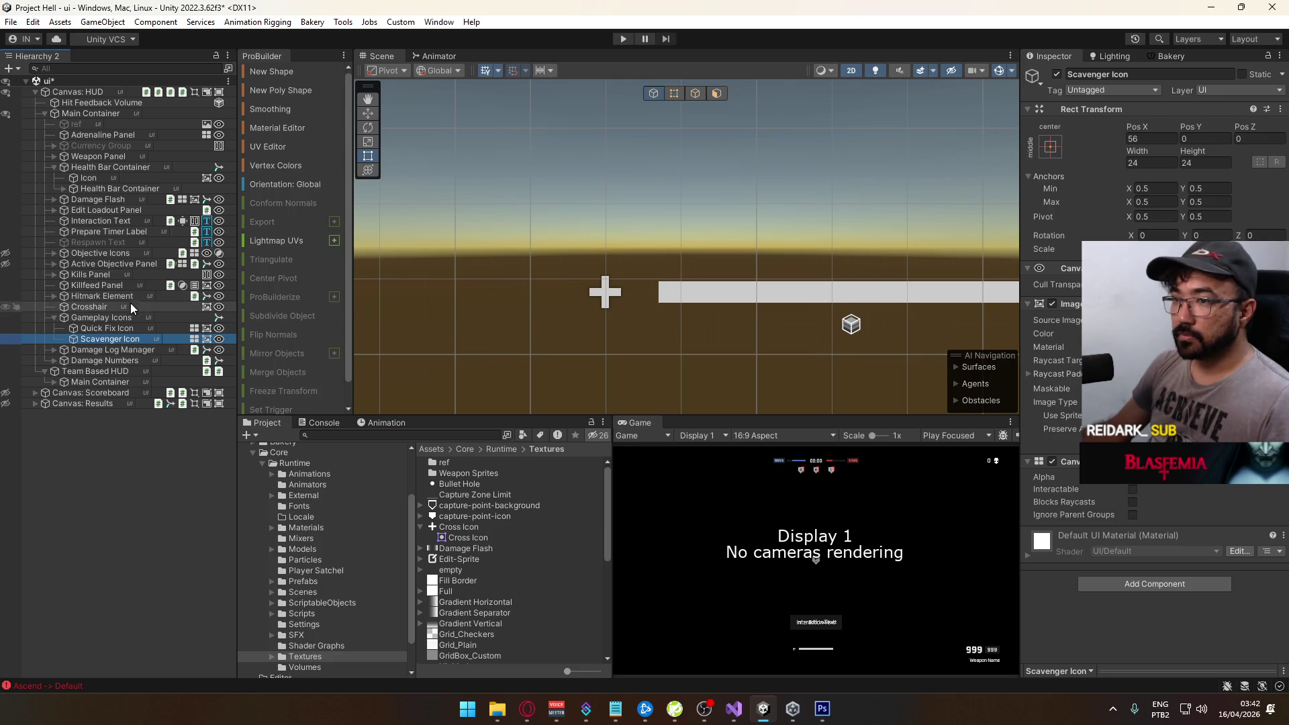
Collapse Gameplay Icons and inspect Crosshair, Damage Log Manager, Damage Numbers, then the health bar Icon
{"action": "left_click", "coordinate": [52, 317]}
{"action": "left_click", "coordinate": [87, 307]}
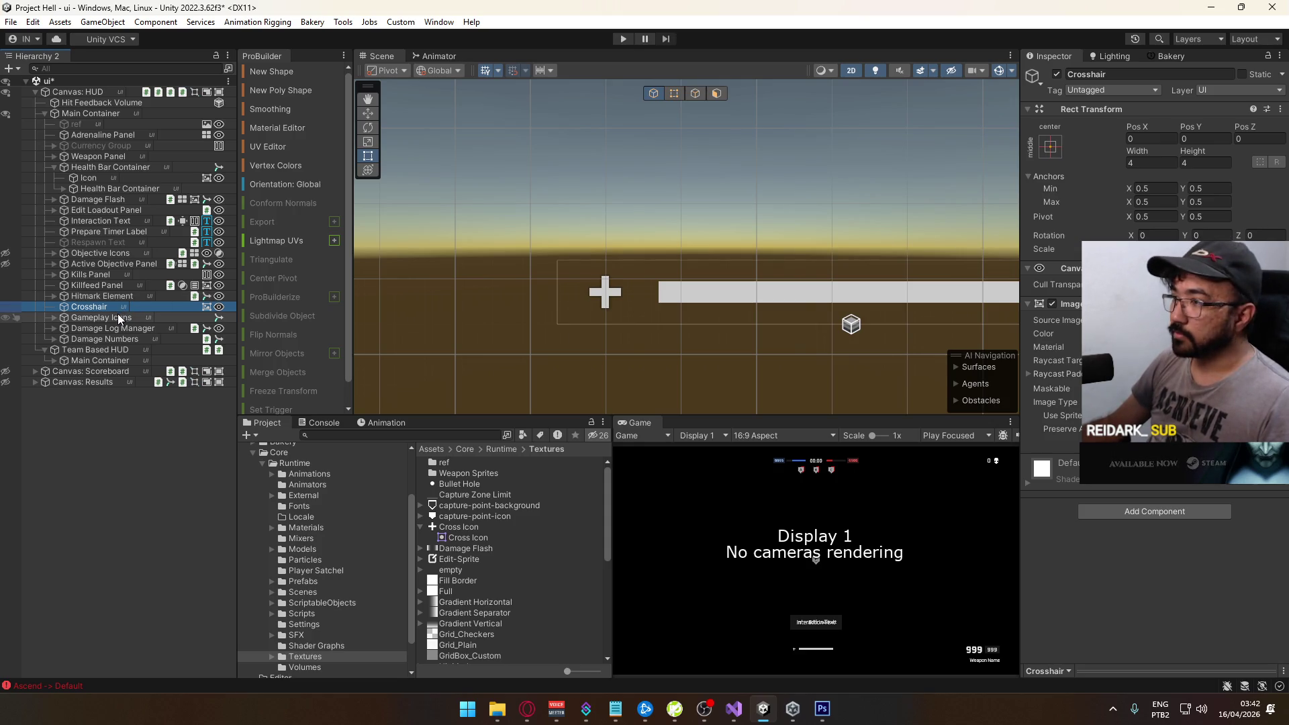
{"action": "left_click", "coordinate": [131, 329]}
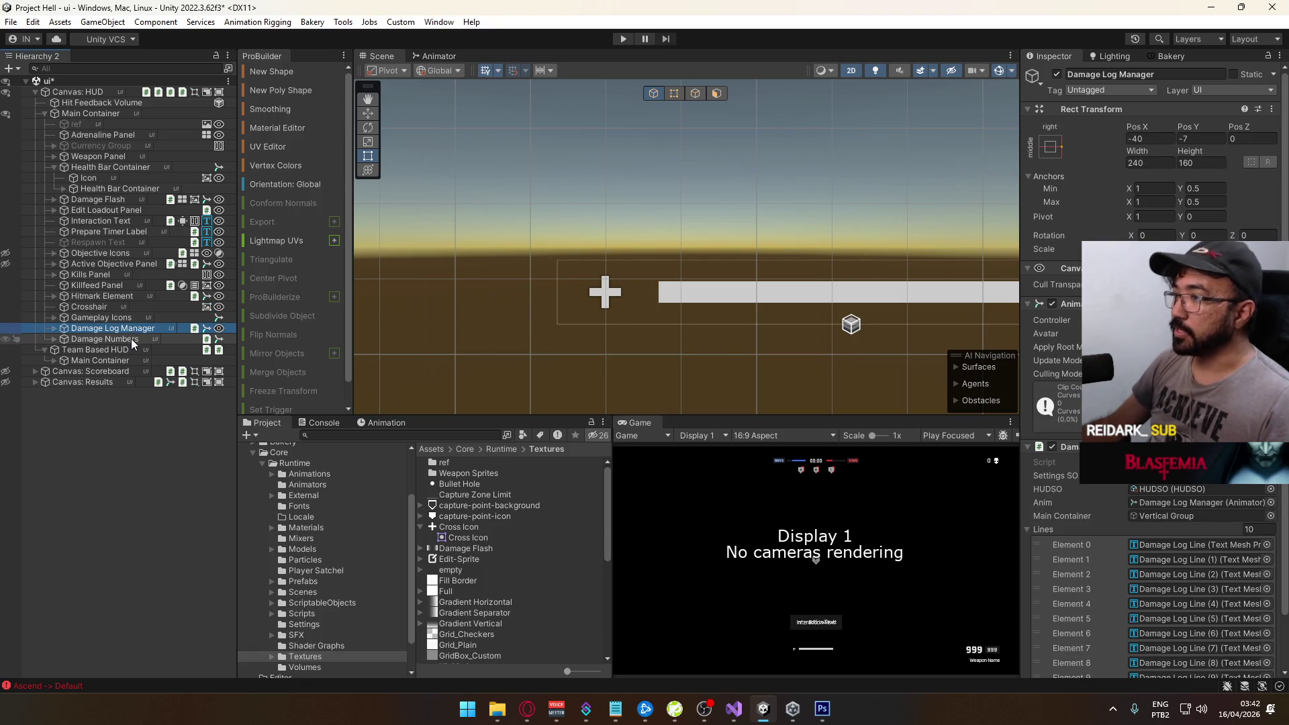
{"action": "left_click", "coordinate": [132, 339]}
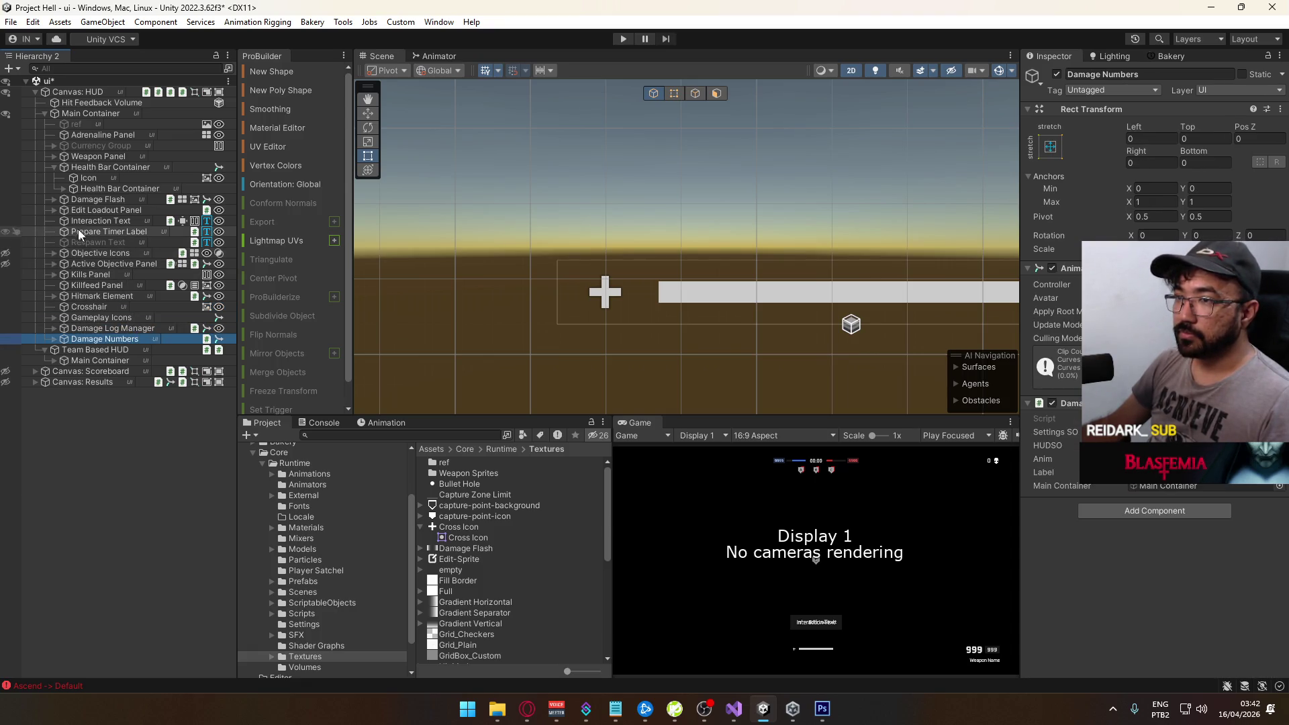
{"action": "left_click", "coordinate": [91, 179]}
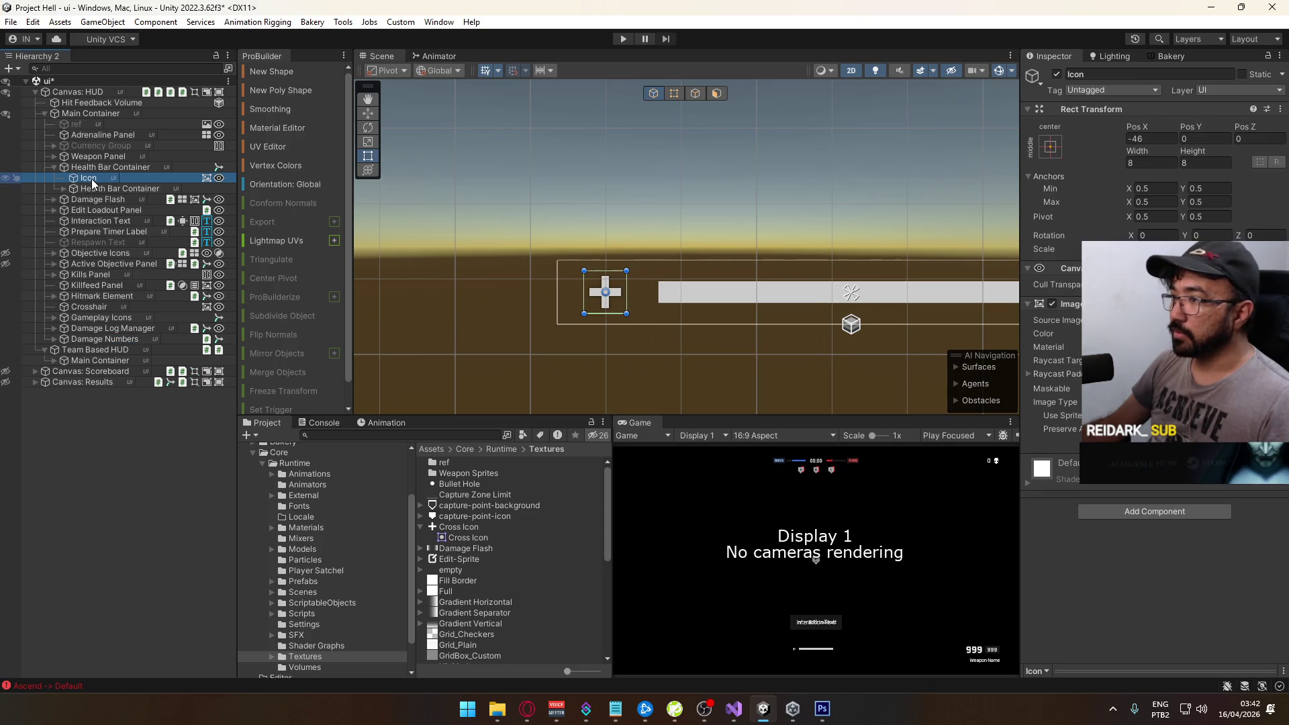
Set the health bar Icon's Rect Transform Width and Height both to 12
{"action": "left_click", "coordinate": [1149, 163]}
{"action": "type", "text": "12"}
{"action": "left_click", "coordinate": [1198, 164]}
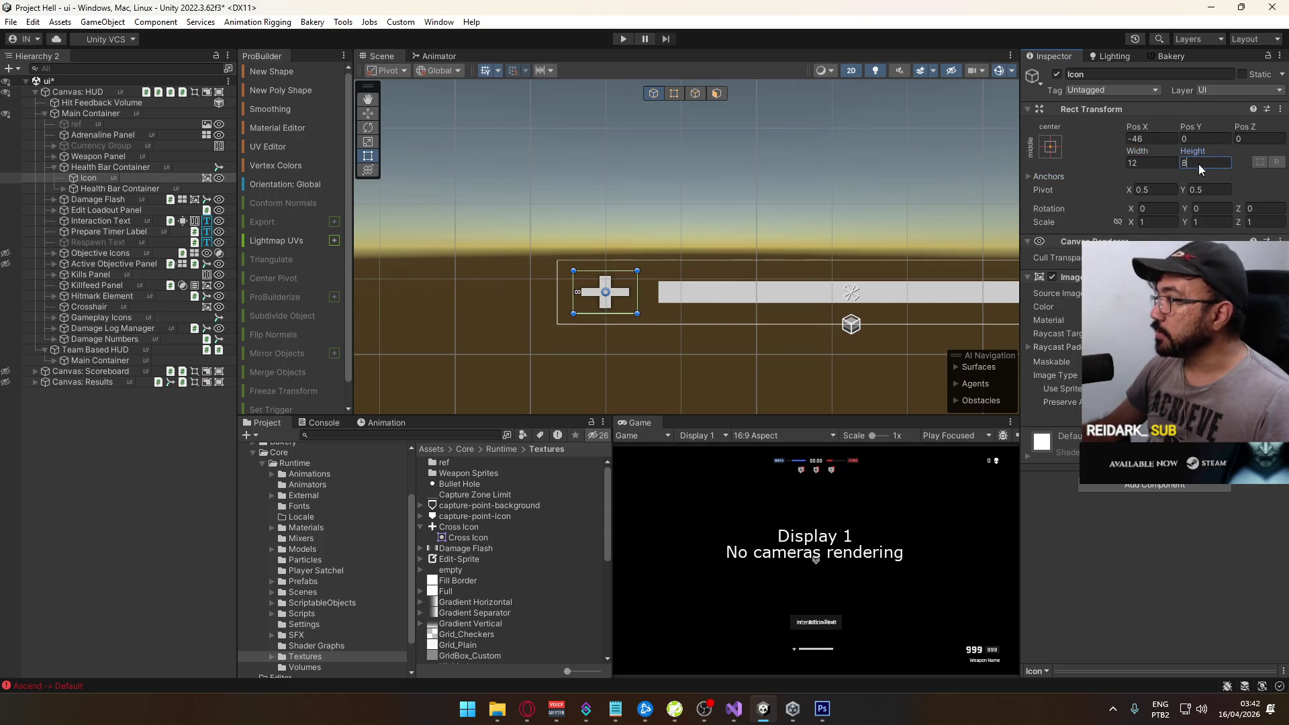
{"action": "type", "text": "12"}
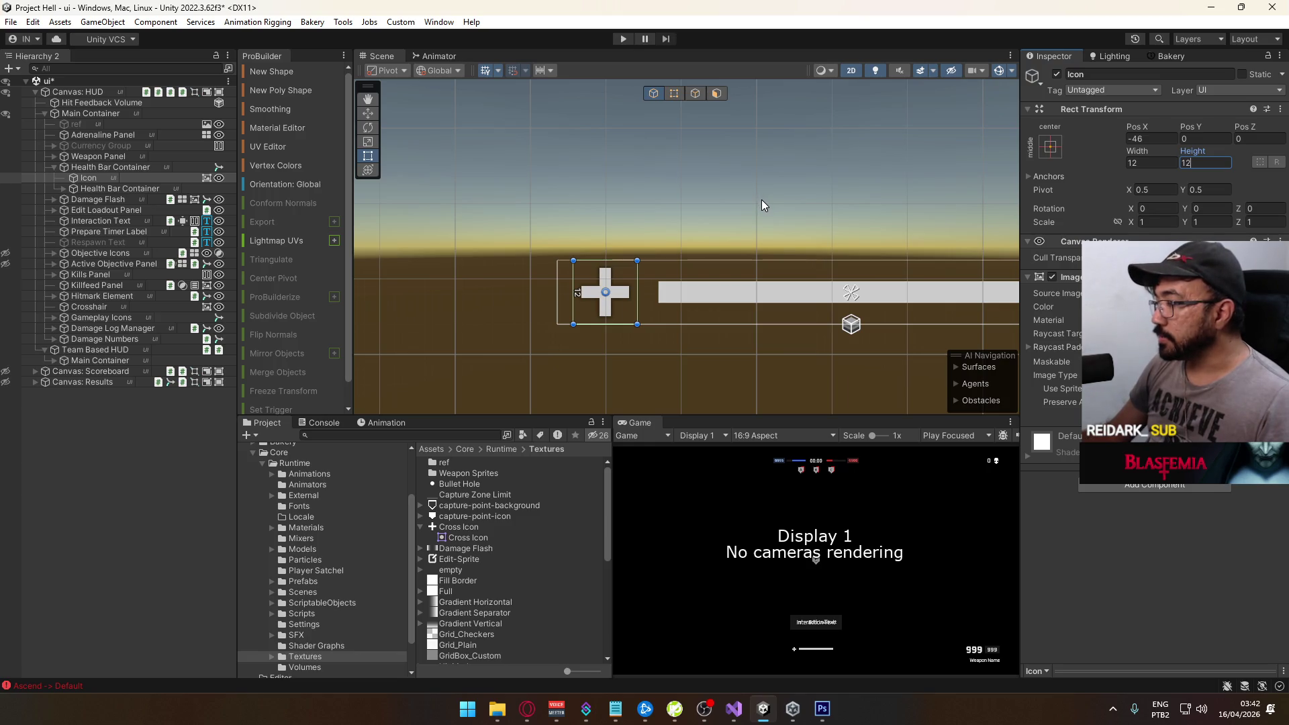
{"action": "scroll", "coordinate": [763, 204], "scroll_direction": "down", "scroll_amount": 3}
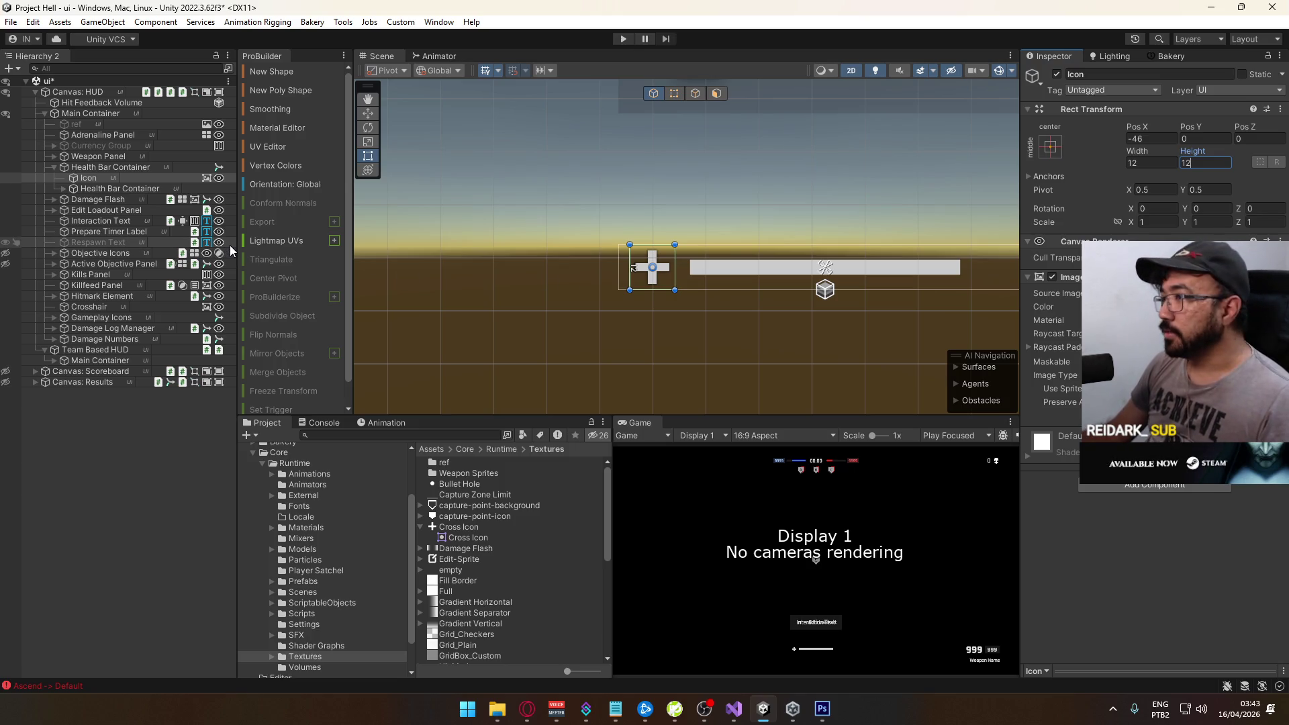
{"action": "left_click_drag", "start_coordinate": [665, 237], "coordinate": [570, 296]}
Expand Health Bar Container and inspect its Background and Active Bar children
{"action": "left_click_drag", "start_coordinate": [628, 323], "coordinate": [540, 350]}
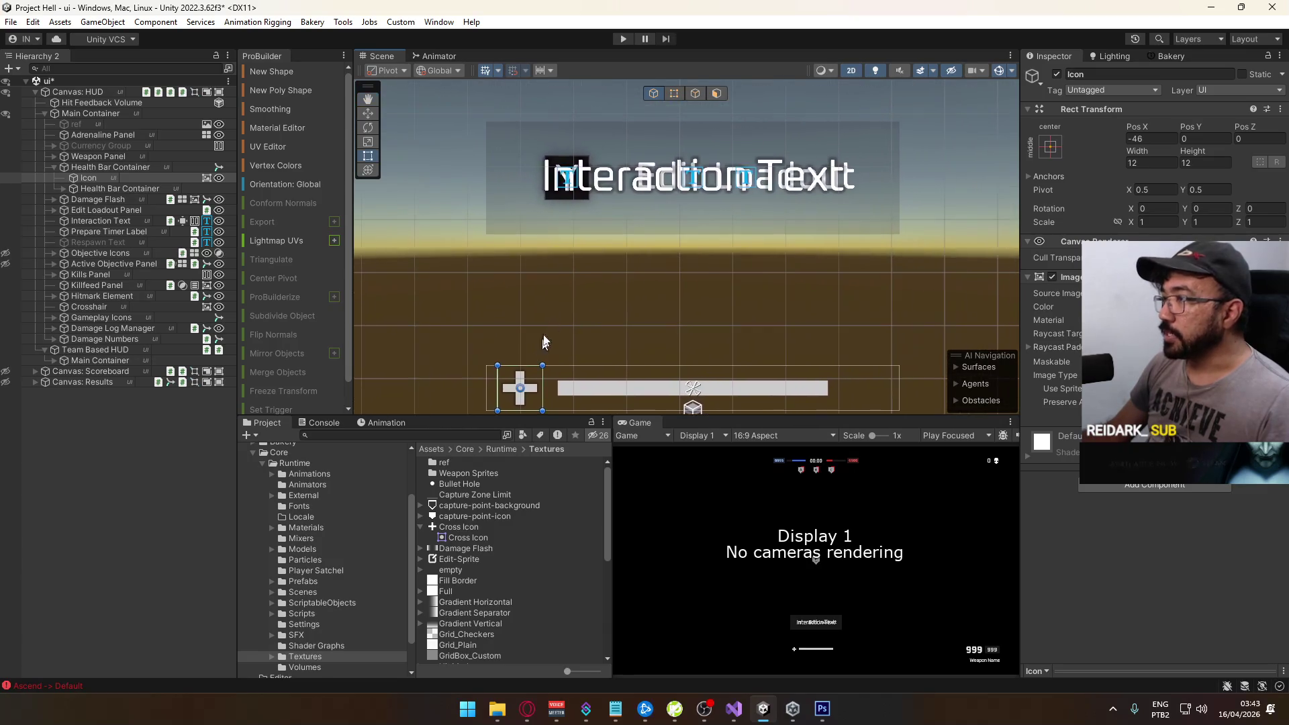
{"action": "left_click", "coordinate": [101, 189]}
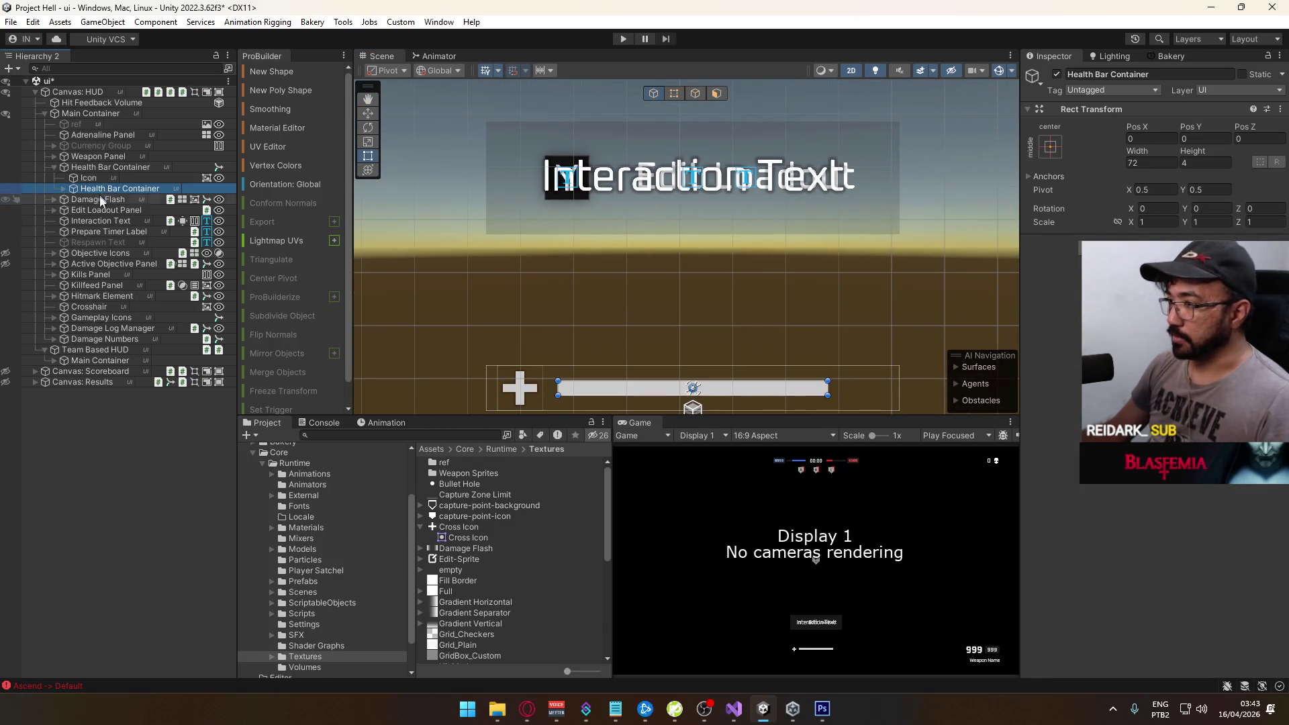
{"action": "left_click", "coordinate": [63, 189]}
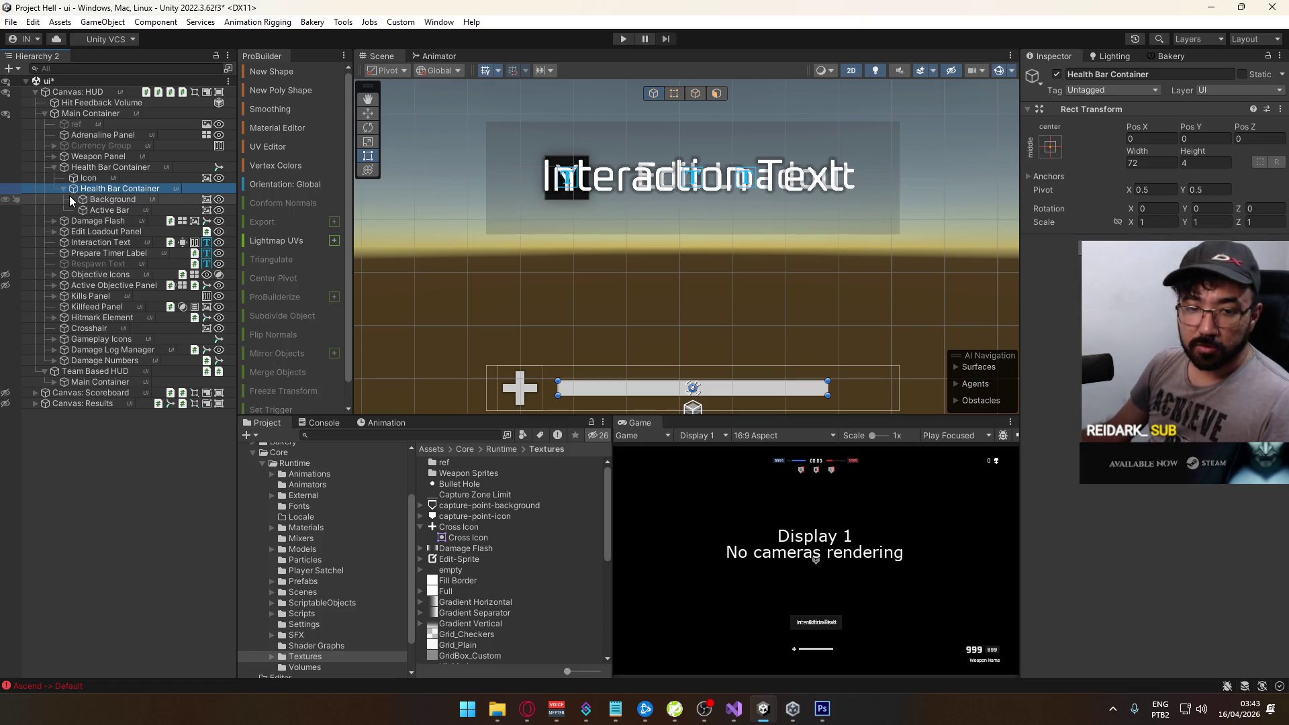
{"action": "double_click", "coordinate": [107, 200]}
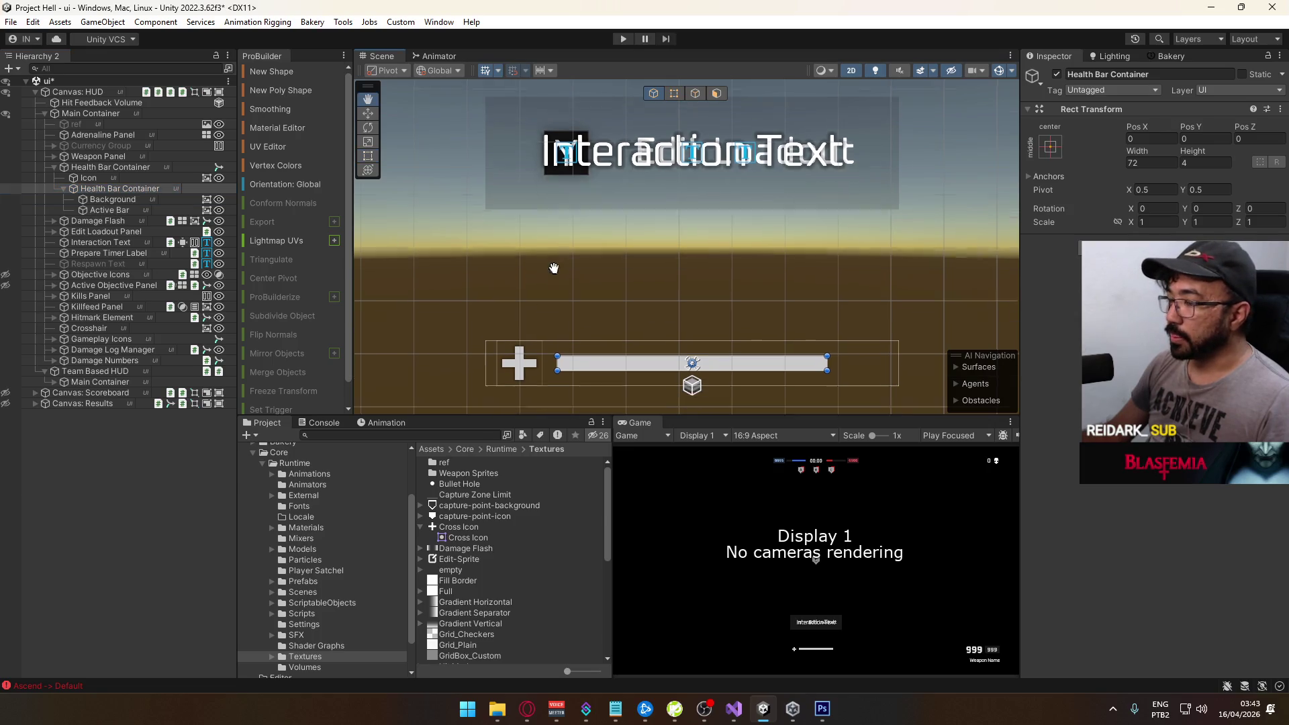
{"action": "left_click", "coordinate": [106, 210]}
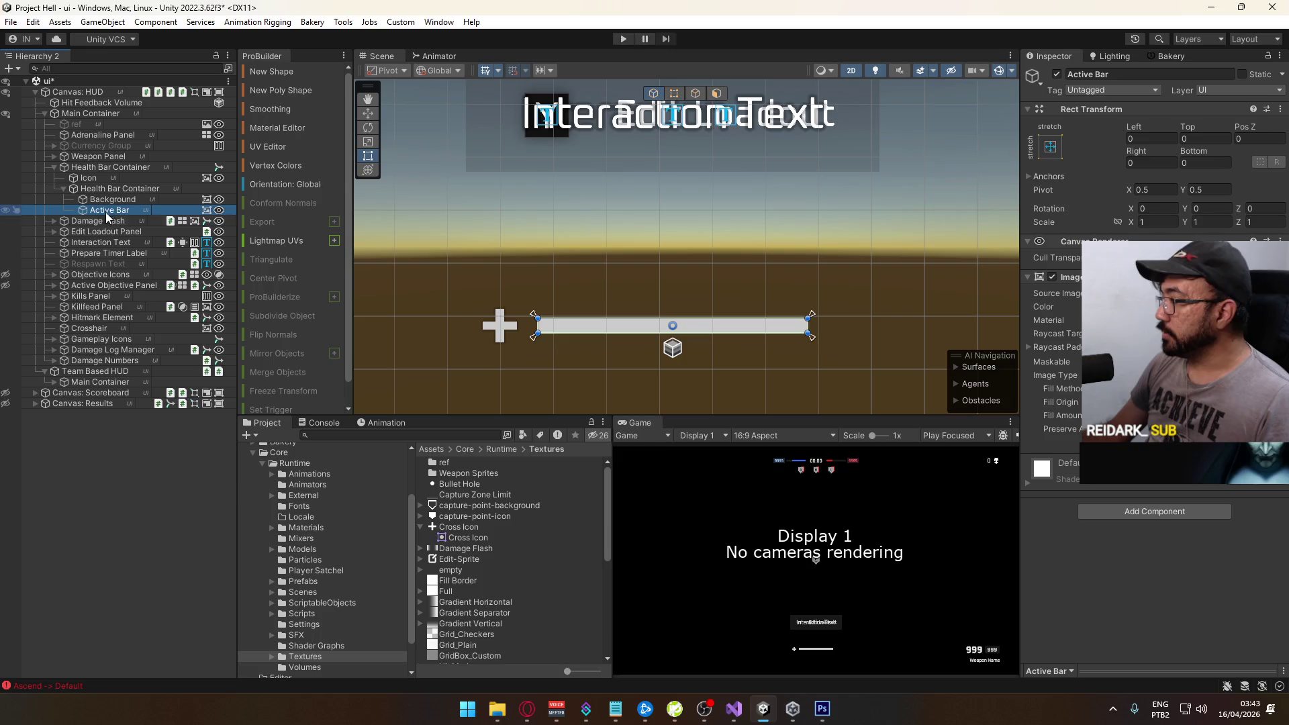
Browse Packages > Base Template > Assets > NakashimaStudios > Runtime > Scripts > Tools and open UnityGraphicsBullshit
{"action": "scroll", "coordinate": [512, 543], "scroll_direction": "down", "scroll_amount": 3}
{"action": "scroll", "coordinate": [329, 661], "scroll_direction": "down", "scroll_amount": 2}
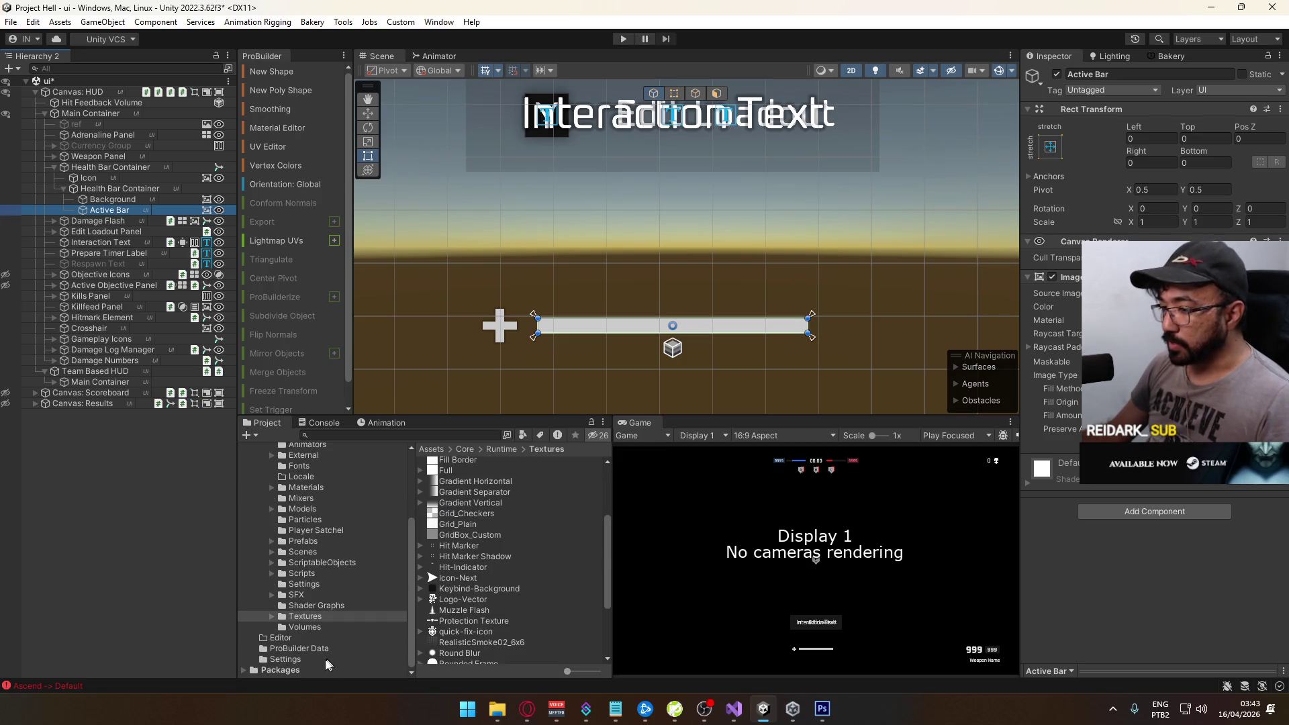
{"action": "left_click", "coordinate": [248, 668]}
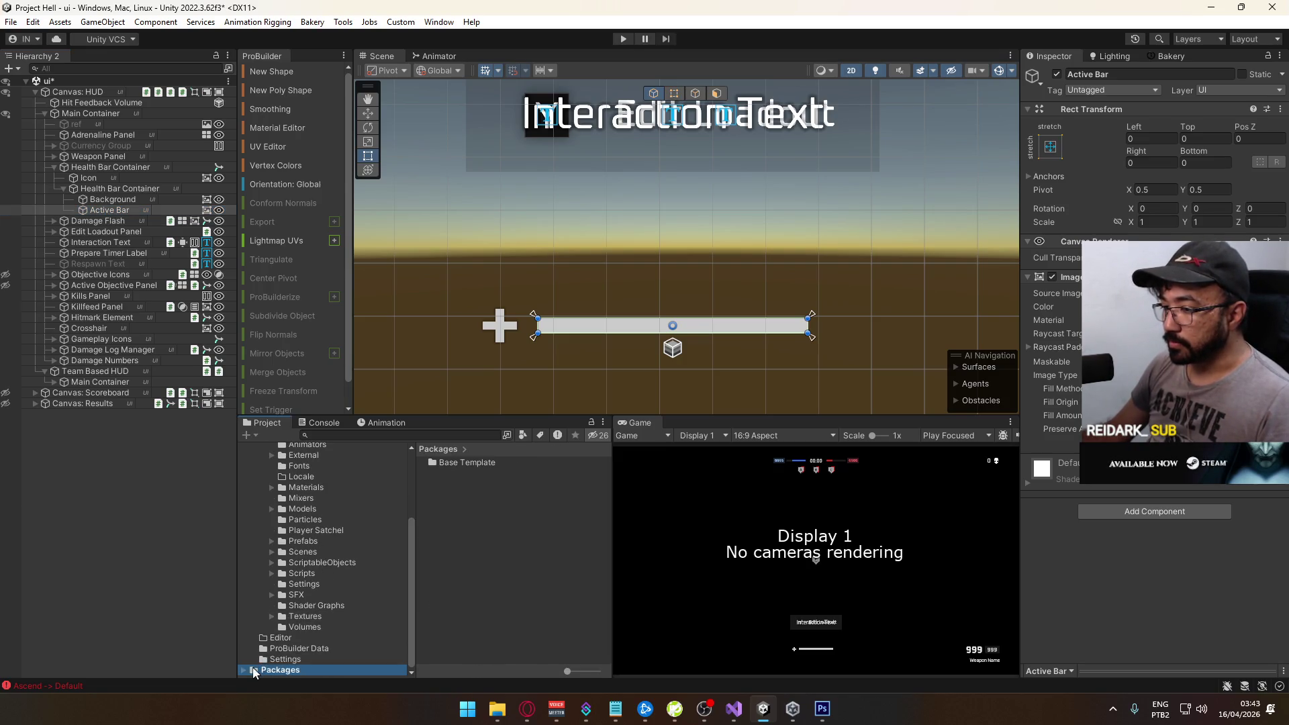
{"action": "double_click", "coordinate": [468, 462]}
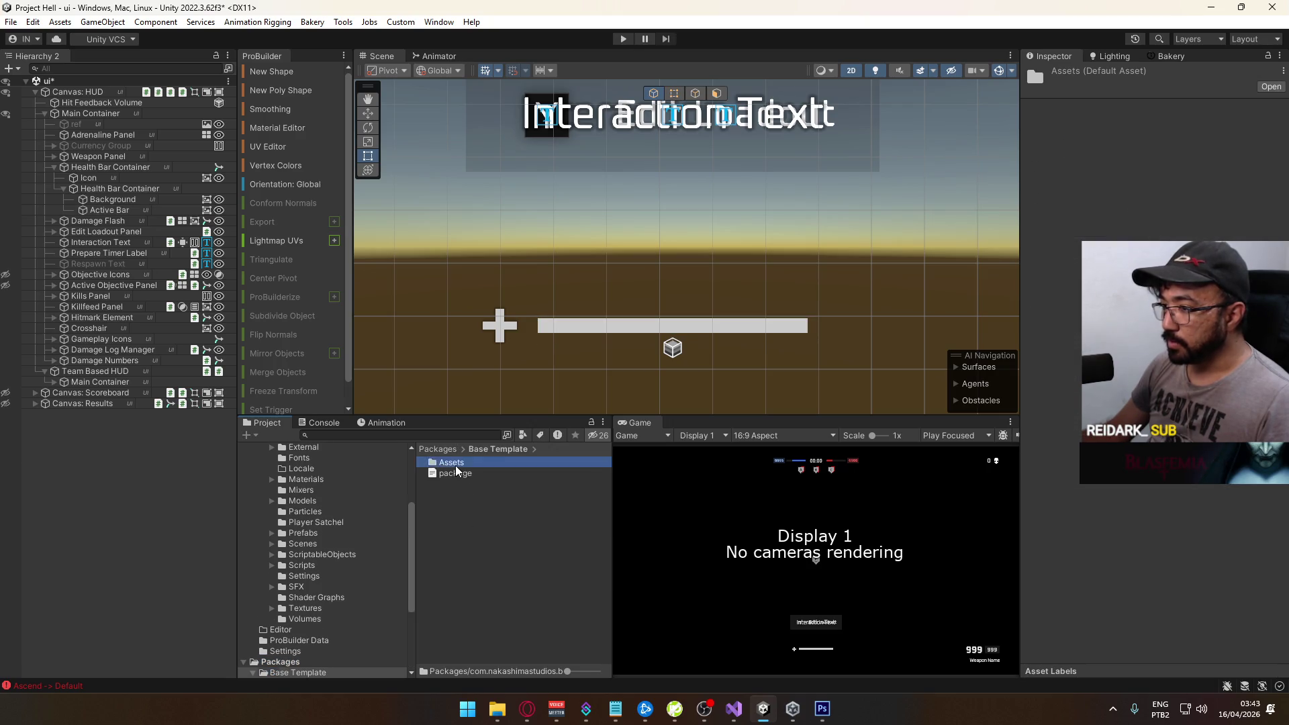
{"action": "double_click", "coordinate": [483, 473]}
{"action": "double_click", "coordinate": [483, 472]}
{"action": "double_click", "coordinate": [477, 474]}
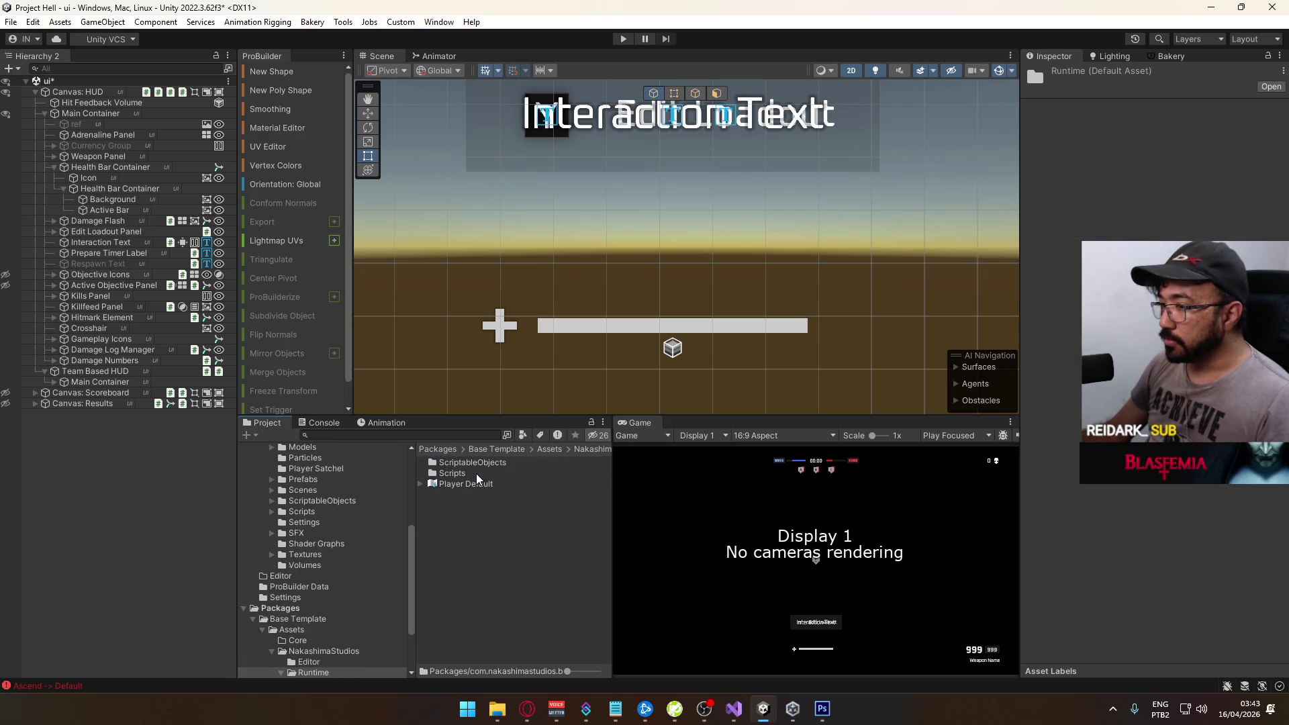
{"action": "double_click", "coordinate": [452, 473]}
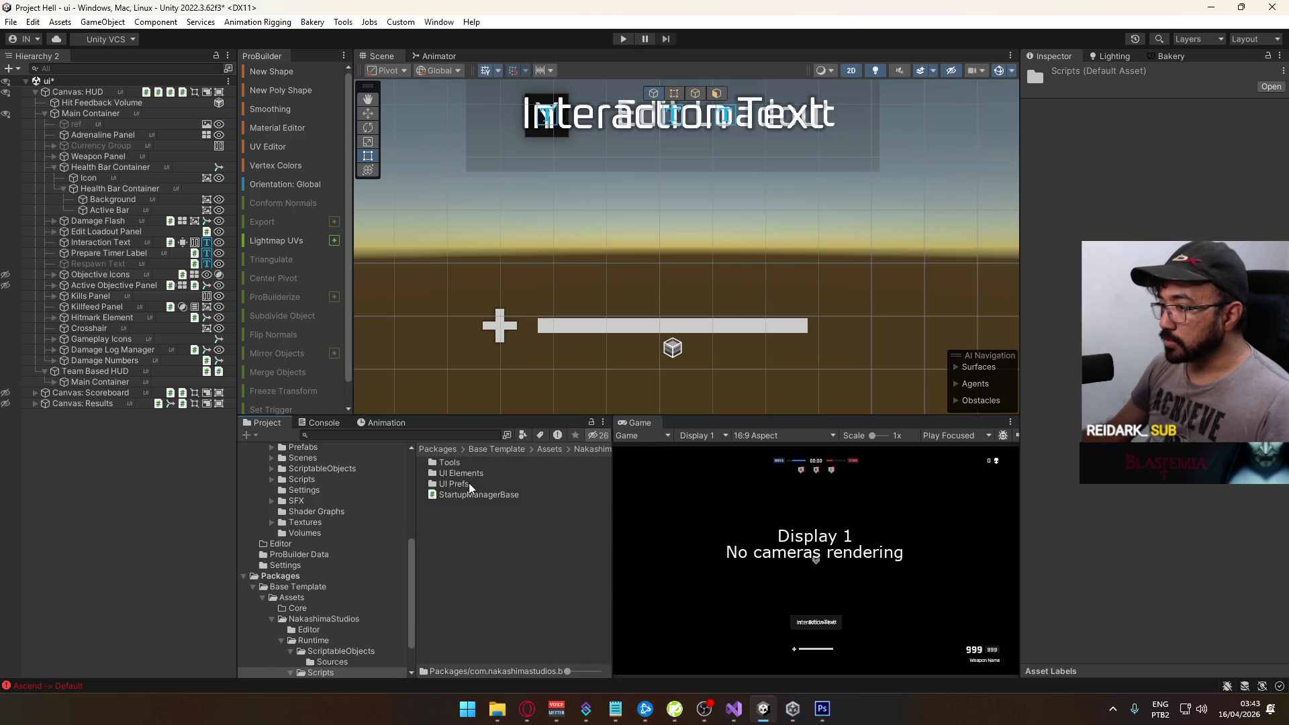
{"action": "double_click", "coordinate": [477, 464]}
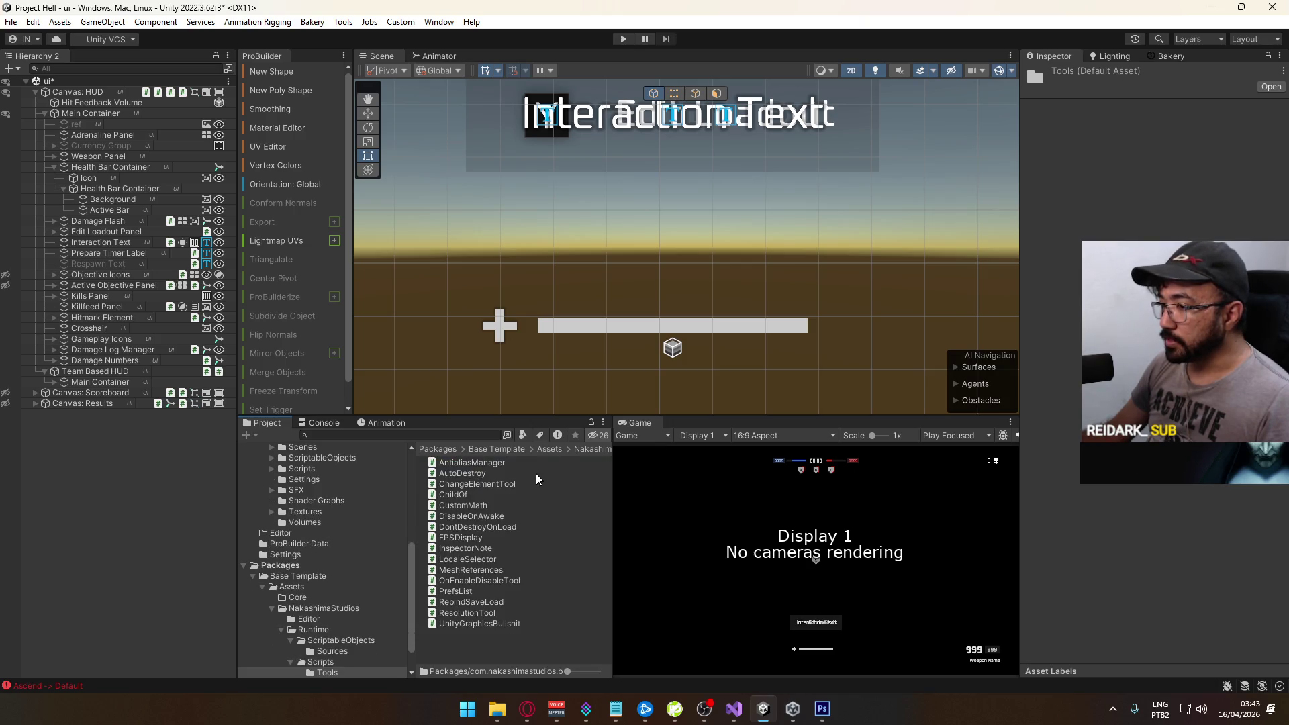
{"action": "left_click", "coordinate": [500, 624]}
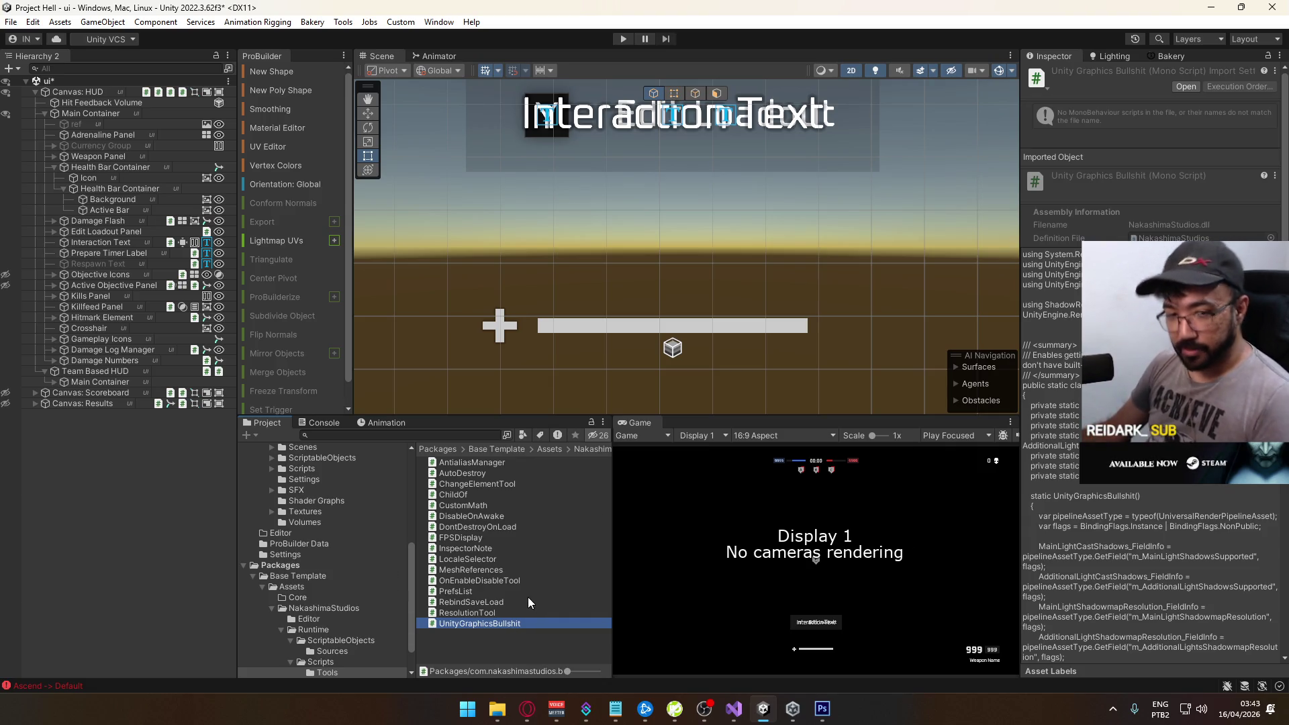
{"action": "double_click", "coordinate": [489, 624]}
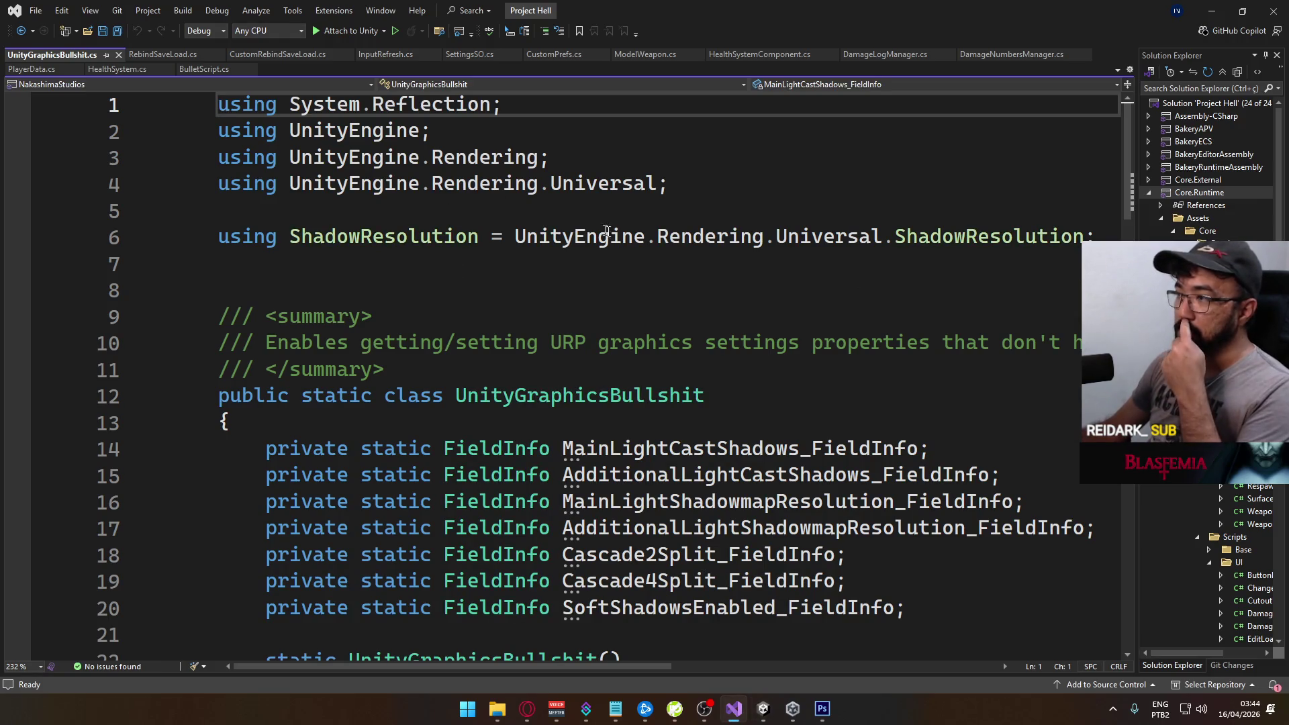
Scroll through UnityGraphicsBullshit.cs, close its tab, and switch back to Unity
{"action": "left_click_drag", "start_coordinate": [704, 396], "coordinate": [655, 396]}
{"action": "left_click", "coordinate": [455, 396]}
{"action": "scroll", "coordinate": [603, 470], "scroll_direction": "down", "scroll_amount": 5}
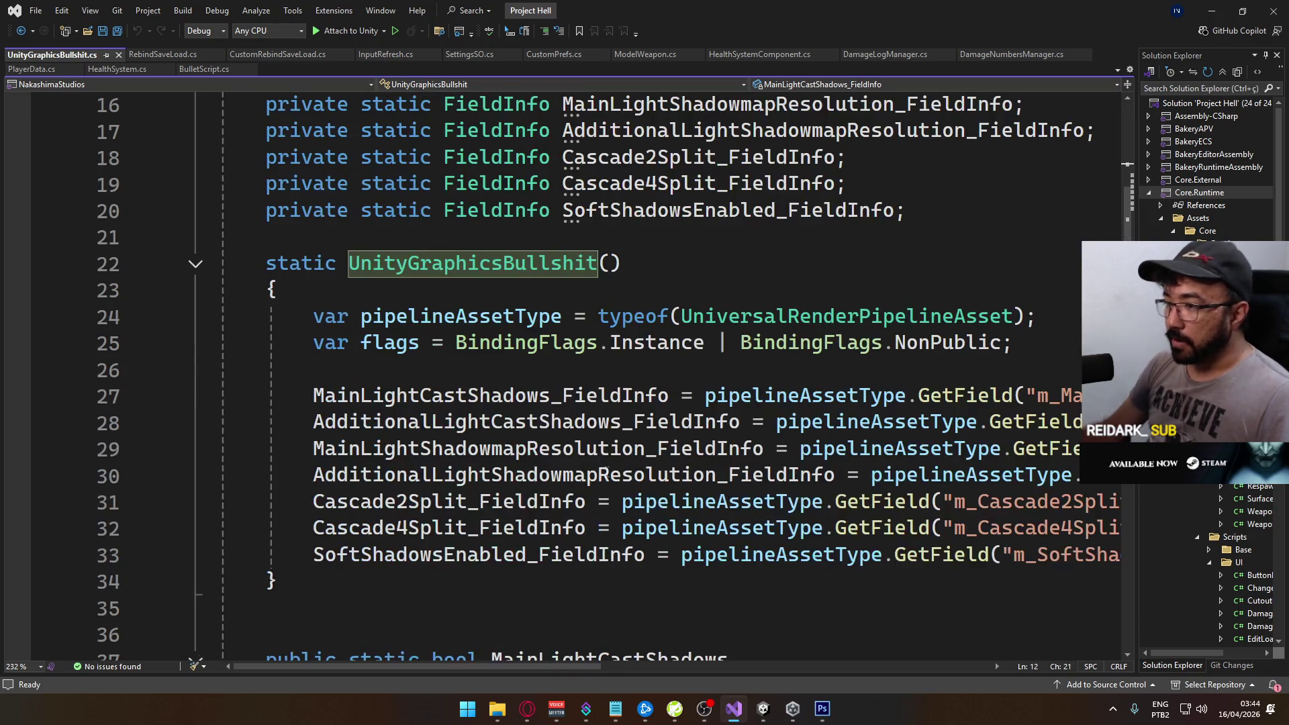
{"action": "scroll", "coordinate": [448, 282], "scroll_direction": "down", "scroll_amount": 19}
{"action": "scroll", "coordinate": [676, 545], "scroll_direction": "up", "scroll_amount": 1}
{"action": "scroll", "coordinate": [677, 545], "scroll_direction": "up", "scroll_amount": 11}
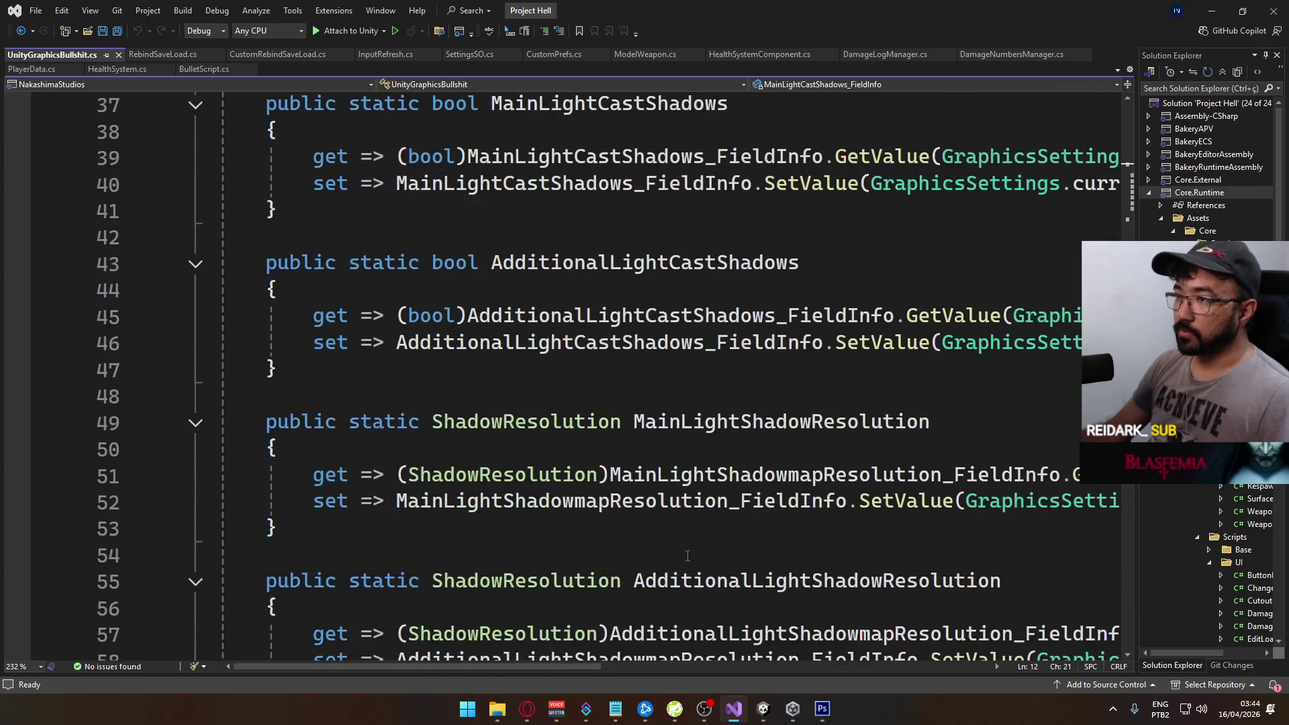
{"action": "scroll", "coordinate": [685, 560], "scroll_direction": "up", "scroll_amount": 9}
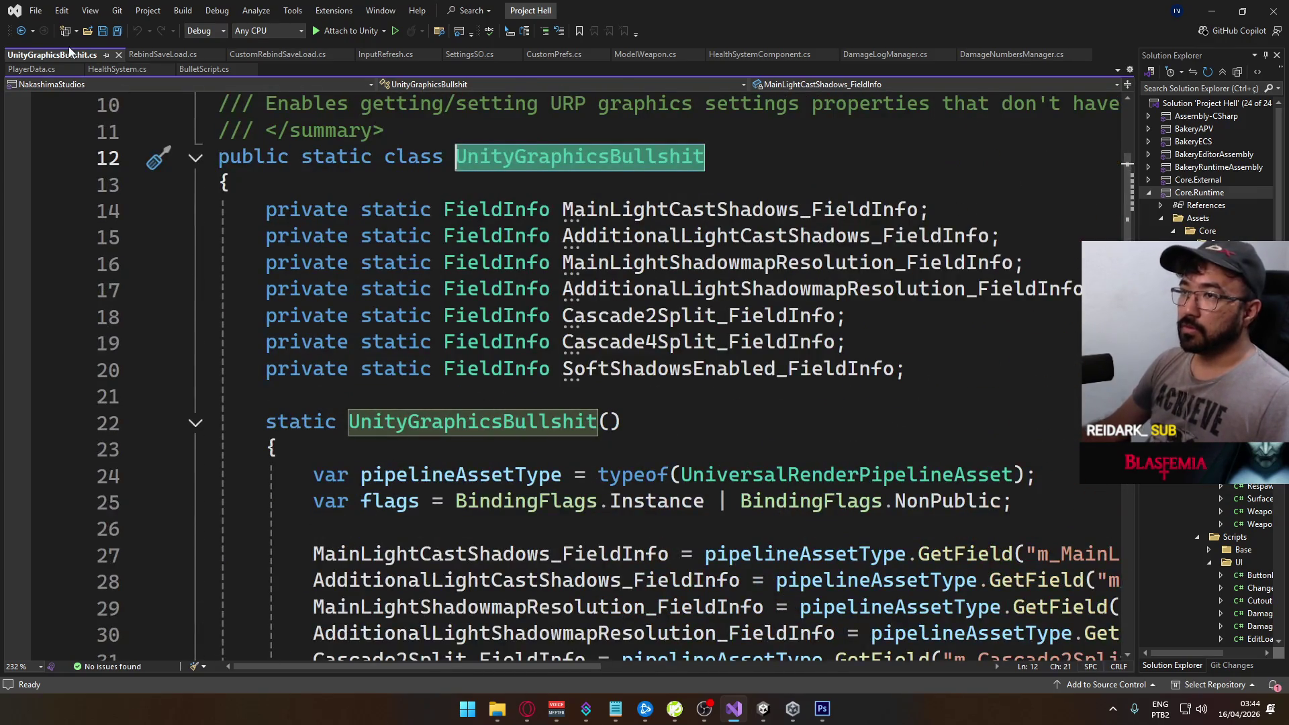
{"action": "left_click", "coordinate": [117, 57]}
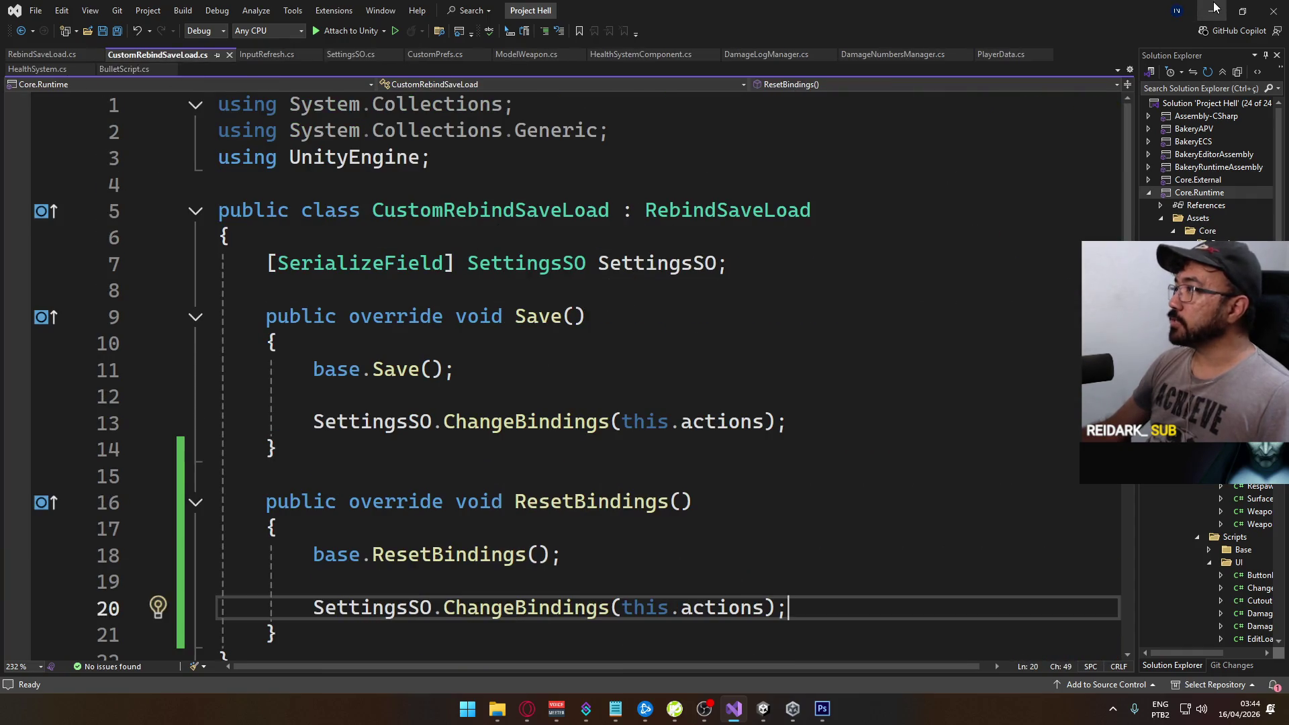
{"action": "key", "text": "alt+Tab"}
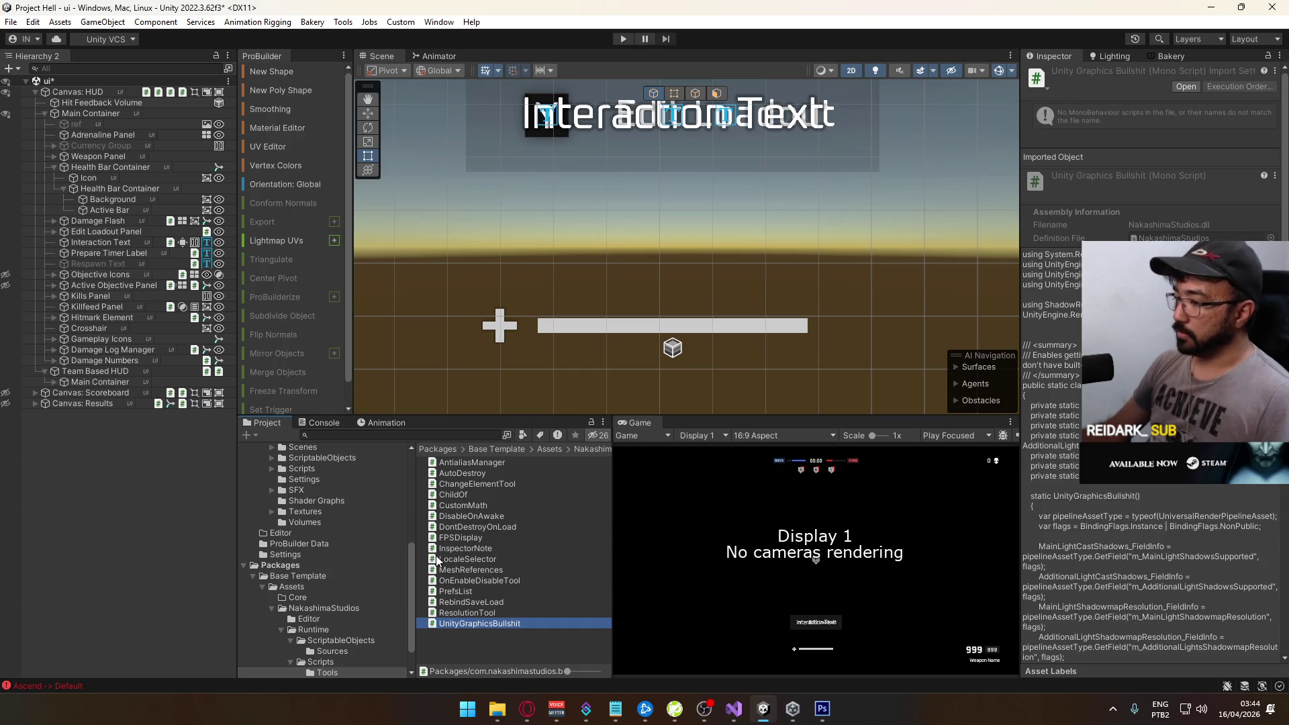
Back in Unity, check Active Bar and Background, then open the Health Bar Container's context menu
{"action": "left_click", "coordinate": [110, 209]}
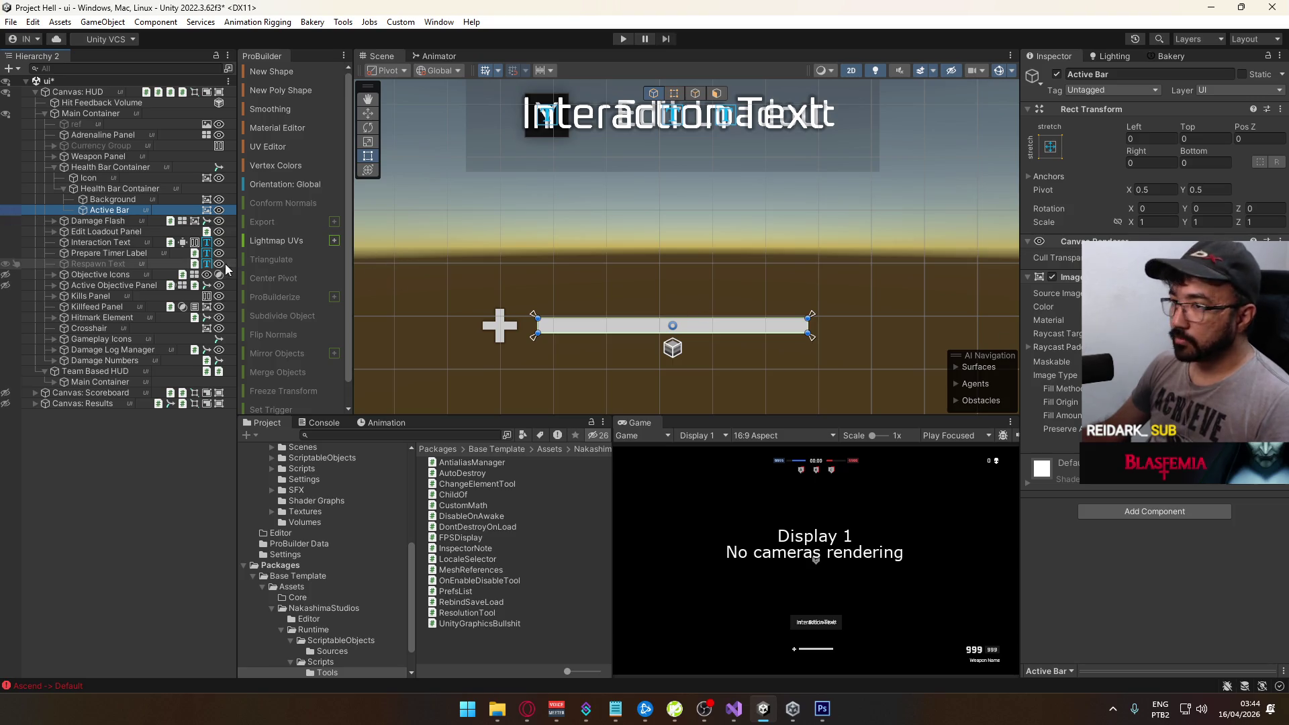
{"action": "left_click", "coordinate": [107, 199]}
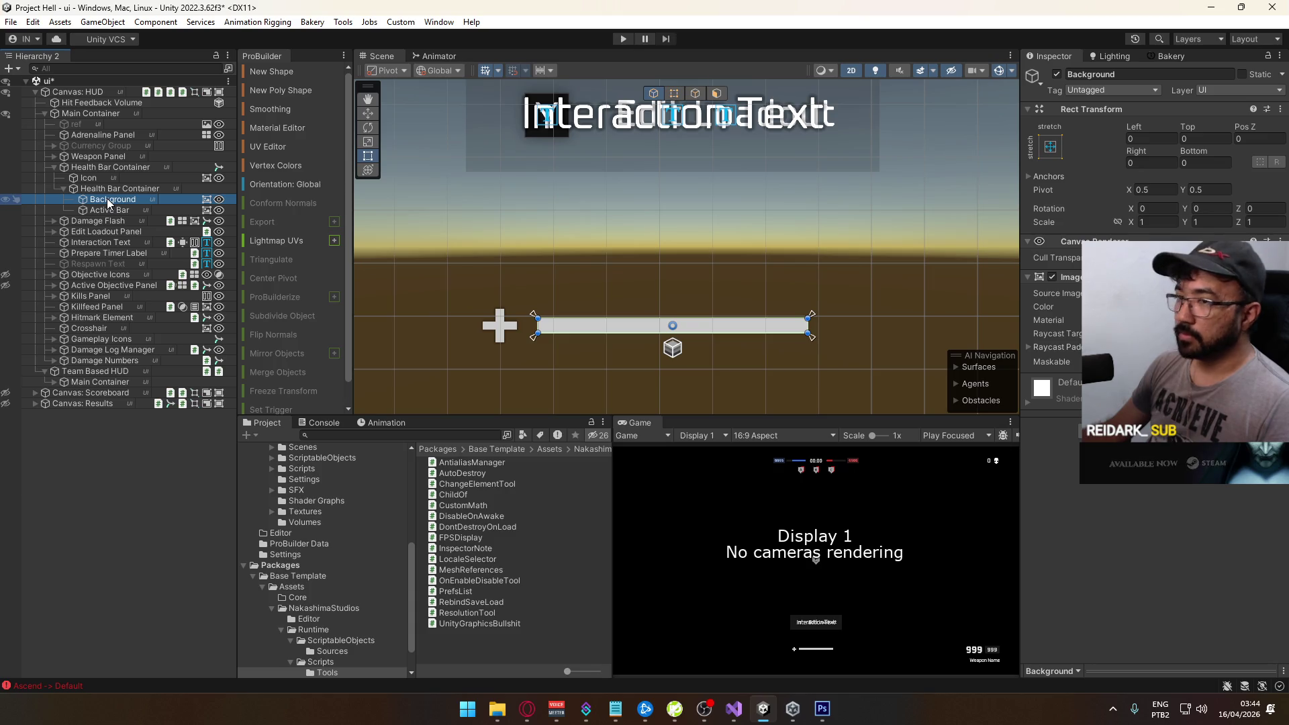
{"action": "right_click", "coordinate": [107, 200]}
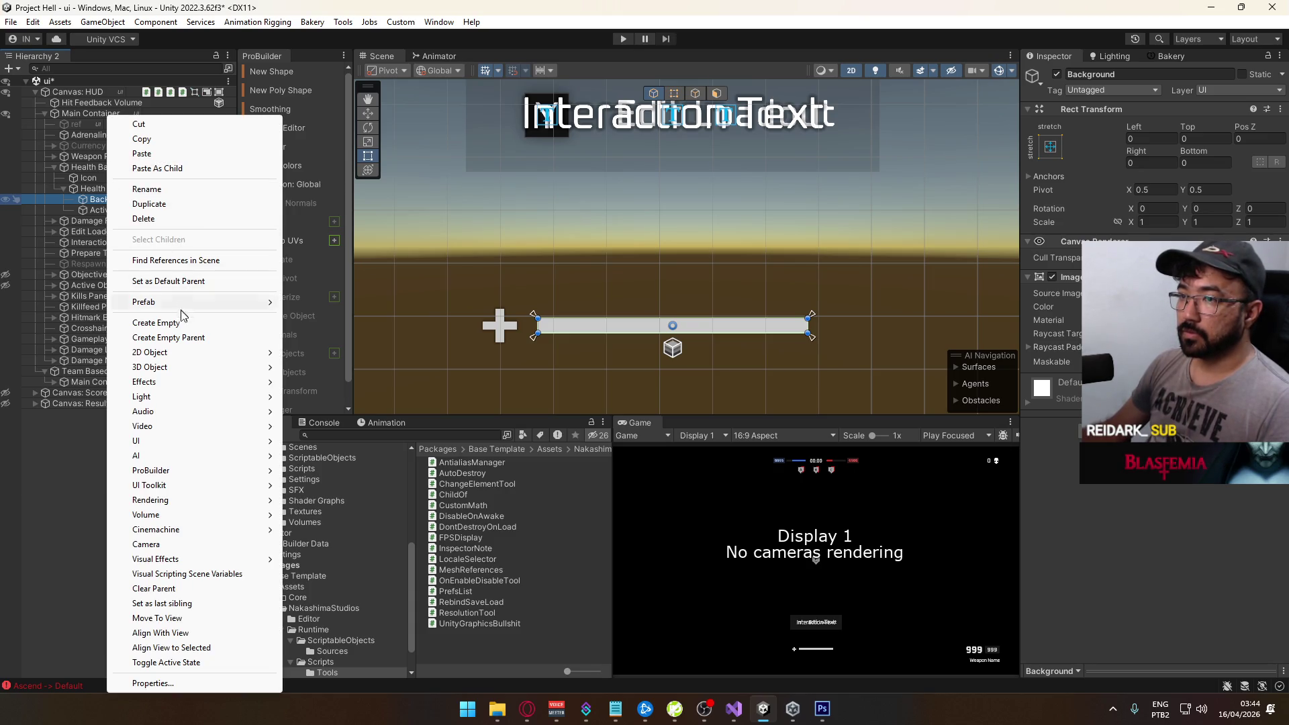
{"action": "left_click", "coordinate": [86, 195]}
{"action": "left_click", "coordinate": [98, 189]}
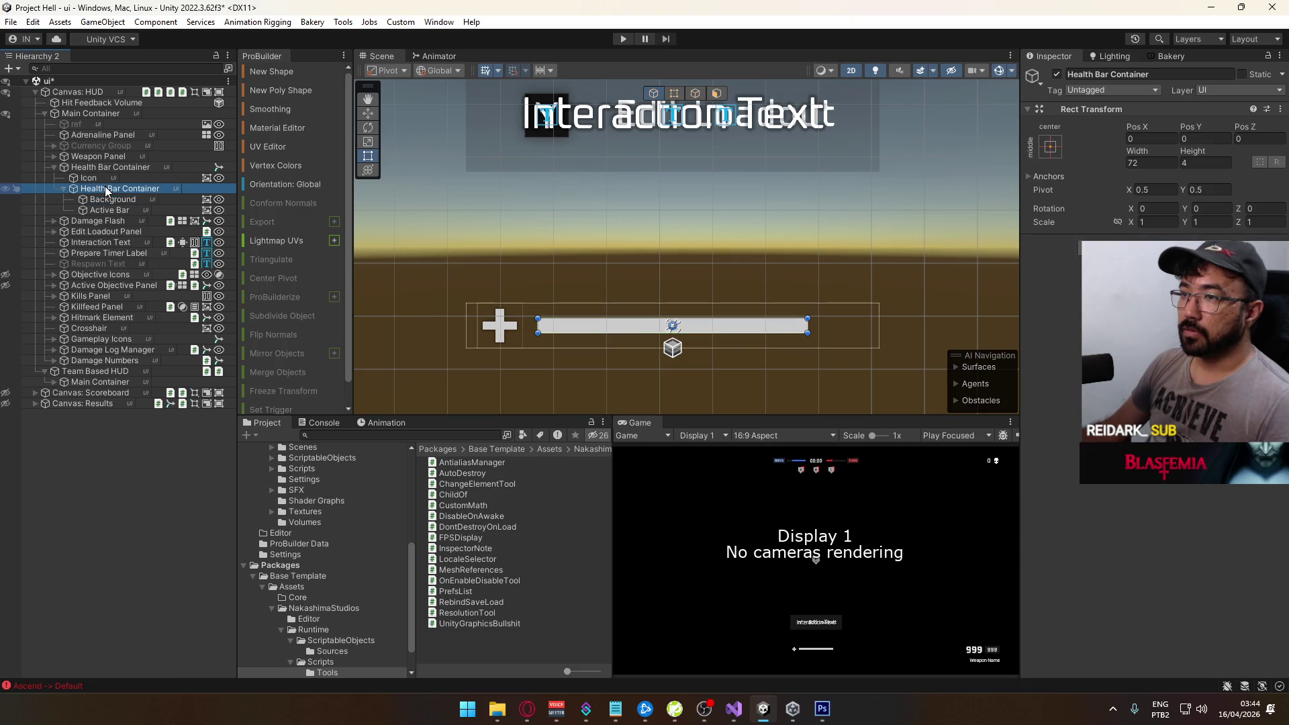
{"action": "right_click", "coordinate": [105, 187]}
Create an empty child named Shadow under Health Bar Container and add an Image component
{"action": "left_click", "coordinate": [154, 322]}
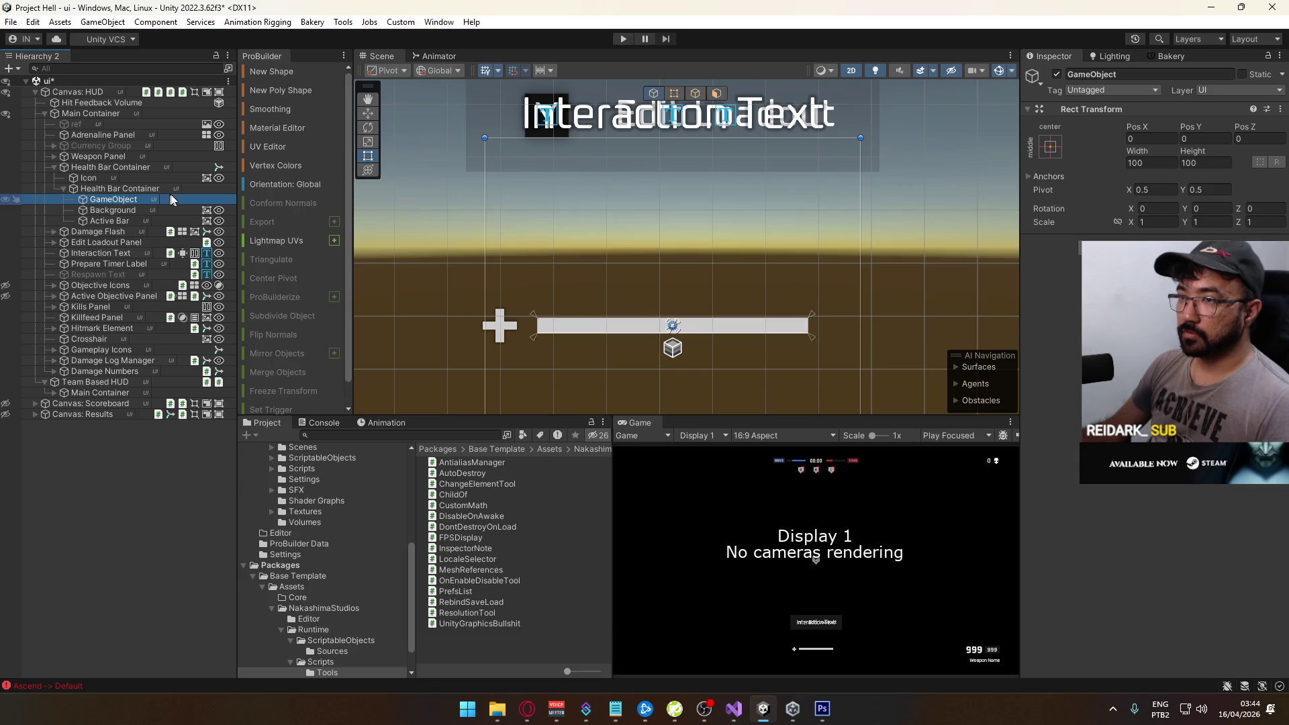
{"action": "type", "text": "Shadow"}
{"action": "key", "text": "Return"}
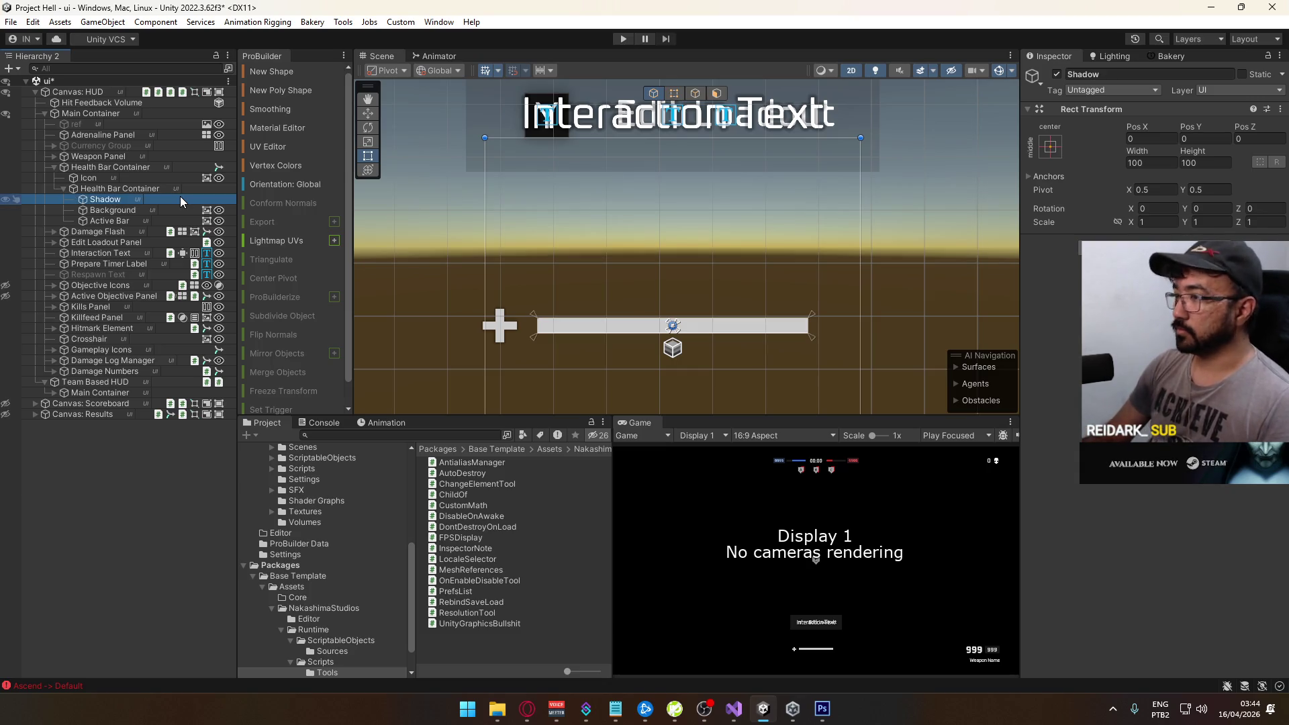
{"action": "left_click", "coordinate": [1104, 240]}
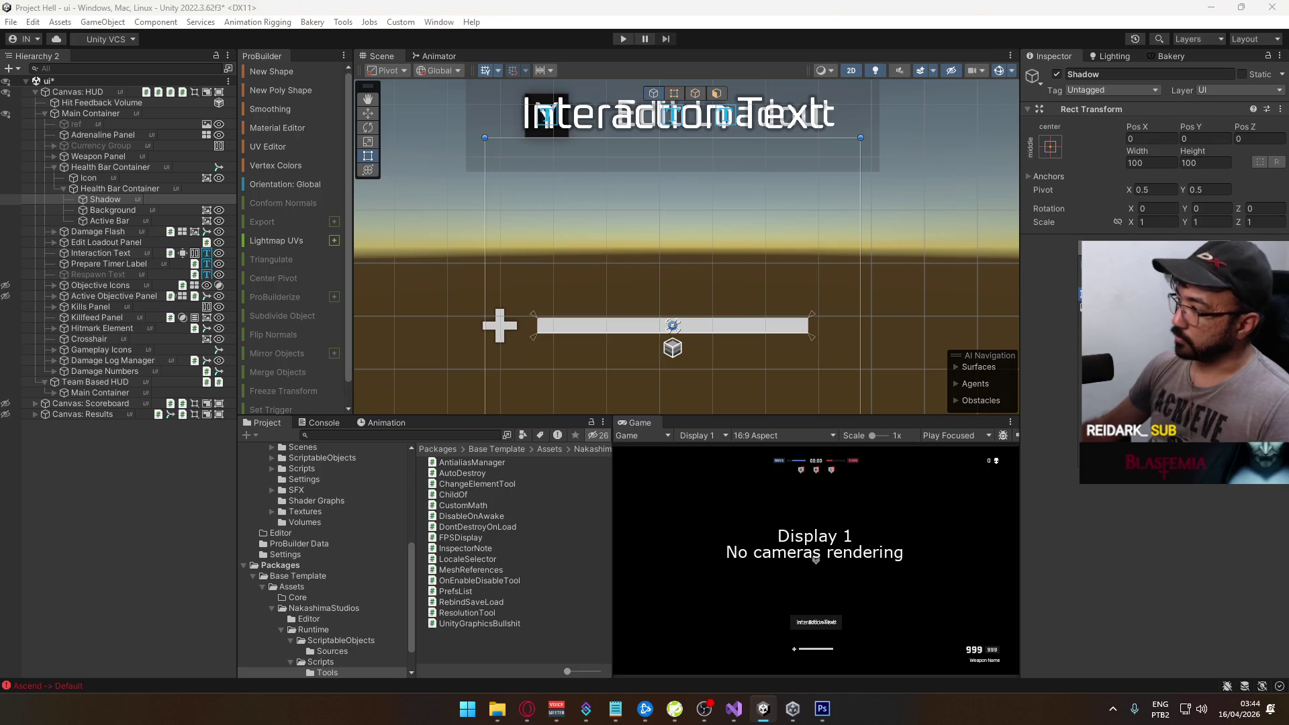
{"action": "key", "text": "Return"}
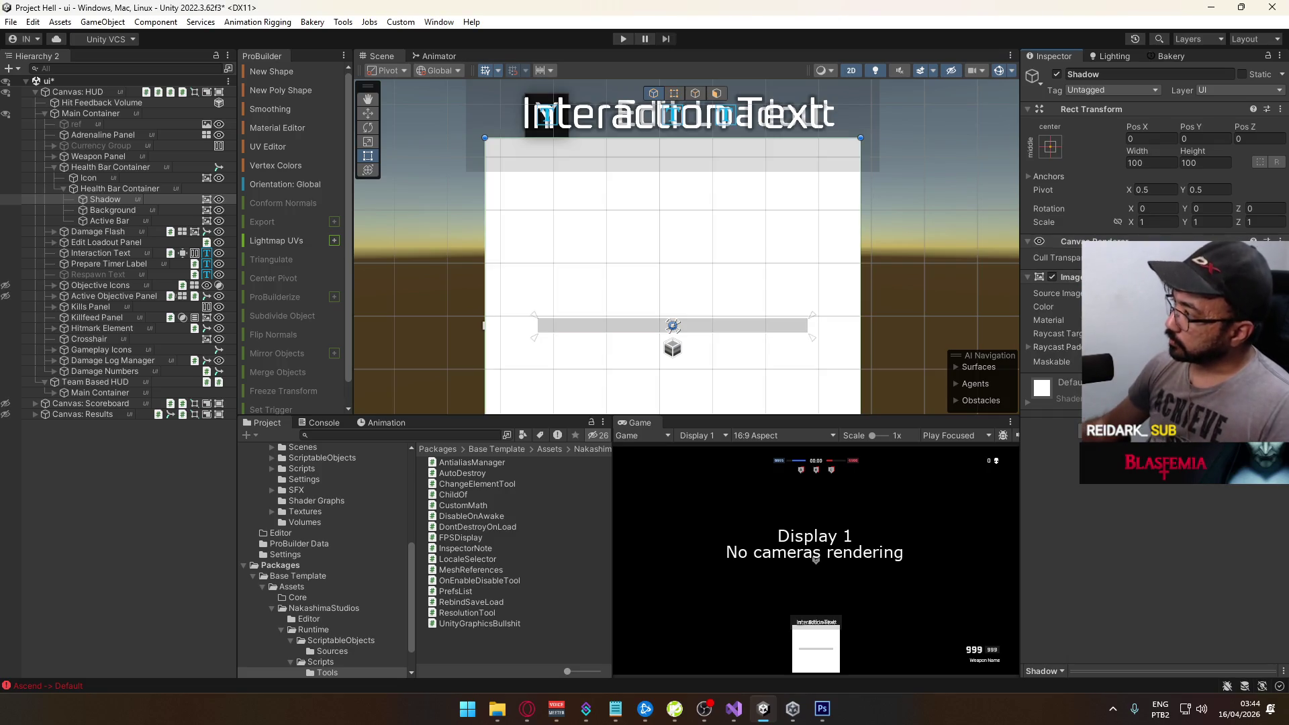
Set the Shadow image's Source Image to the Square Blur sprite
{"action": "left_click", "coordinate": [1272, 288]}
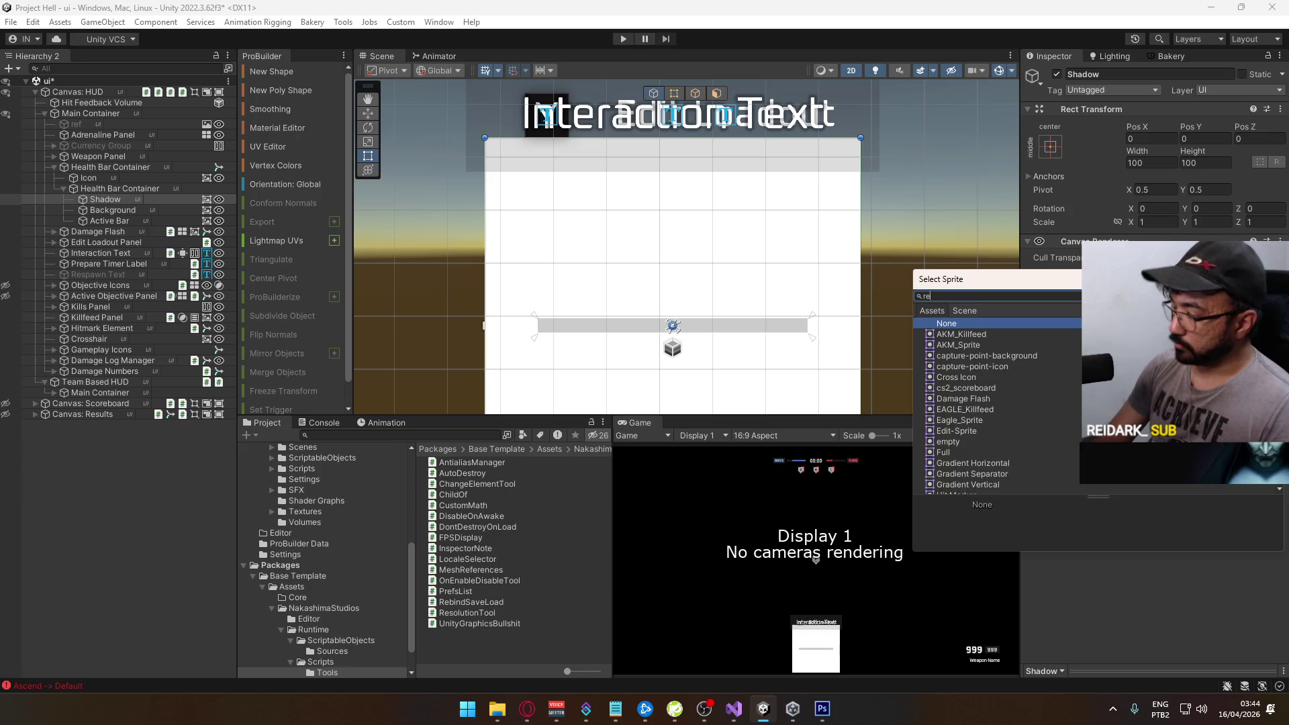
{"action": "type", "text": "rect"}
{"action": "key", "text": "BackSpace"}
{"action": "key", "text": "BackSpace"}
{"action": "key", "text": "BackSpace"}
{"action": "type", "text": "blu"}
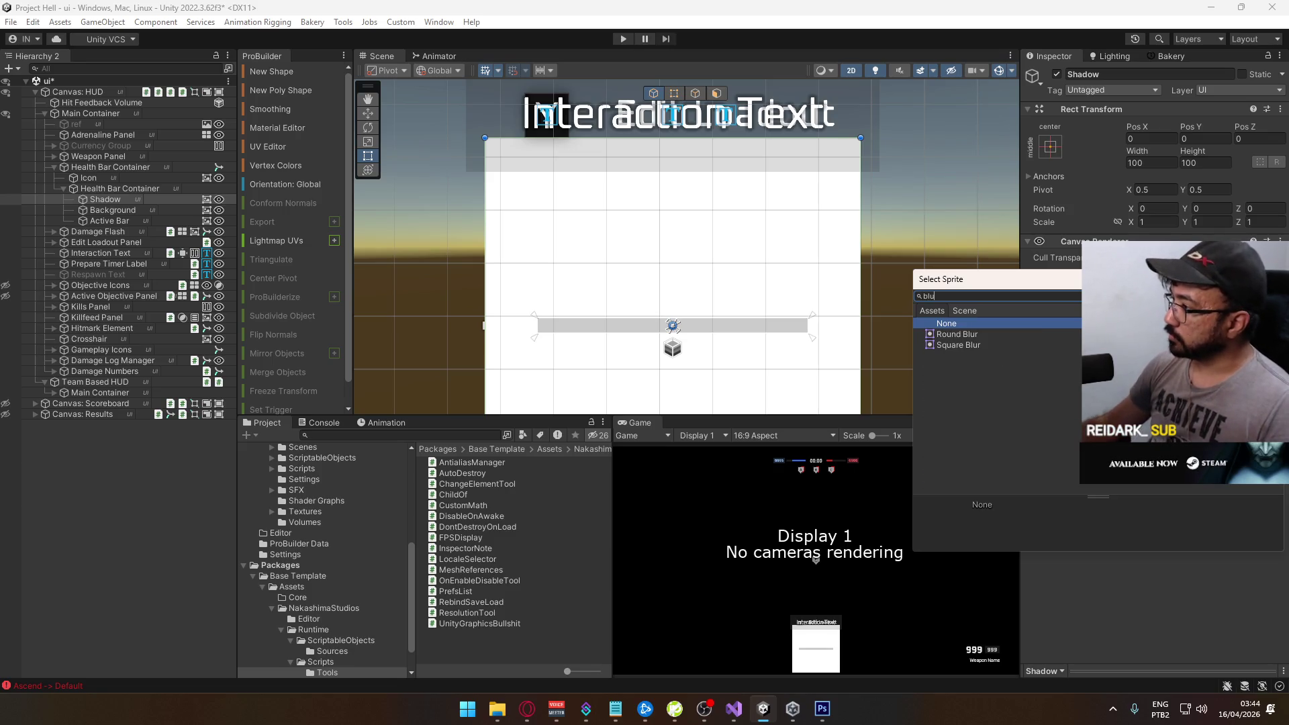
{"action": "left_click", "coordinate": [977, 345]}
{"action": "left_click", "coordinate": [976, 345]}
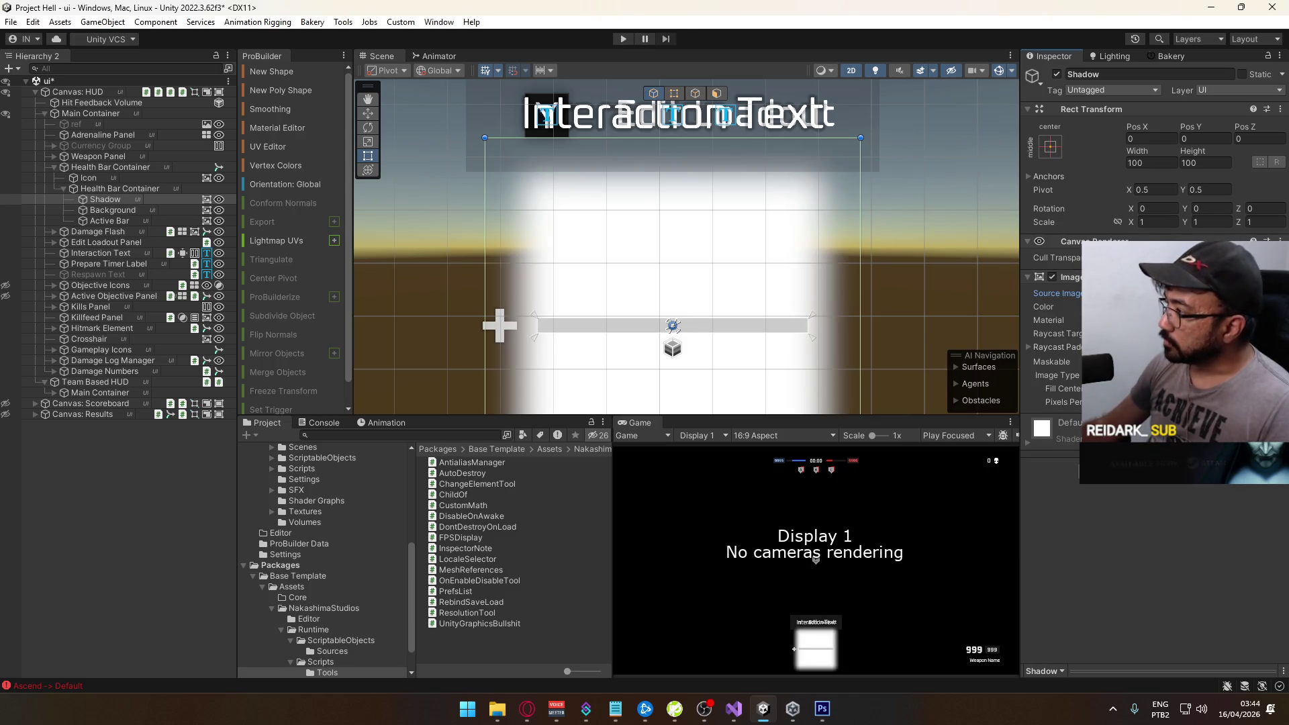
Colour the Shadow image black with alpha 30
{"action": "left_click", "coordinate": [1181, 306]}
{"action": "left_click", "coordinate": [1177, 494]}
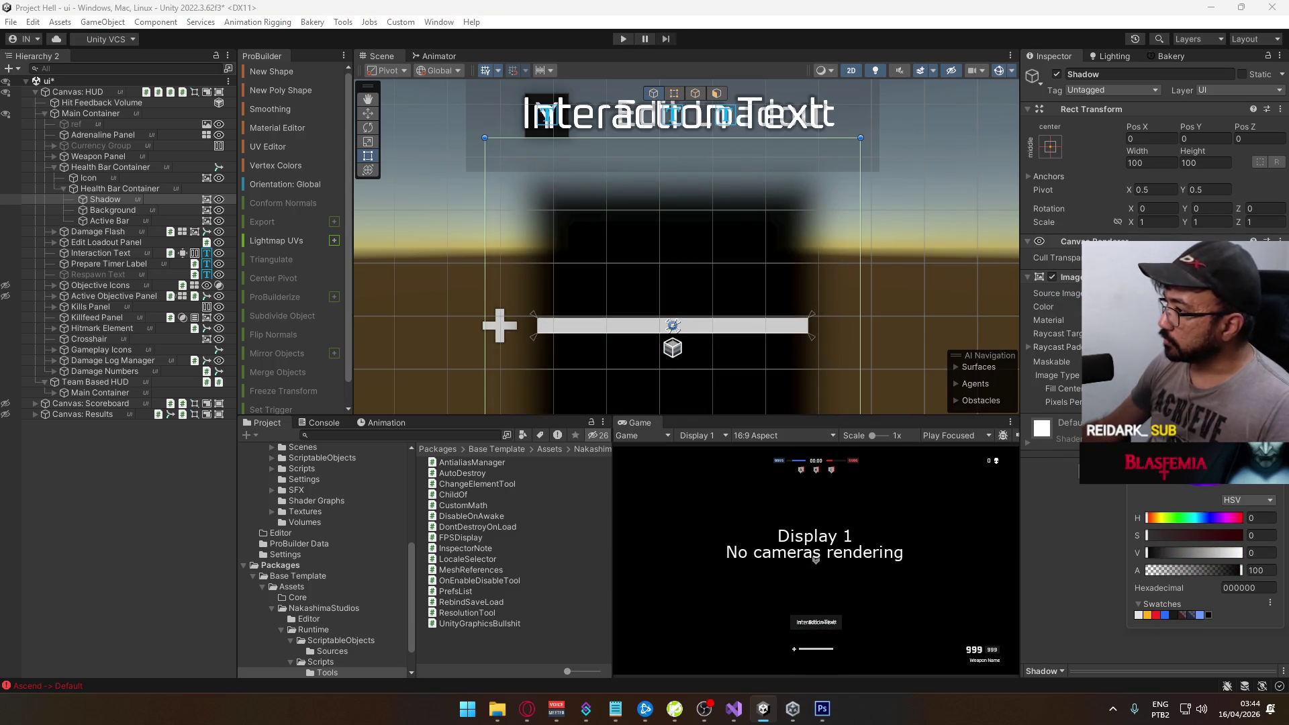
{"action": "left_click", "coordinate": [1174, 568]}
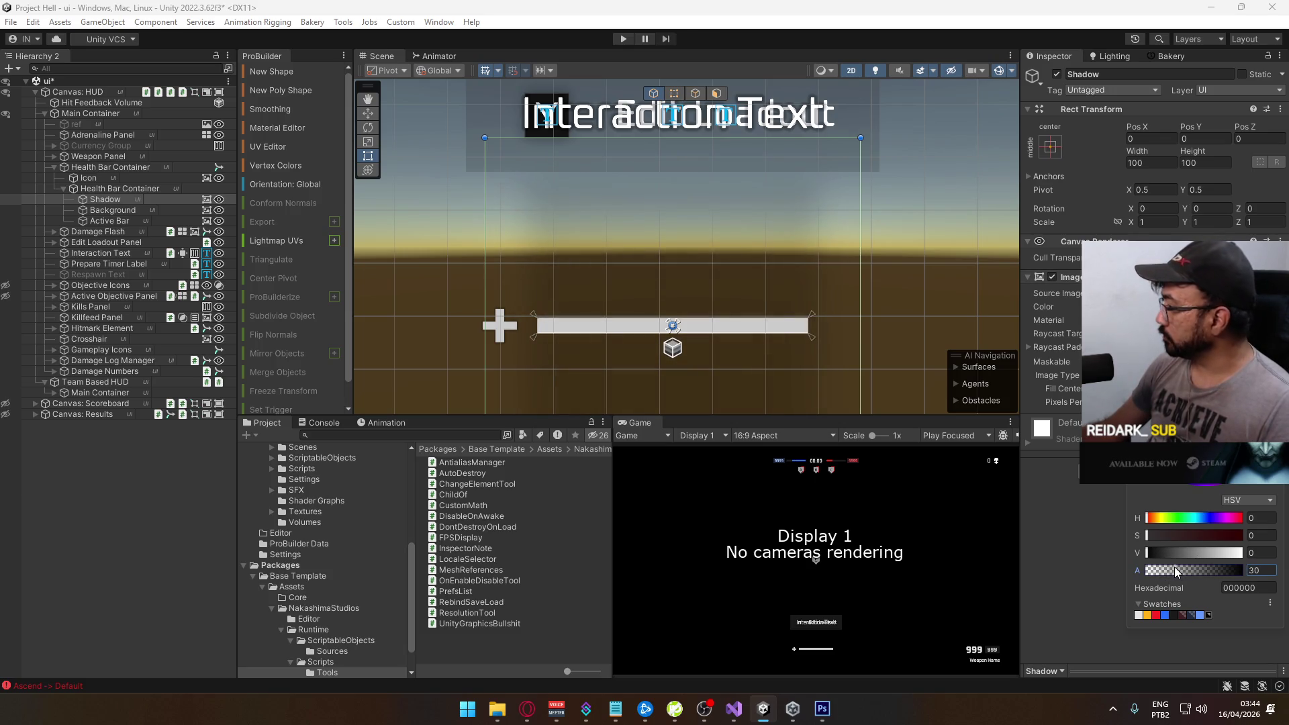
{"action": "left_click", "coordinate": [1162, 159]}
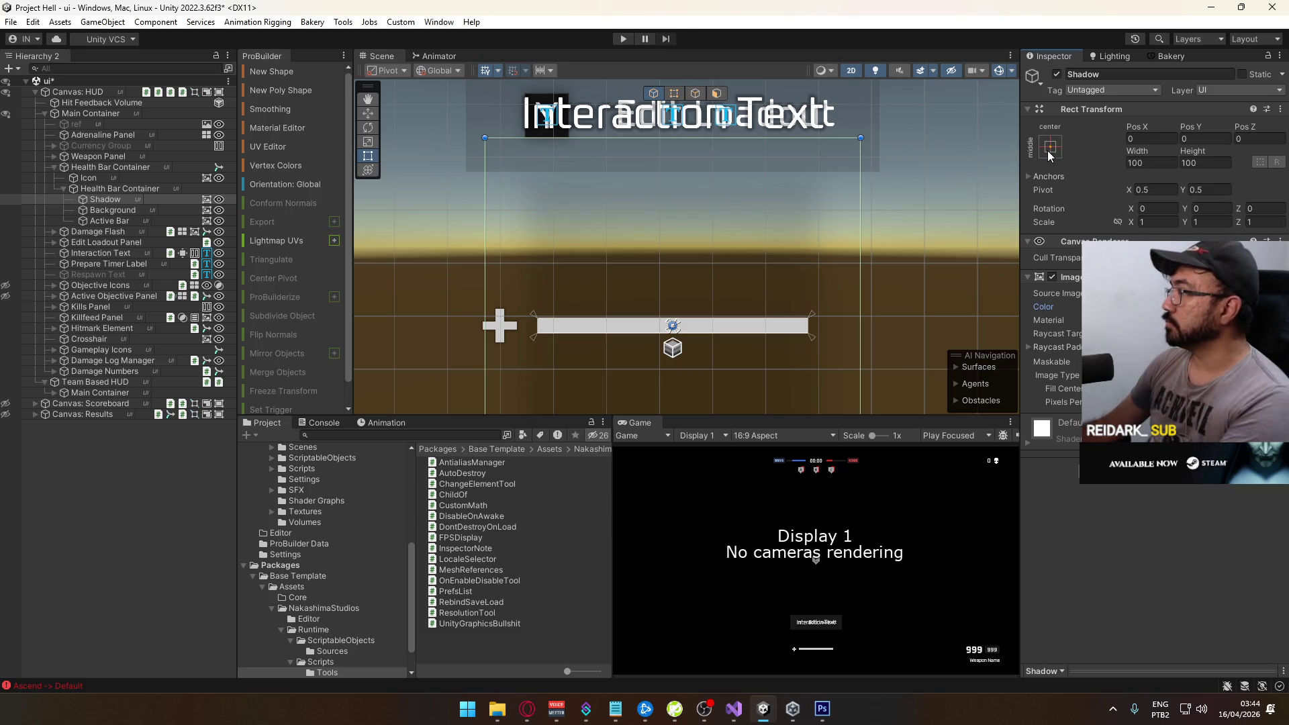
Anchor the Shadow to stretch on both axes so it fills Health Bar Container
{"action": "left_click", "coordinate": [1051, 146]}
{"action": "left_click", "coordinate": [1192, 348]}
{"action": "left_click", "coordinate": [1155, 142]}
{"action": "type", "text": "0"}
{"action": "key", "text": "Tab"}
{"action": "key", "text": "Tab"}
{"action": "key", "text": "Tab"}
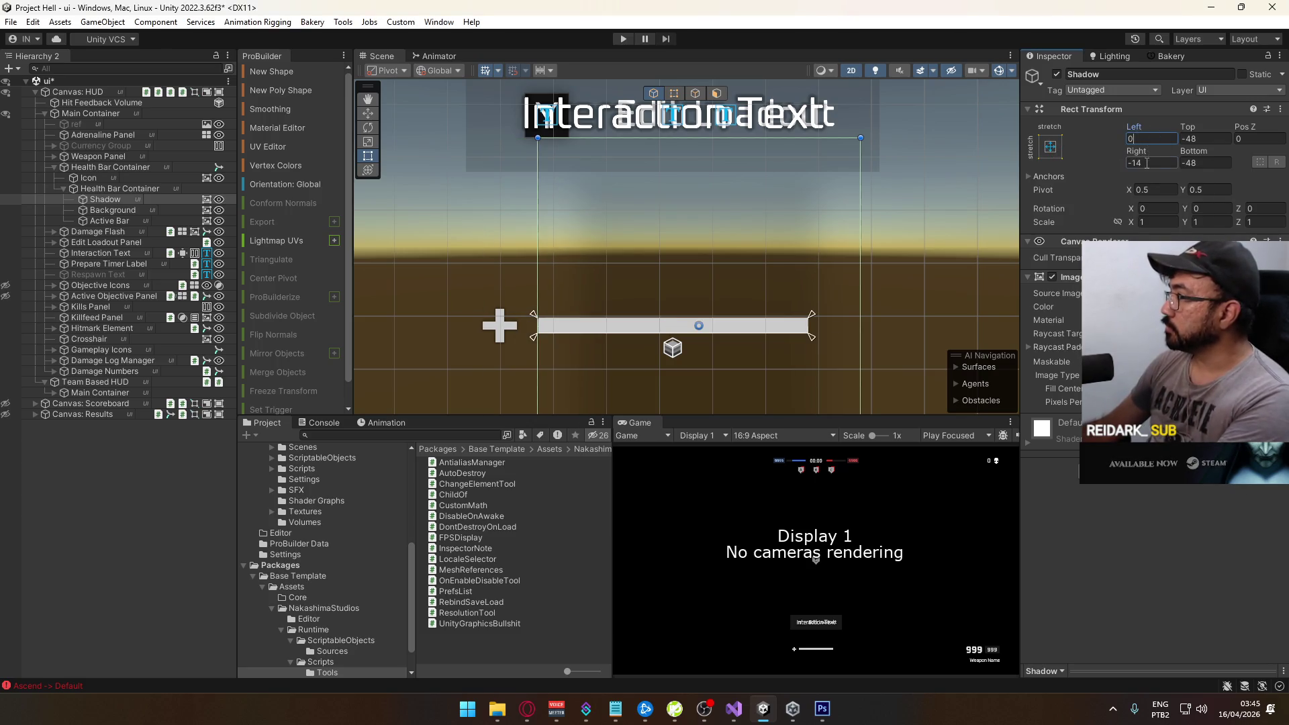
{"action": "type", "text": "0"}
{"action": "key", "text": "Tab"}
{"action": "type", "text": "0"}
{"action": "left_click", "coordinate": [1215, 137]}
{"action": "type", "text": "0.3"}
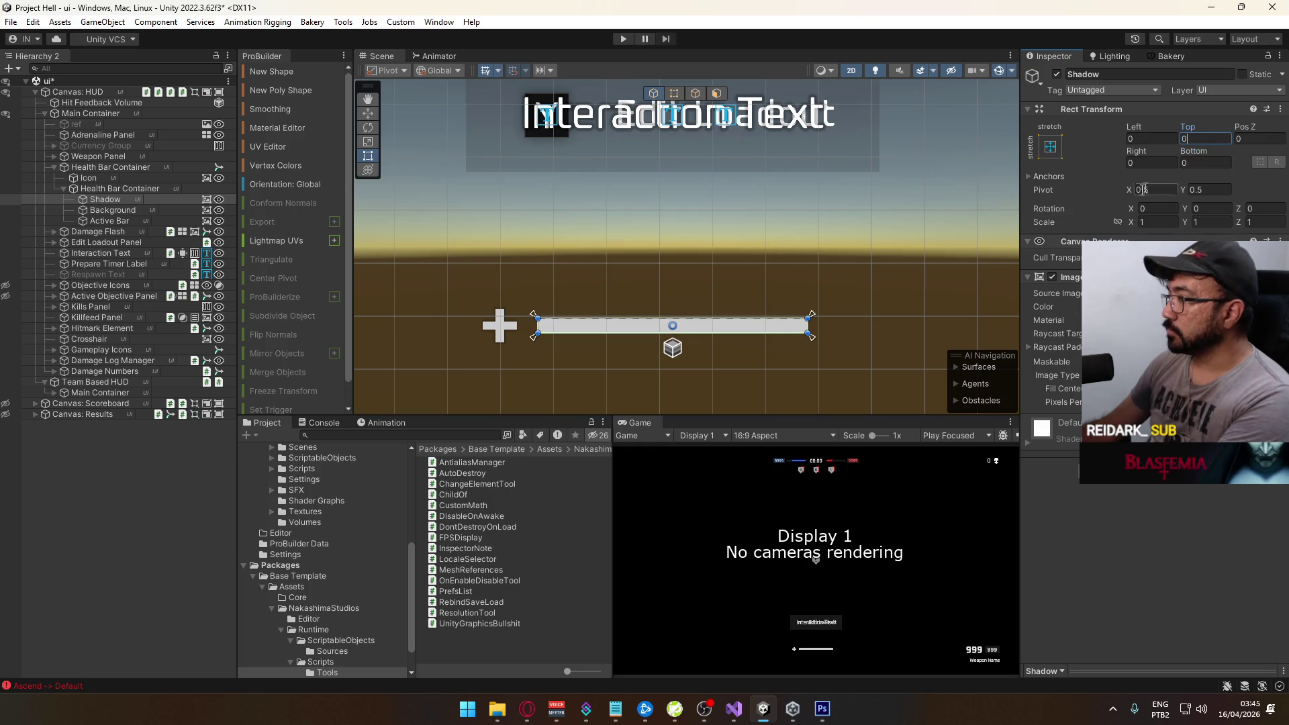
{"action": "mouse_move", "coordinate": [1198, 130]}
{"action": "left_mouse_down"}
{"action": "mouse_move", "coordinate": [1211, 122]}
{"action": "mouse_move", "coordinate": [1064, 156]}
{"action": "mouse_move", "coordinate": [1093, 159]}
{"action": "left_mouse_up"}
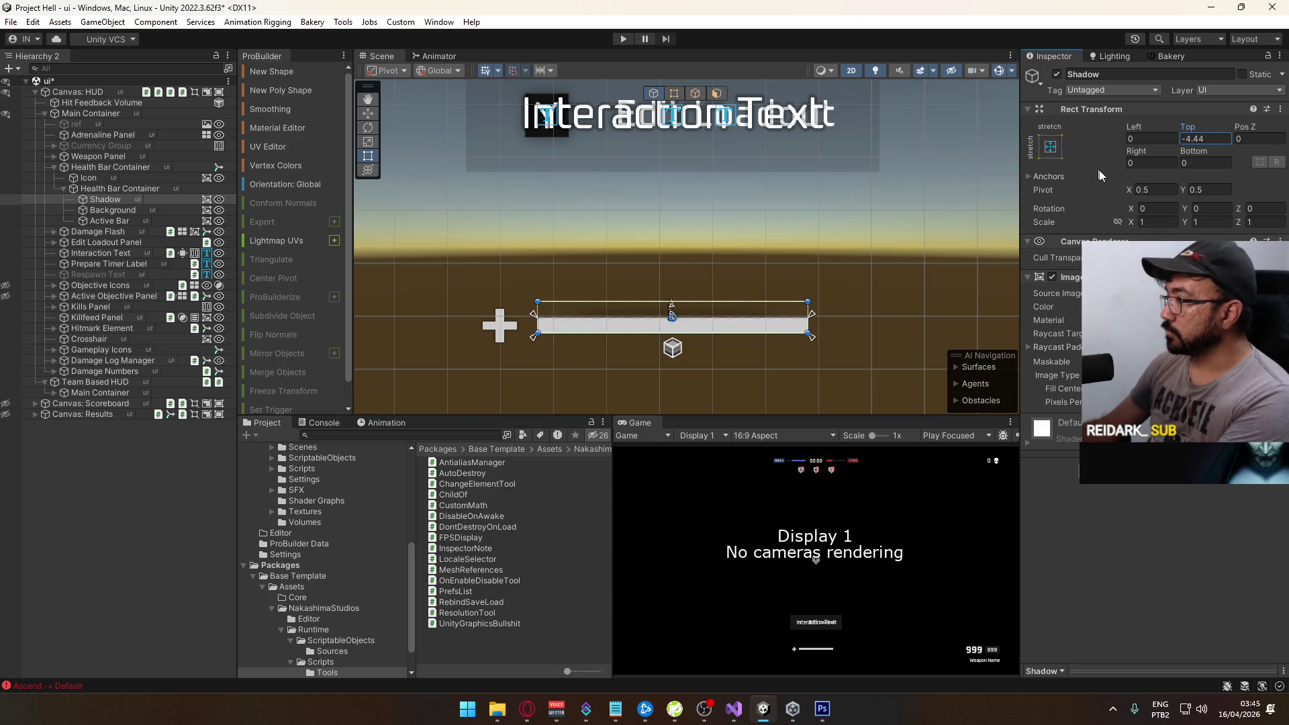
{"action": "scroll", "coordinate": [688, 297], "scroll_direction": "up", "scroll_amount": 1}
{"action": "scroll", "coordinate": [742, 324], "scroll_direction": "up", "scroll_amount": 1}
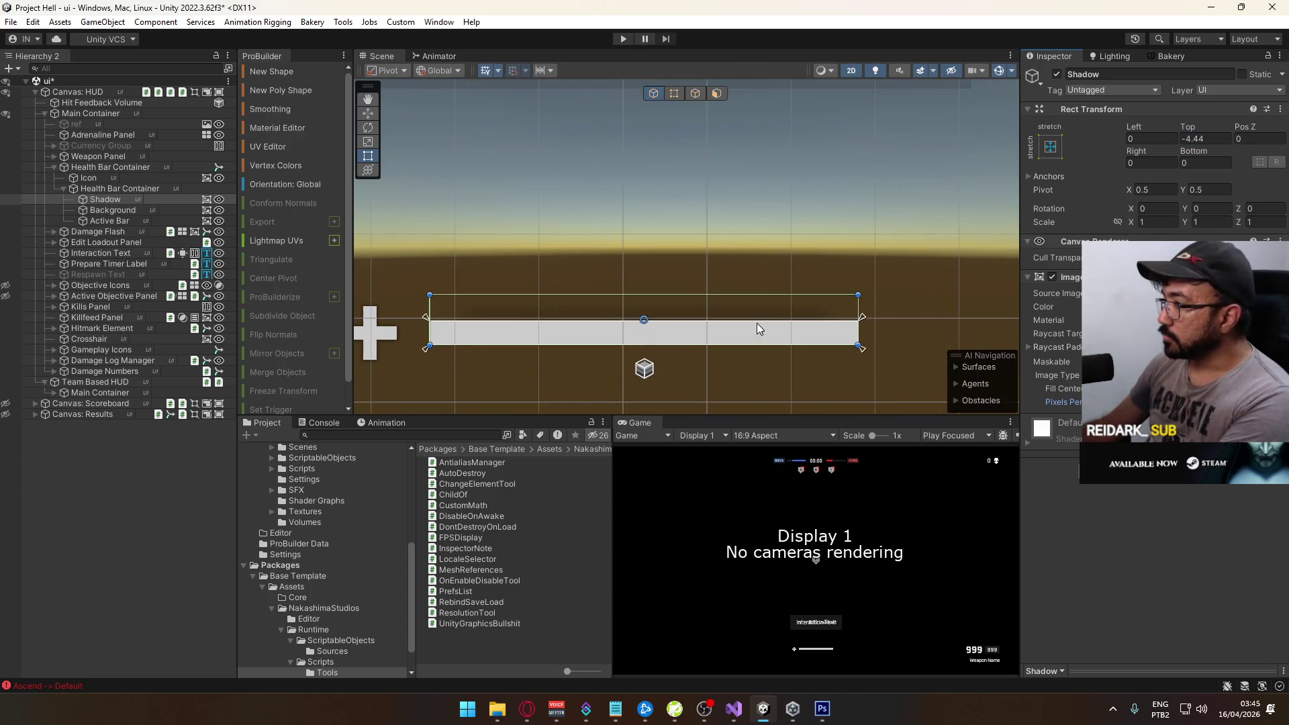
Temporarily tint the Shadow solid red at full opacity to see its extent
{"action": "left_click", "coordinate": [1174, 306]}
{"action": "left_click_drag", "start_coordinate": [1148, 531], "coordinate": [1240, 531]}
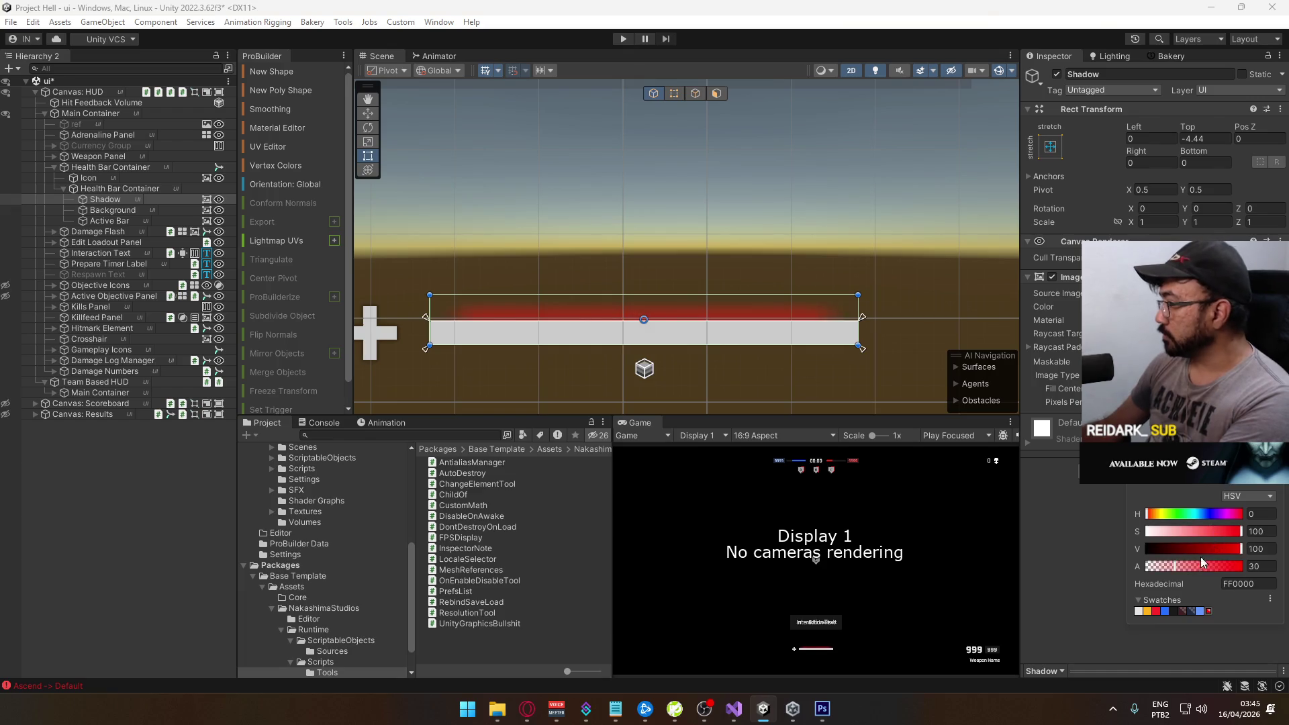
{"action": "left_click", "coordinate": [1195, 567]}
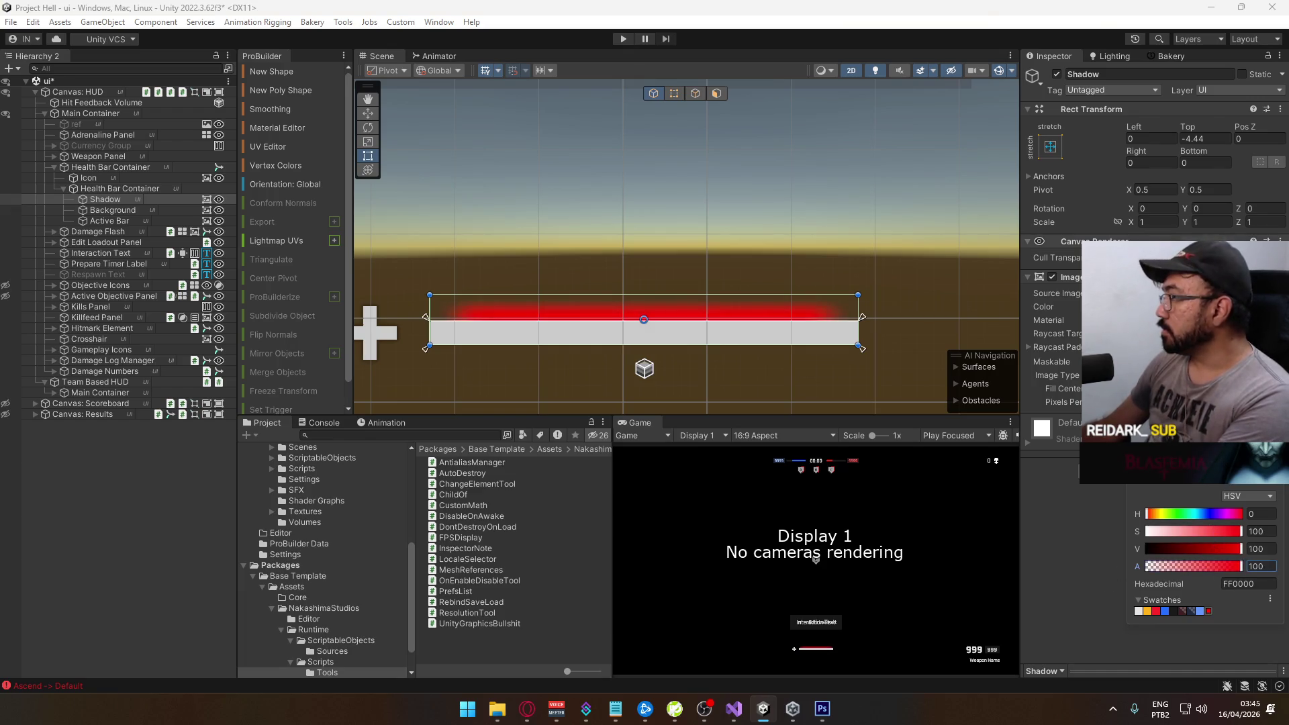
Set the Shadow's Left, Top, Right and Bottom offsets to -4 so it extends past each edge
{"action": "left_click", "coordinate": [1203, 141]}
{"action": "type", "text": "4"}
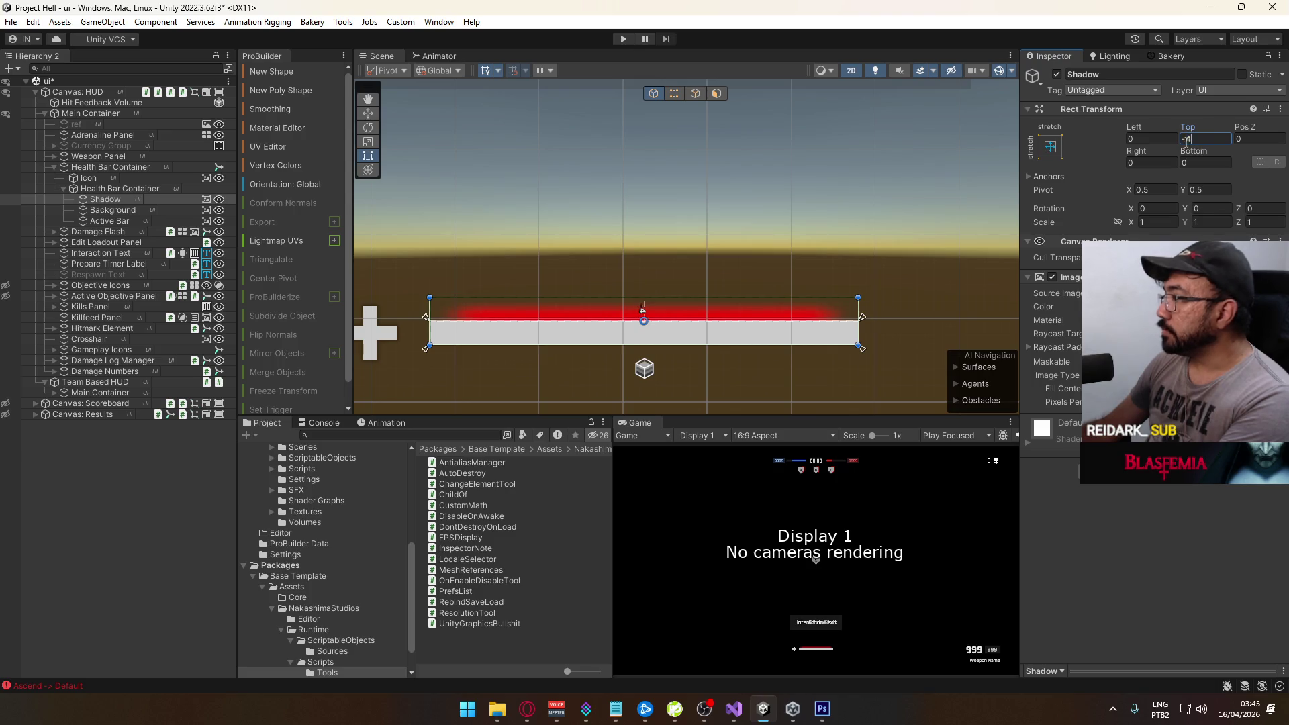
{"action": "left_click", "coordinate": [1148, 163]}
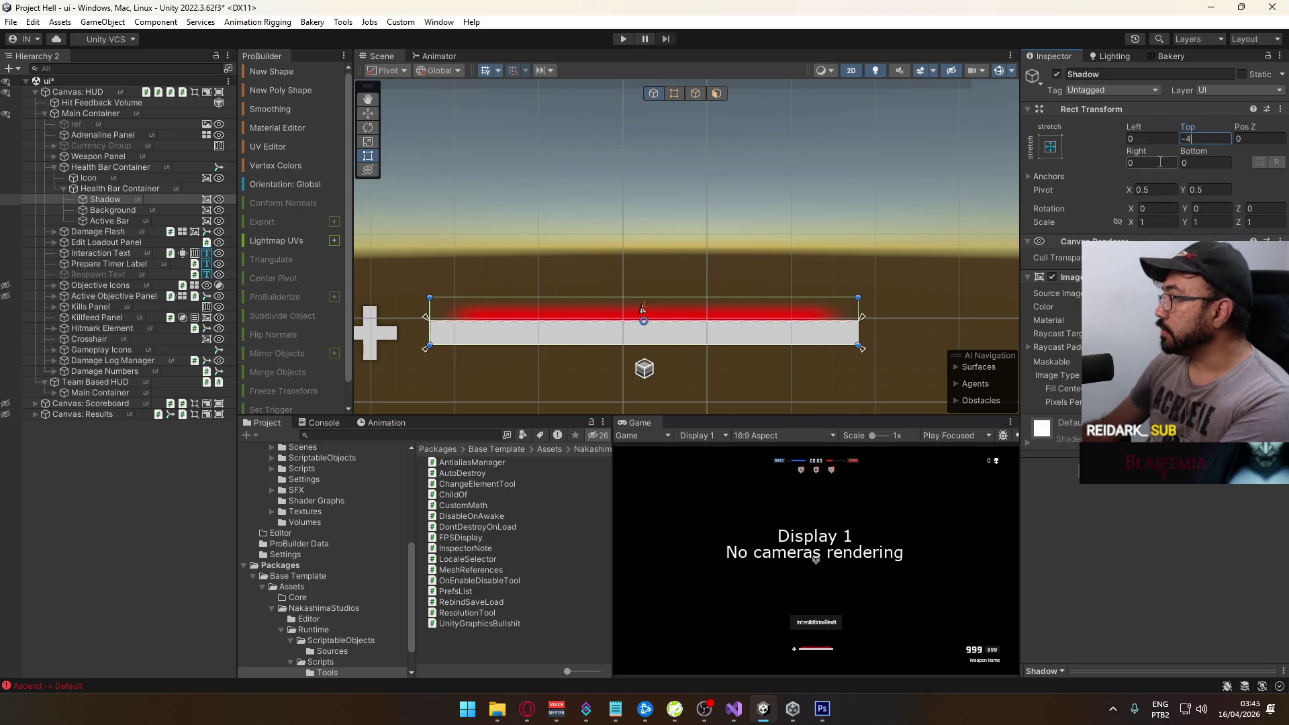
{"action": "type", "text": "-4"}
{"action": "left_click", "coordinate": [1148, 139]}
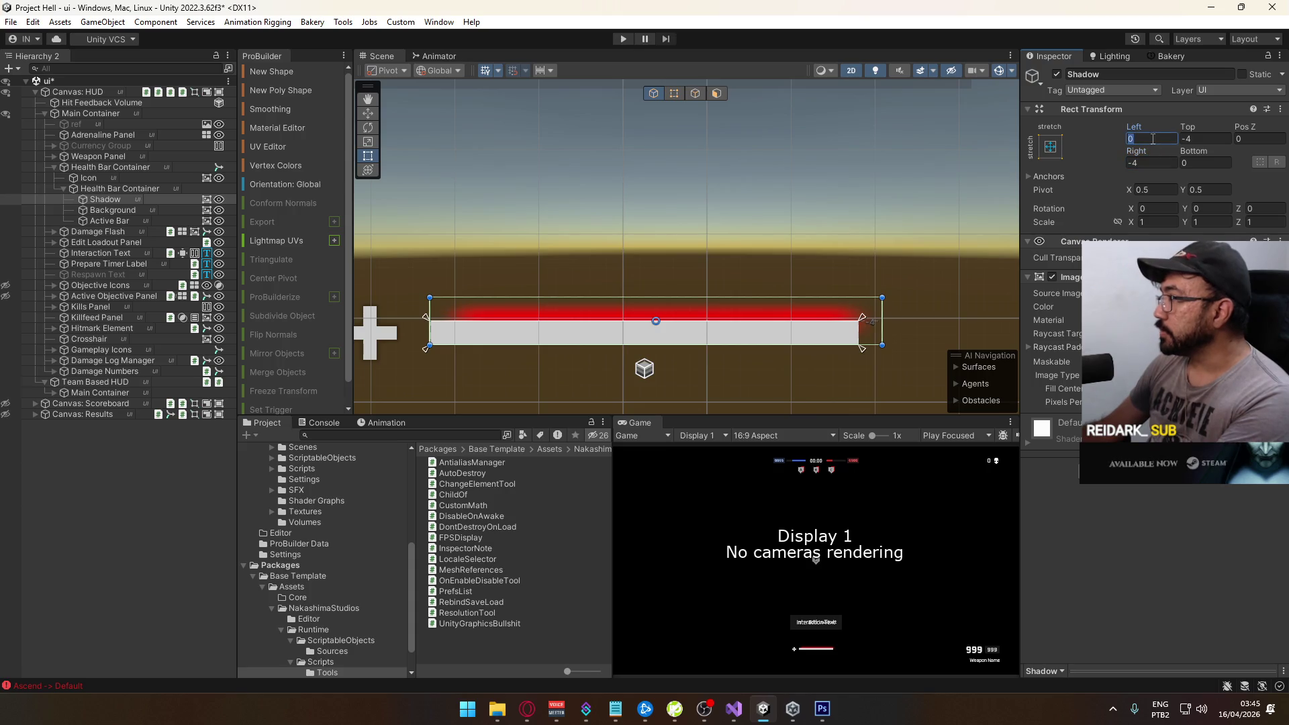
{"action": "type", "text": "-4"}
{"action": "left_click", "coordinate": [1199, 164]}
{"action": "type", "text": "-4"}
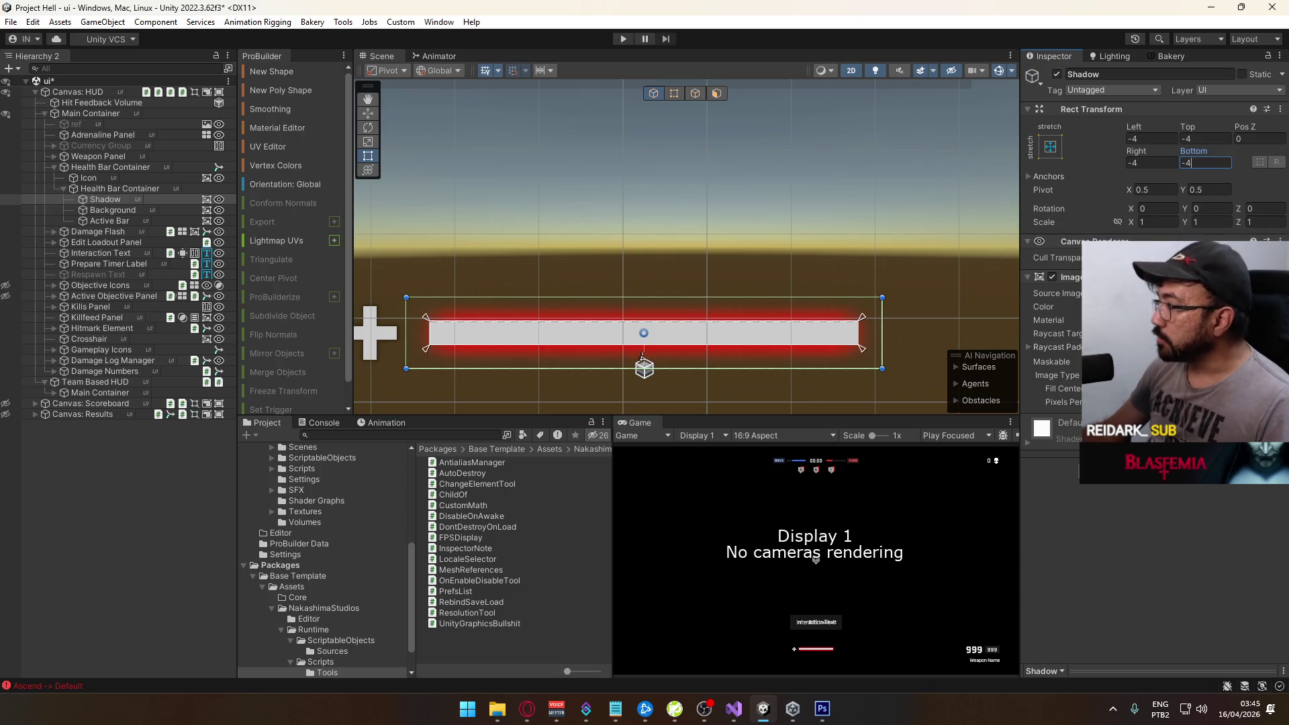
{"action": "left_click", "coordinate": [1140, 401]}
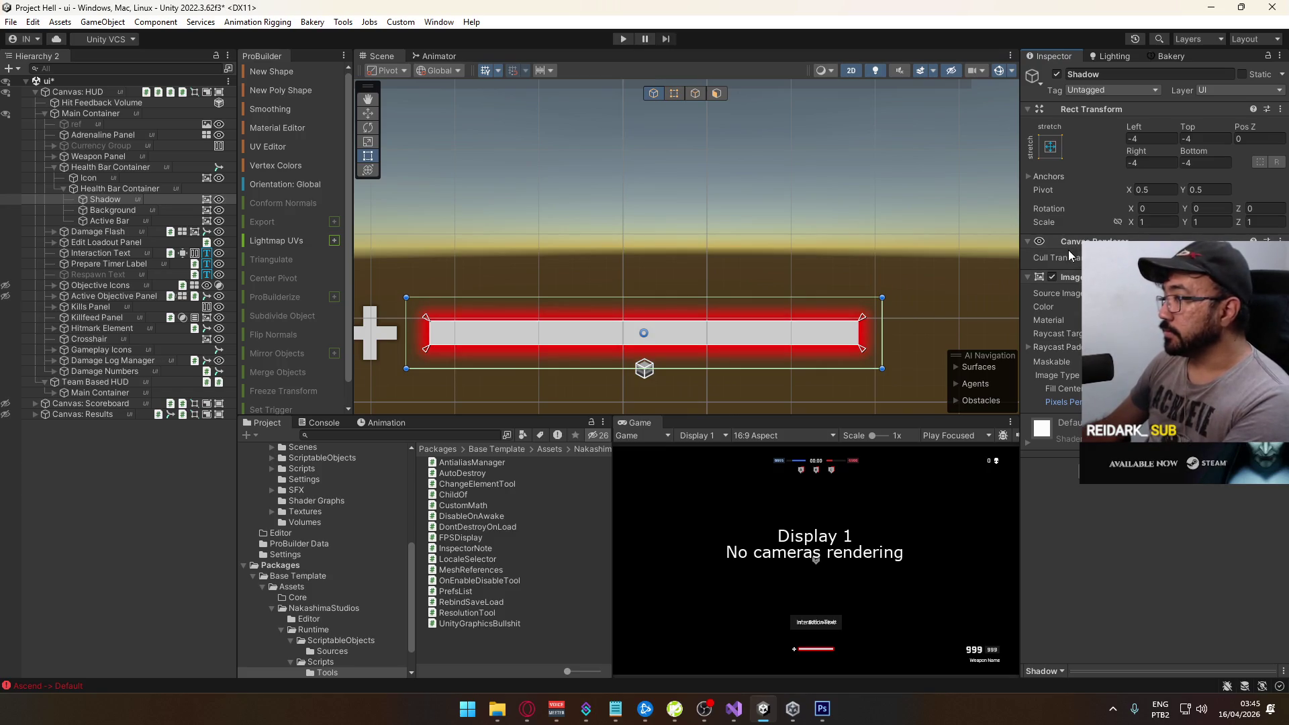
Shrink the Shadow's bottom, top, left and right offsets to -2
{"action": "type", "text": "-1"}
{"action": "key", "text": "BackSpace"}
{"action": "type", "text": "2"}
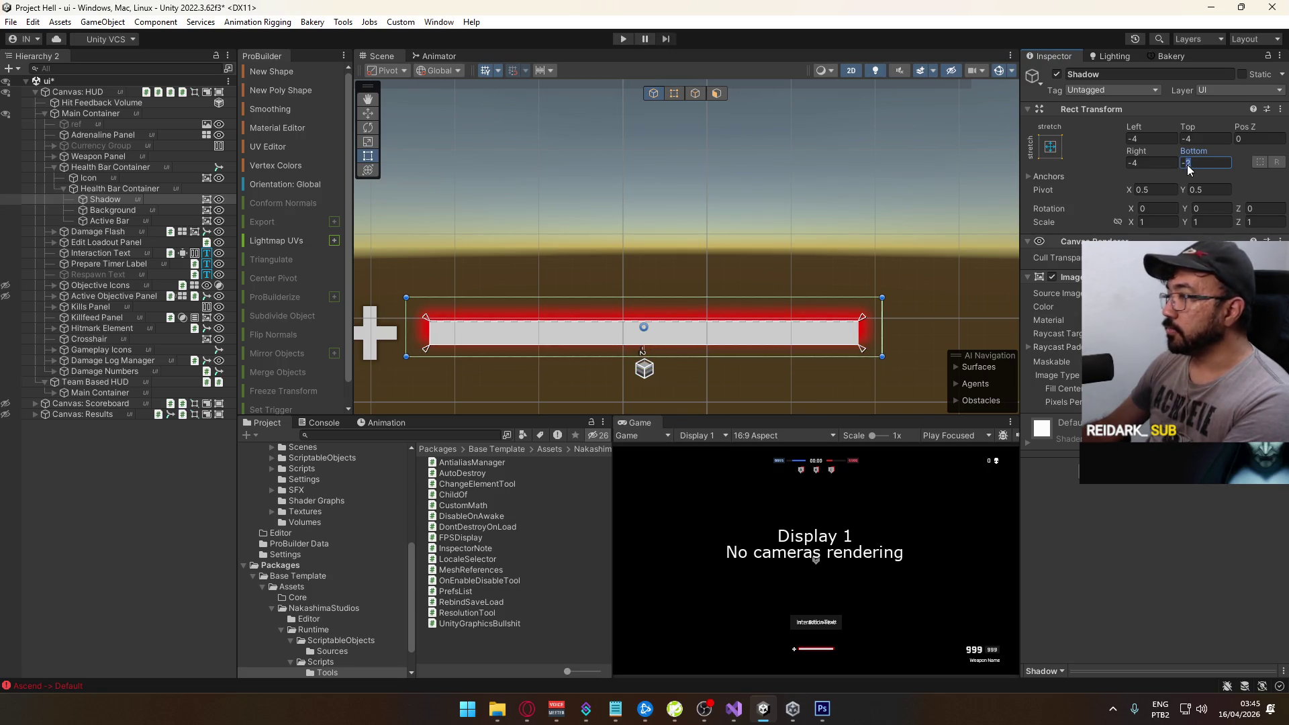
{"action": "left_click", "coordinate": [1202, 136]}
{"action": "type", "text": "-2"}
{"action": "left_click", "coordinate": [1148, 140]}
{"action": "type", "text": "-2"}
{"action": "left_click", "coordinate": [1134, 162]}
{"action": "type", "text": "-2"}
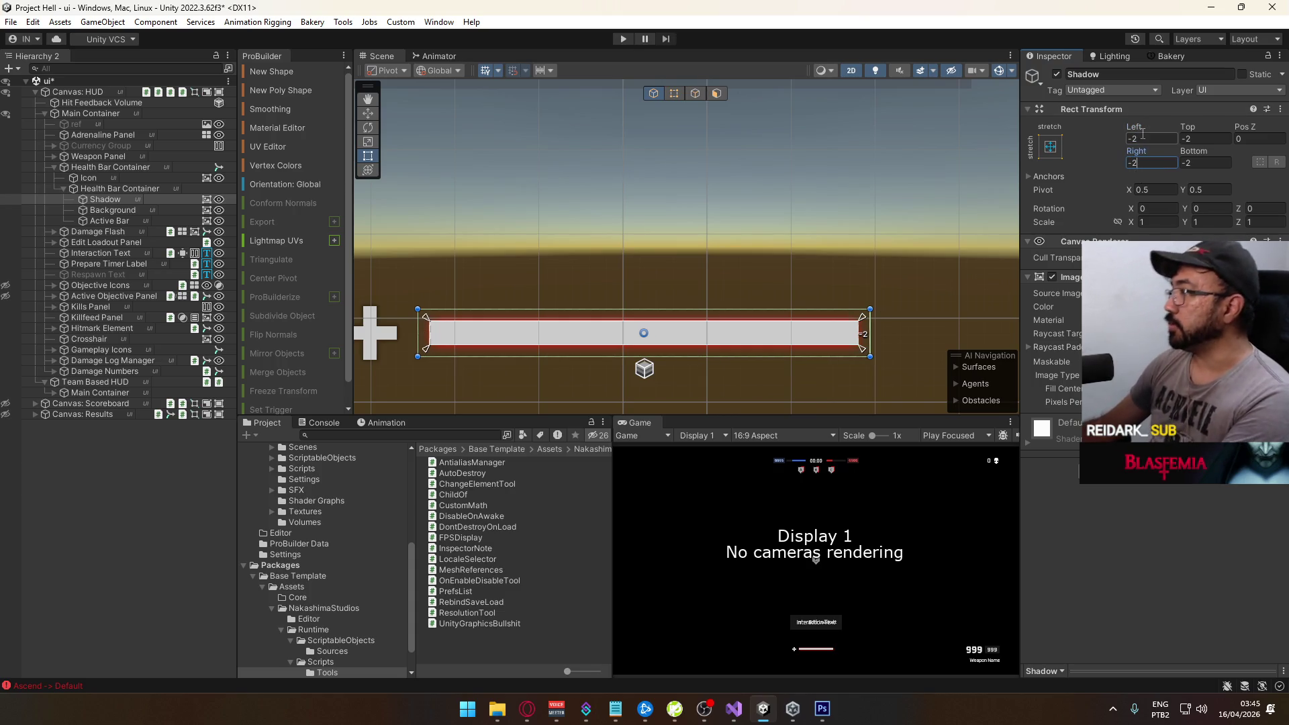
{"action": "left_click", "coordinate": [1133, 140]}
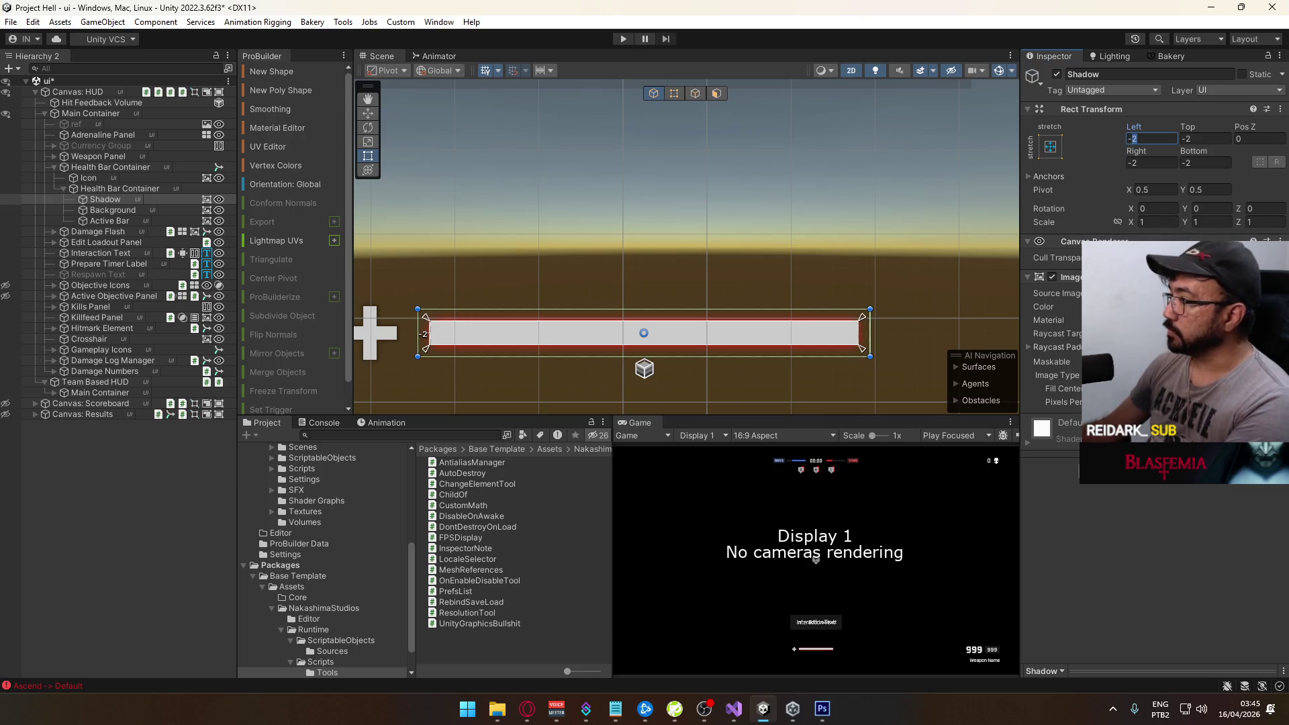
Turn the Shadow back to black and widen its left and right margins to -3
{"action": "left_click", "coordinate": [1195, 307]}
{"action": "left_click", "coordinate": [1141, 478]}
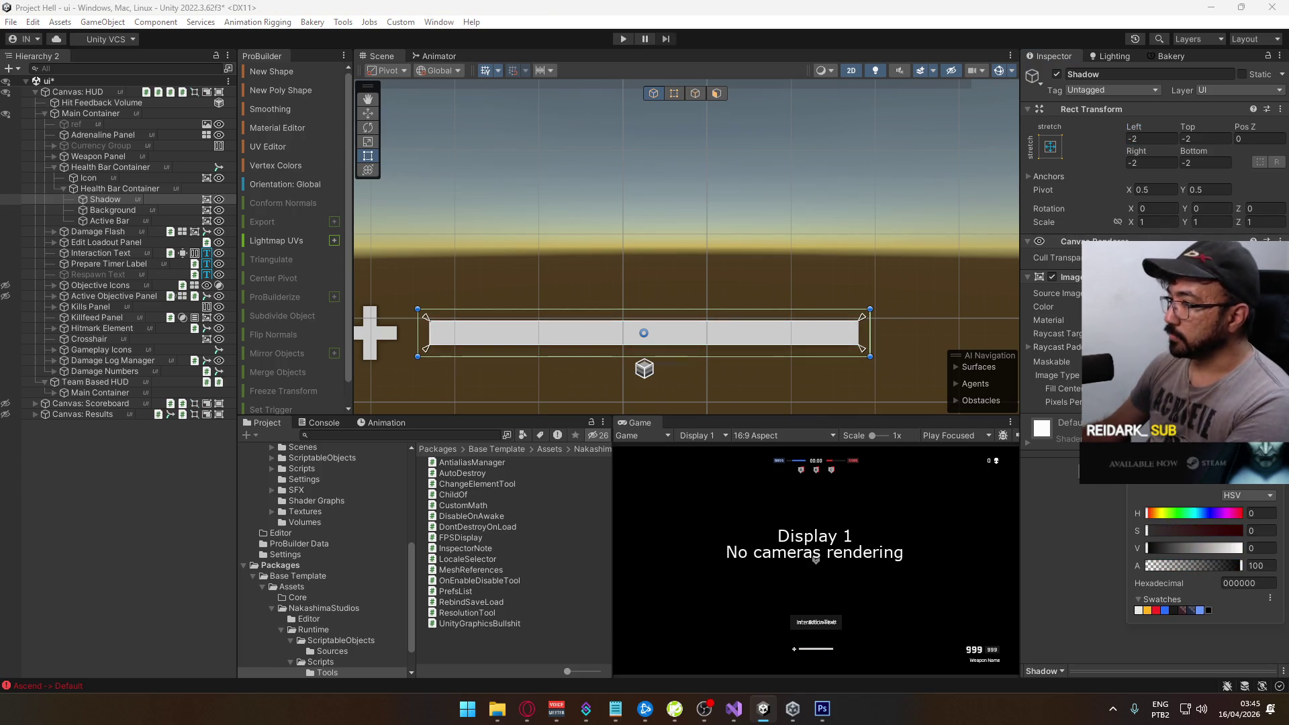
{"action": "left_click", "coordinate": [1133, 139]}
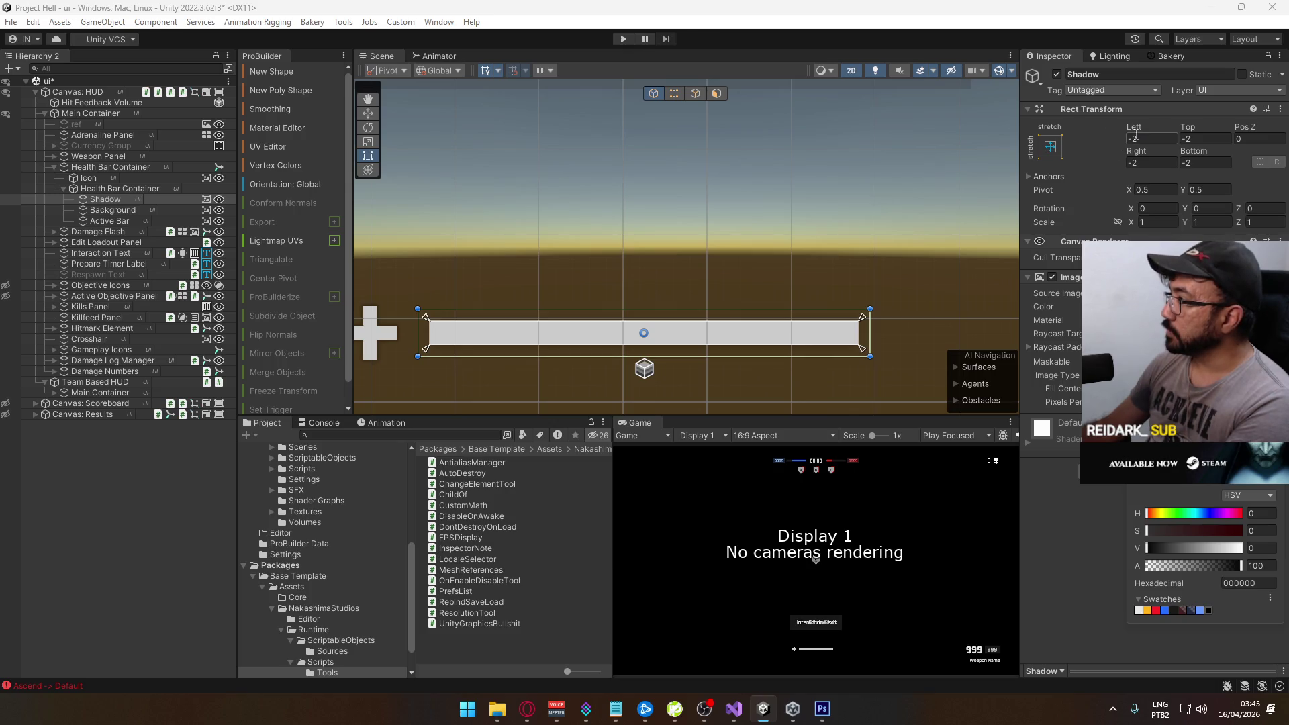
{"action": "type", "text": "-3"}
{"action": "left_click", "coordinate": [1135, 163]}
{"action": "type", "text": "-3-3"}
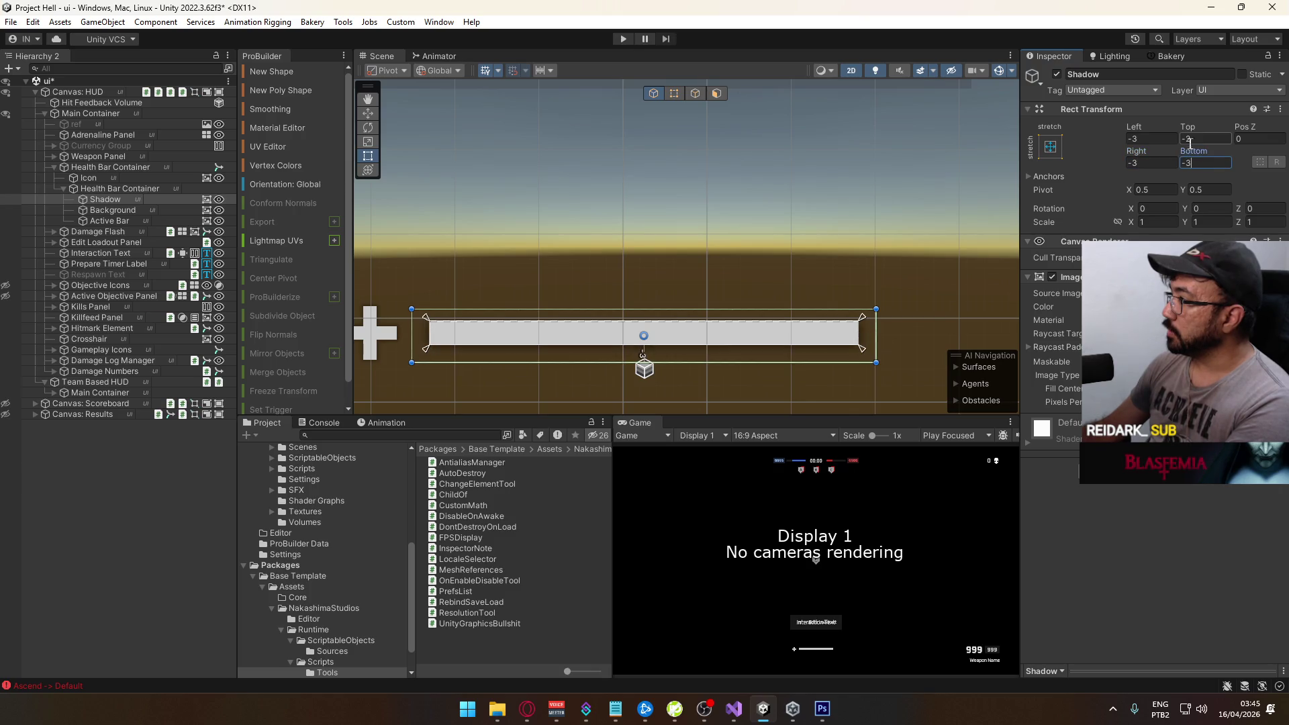
{"action": "type", "text": "3"}
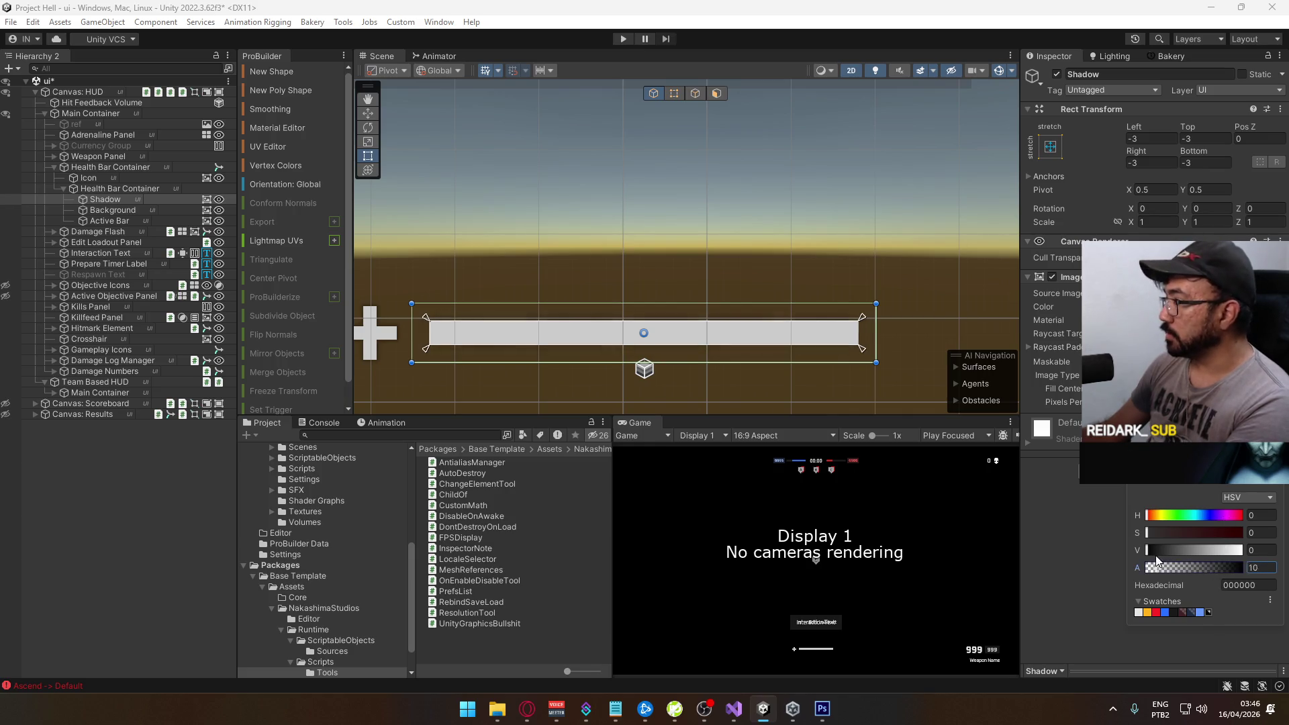
Set the Shadow colour's value to 0 and make it partly transparent
{"action": "left_click_drag", "start_coordinate": [1154, 553], "coordinate": [1192, 557]}
{"action": "type", "text": "0"}
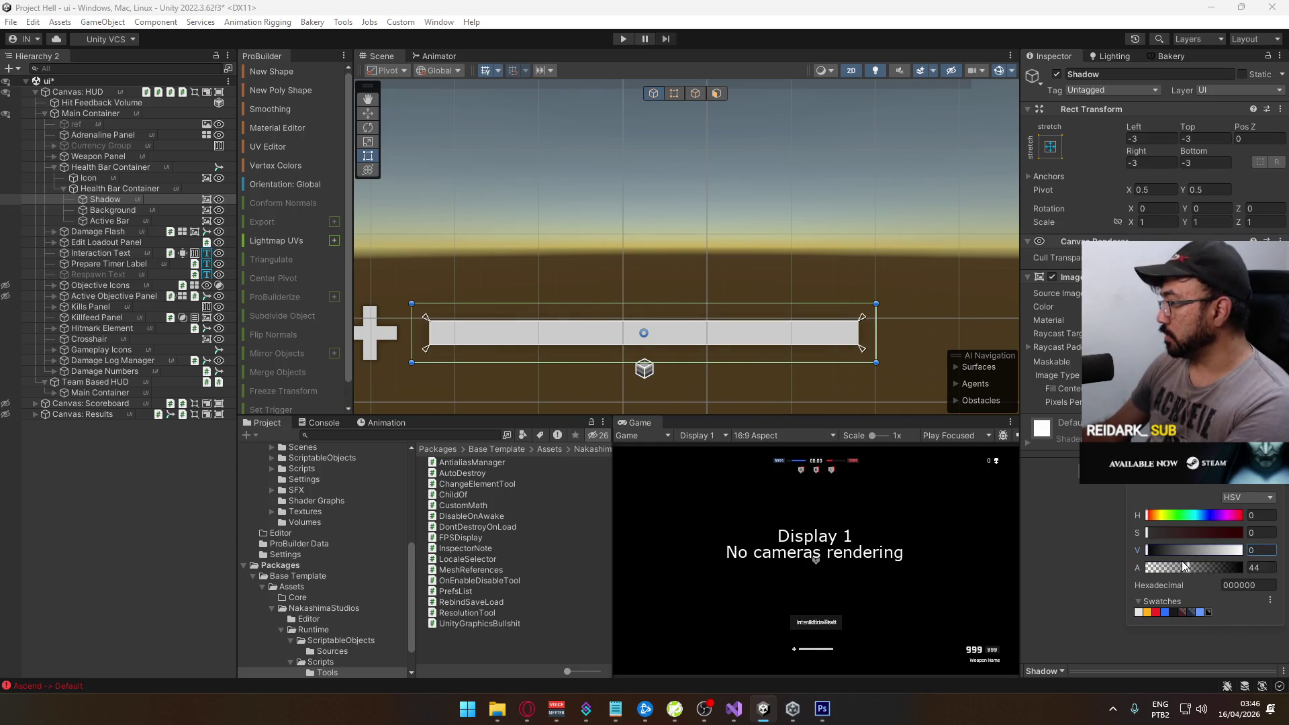
{"action": "key", "text": "Tab"}
{"action": "type", "text": "100"}
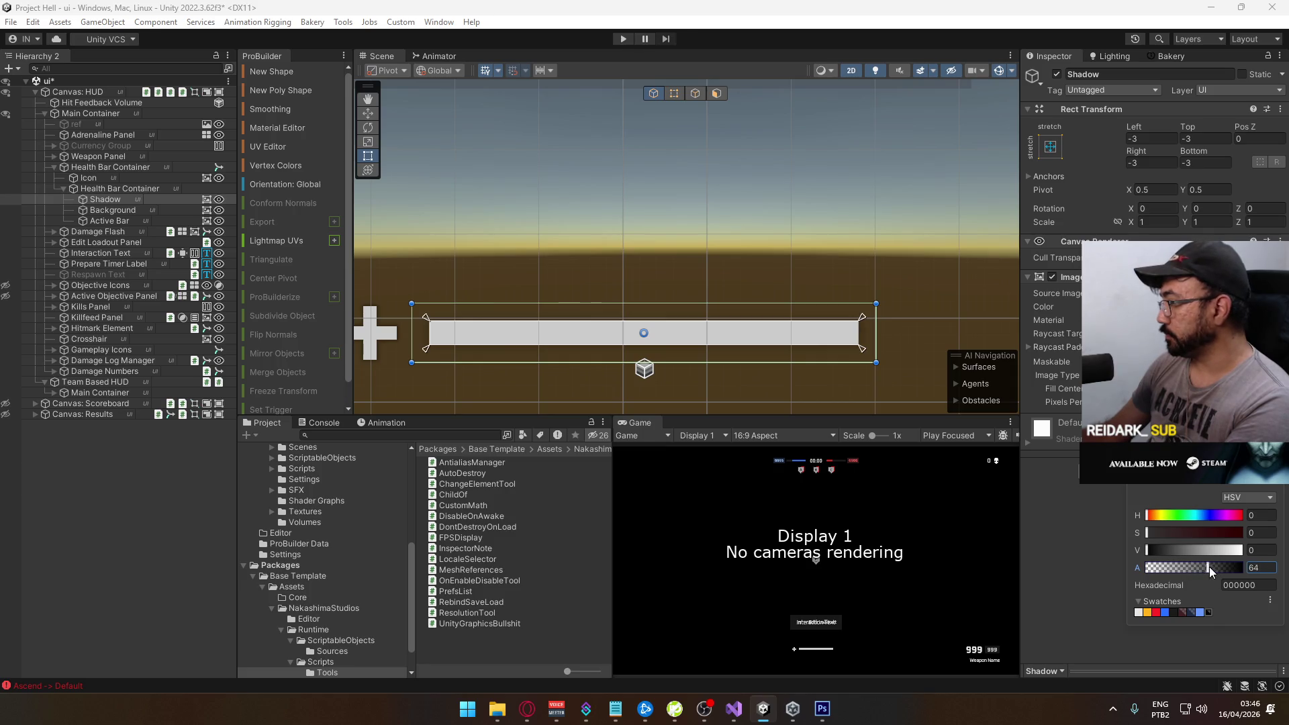
{"action": "left_click_drag", "start_coordinate": [1199, 560], "coordinate": [1205, 562]}
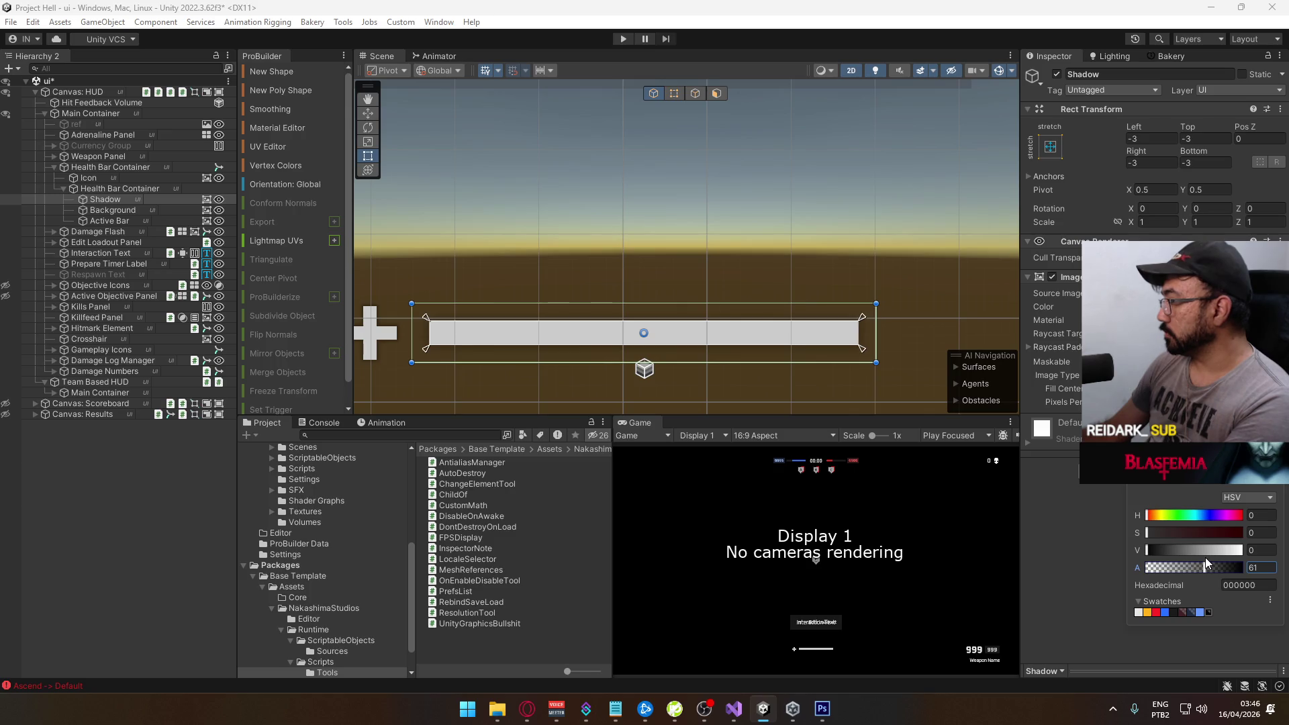
{"action": "left_click", "coordinate": [717, 316]}
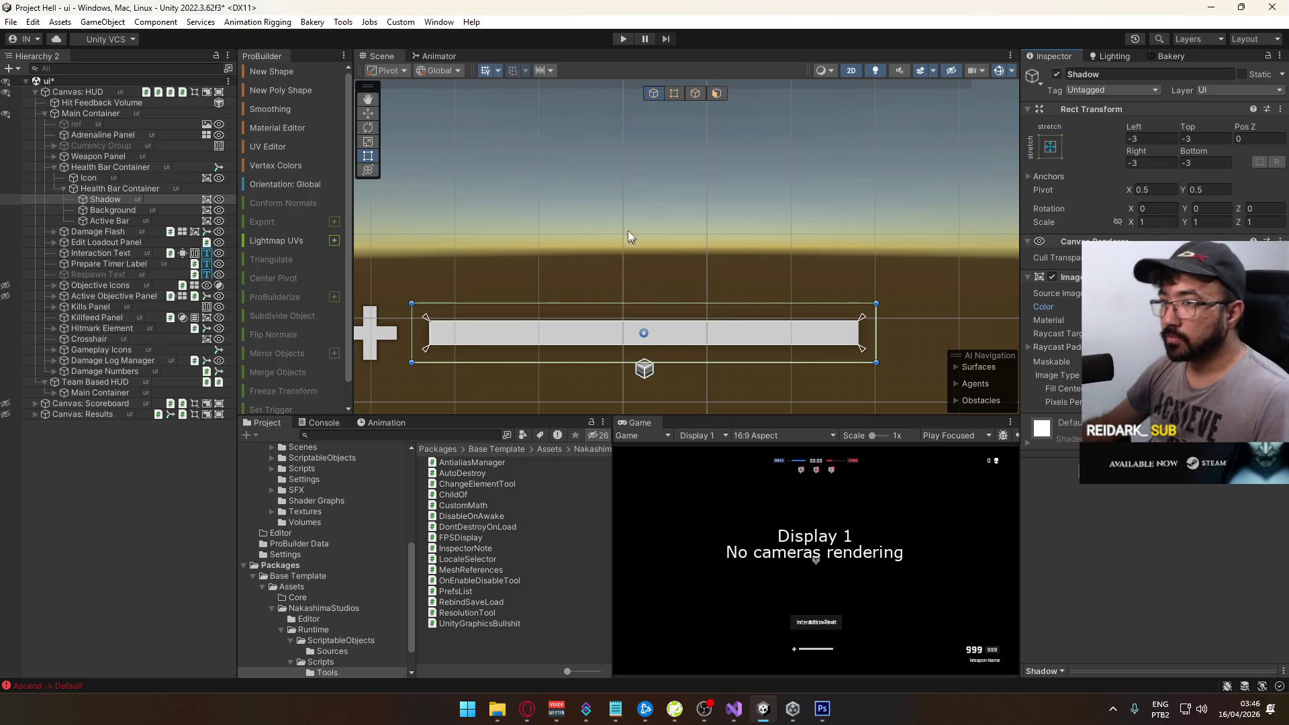
Raise the Shadow image's alpha from 60 to 75, then deselect it
{"action": "scroll", "coordinate": [672, 322], "scroll_direction": "down", "scroll_amount": 5}
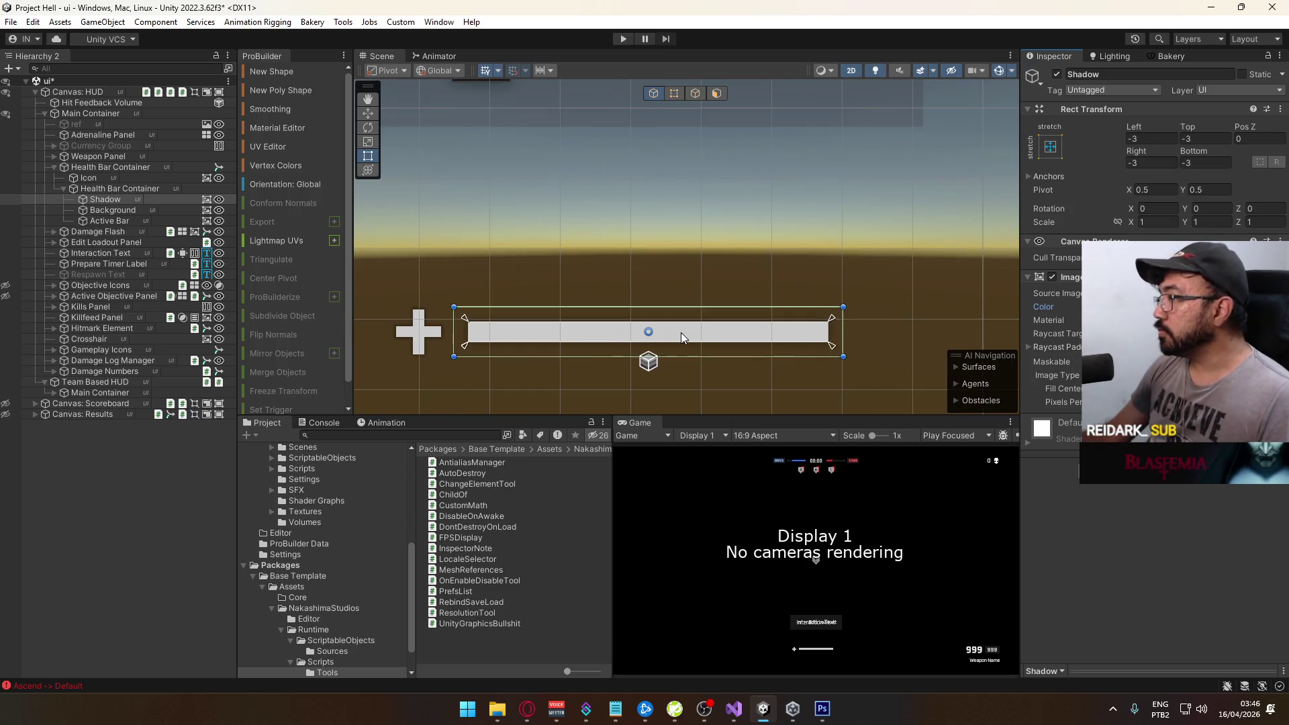
{"action": "scroll", "coordinate": [665, 331], "scroll_direction": "up", "scroll_amount": 3}
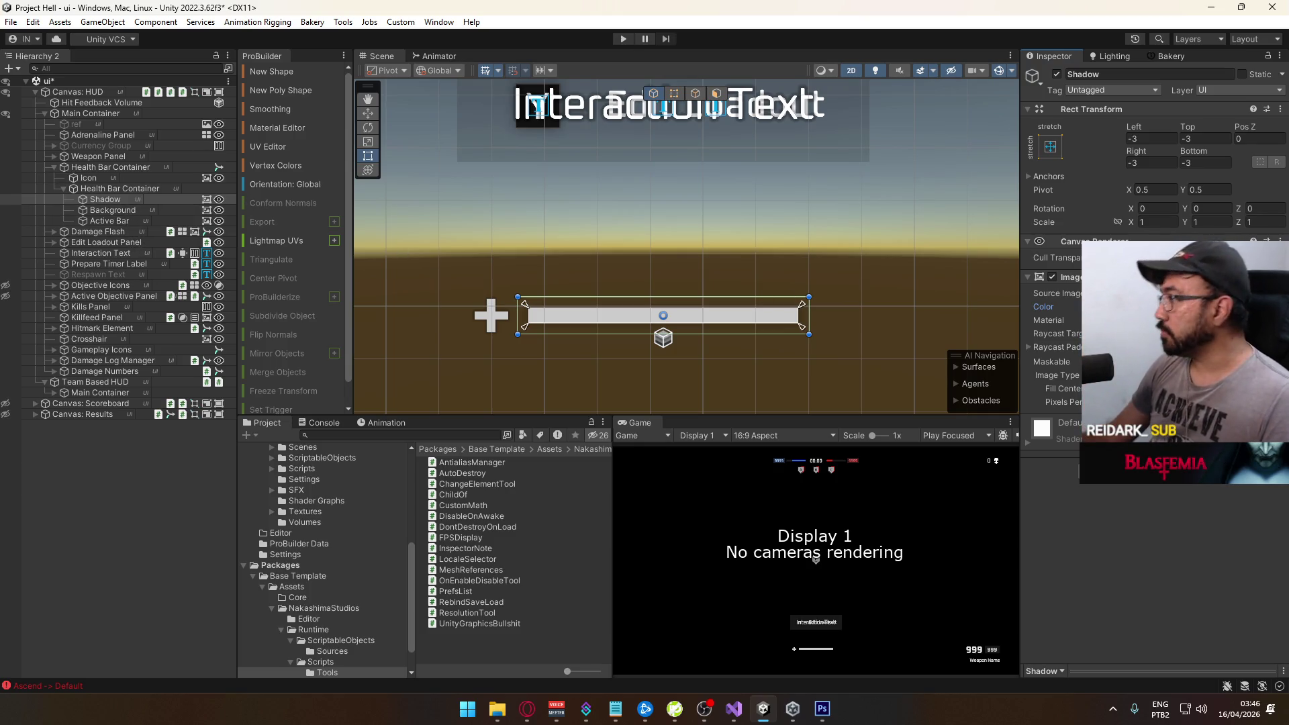
{"action": "left_click", "coordinate": [1155, 306]}
{"action": "left_click", "coordinate": [1260, 567]}
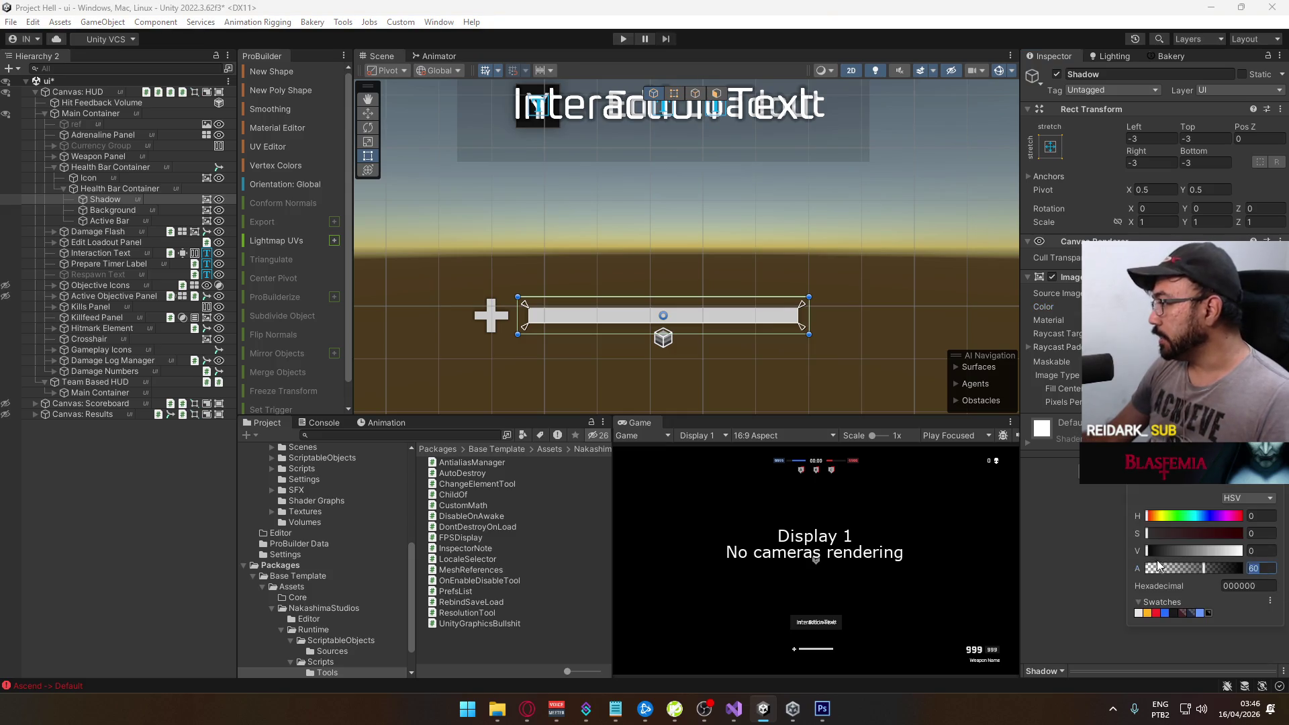
{"action": "type", "text": "75"}
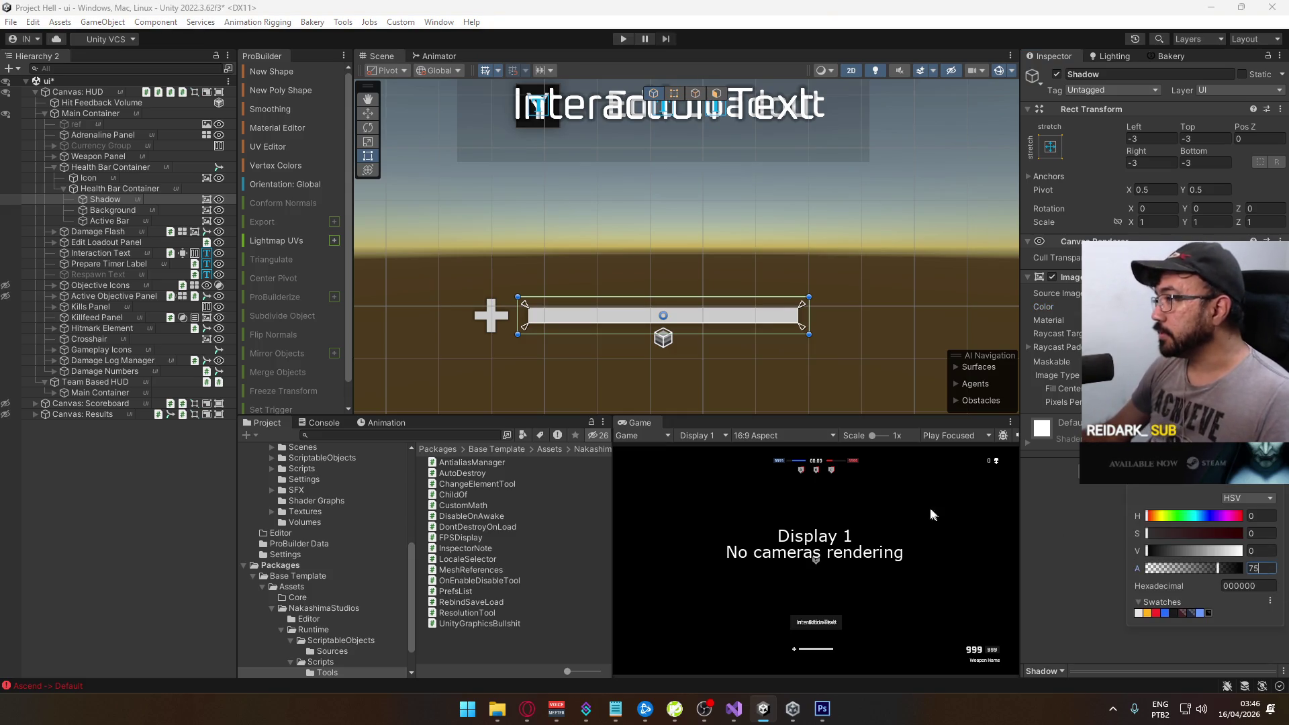
{"action": "key", "text": "Return"}
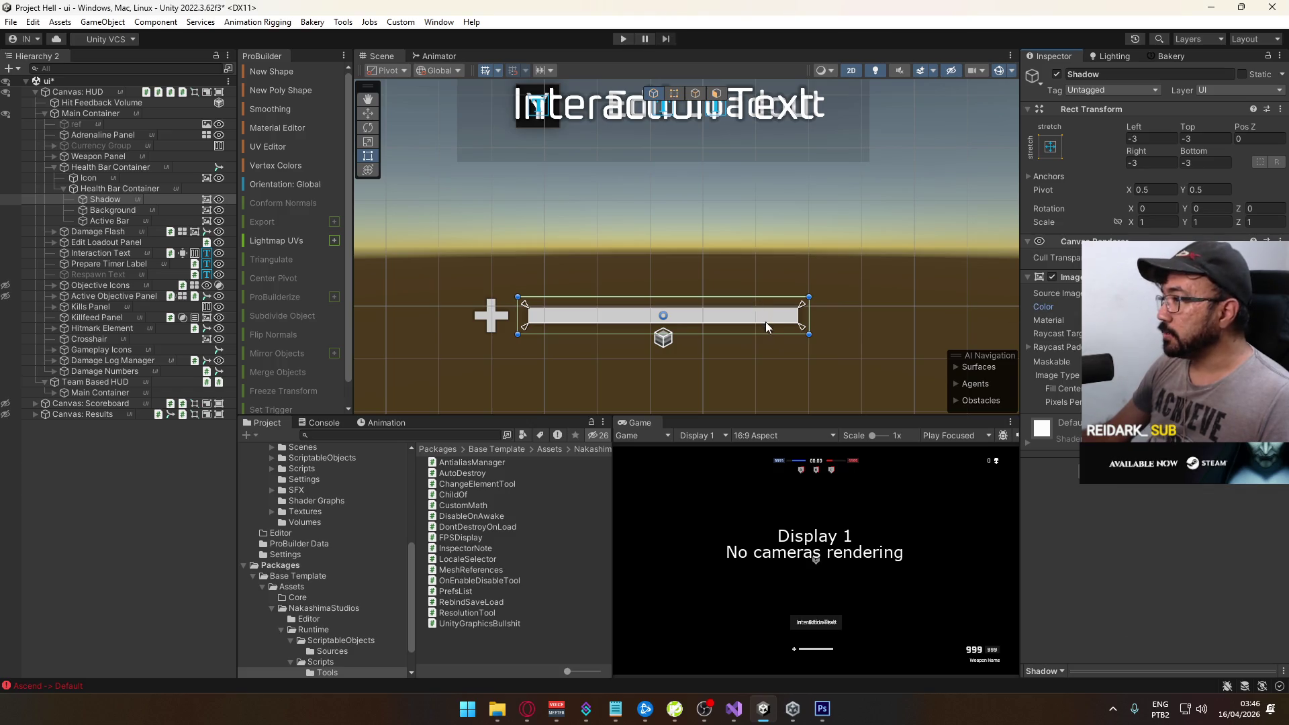
{"action": "scroll", "coordinate": [779, 333], "scroll_direction": "up", "scroll_amount": 2}
{"action": "left_click", "coordinate": [123, 468]}
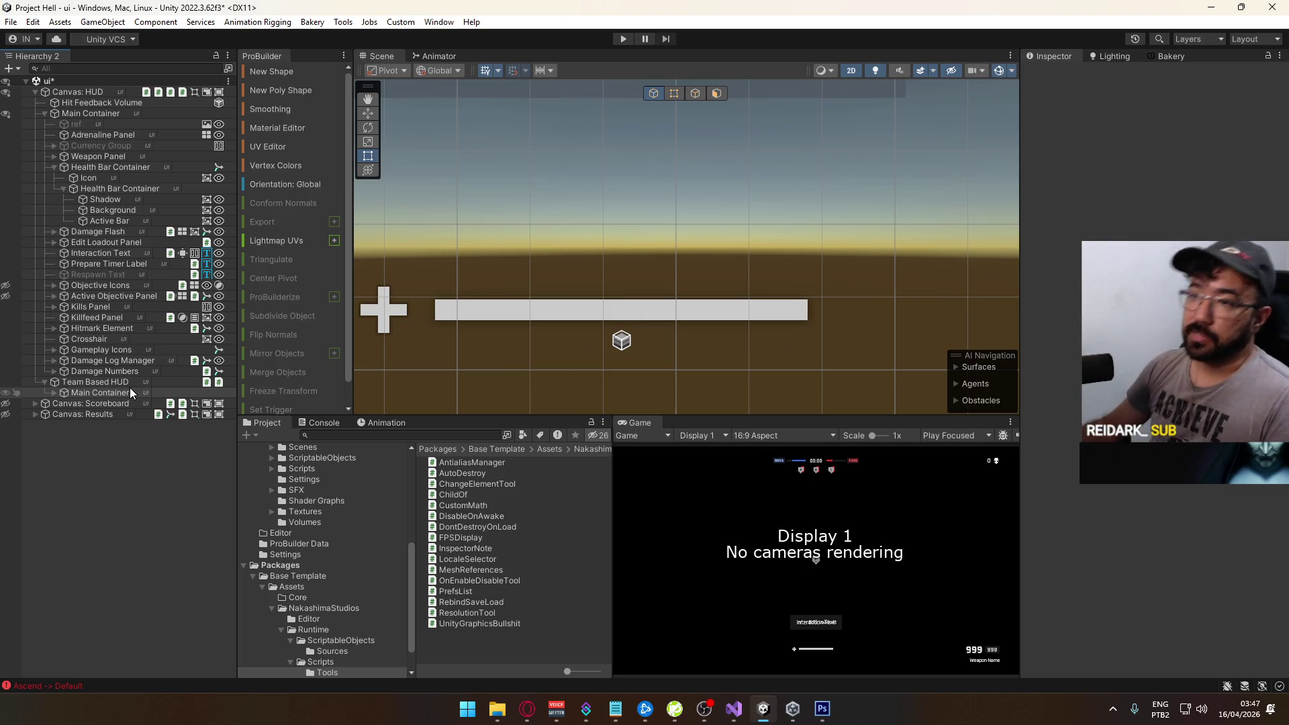
Collapse Team Based HUD, zoom the Scene view out over the HUD canvas, and fold Health Bar Container
{"action": "left_click", "coordinate": [42, 382]}
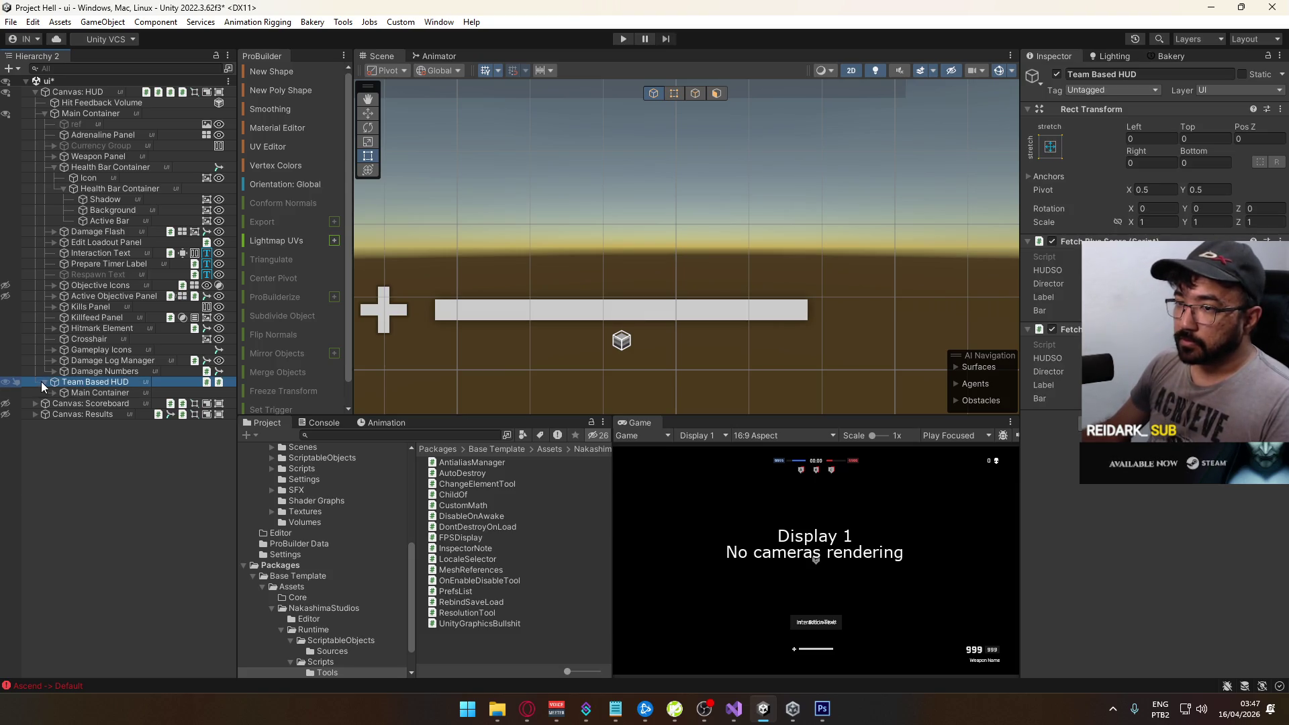
{"action": "left_click", "coordinate": [43, 381]}
{"action": "left_click_drag", "start_coordinate": [492, 268], "coordinate": [668, 265]}
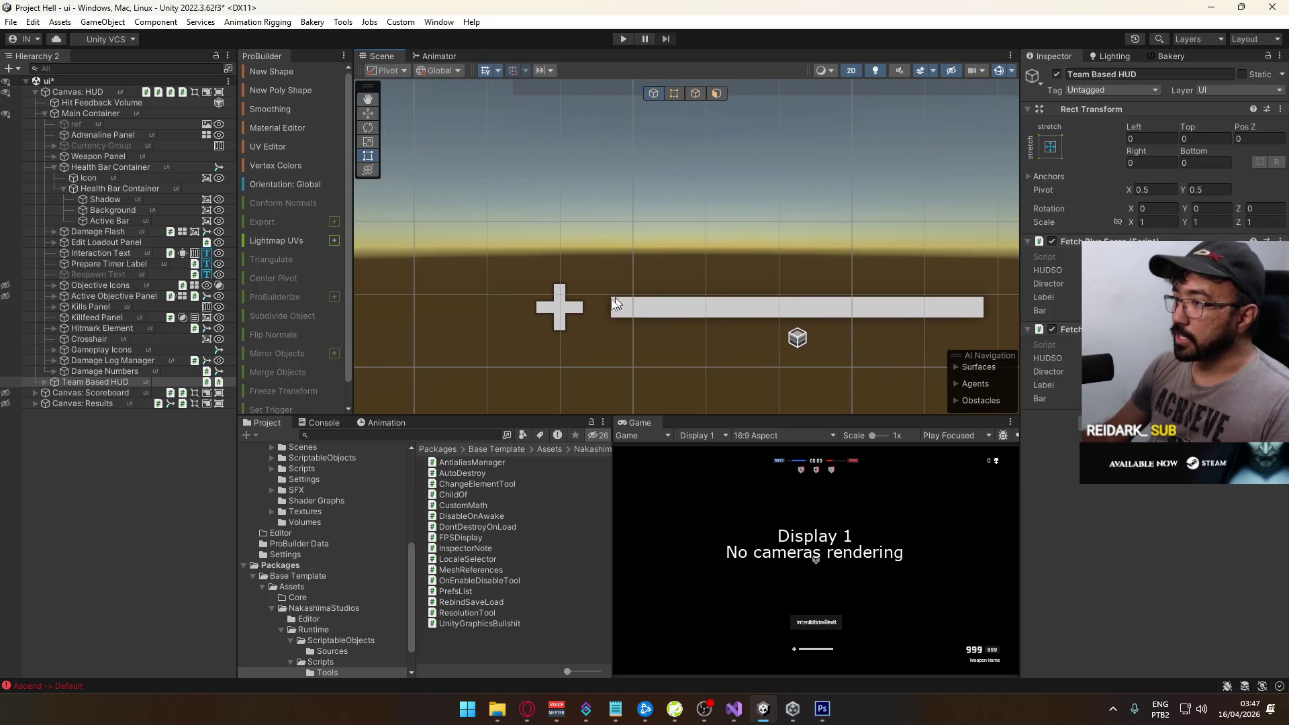
{"action": "left_click", "coordinate": [126, 190]}
{"action": "scroll", "coordinate": [622, 251], "scroll_direction": "down", "scroll_amount": 5}
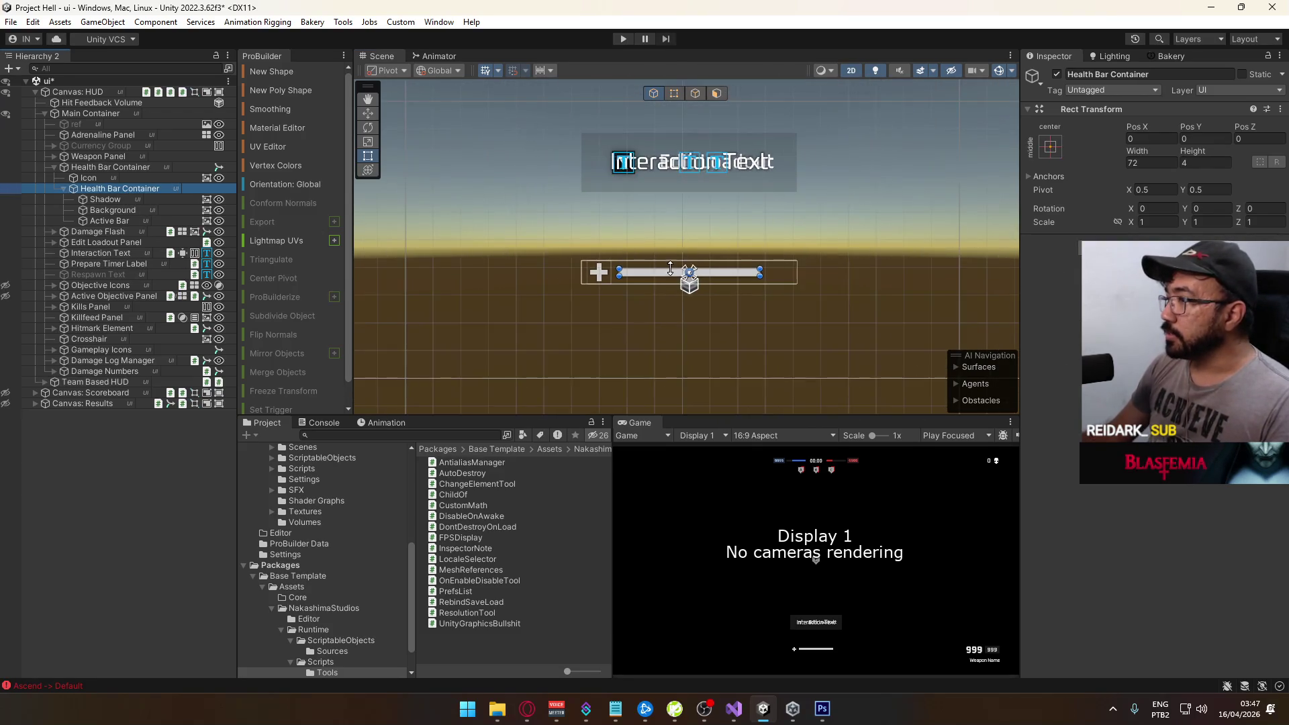
{"action": "left_click_drag", "start_coordinate": [625, 290], "coordinate": [626, 315]}
{"action": "left_click", "coordinate": [553, 374]}
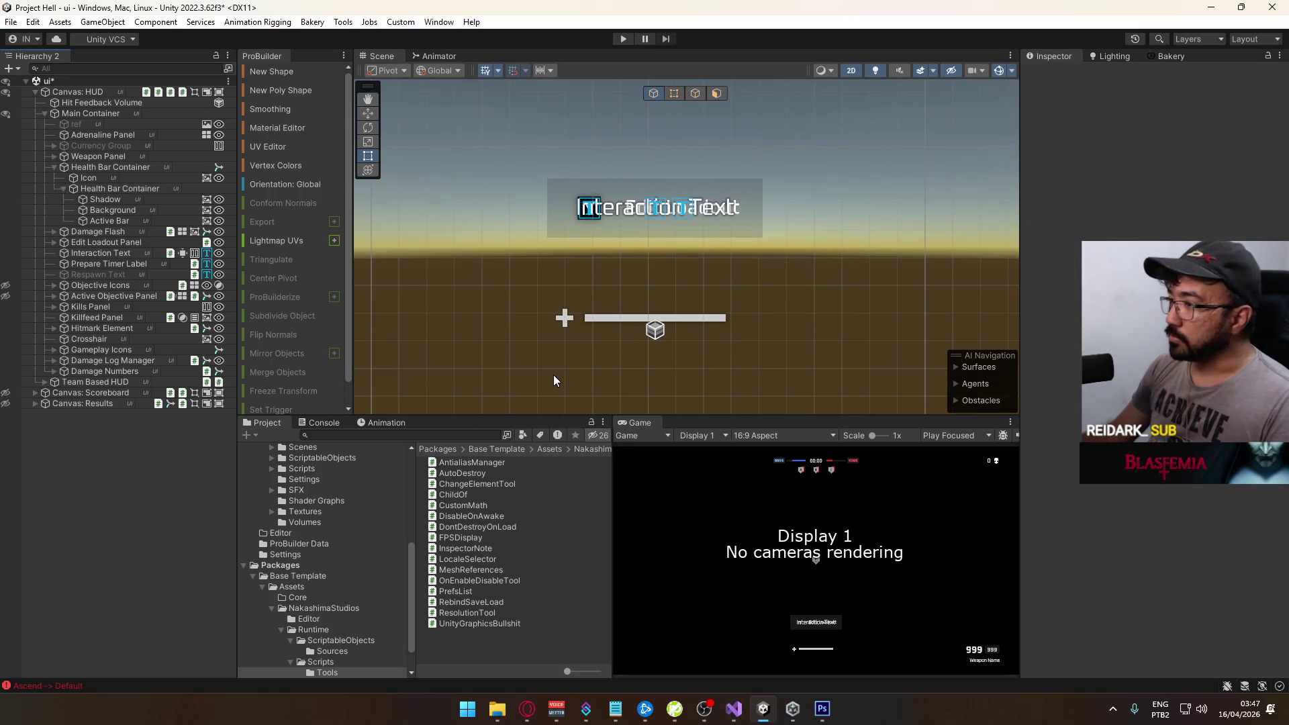
{"action": "scroll", "coordinate": [630, 318], "scroll_direction": "down", "scroll_amount": 3}
{"action": "scroll", "coordinate": [680, 265], "scroll_direction": "down", "scroll_amount": 2}
{"action": "scroll", "coordinate": [680, 263], "scroll_direction": "up", "scroll_amount": 6}
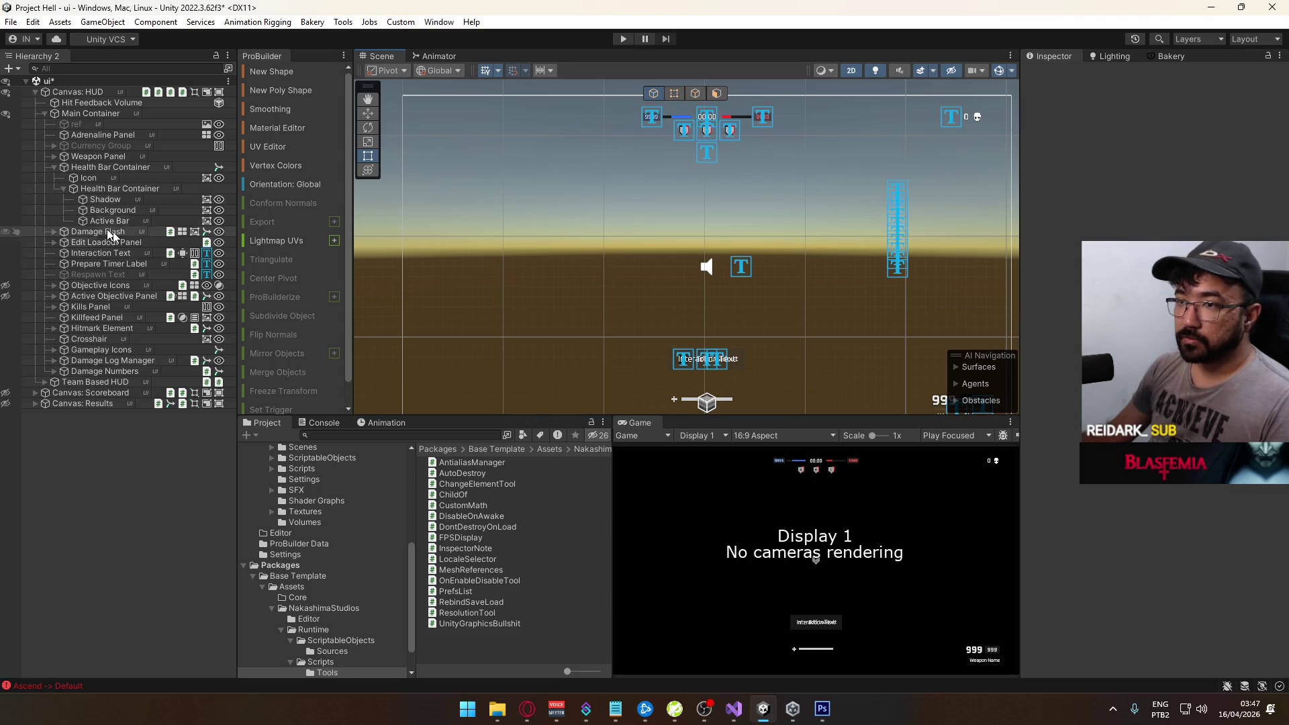
{"action": "left_click", "coordinate": [51, 168]}
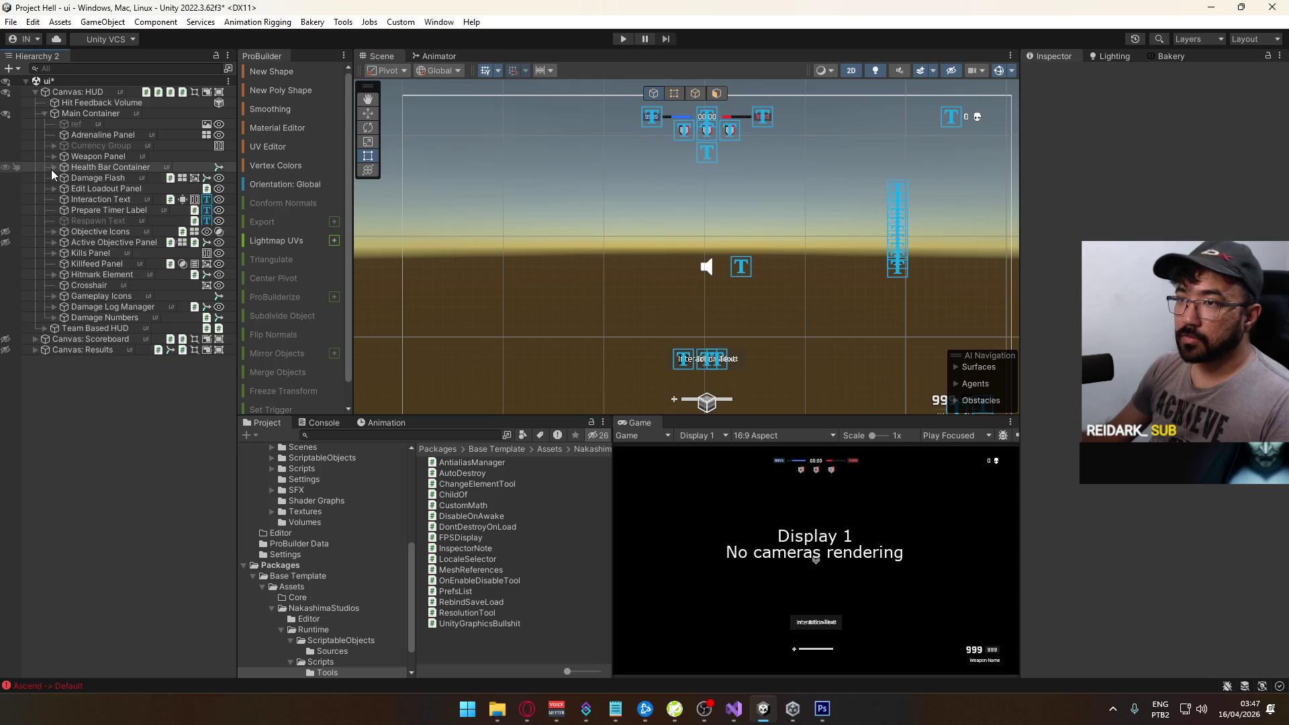
Browse the Team Based HUD and Objectives Overview branches, then re-expand the HUD's Main Container
{"action": "left_click", "coordinate": [45, 113]}
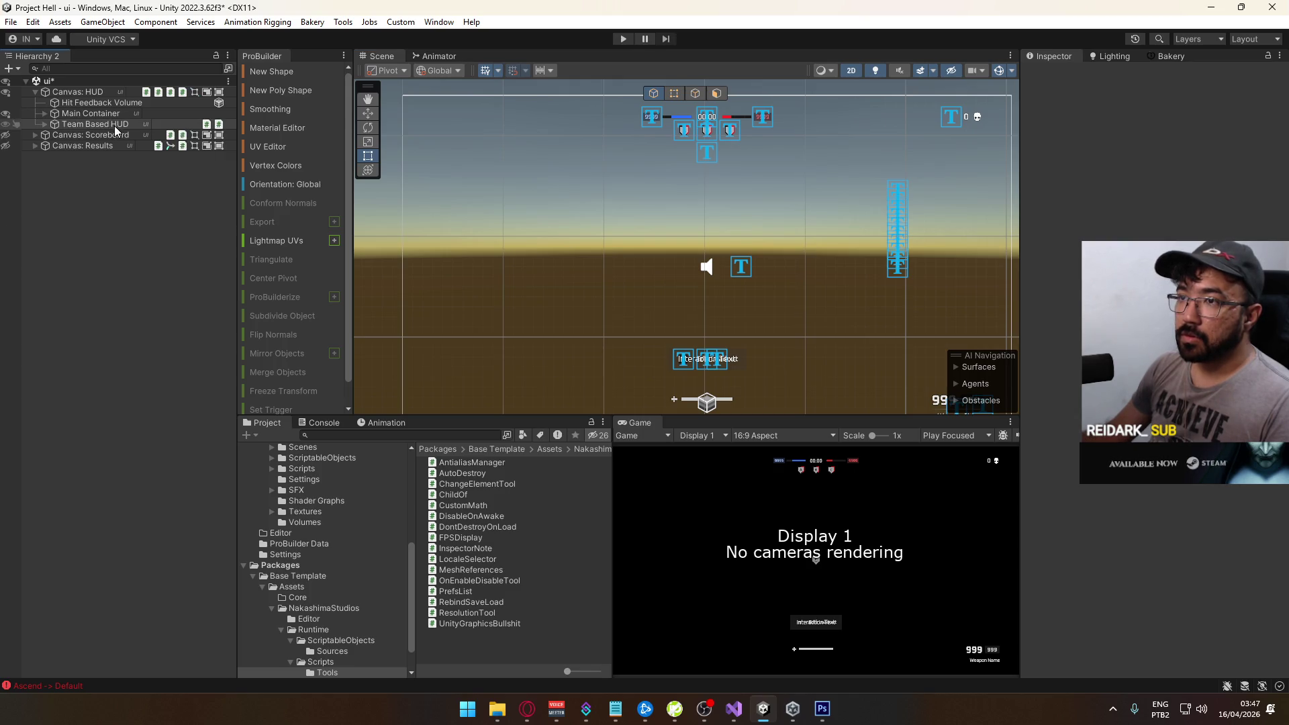
{"action": "left_click", "coordinate": [43, 122]}
{"action": "left_click", "coordinate": [43, 122]}
{"action": "left_click", "coordinate": [43, 124]}
{"action": "left_click", "coordinate": [55, 135]}
{"action": "left_click", "coordinate": [63, 155]}
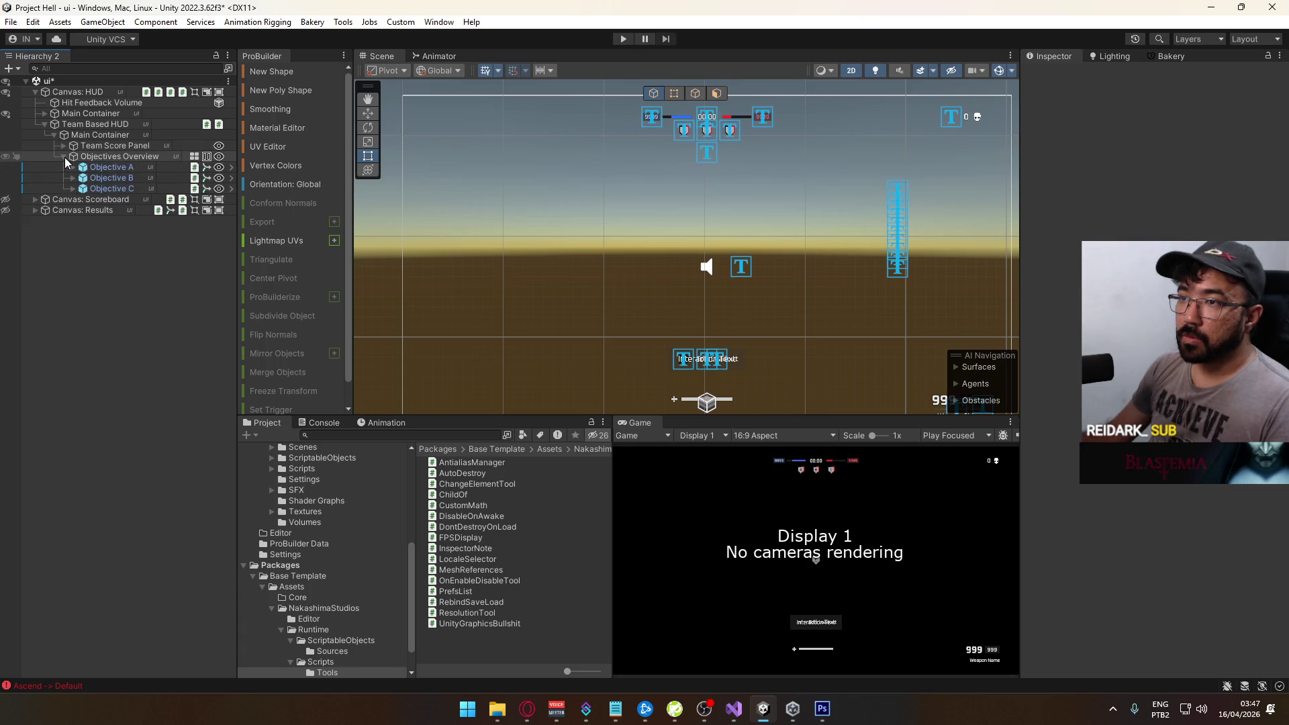
{"action": "left_click", "coordinate": [64, 156]}
{"action": "left_click", "coordinate": [54, 134]}
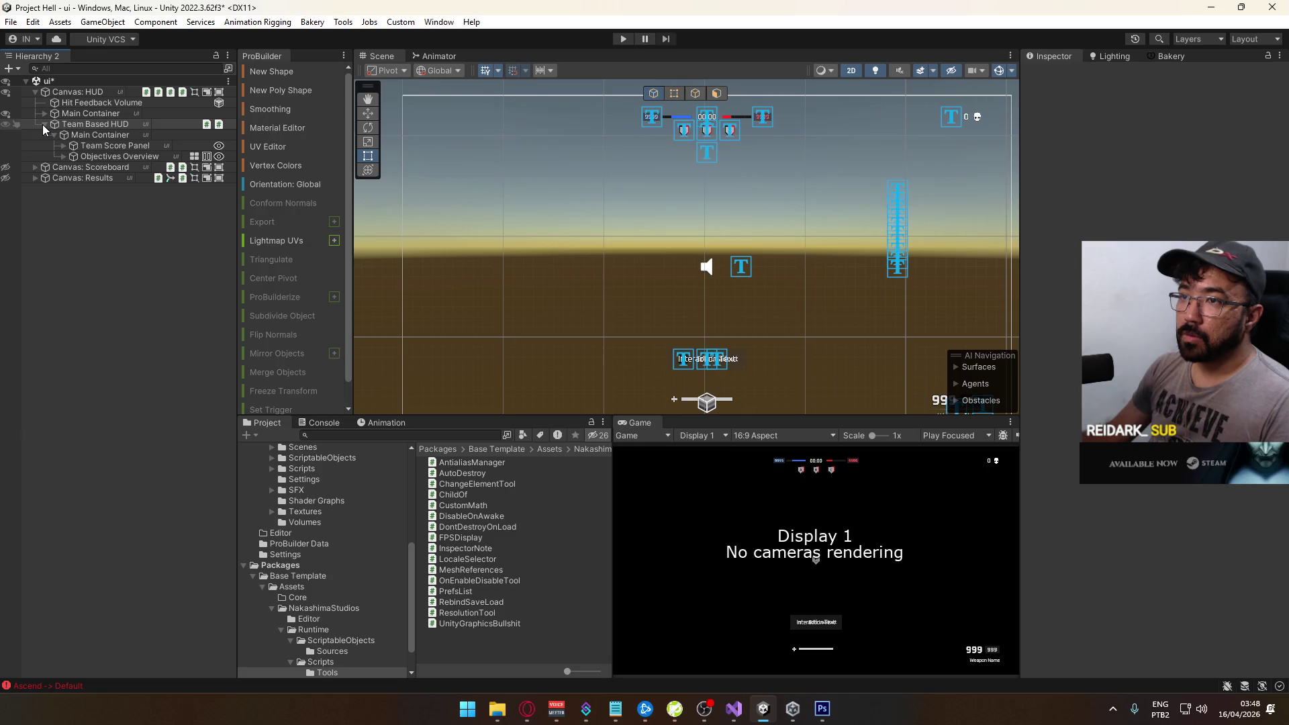
{"action": "left_click", "coordinate": [43, 123]}
{"action": "left_click", "coordinate": [44, 113]}
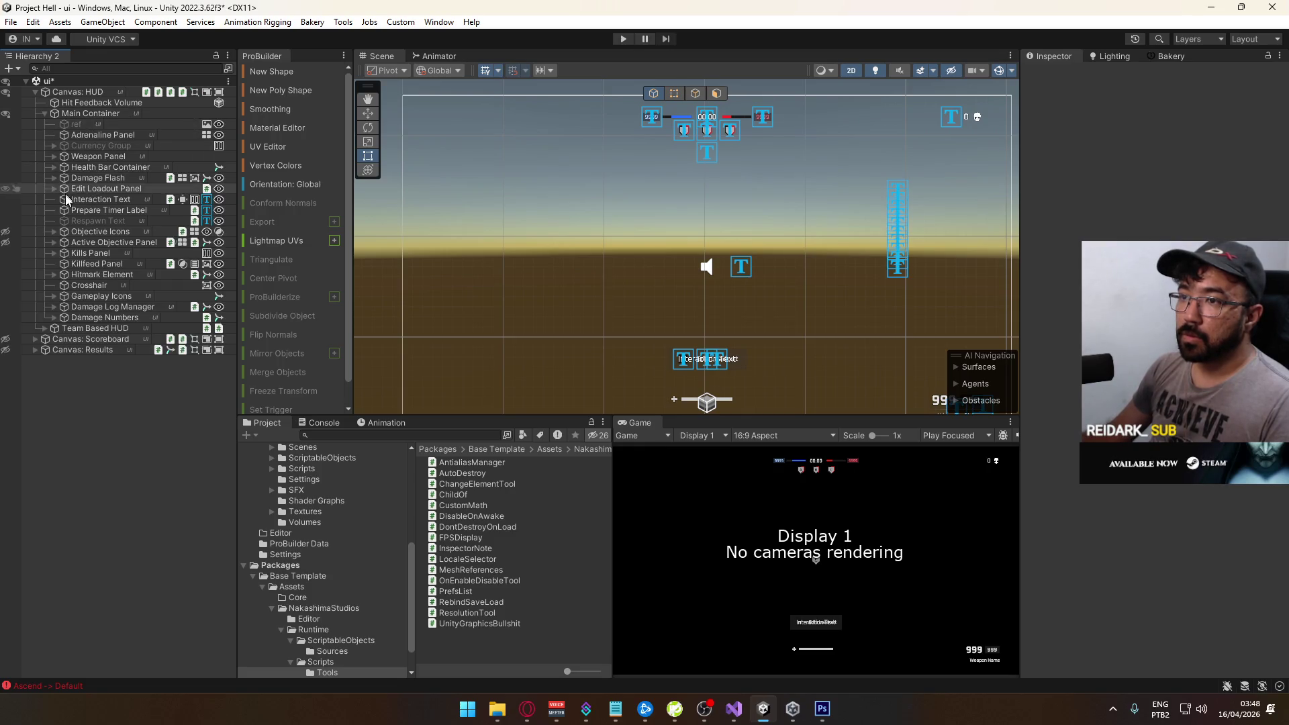
Expand Active Objective Panel to show Objective Label, Progress Background and Objective Status, and select it
{"action": "left_click", "coordinate": [54, 243]}
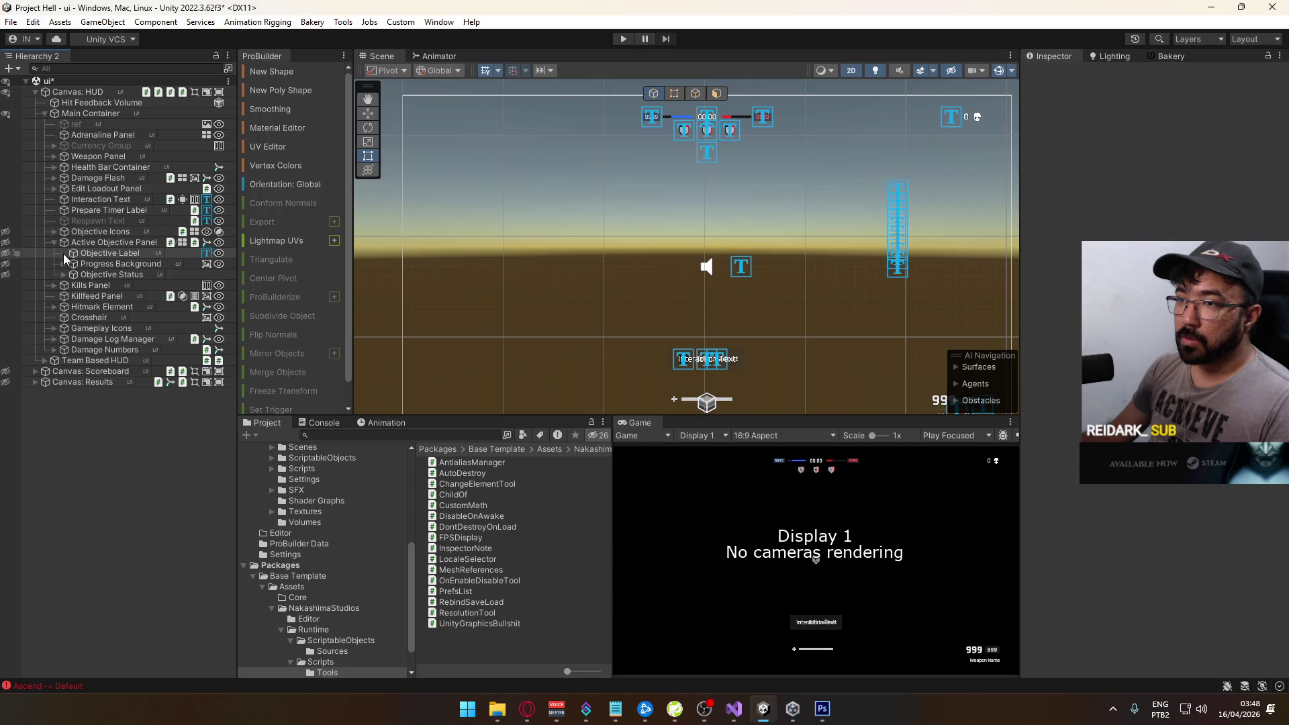
{"action": "scroll", "coordinate": [665, 308], "scroll_direction": "up", "scroll_amount": 3}
{"action": "left_click_drag", "start_coordinate": [672, 361], "coordinate": [622, 231]}
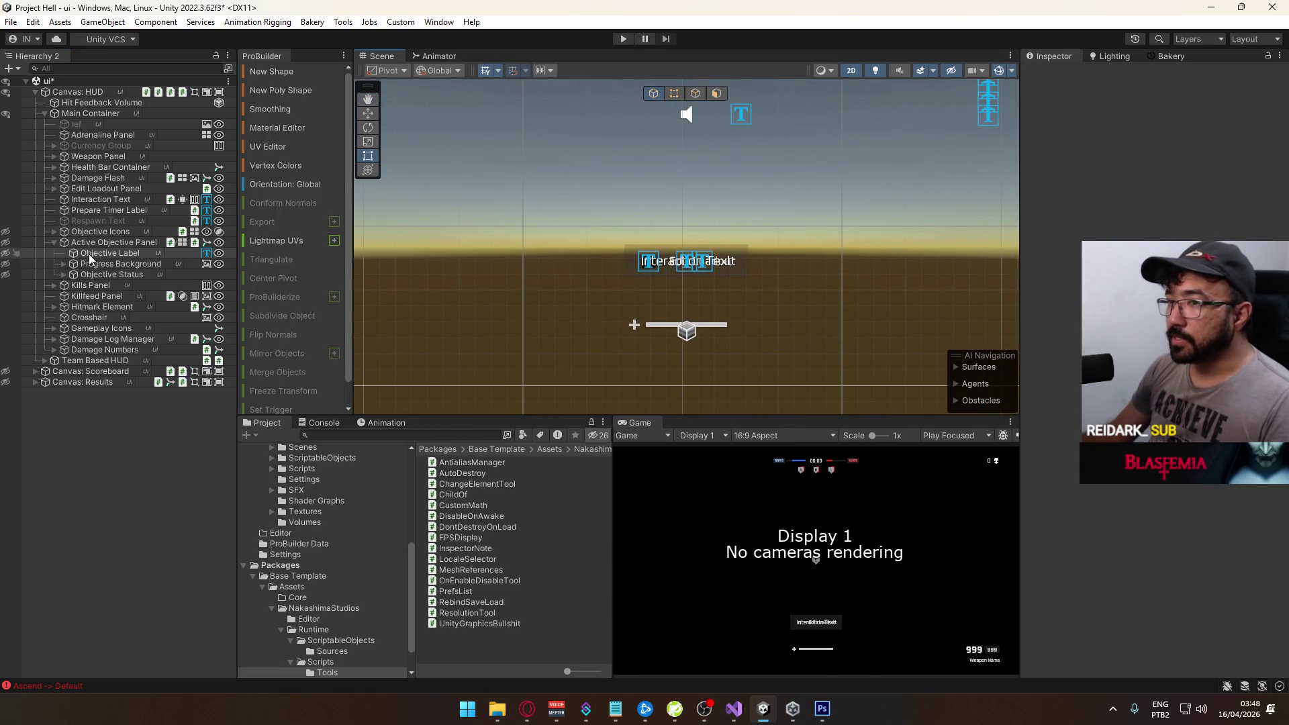
{"action": "left_click", "coordinate": [64, 275]}
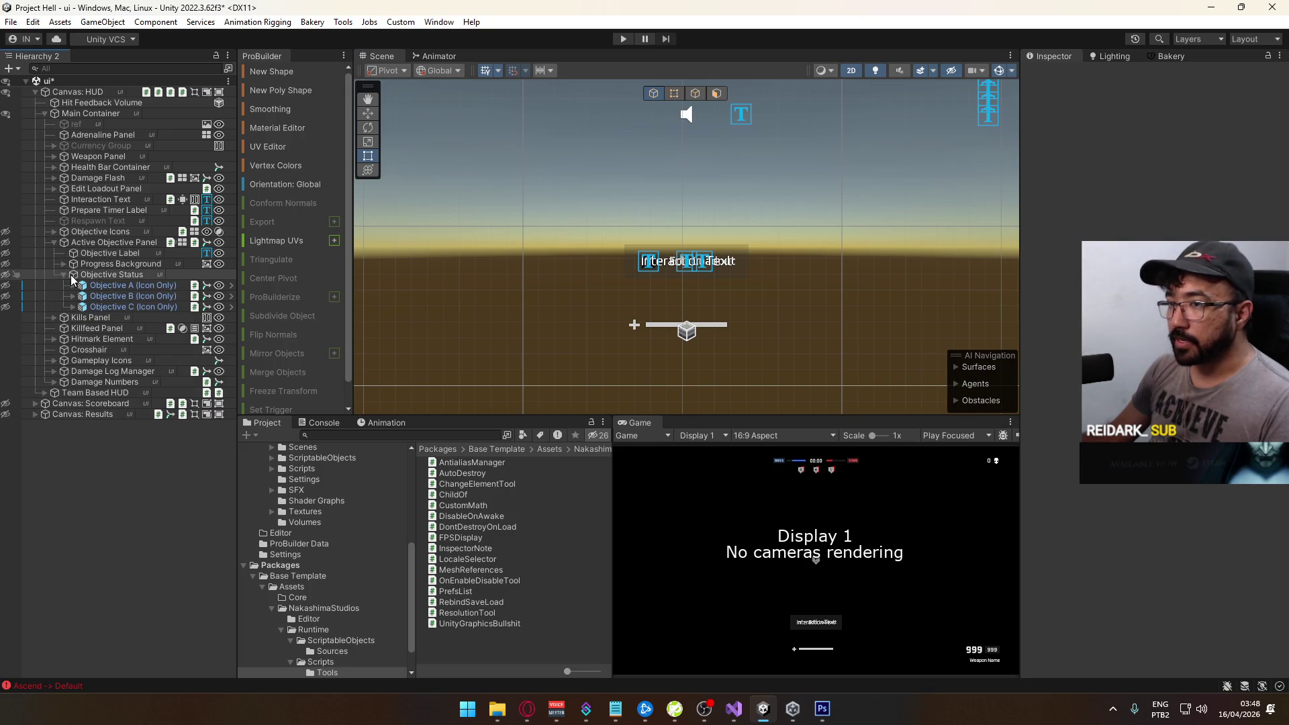
{"action": "left_click", "coordinate": [66, 274]}
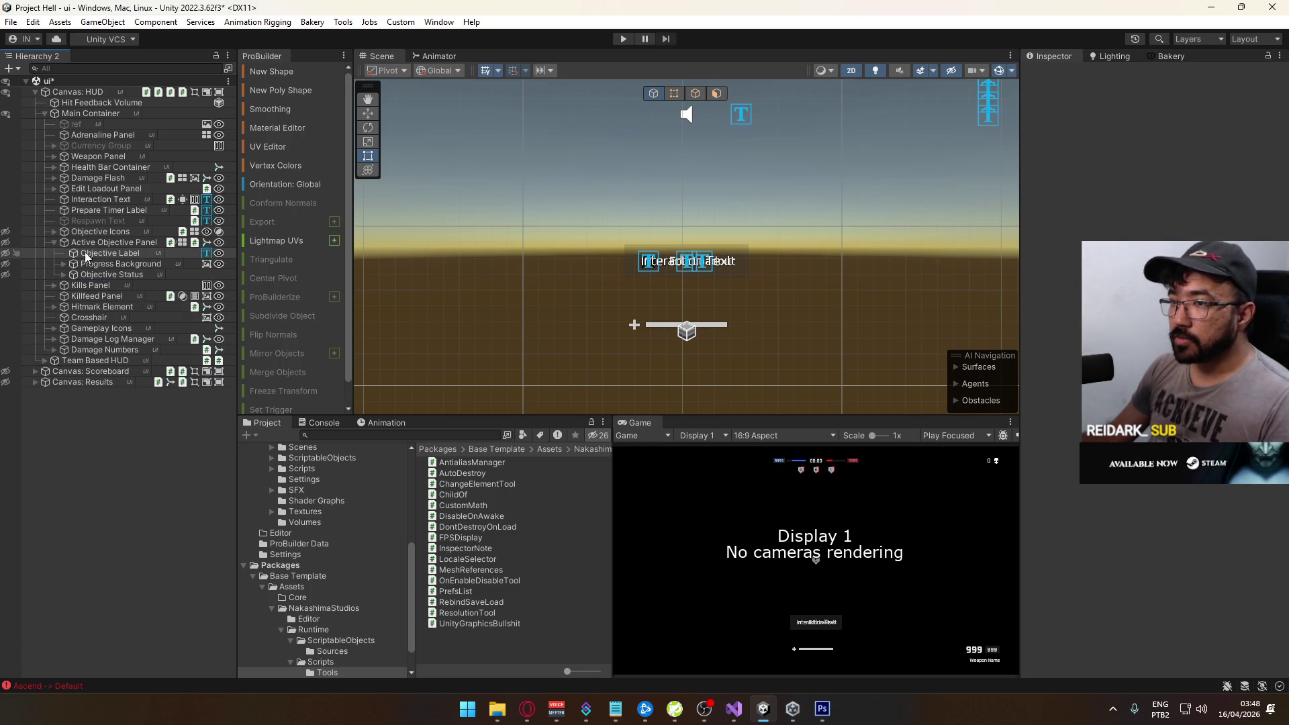
{"action": "left_click", "coordinate": [110, 243]}
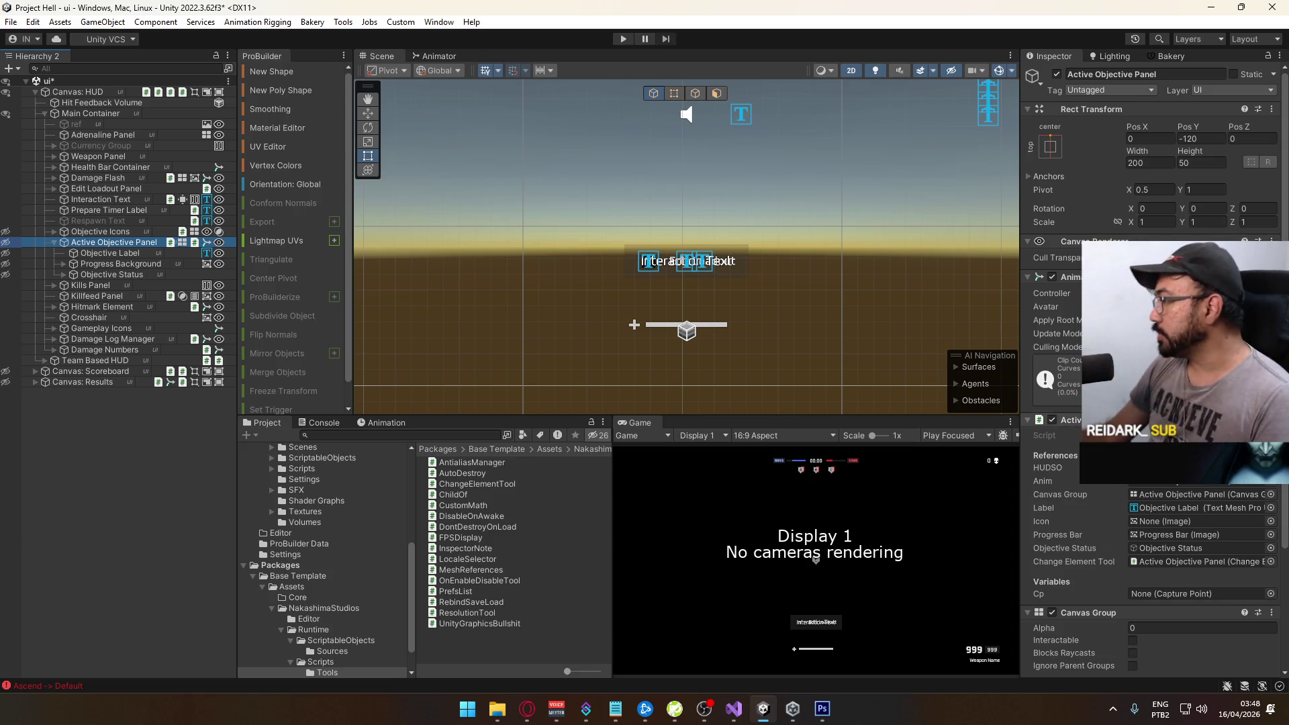
Scroll the Inspector to the Change Element Tool, then switch to the Visual Studio script editor
{"action": "scroll", "coordinate": [1151, 369], "scroll_direction": "down", "scroll_amount": 5}
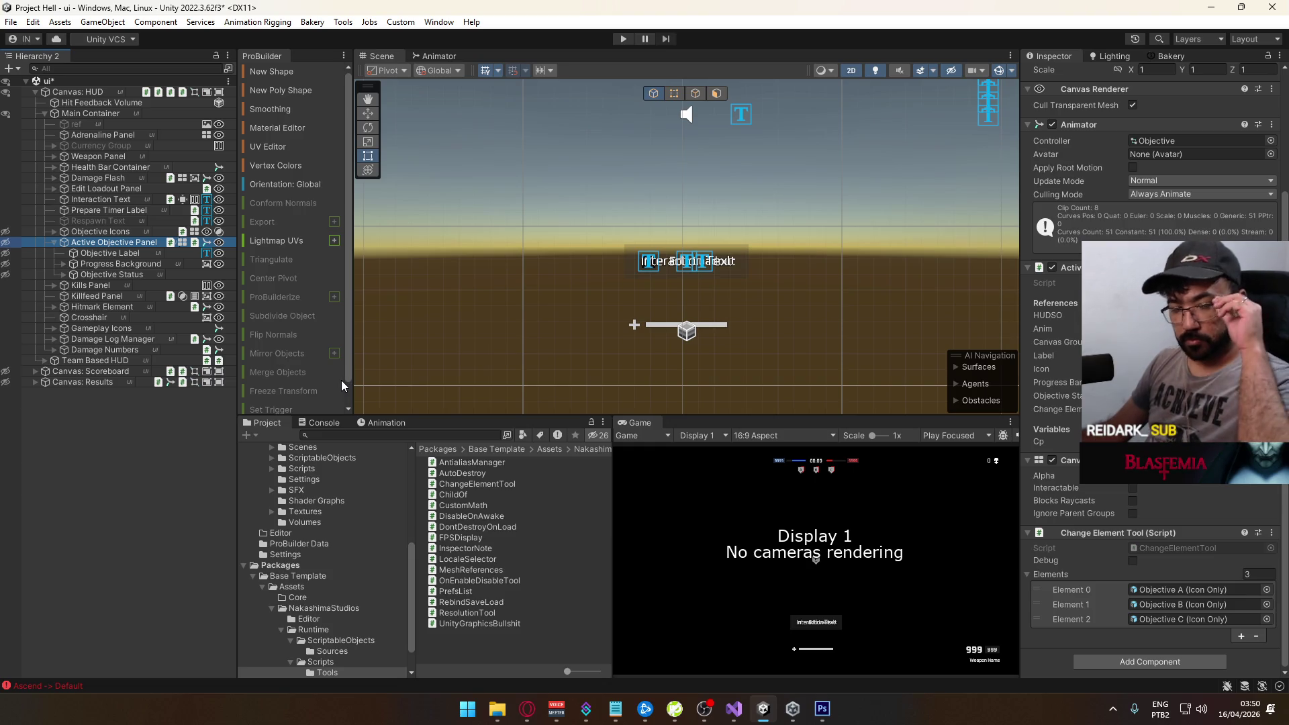
{"action": "left_click", "coordinate": [728, 716]}
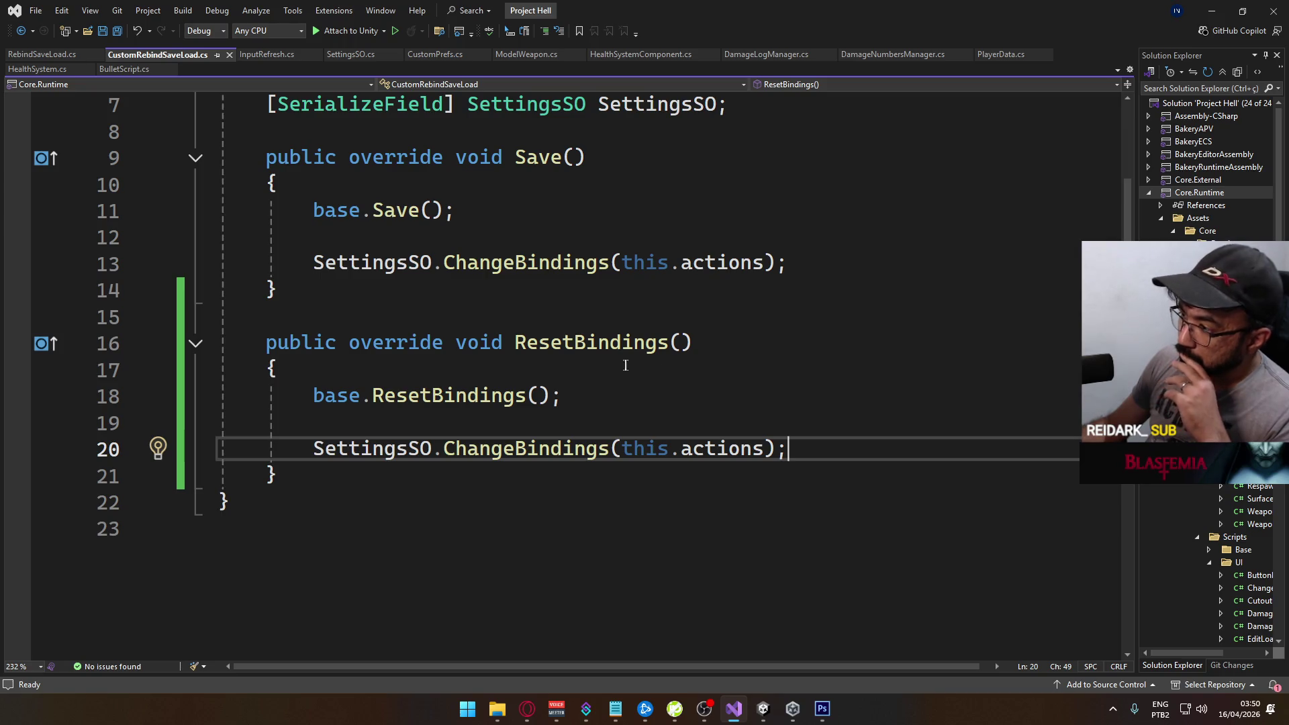
{"action": "left_click", "coordinate": [762, 709]}
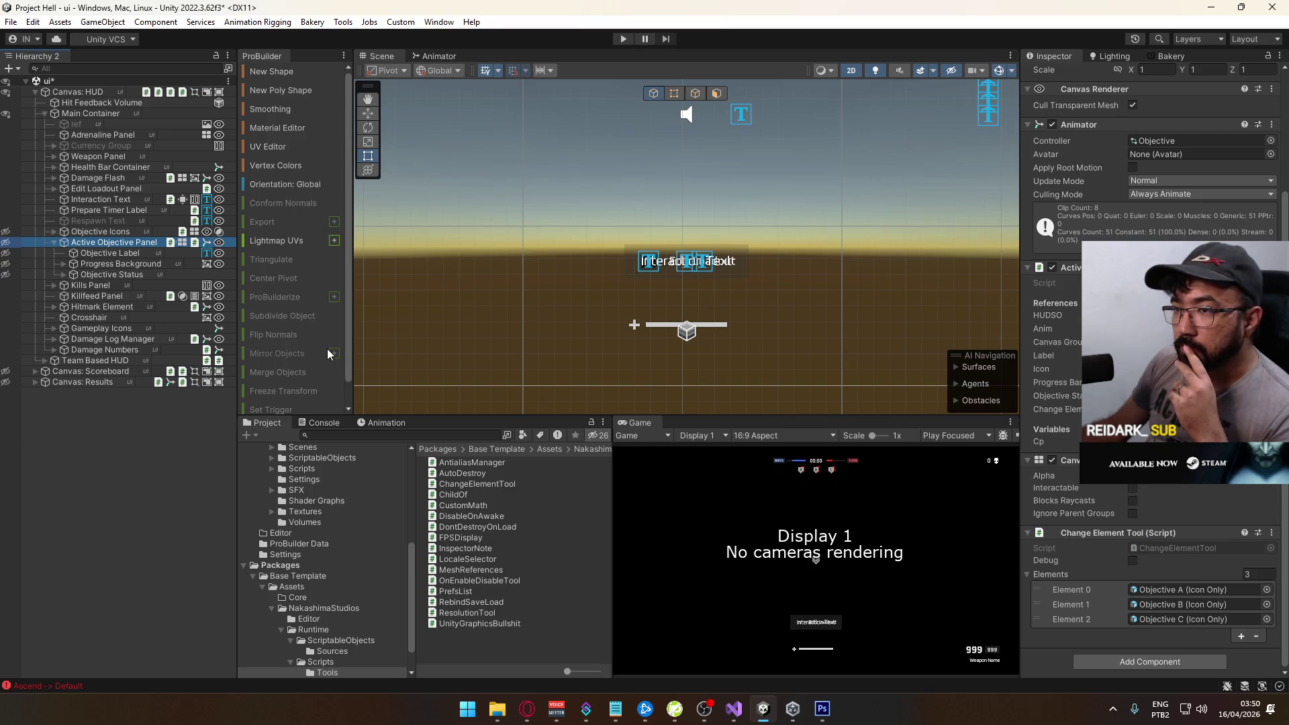
Re-expand Active Objective Panel and Progress Background, then select Progress Bar to inspect it
{"action": "left_click", "coordinate": [127, 232]}
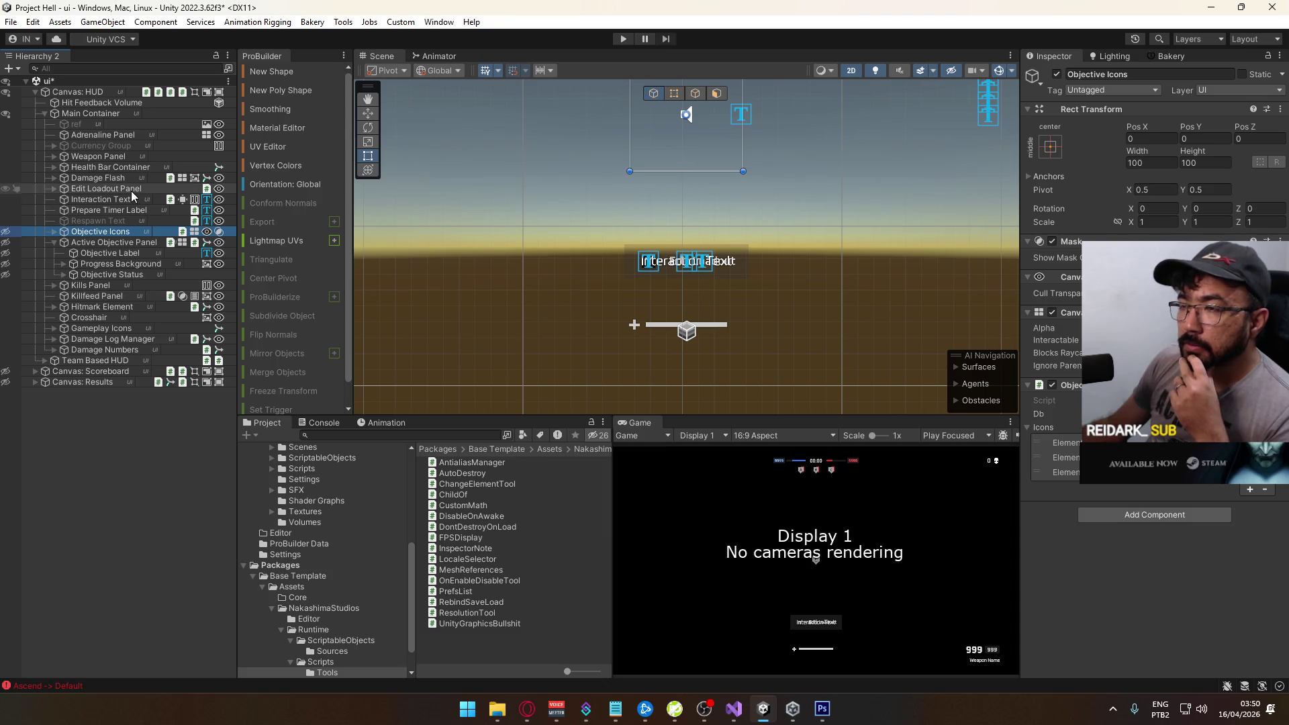
{"action": "mouse_move", "coordinate": [723, 224]}
{"action": "left_mouse_down"}
{"action": "mouse_move", "coordinate": [555, 241]}
{"action": "mouse_move", "coordinate": [624, 235]}
{"action": "mouse_move", "coordinate": [723, 279]}
{"action": "mouse_move", "coordinate": [662, 336]}
{"action": "left_mouse_up"}
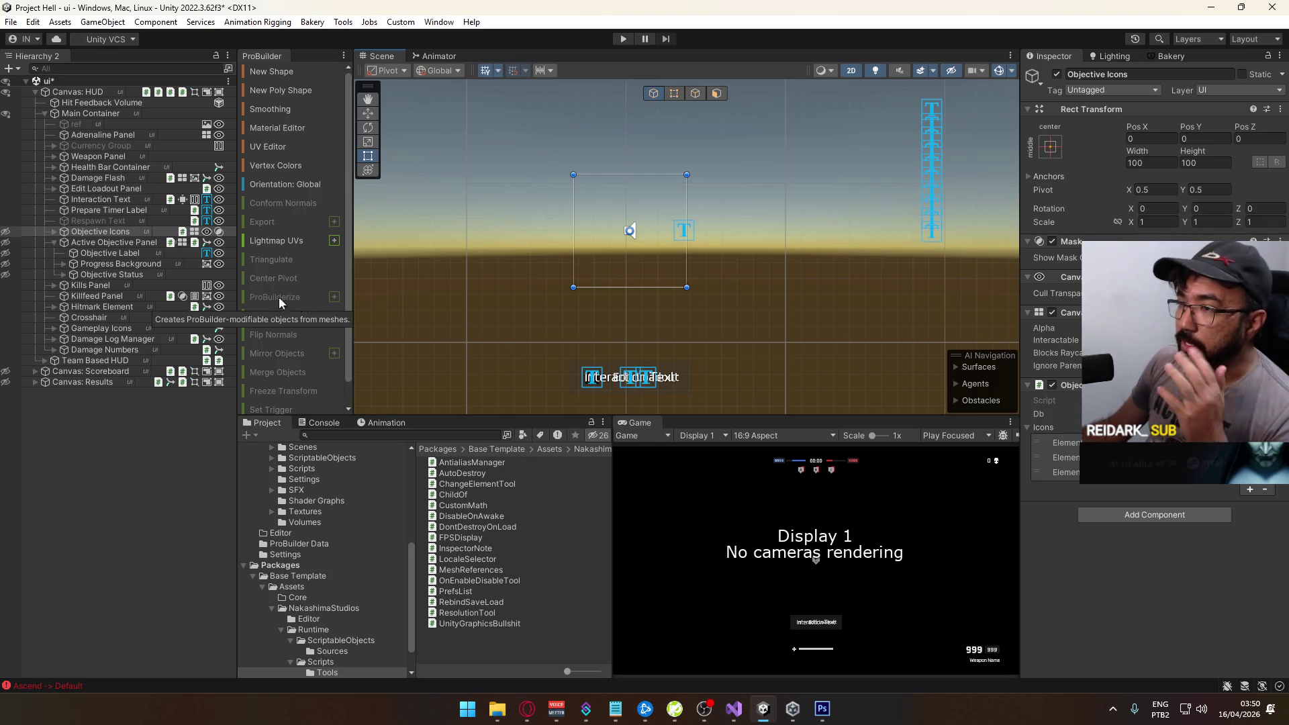
{"action": "left_click", "coordinate": [54, 243]}
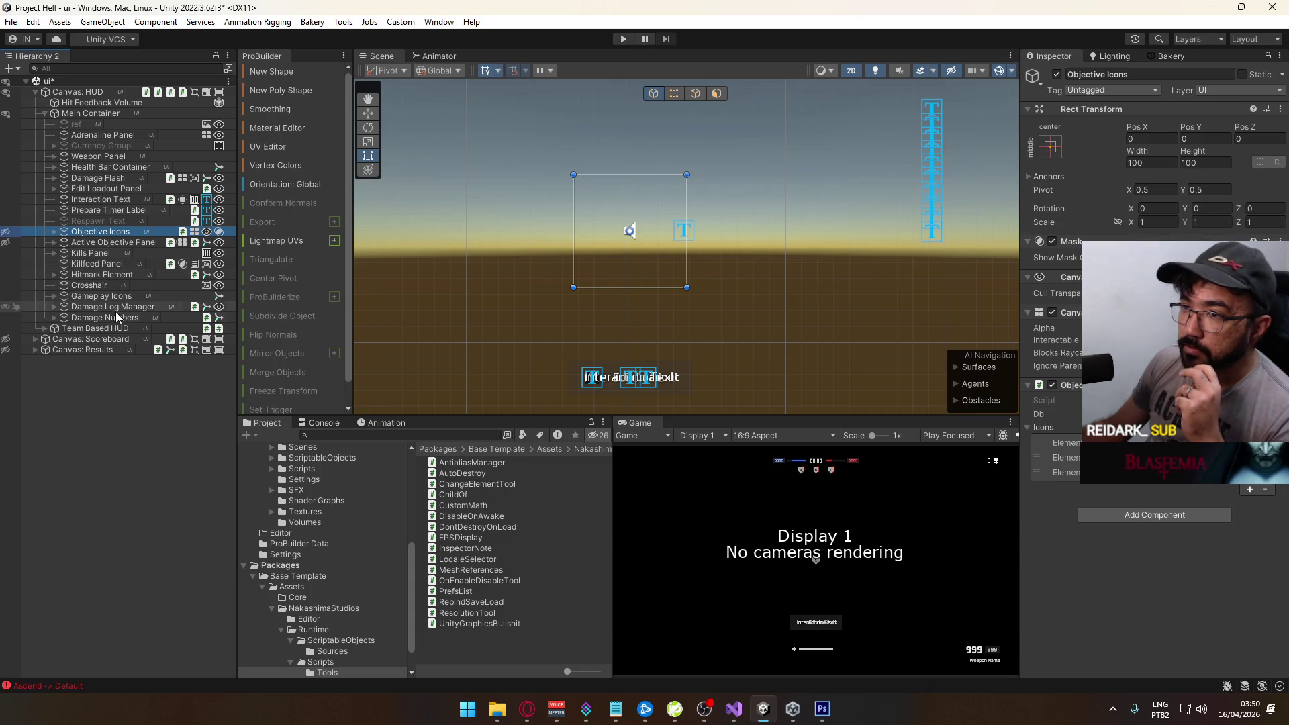
{"action": "left_click", "coordinate": [53, 239]}
{"action": "left_click", "coordinate": [52, 239]}
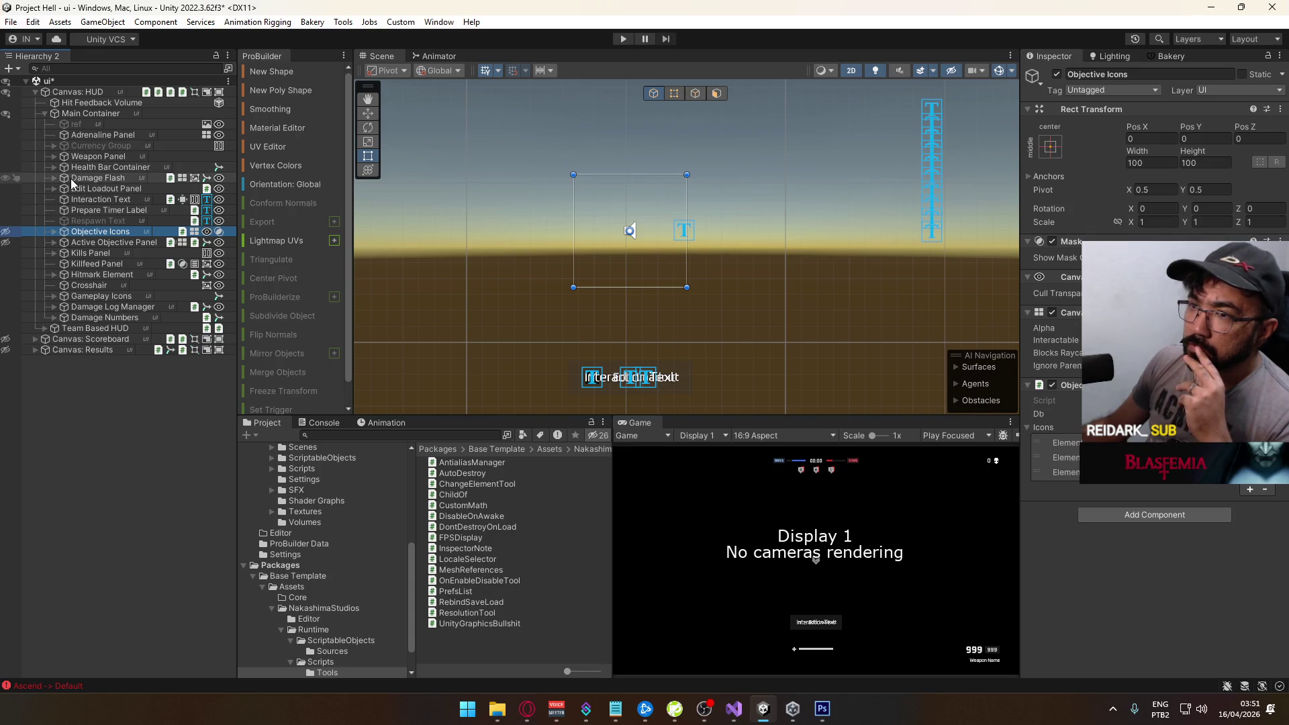
{"action": "left_click", "coordinate": [53, 242]}
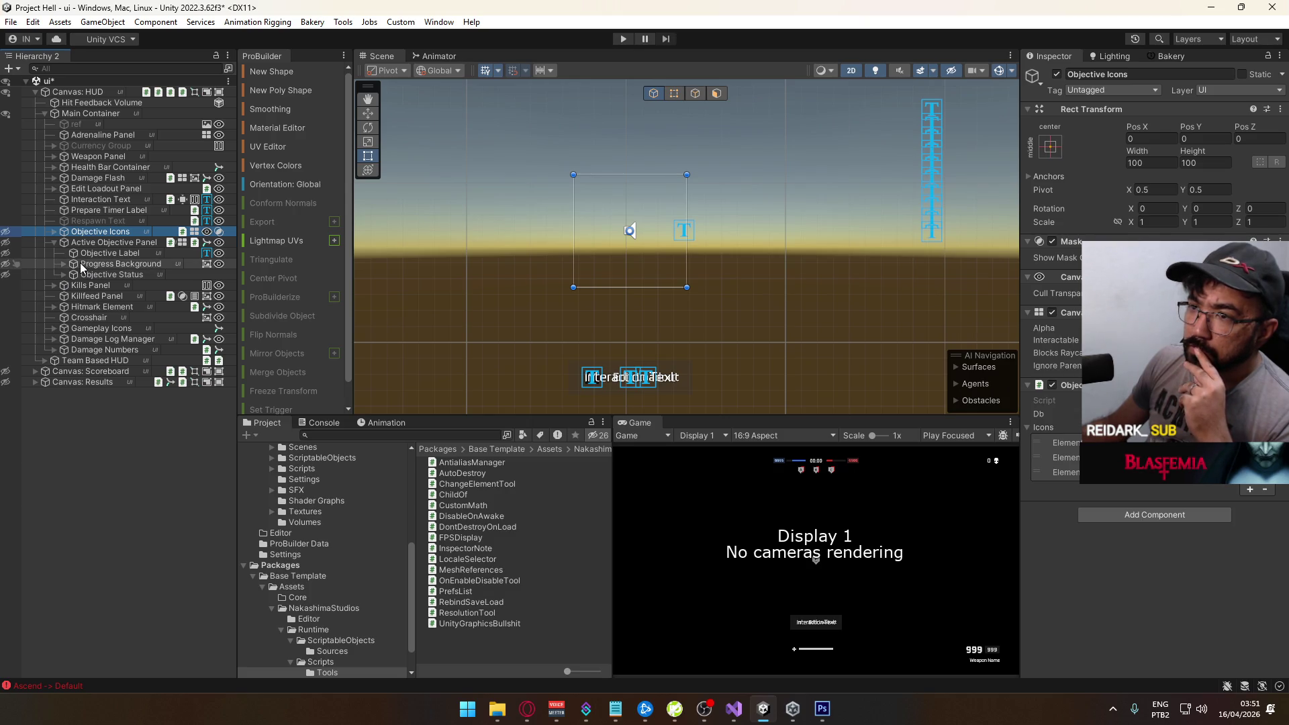
{"action": "left_click", "coordinate": [63, 265]}
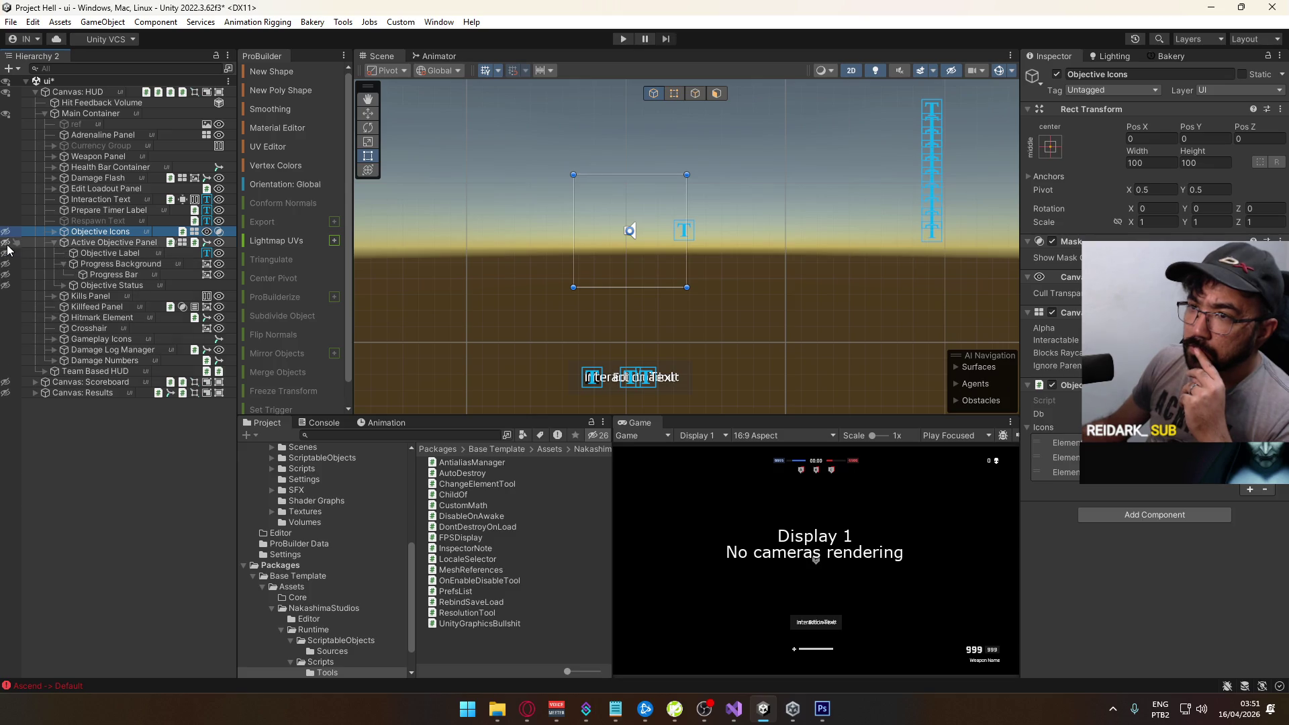
{"action": "left_click", "coordinate": [100, 273]}
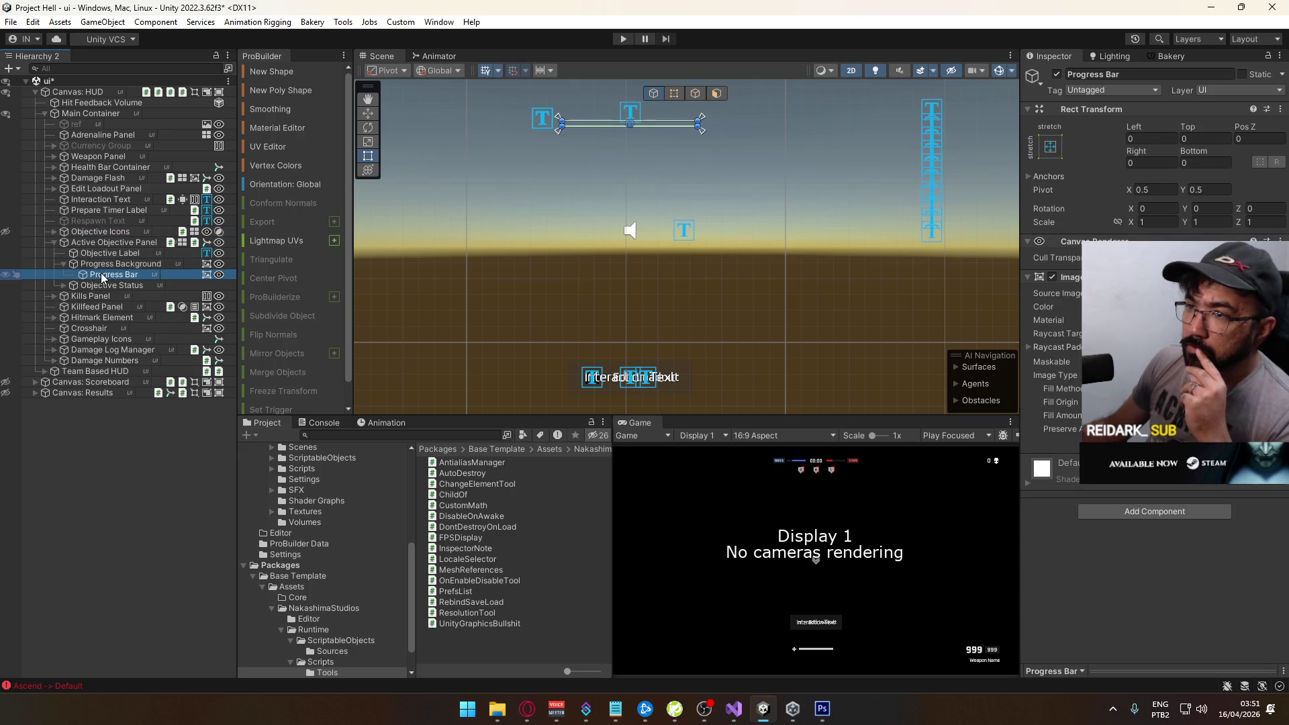
Add an empty child named 'Progress Background' and rename its parent to 'Progress'
{"action": "left_click", "coordinate": [97, 267]}
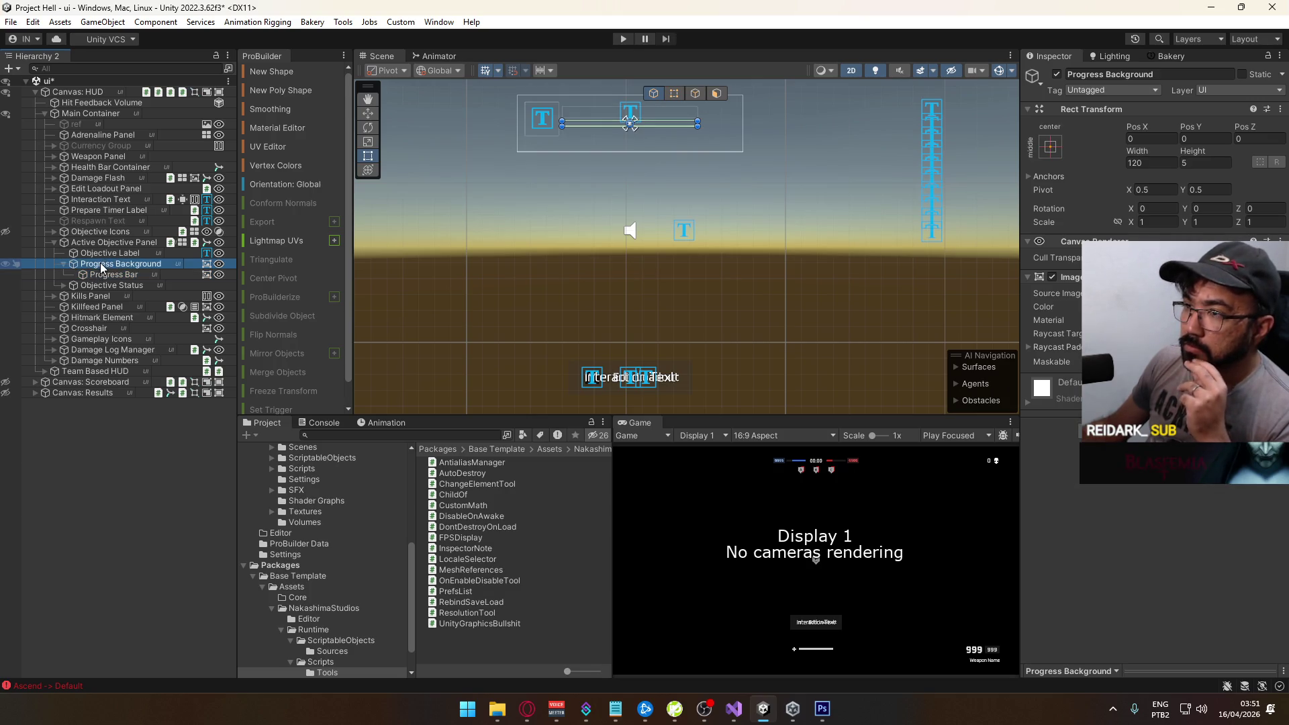
{"action": "right_click", "coordinate": [99, 264]}
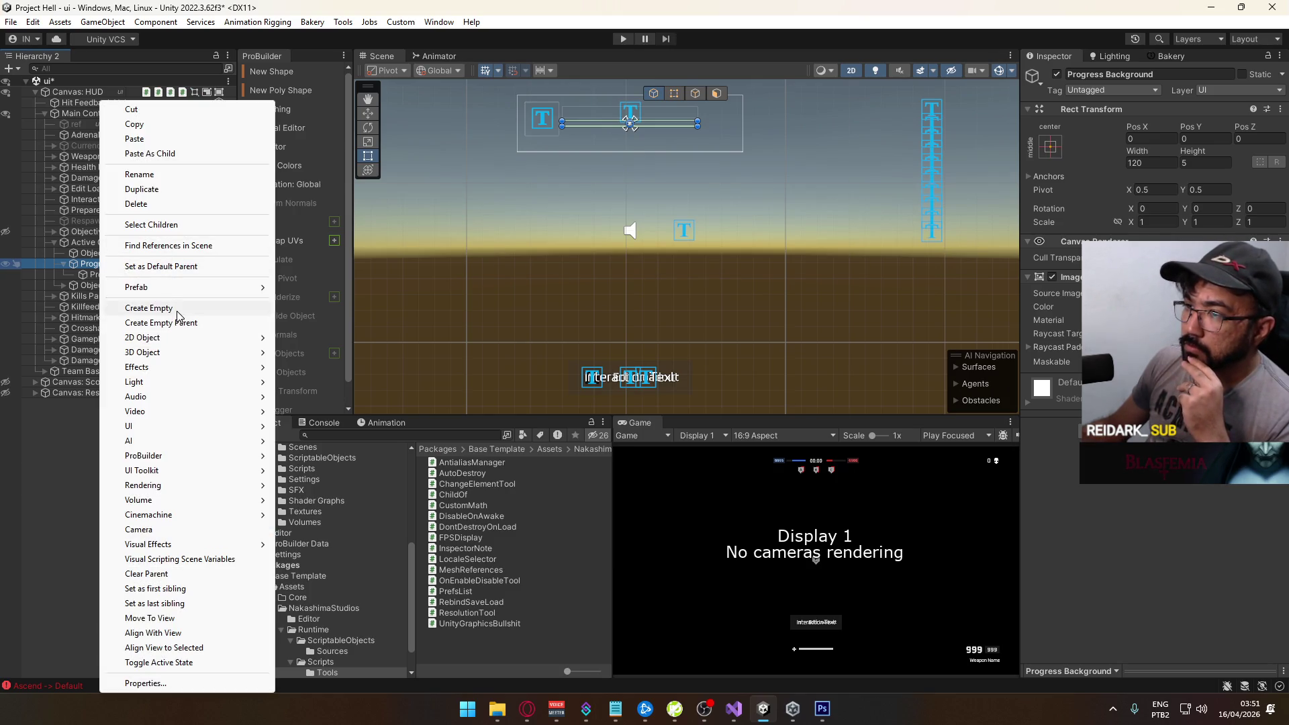
{"action": "left_click", "coordinate": [177, 310]}
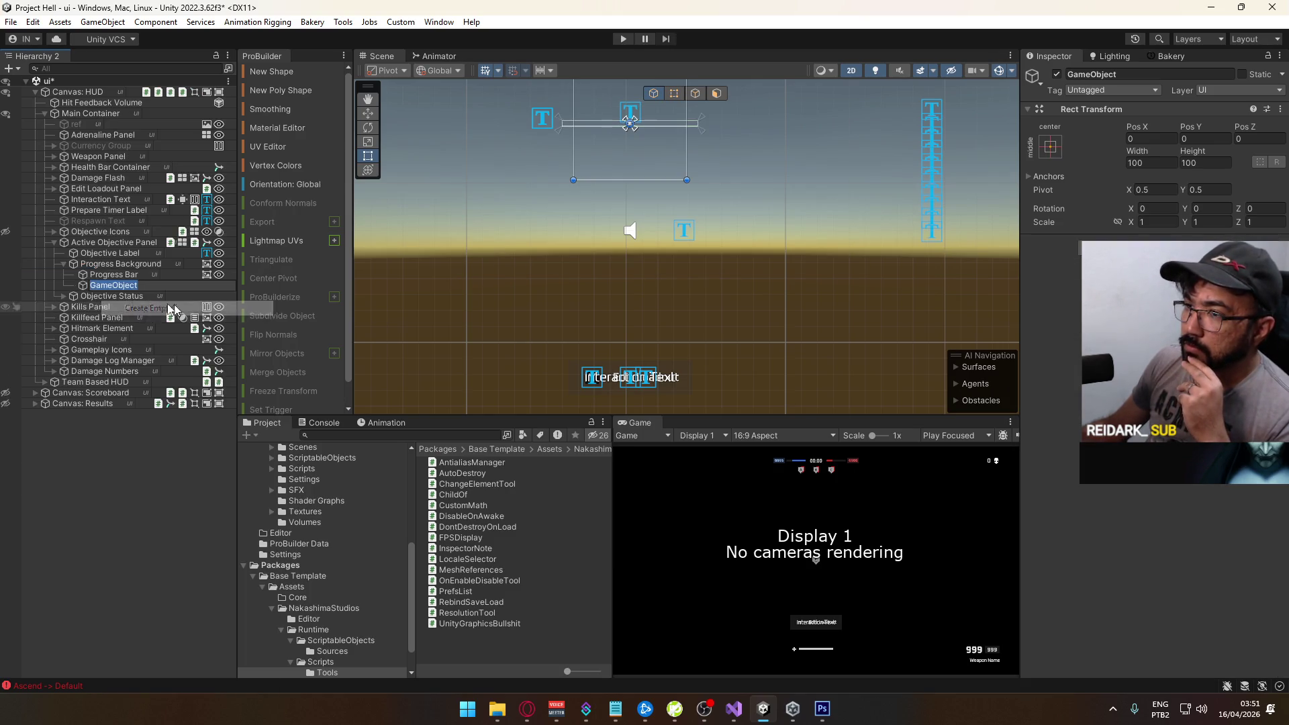
{"action": "left_click", "coordinate": [127, 264]}
{"action": "left_click", "coordinate": [124, 276]}
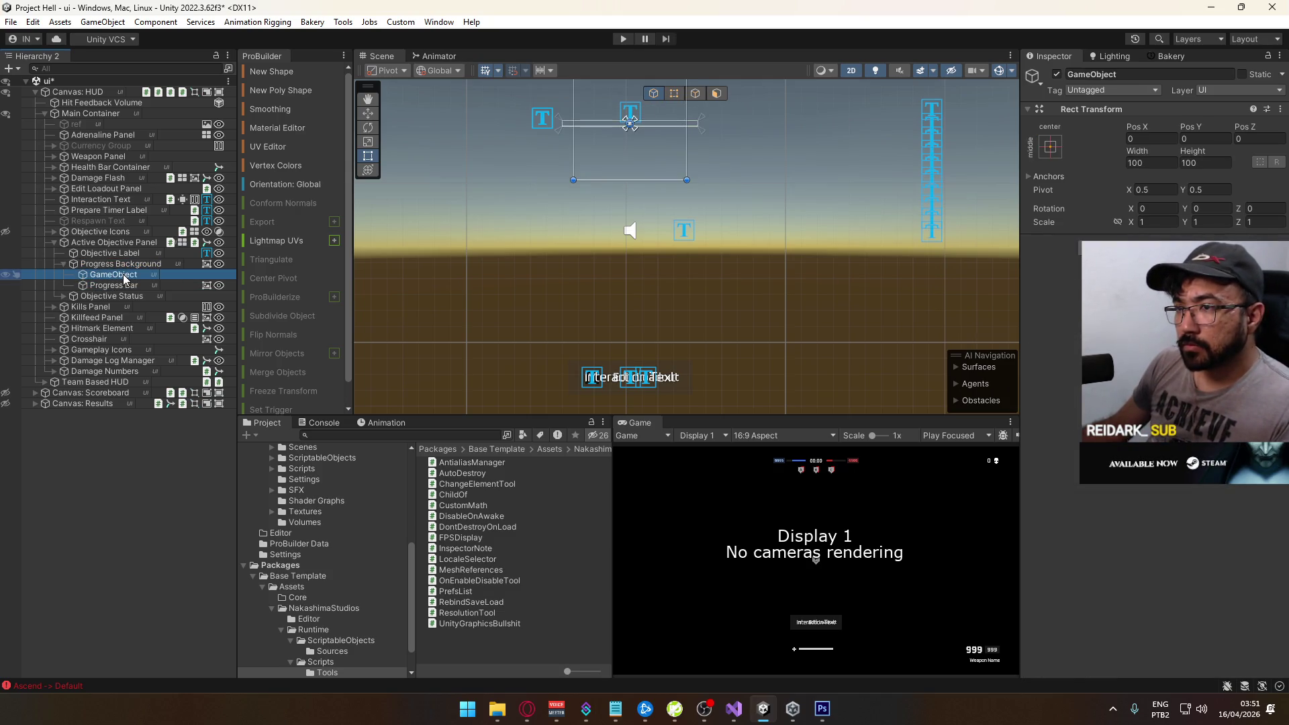
{"action": "key", "text": "F2"}
{"action": "type", "text": "Progress Background"}
{"action": "left_click", "coordinate": [141, 263]}
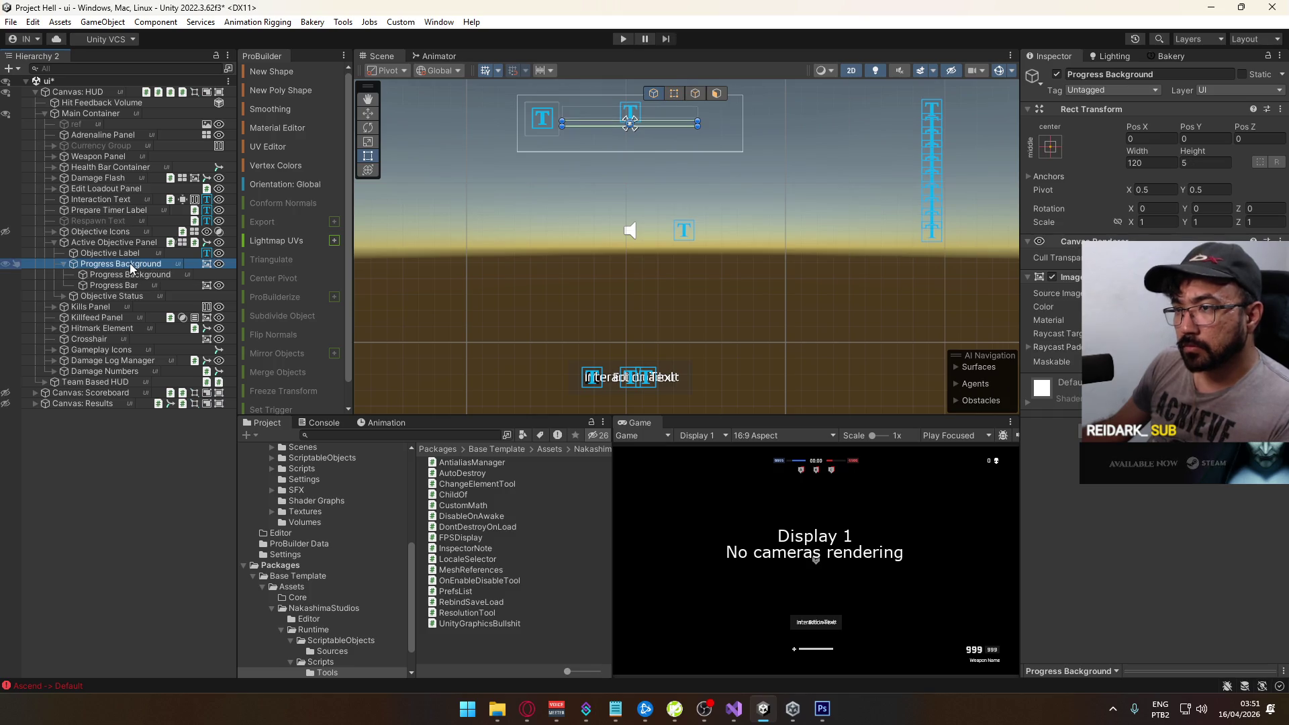
{"action": "type", "text": "Progress"}
{"action": "key", "text": "Return"}
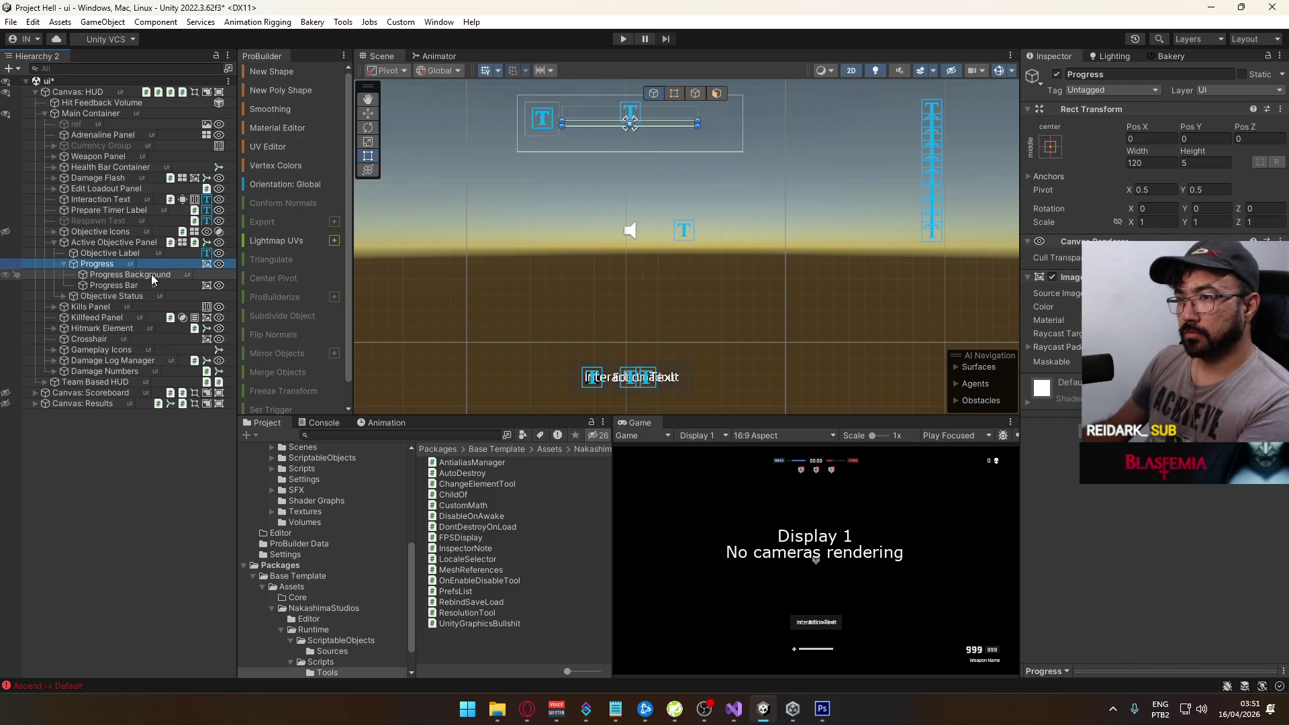
Stretch Progress Background to fill its parent with a Top offset of 0
{"action": "left_click", "coordinate": [151, 275]}
{"action": "left_click", "coordinate": [135, 283]}
{"action": "left_click", "coordinate": [140, 273]}
{"action": "left_click", "coordinate": [1050, 146]}
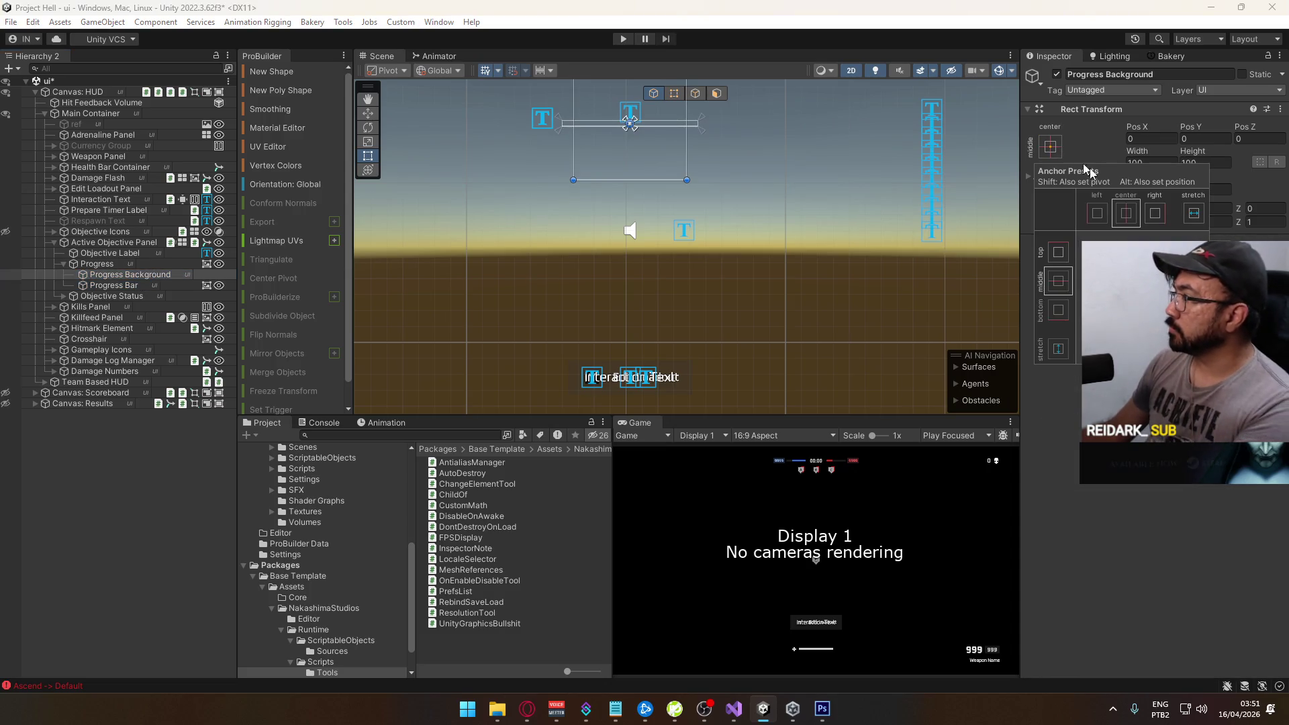
{"action": "left_click", "coordinate": [1194, 348]}
{"action": "left_click", "coordinate": [1217, 137]}
{"action": "type", "text": "0"}
{"action": "key", "text": "Return"}
{"action": "double_click", "coordinate": [128, 274]}
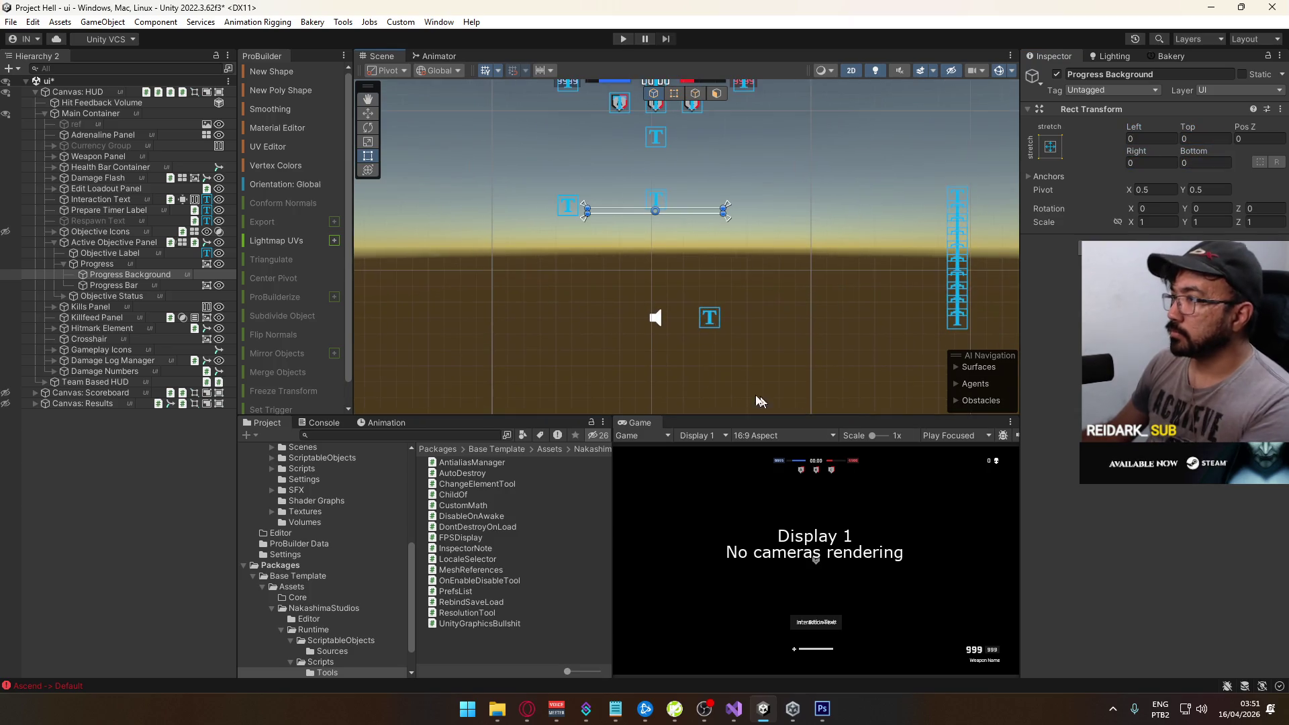
Add a UI Image, place it under Progress above Progress Background, and stretch it
{"action": "right_click", "coordinate": [114, 274]}
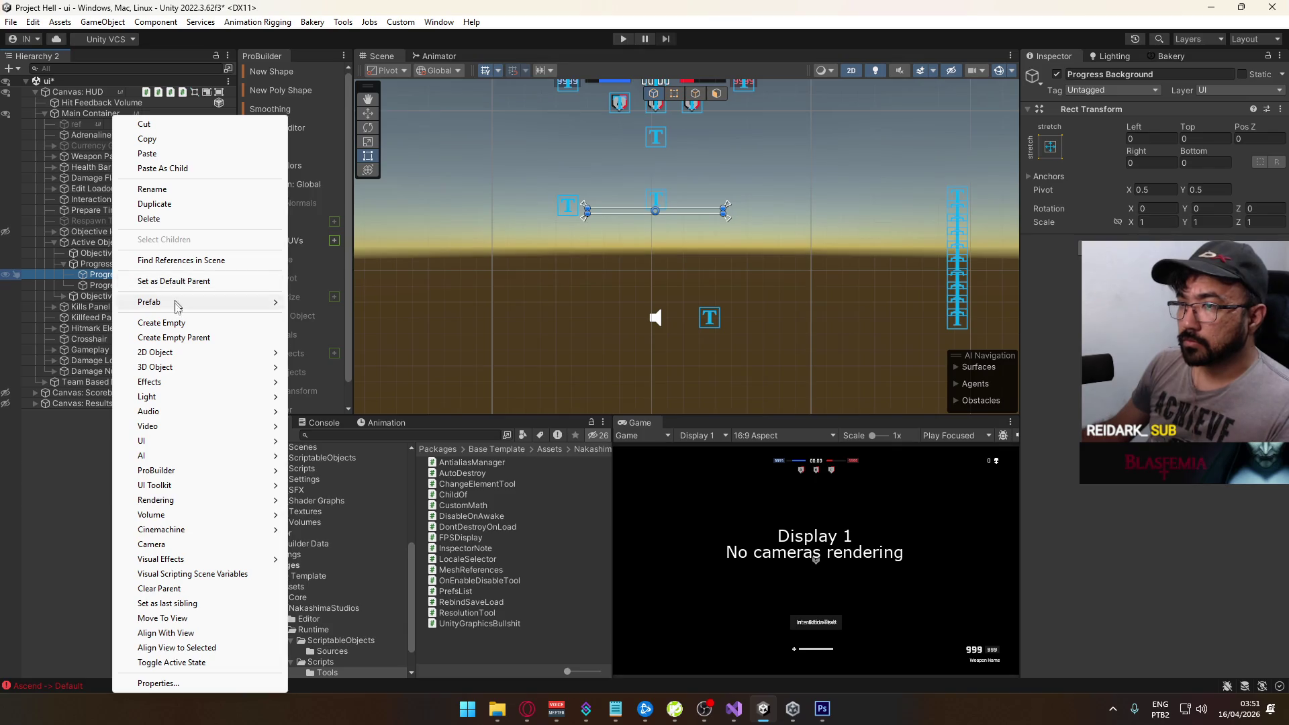
{"action": "mouse_move", "coordinate": [207, 441]}
{"action": "left_click", "coordinate": [322, 441]}
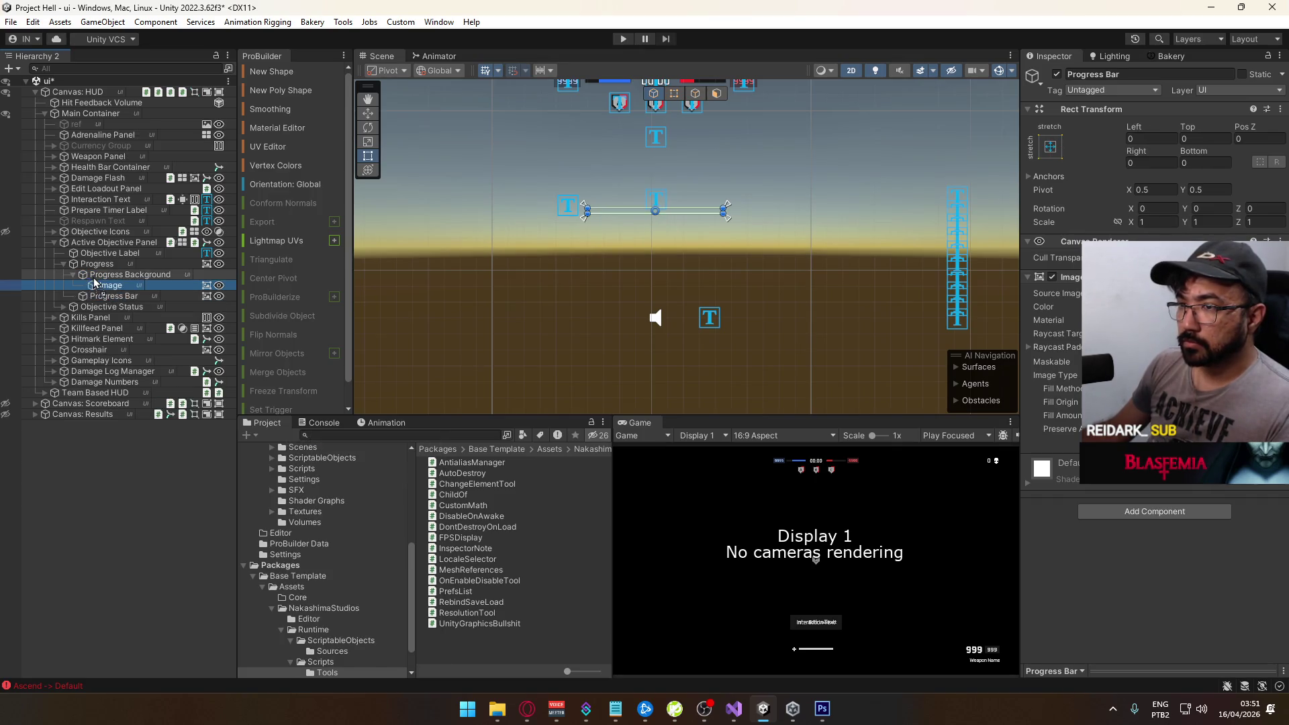
{"action": "left_click_drag", "start_coordinate": [98, 276], "coordinate": [121, 276]}
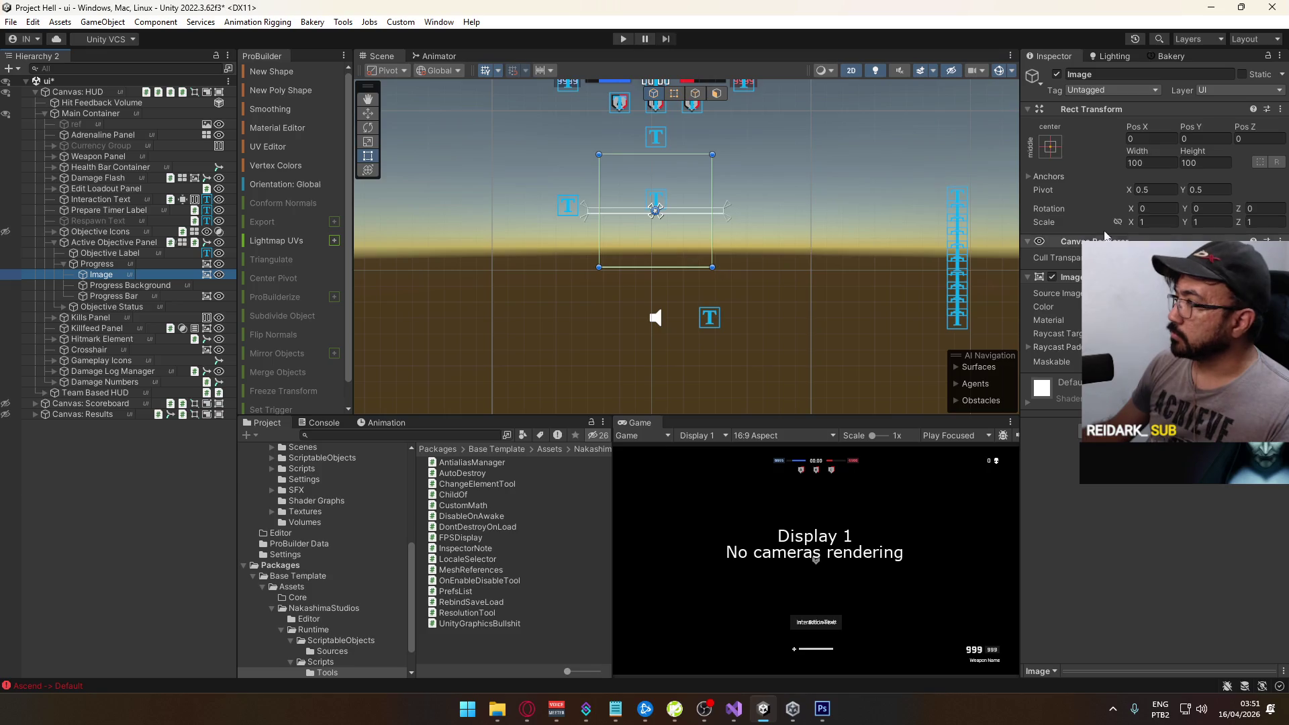
{"action": "left_click", "coordinate": [1050, 146]}
{"action": "left_click", "coordinate": [1193, 348]}
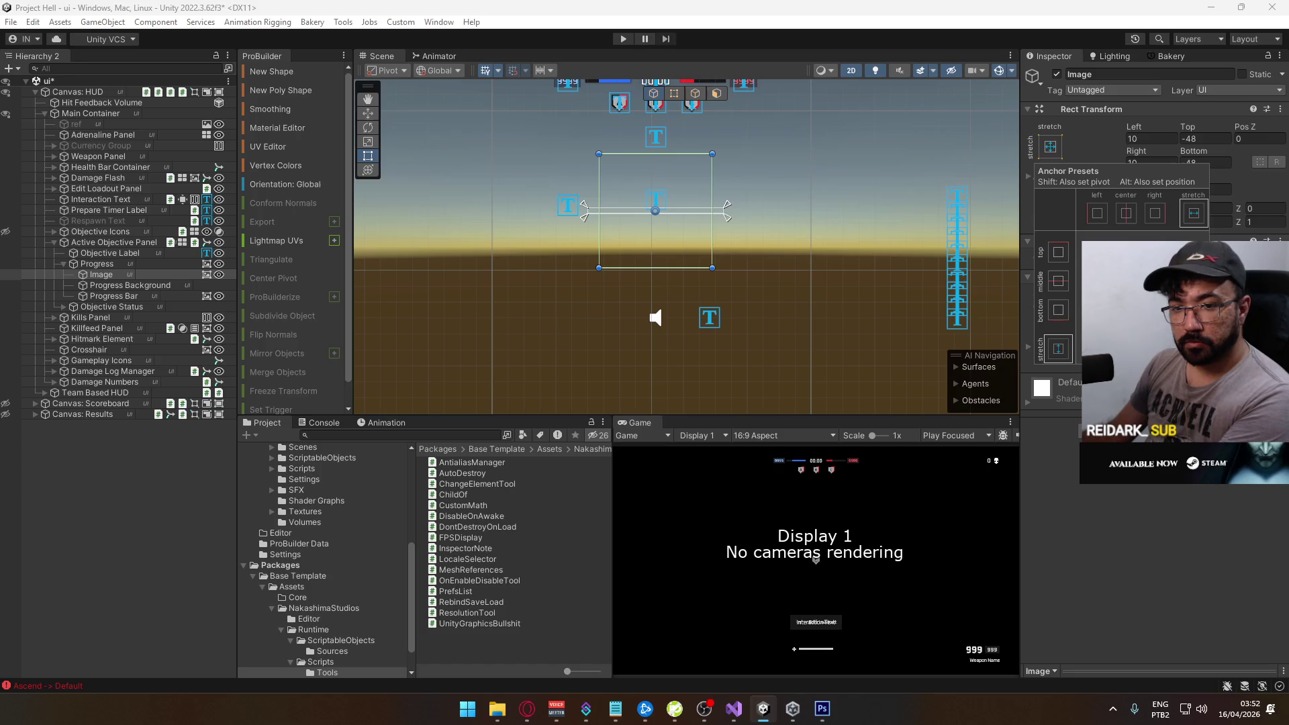
Set the Image's Left, Right, Bottom and Top offsets to 0
{"action": "left_click", "coordinate": [1134, 138]}
{"action": "type", "text": "0"}
{"action": "left_click", "coordinate": [1141, 163]}
{"action": "type", "text": "0"}
{"action": "left_click", "coordinate": [1184, 163]}
{"action": "type", "text": "0"}
{"action": "left_click", "coordinate": [1175, 138]}
{"action": "type", "text": "0"}
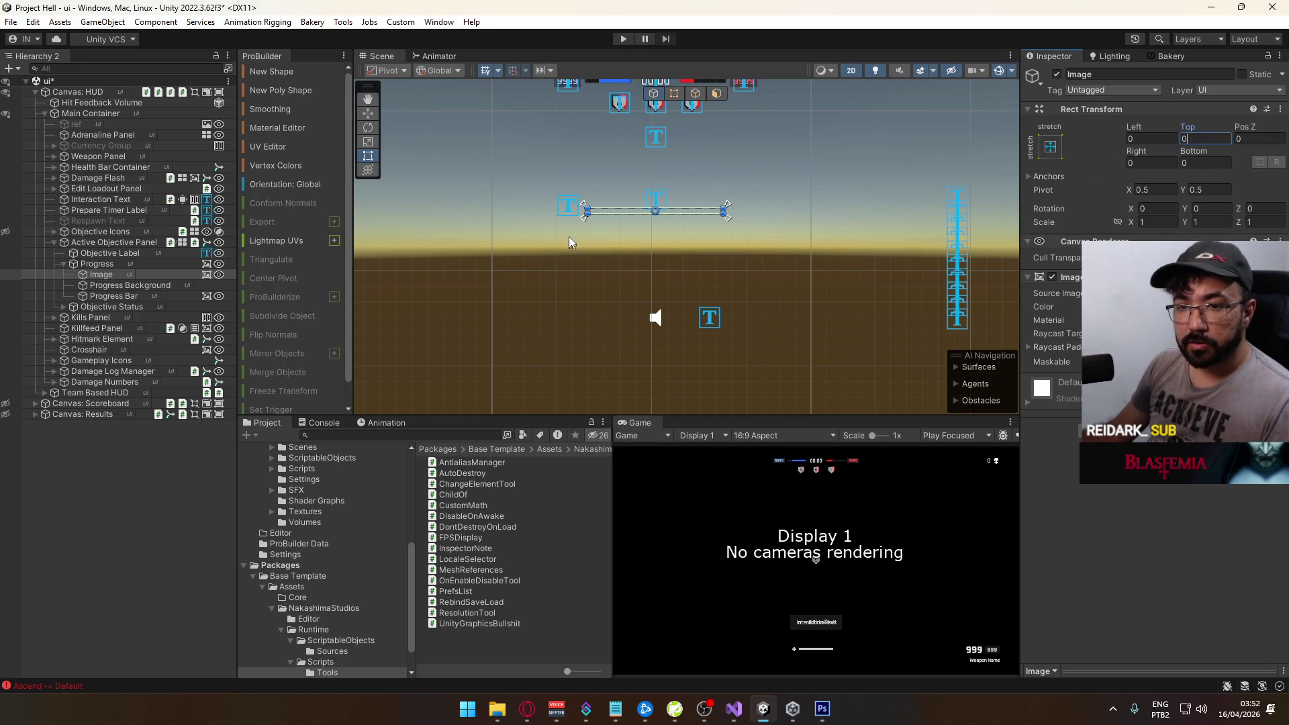
Rename the Image to 'Shadow'
{"action": "scroll", "coordinate": [530, 281], "scroll_direction": "up", "scroll_amount": 3}
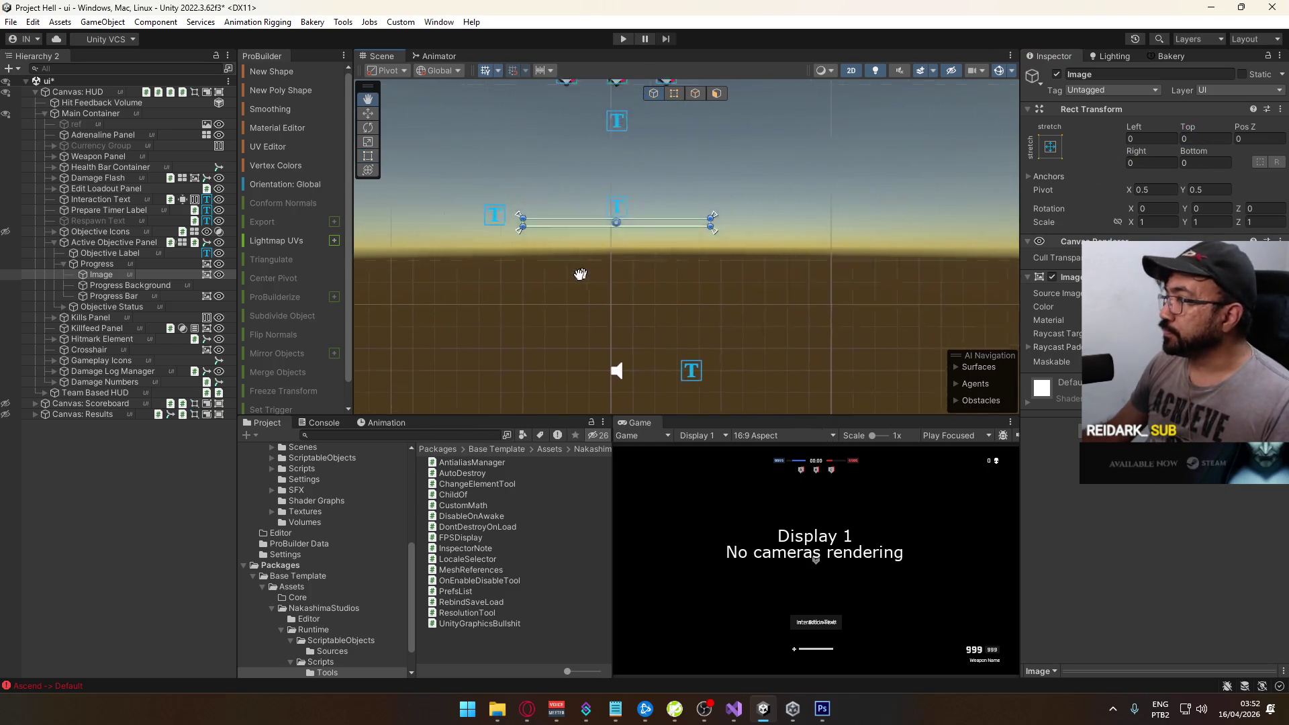
{"action": "left_click", "coordinate": [112, 275]}
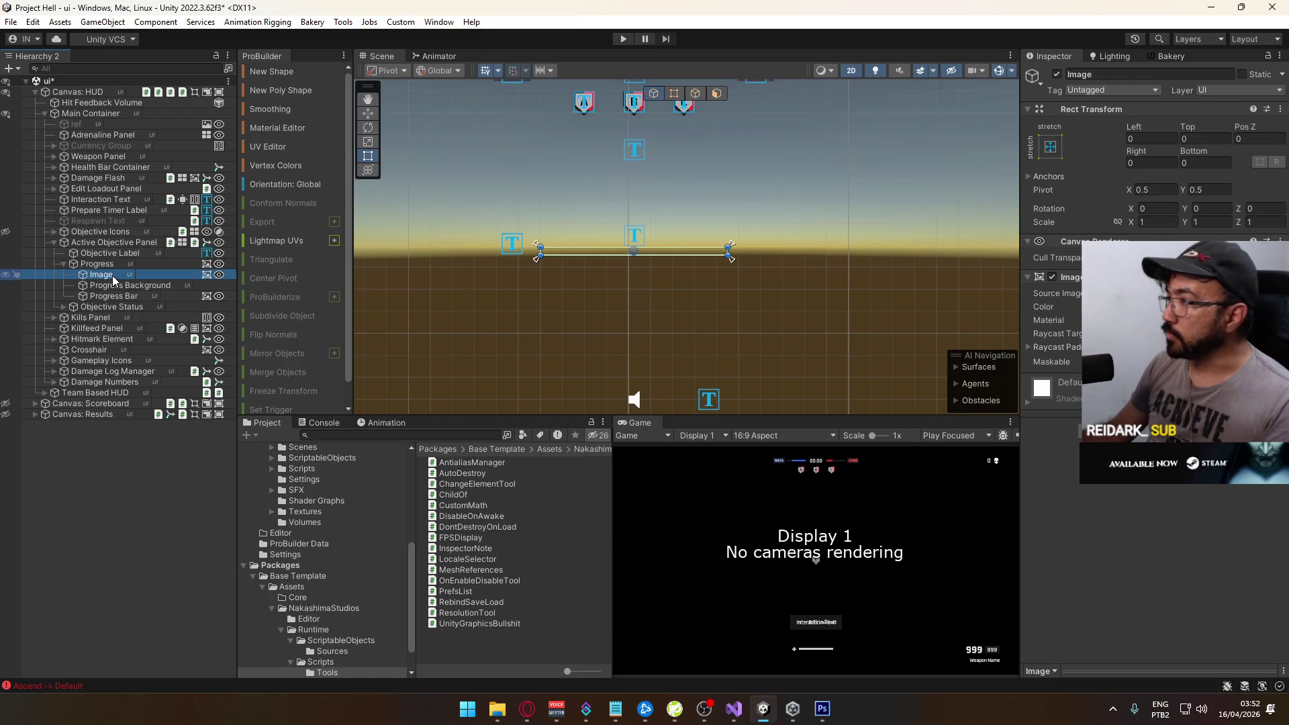
{"action": "key", "text": "F2"}
{"action": "type", "text": "S"}
{"action": "key", "text": "BackSpace"}
{"action": "type", "text": "hadow"}
{"action": "left_click", "coordinate": [161, 286]}
Browse the project's Assets folder and select the Default input actions asset
{"action": "scroll", "coordinate": [339, 475], "scroll_direction": "up", "scroll_amount": 3}
{"action": "scroll", "coordinate": [339, 473], "scroll_direction": "up", "scroll_amount": 3}
{"action": "left_click", "coordinate": [291, 487]}
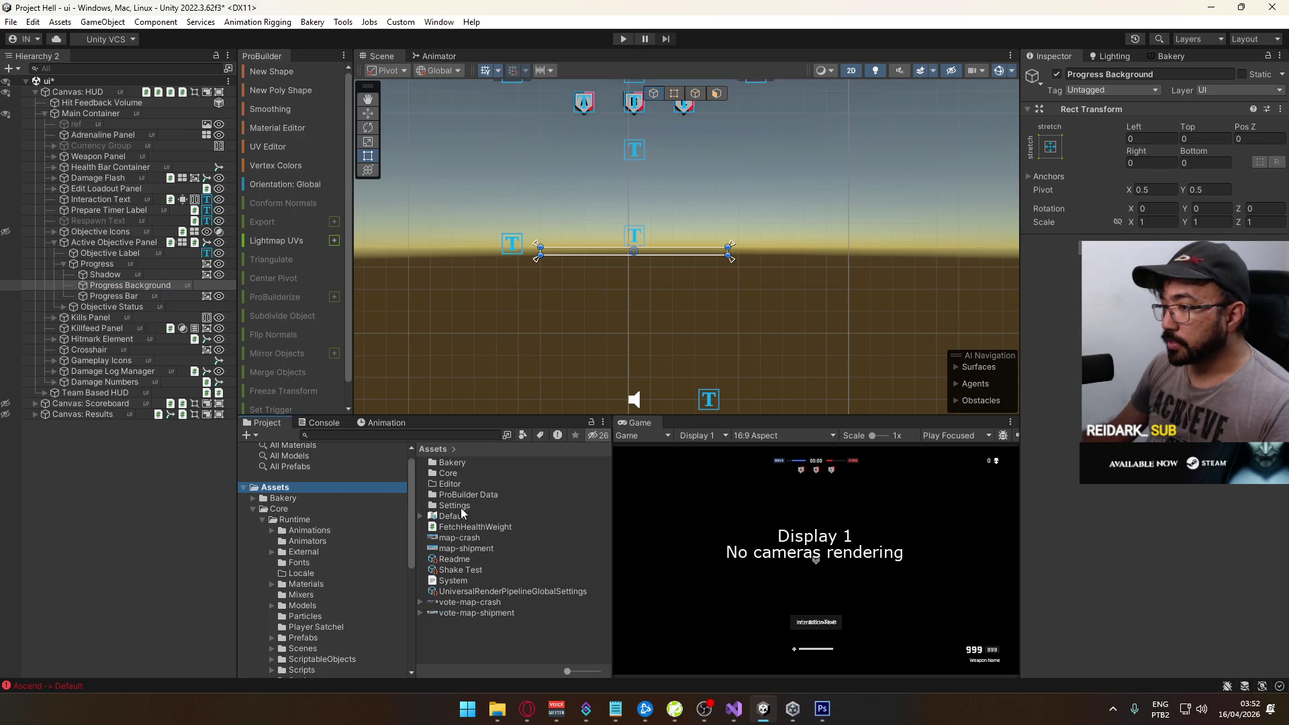
{"action": "left_click", "coordinate": [465, 514]}
{"action": "double_click", "coordinate": [478, 515]}
{"action": "left_click_drag", "start_coordinate": [570, 238], "coordinate": [565, 179]}
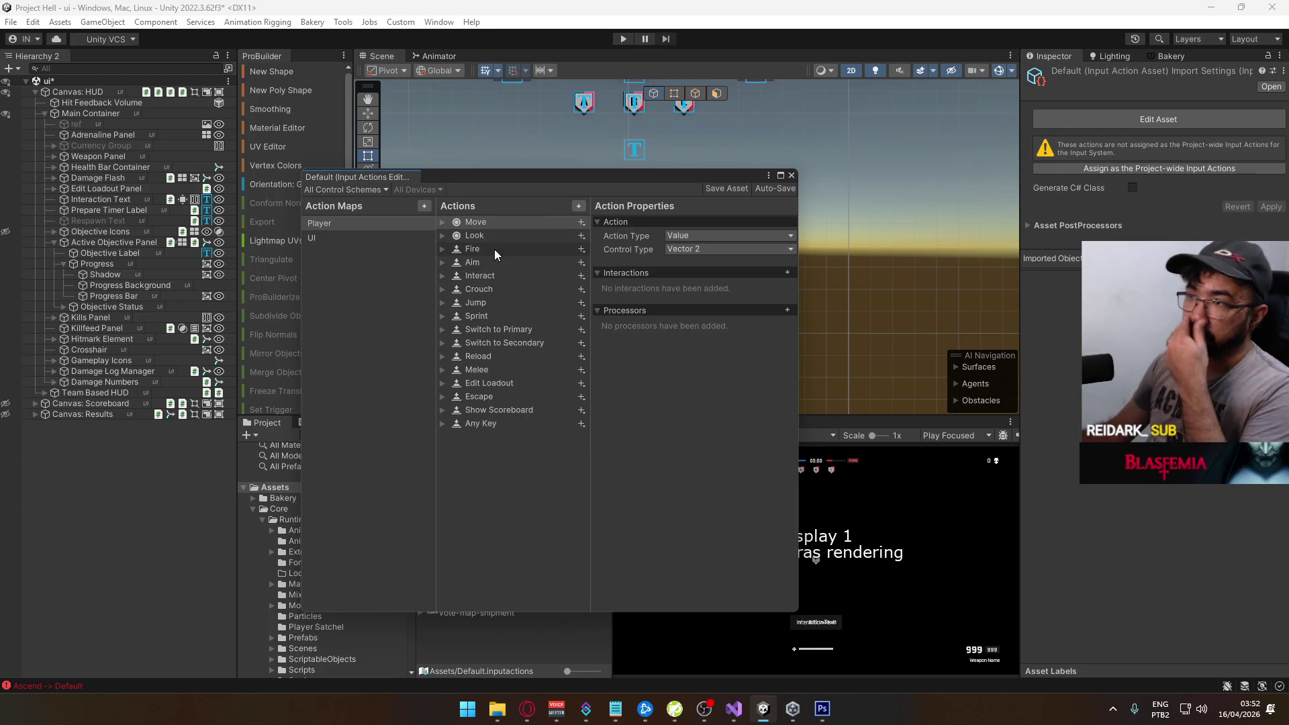
{"action": "left_click", "coordinate": [452, 227]}
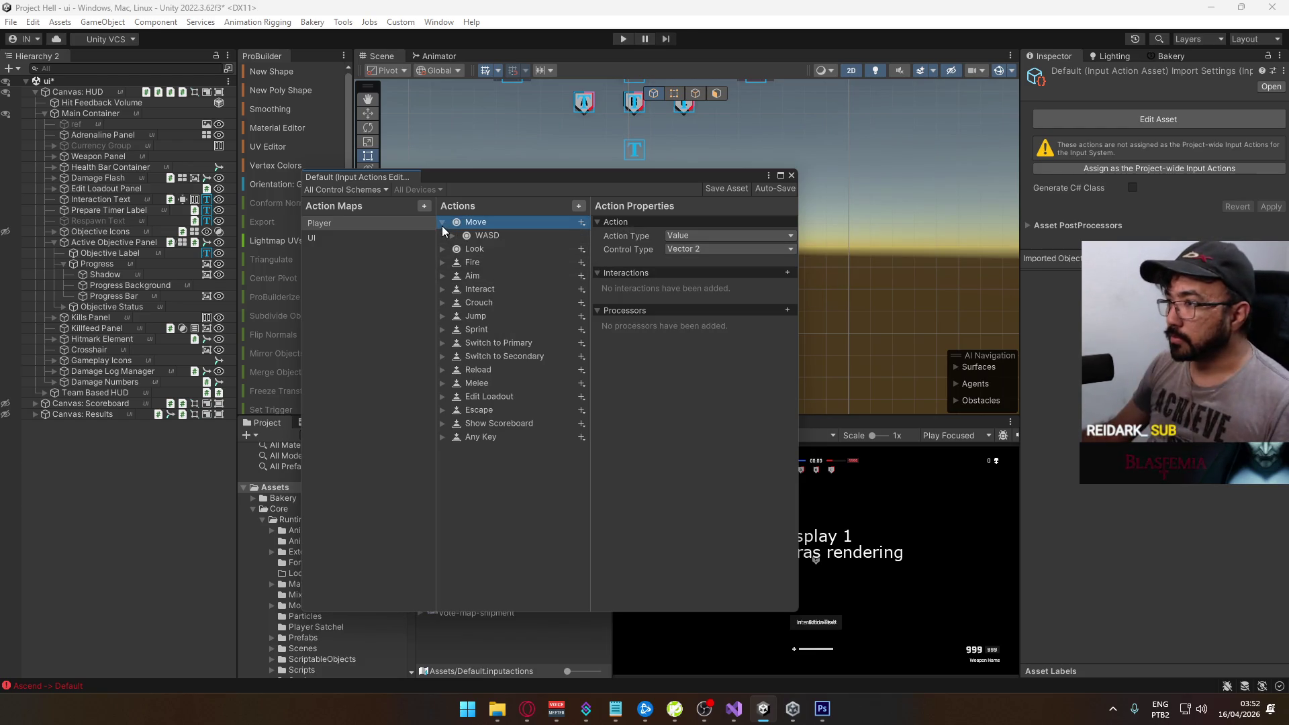
{"action": "left_click", "coordinate": [441, 226]}
{"action": "left_click", "coordinate": [453, 233]}
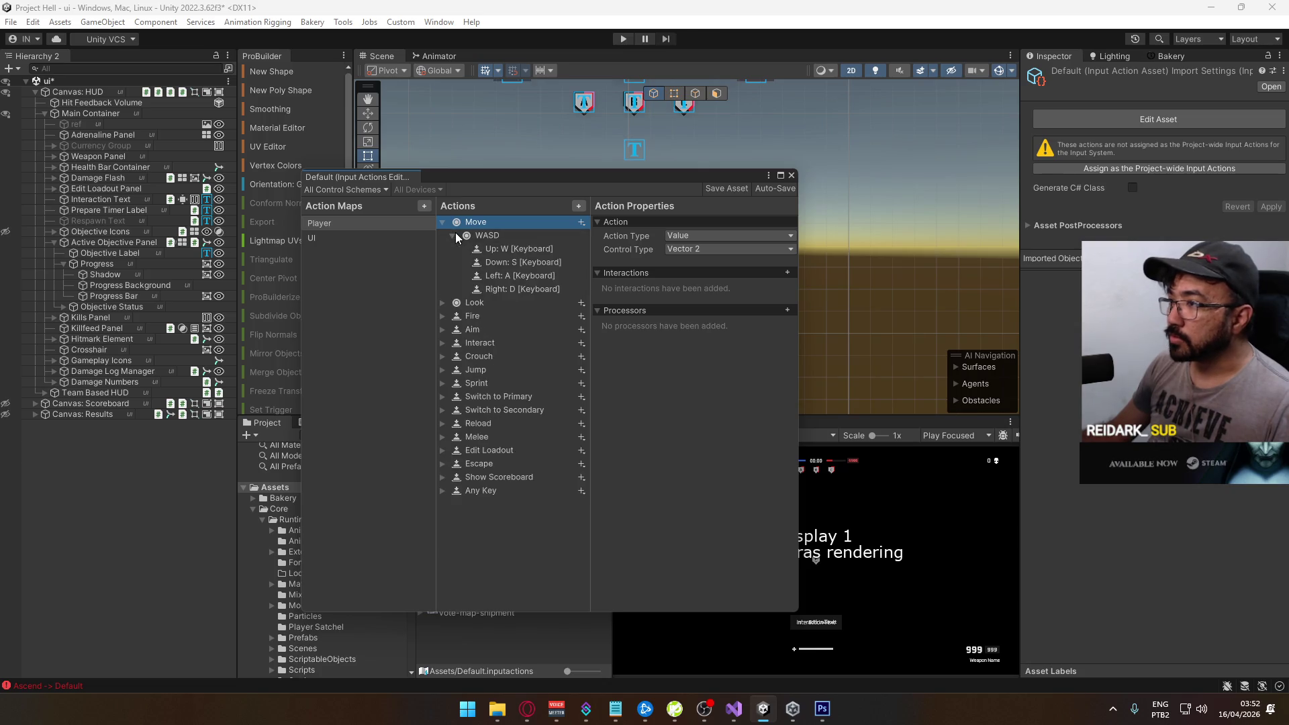
{"action": "left_click", "coordinate": [454, 234]}
{"action": "left_click", "coordinate": [443, 221]}
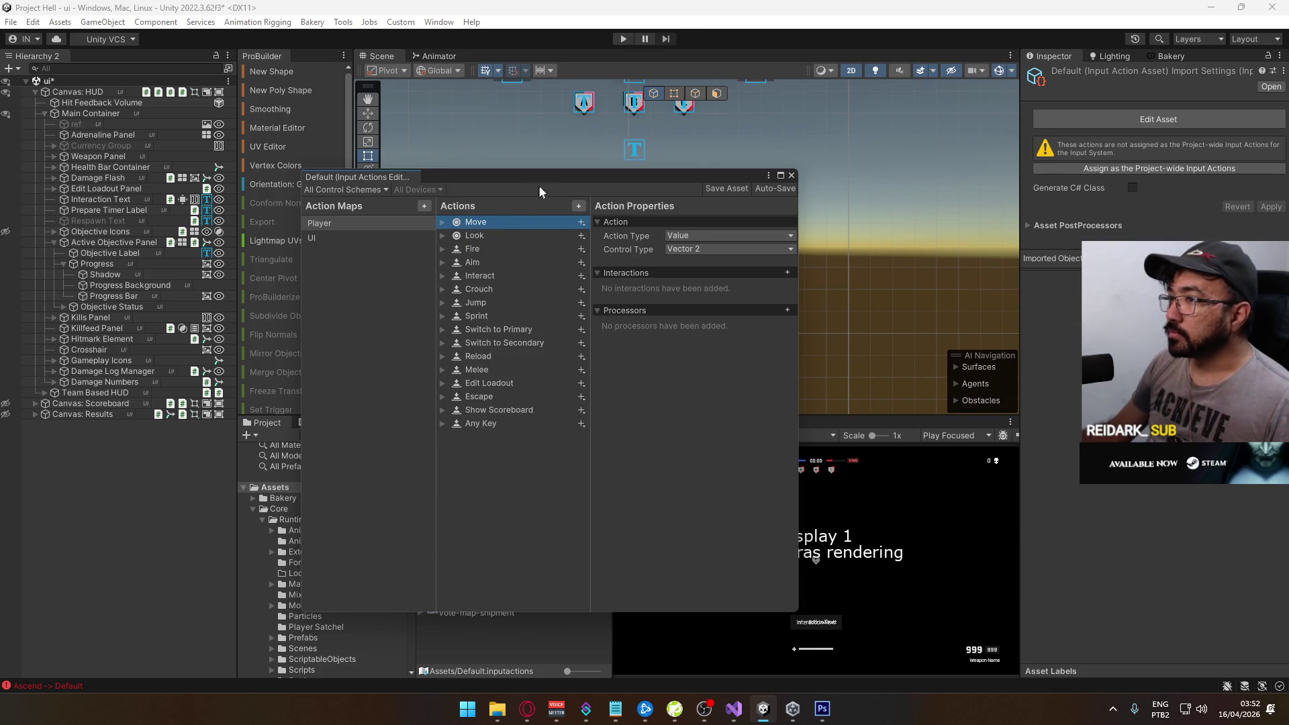
{"action": "left_click_drag", "start_coordinate": [537, 179], "coordinate": [549, 178]}
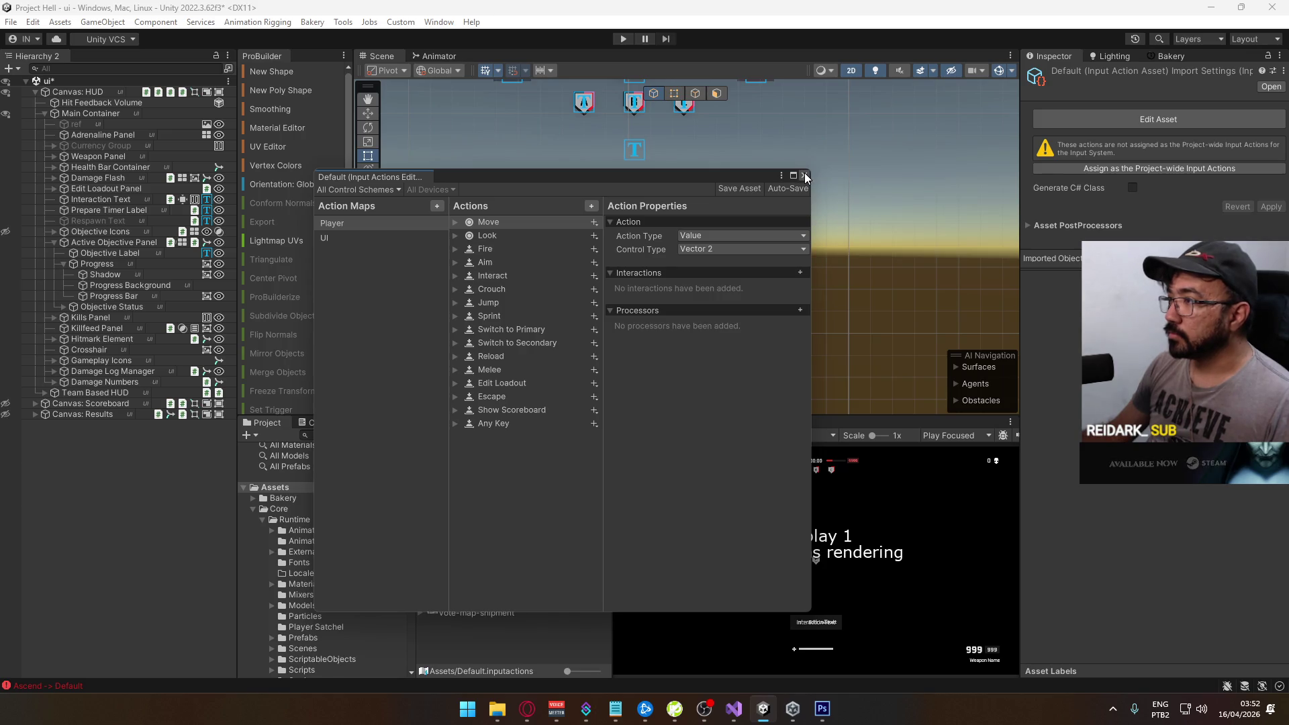
{"action": "left_click", "coordinate": [805, 176]}
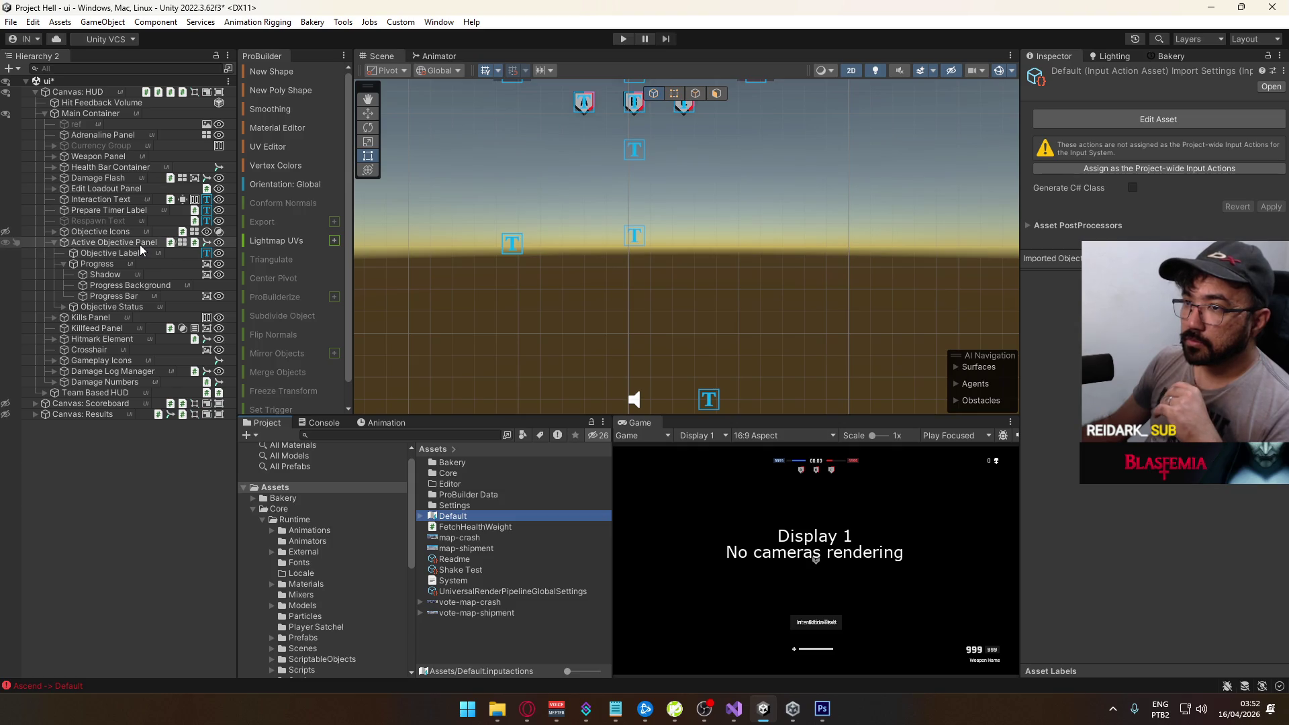
Search 'blur' in the Shadow image's Source Image picker and assign the Square Blur sprite
{"action": "mouse_move", "coordinate": [703, 214]}
{"action": "left_mouse_down"}
{"action": "mouse_move", "coordinate": [738, 308]}
{"action": "mouse_move", "coordinate": [729, 299]}
{"action": "mouse_move", "coordinate": [753, 215]}
{"action": "left_mouse_up"}
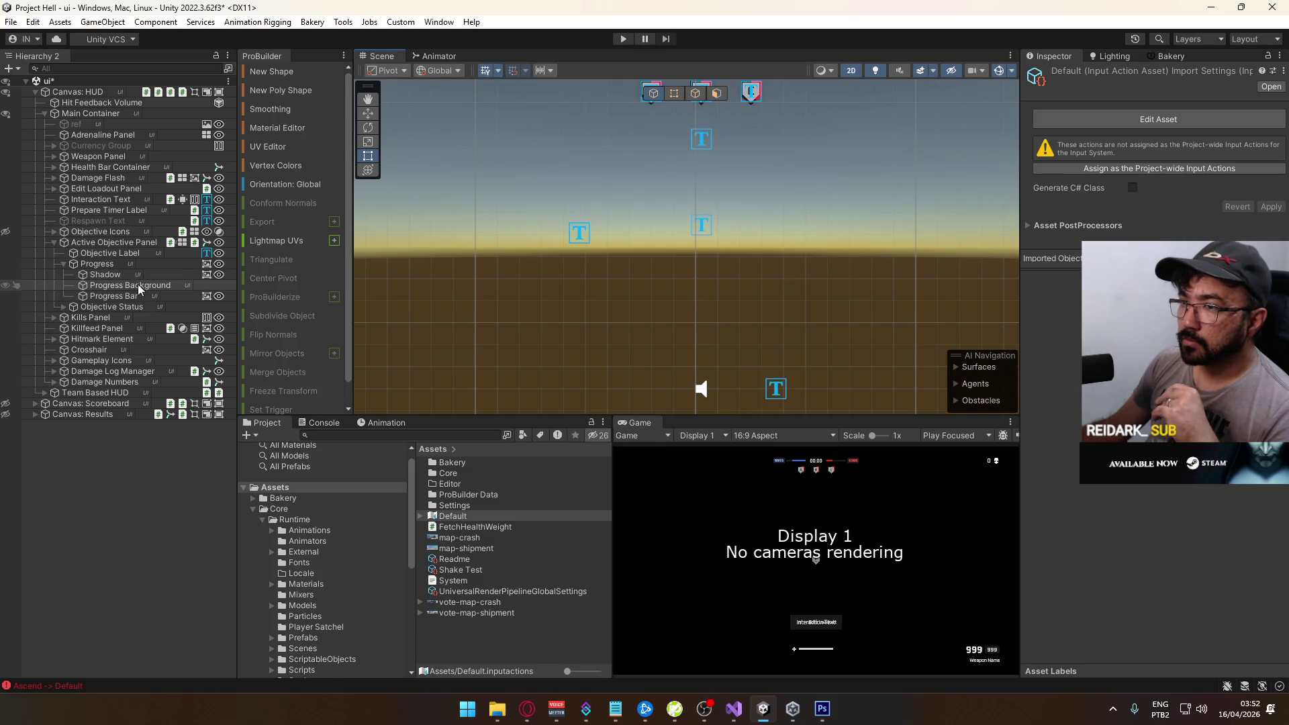
{"action": "left_click", "coordinate": [126, 306]}
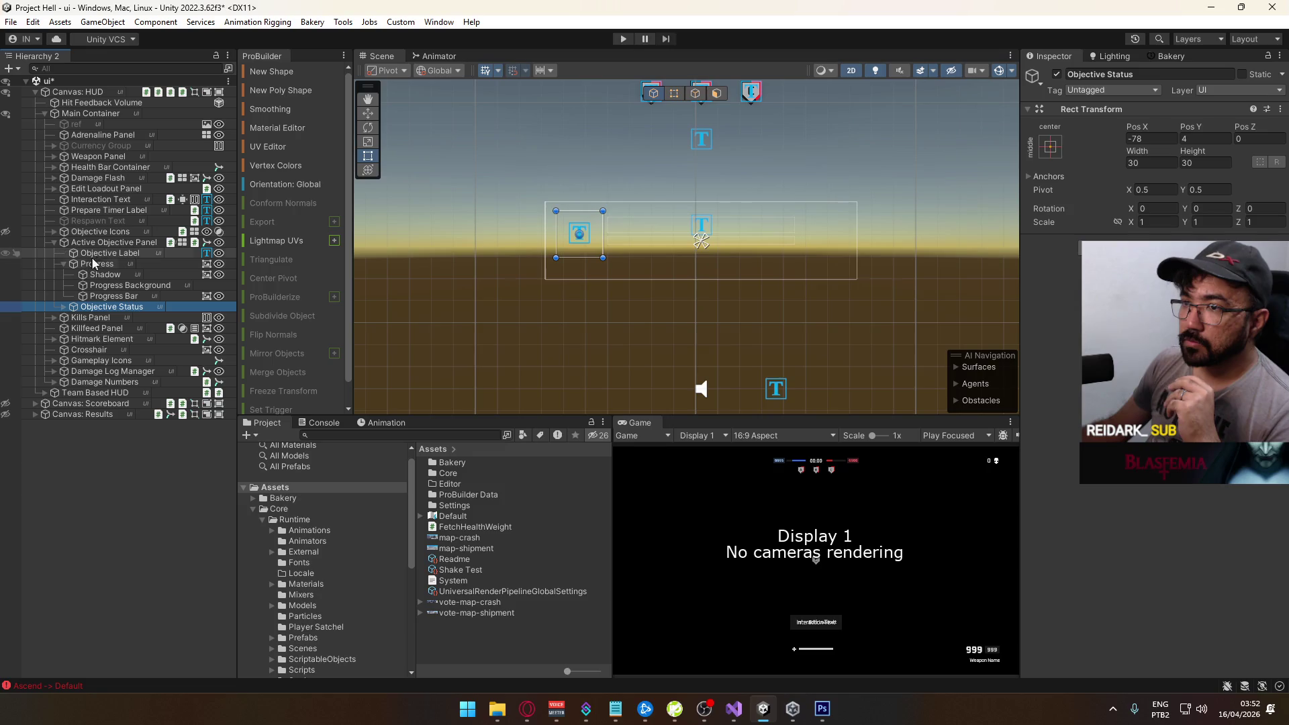
{"action": "left_click", "coordinate": [118, 276]}
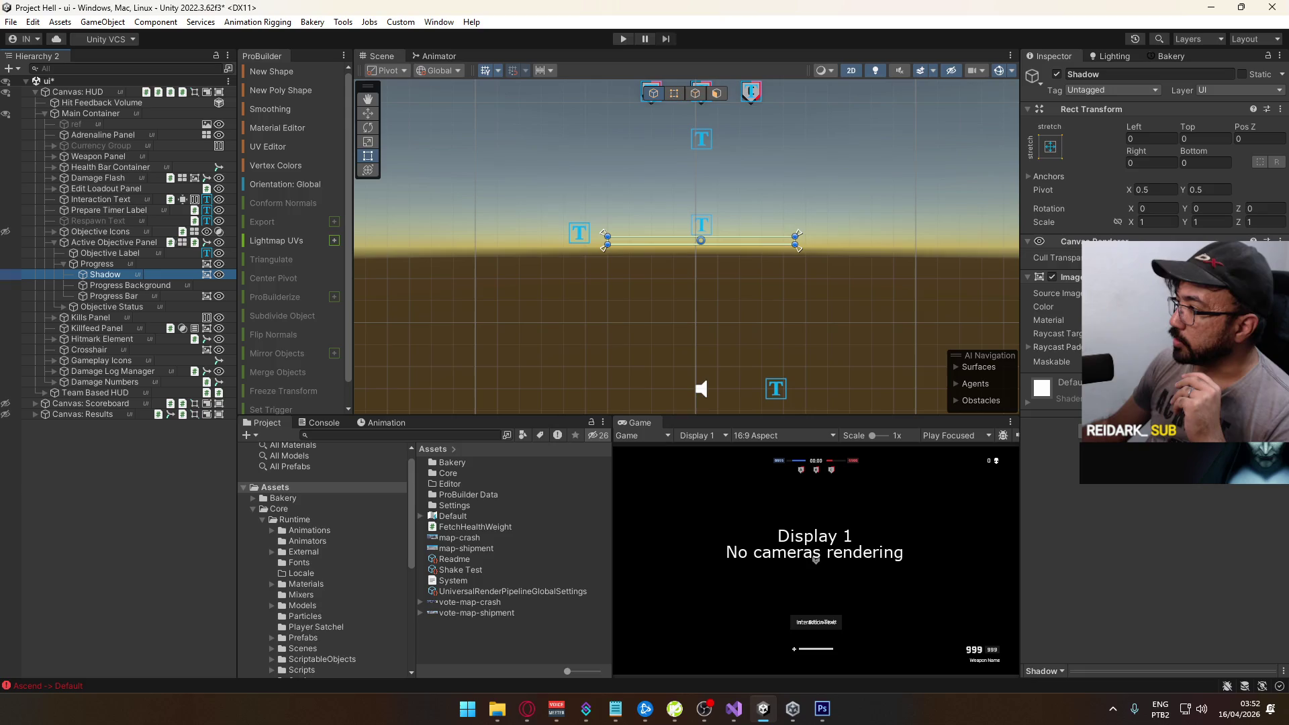
{"action": "left_click", "coordinate": [1278, 293]}
{"action": "type", "text": "sha"}
{"action": "key", "text": "BackSpace"}
{"action": "key", "text": "BackSpace"}
{"action": "key", "text": "BackSpace"}
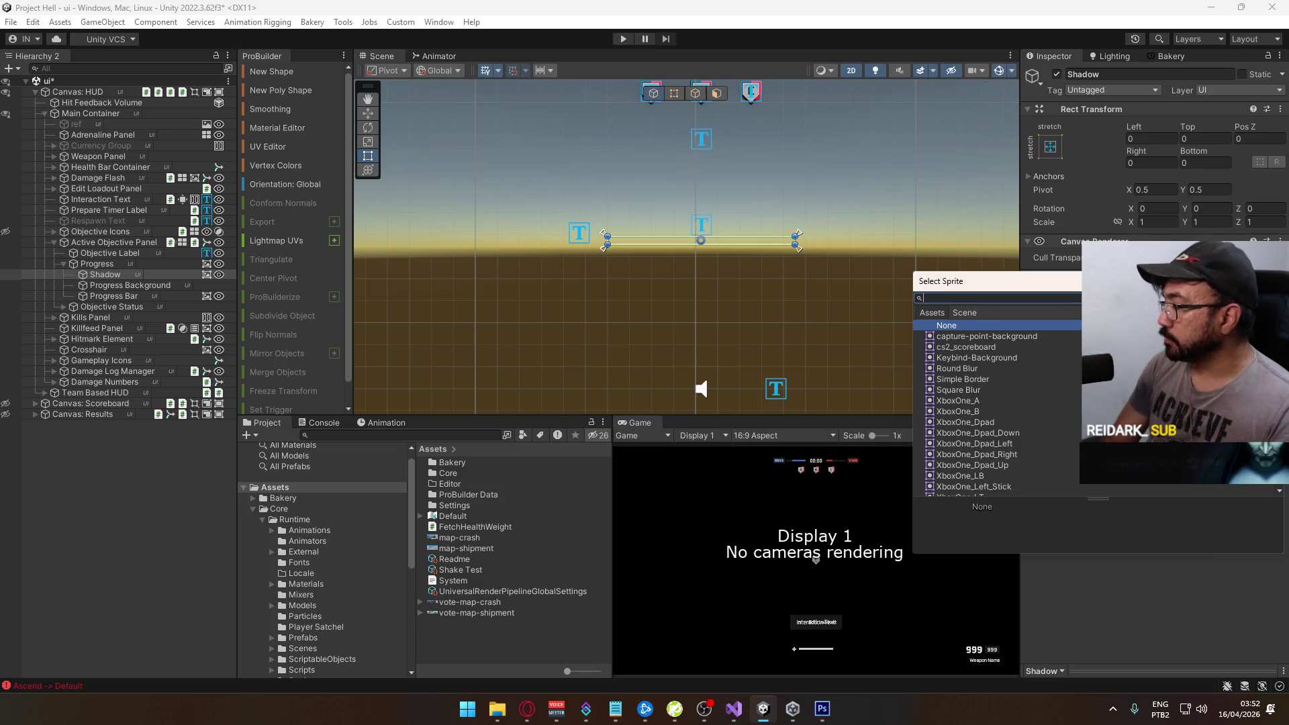
{"action": "type", "text": "rblur"}
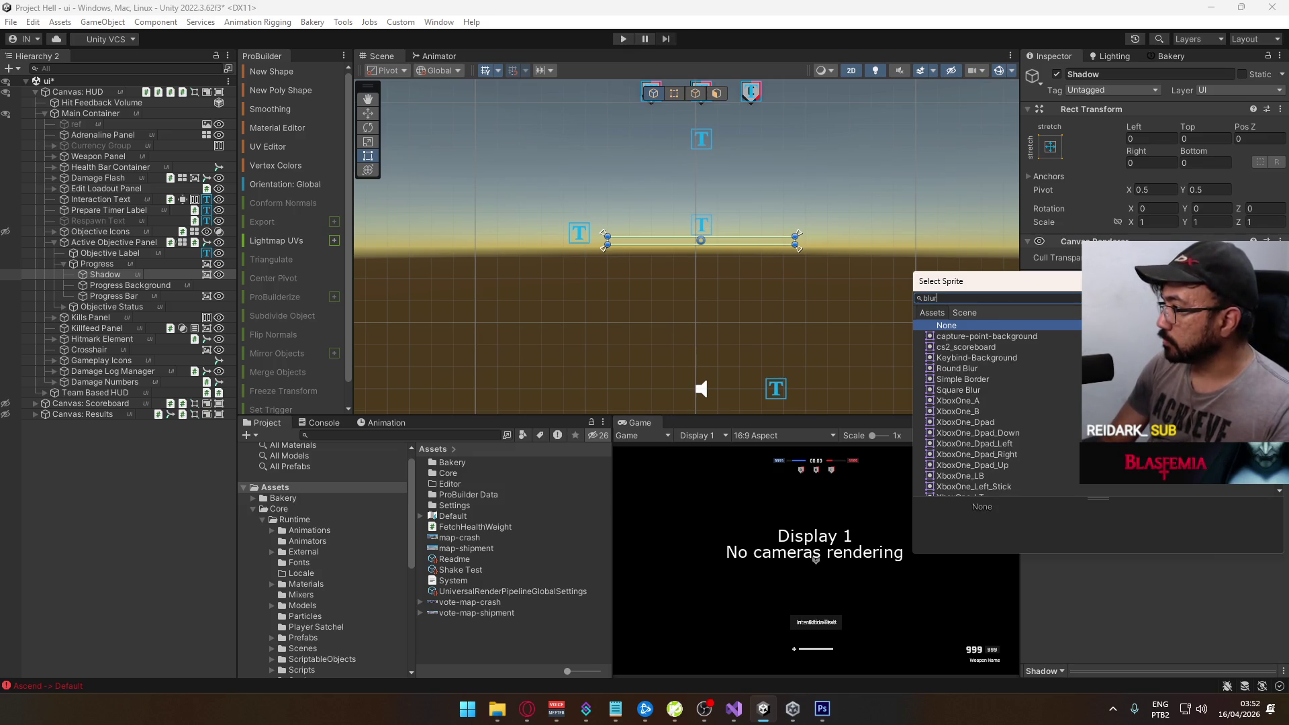
{"action": "key", "text": "Down"}
{"action": "key", "text": "Down"}
{"action": "key", "text": "Return"}
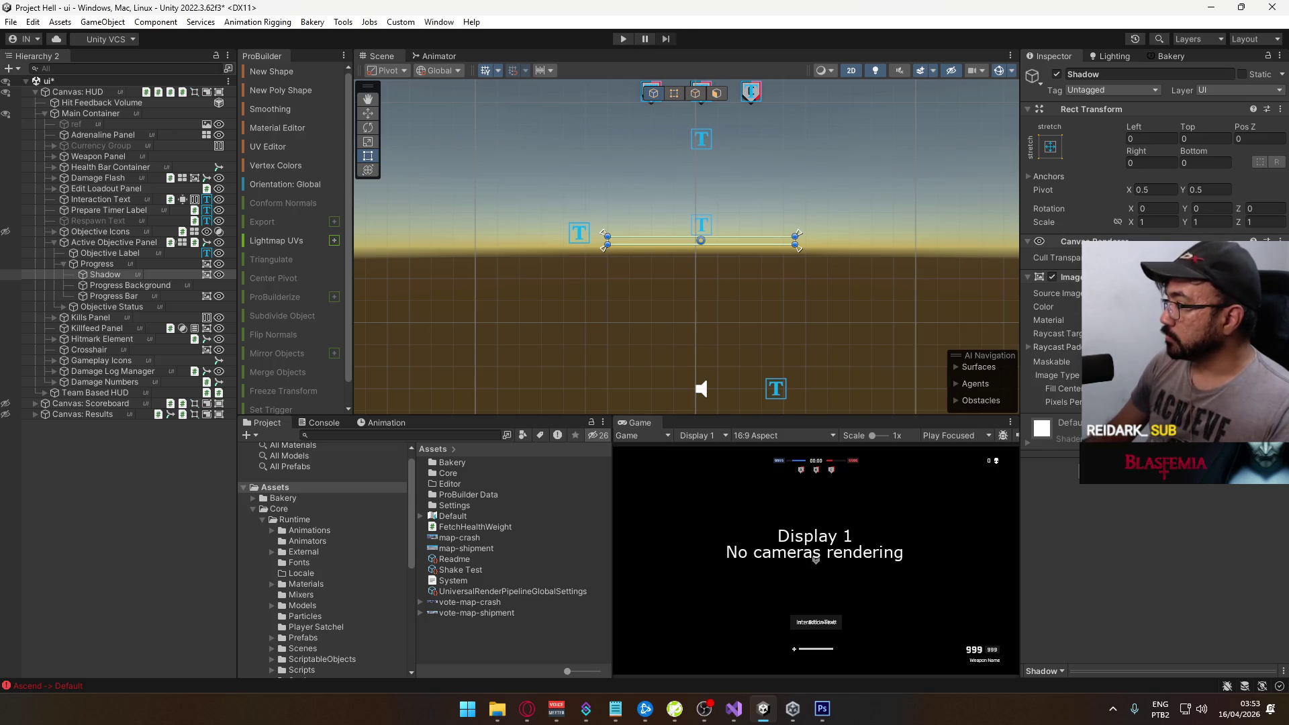
{"action": "left_click", "coordinate": [110, 243]}
{"action": "scroll", "coordinate": [1144, 503], "scroll_direction": "down", "scroll_amount": 5}
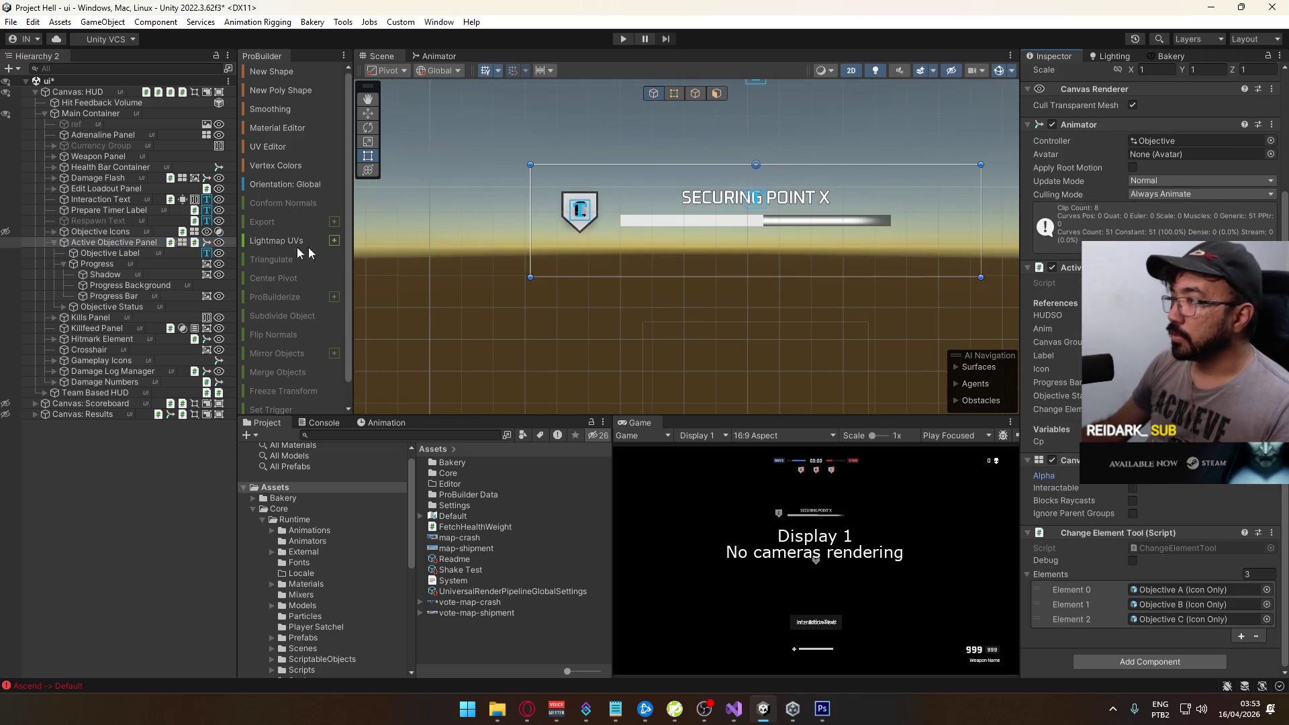
Remove Progress's Image component and paste Shadow's copied Image component onto Progress Background
{"action": "left_click", "coordinate": [106, 274]}
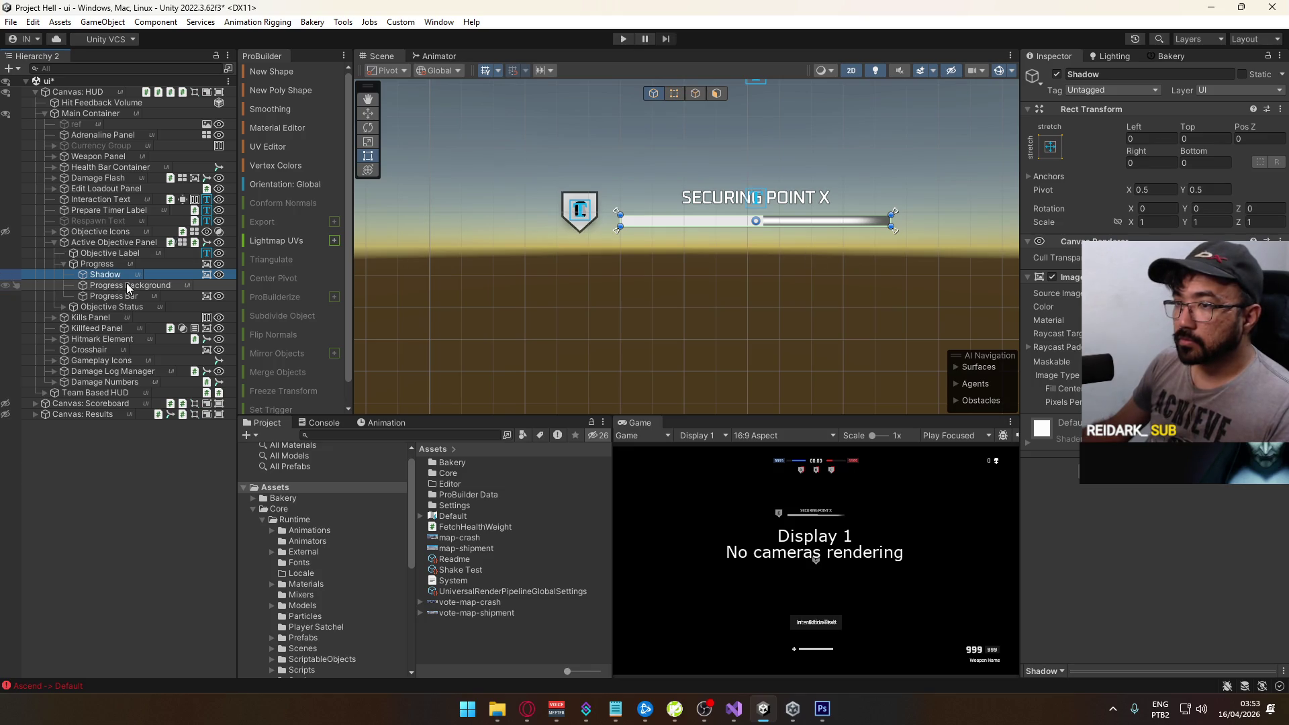
{"action": "right_click", "coordinate": [206, 264]}
{"action": "left_click", "coordinate": [245, 299]}
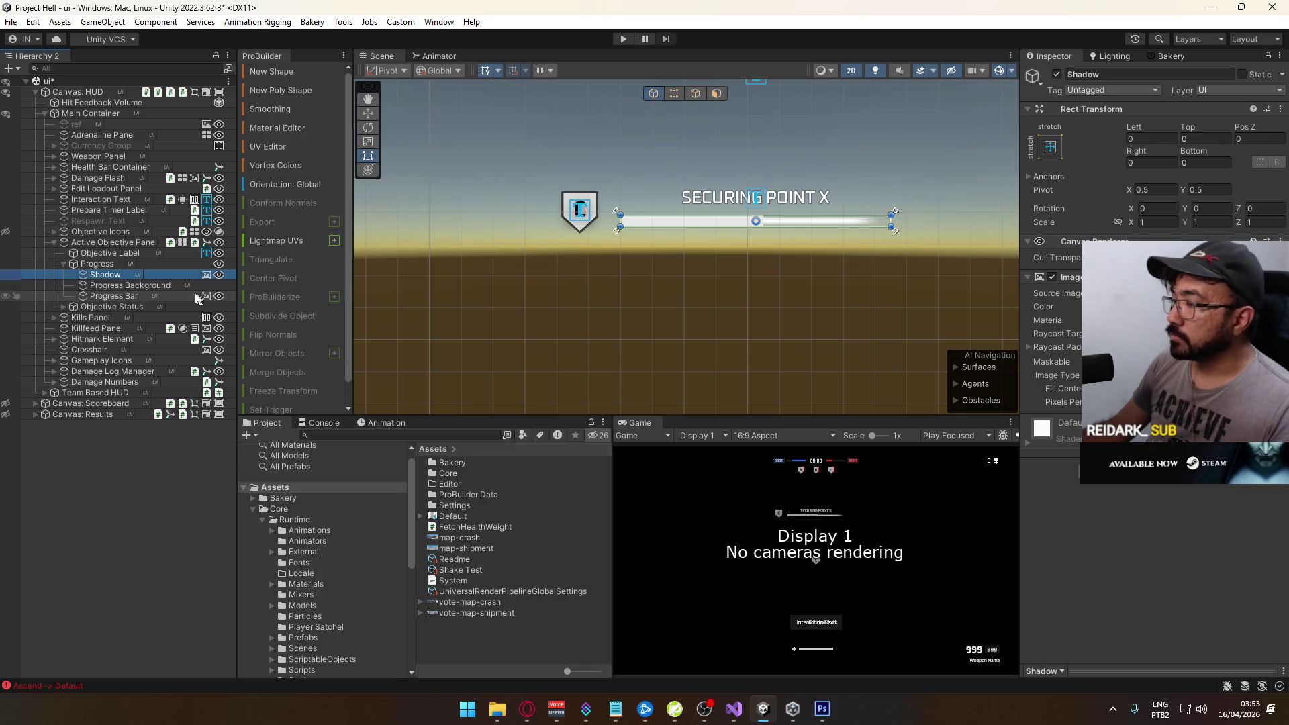
{"action": "right_click", "coordinate": [206, 274]}
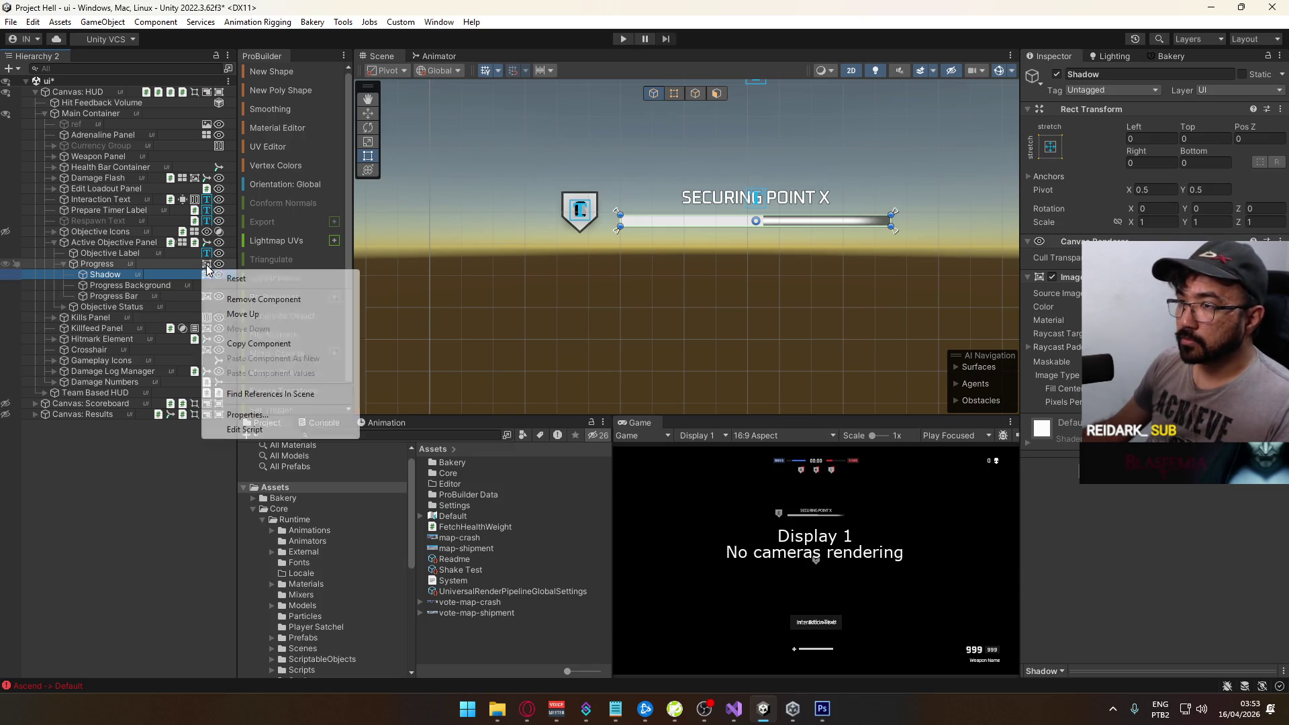
{"action": "left_click", "coordinate": [273, 340]}
{"action": "left_click", "coordinate": [149, 286]}
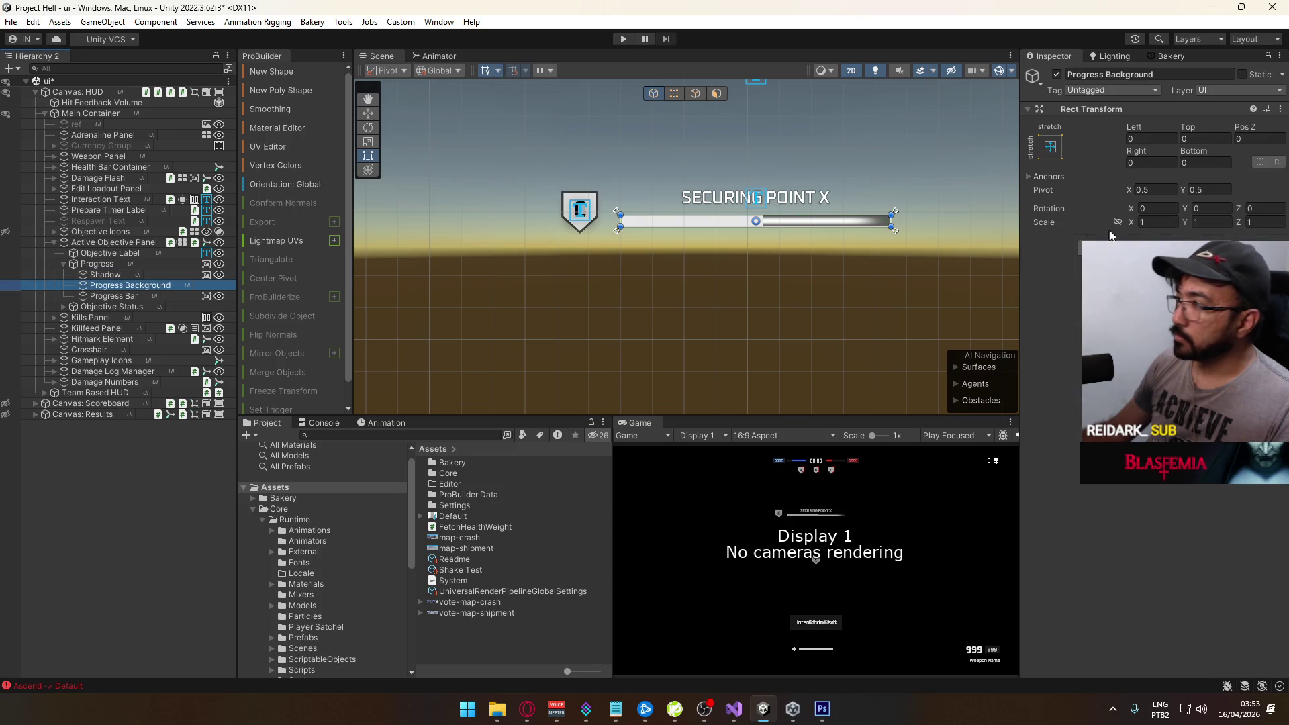
{"action": "right_click", "coordinate": [1118, 110]}
{"action": "left_click", "coordinate": [1006, 316]}
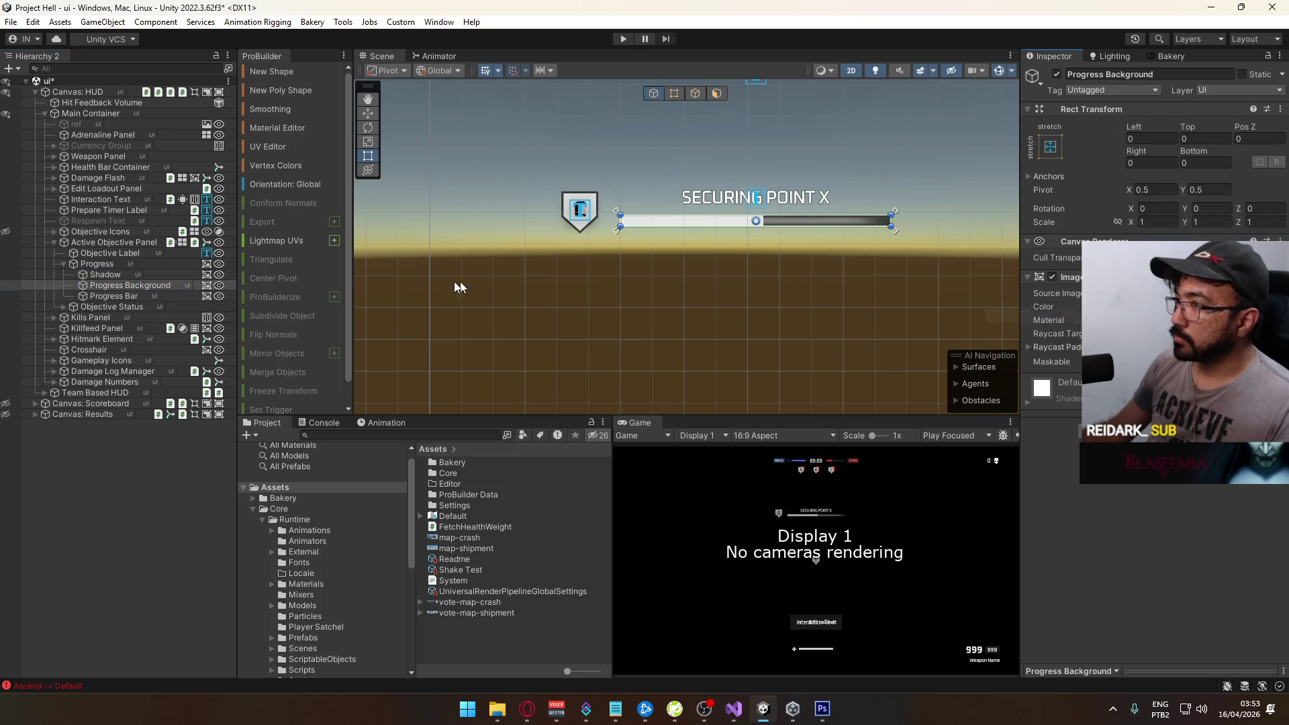
{"action": "left_click", "coordinate": [165, 274]}
Remove the remaining image from Progress and extend Shadow's left edge about 3 units outward
{"action": "left_click", "coordinate": [146, 264]}
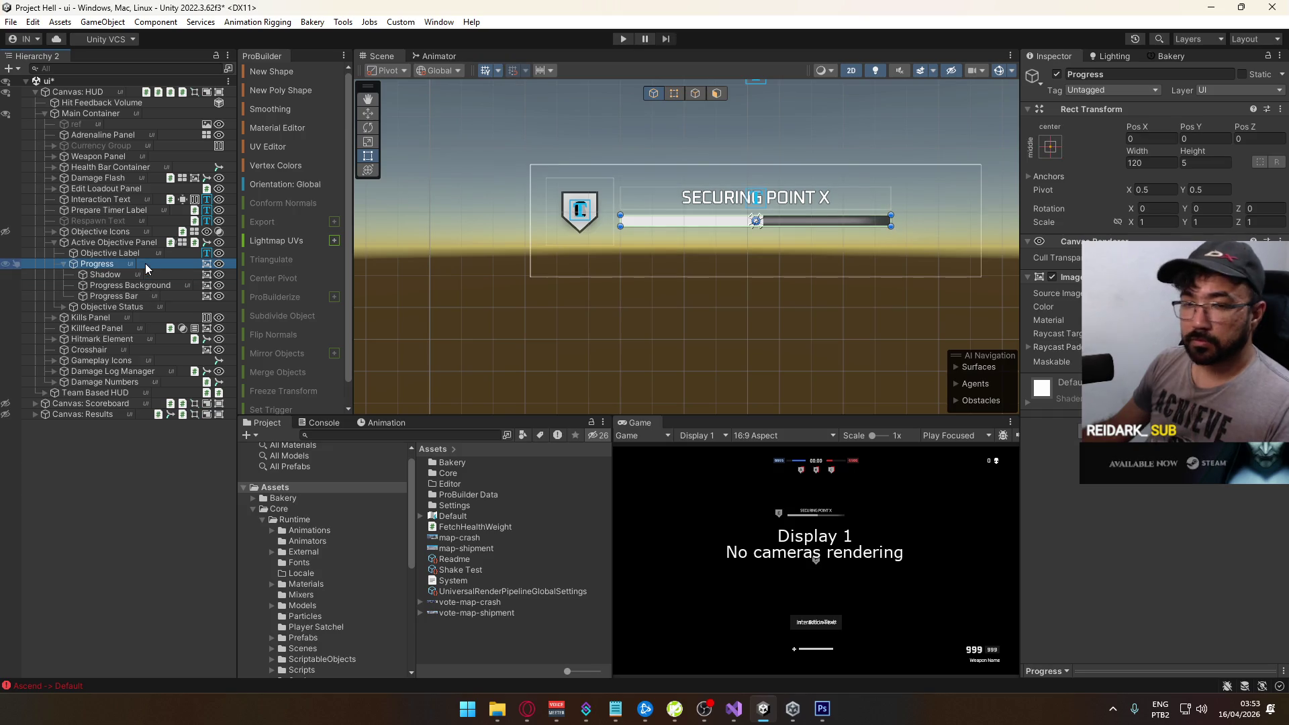
{"action": "right_click", "coordinate": [206, 264]}
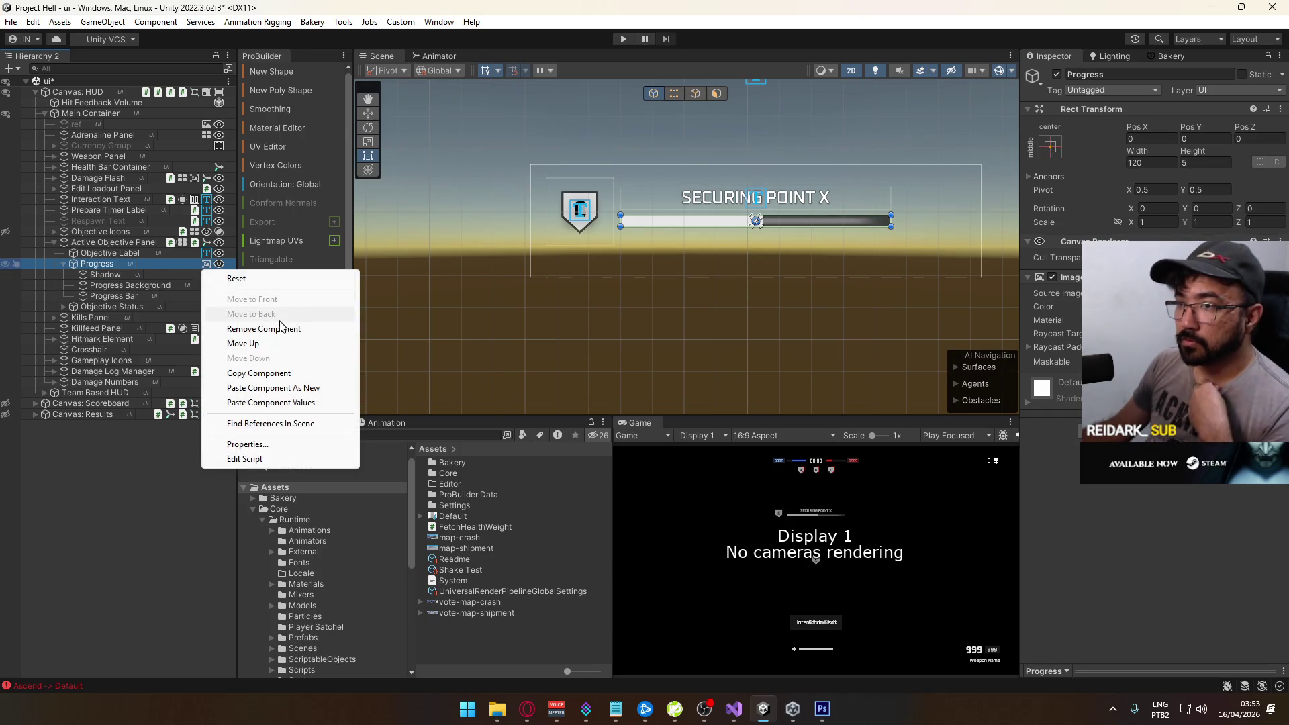
{"action": "left_click", "coordinate": [271, 329]}
{"action": "left_click", "coordinate": [165, 275]}
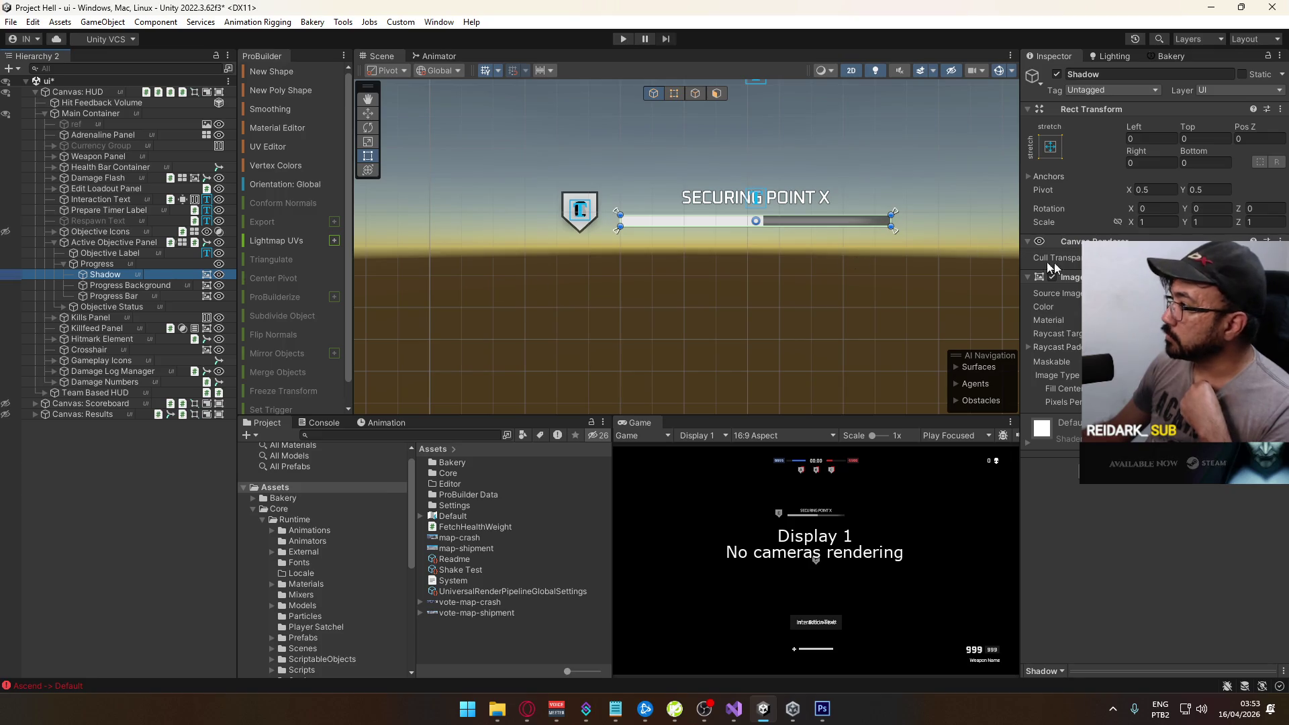
{"action": "left_click", "coordinate": [1068, 401]}
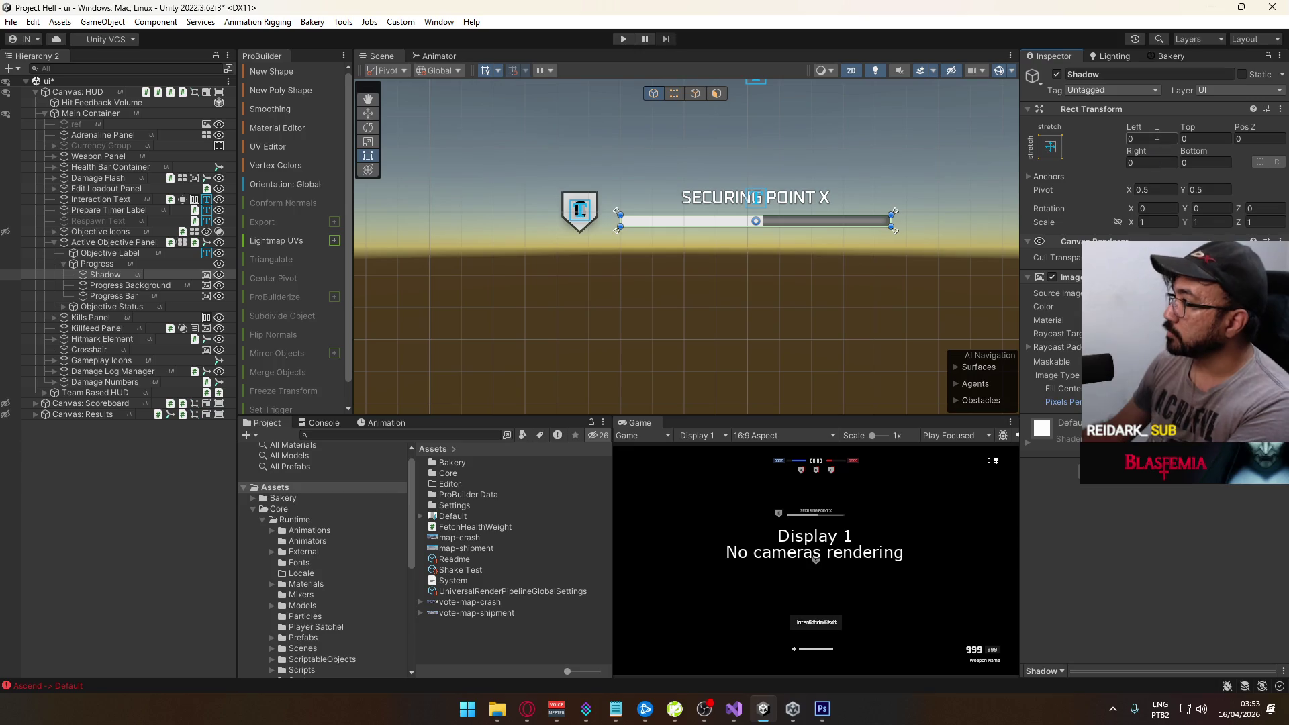
{"action": "type", "text": "-3"}
{"action": "left_click_drag", "start_coordinate": [1148, 161], "coordinate": [1168, 176]}
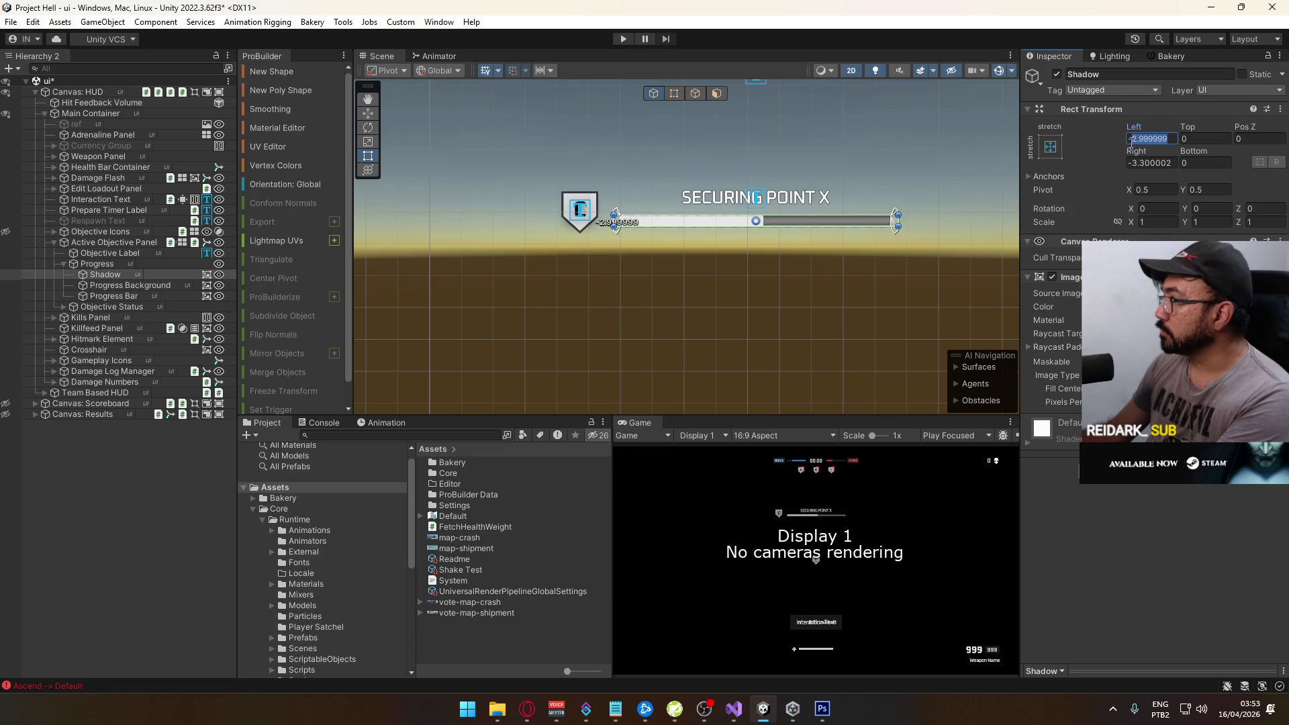
Set Shadow's Left, Right, Top and Bottom offsets to -2
{"action": "left_click", "coordinate": [1133, 163]}
{"action": "type", "text": "-3"}
{"action": "left_click", "coordinate": [1216, 163]}
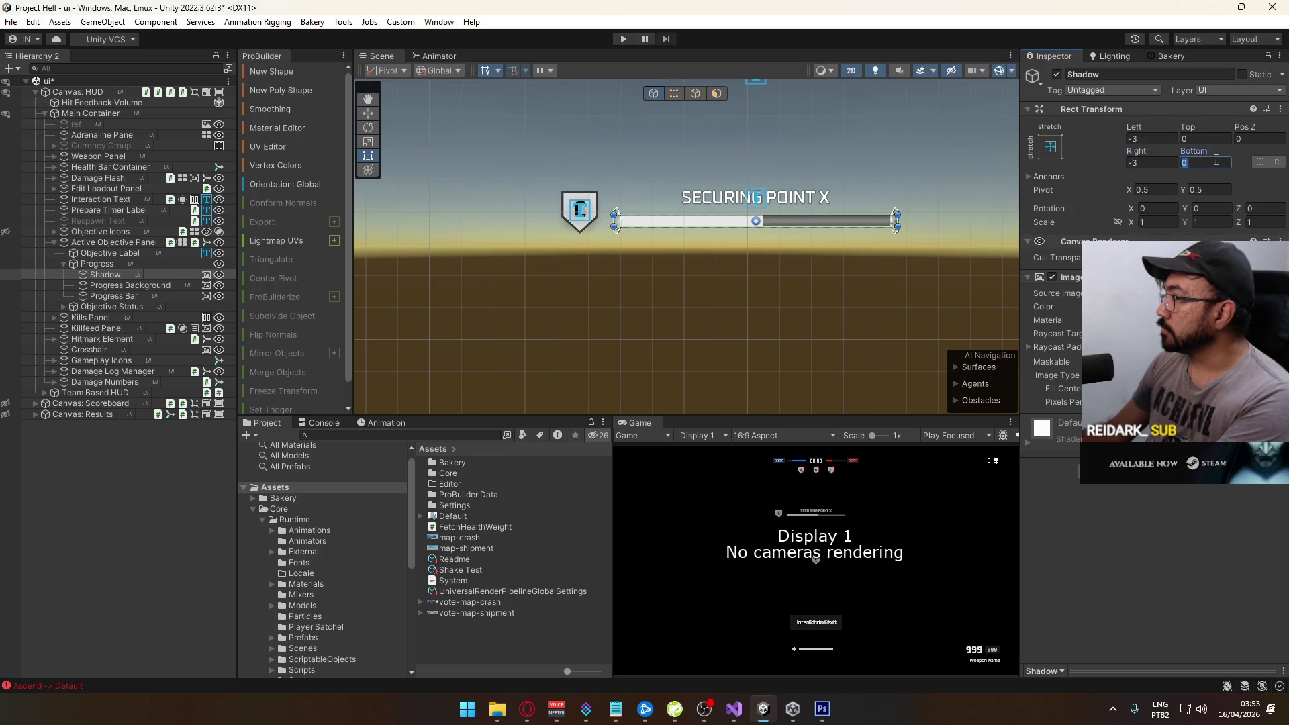
{"action": "type", "text": "3"}
{"action": "left_click", "coordinate": [1212, 140]}
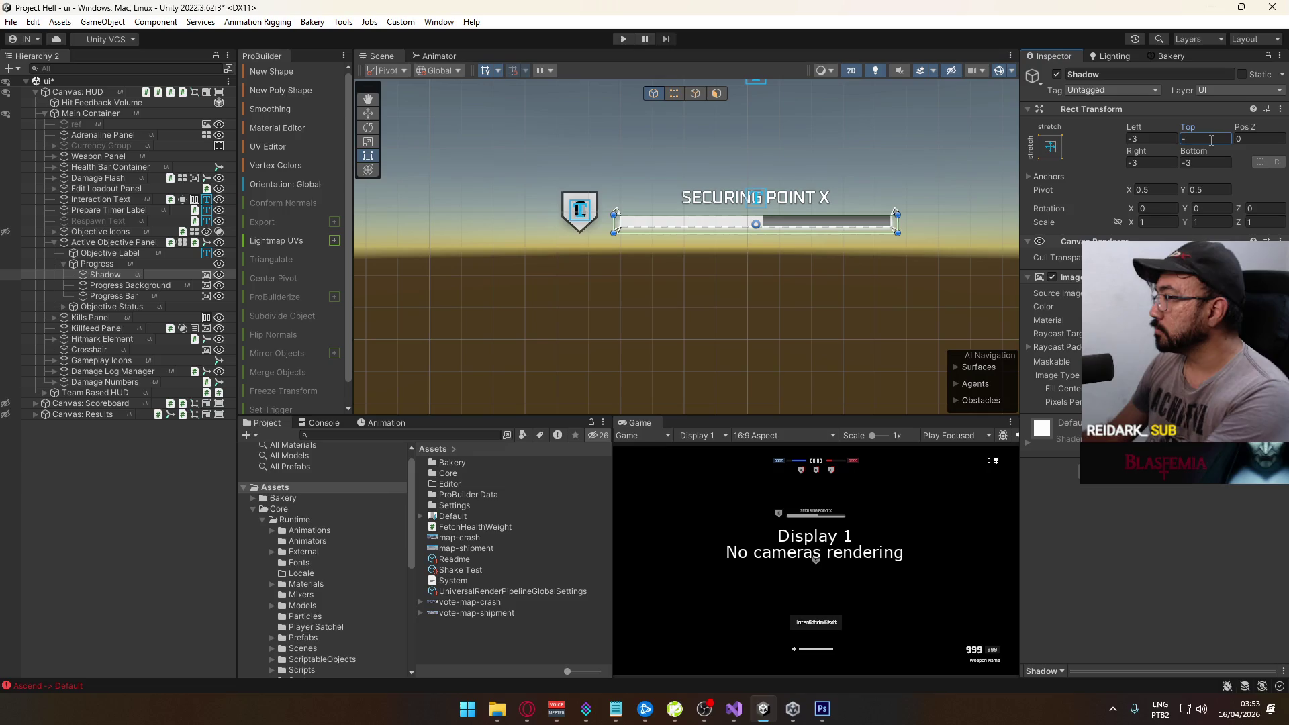
{"action": "type", "text": "3"}
{"action": "scroll", "coordinate": [721, 212], "scroll_direction": "up", "scroll_amount": 3}
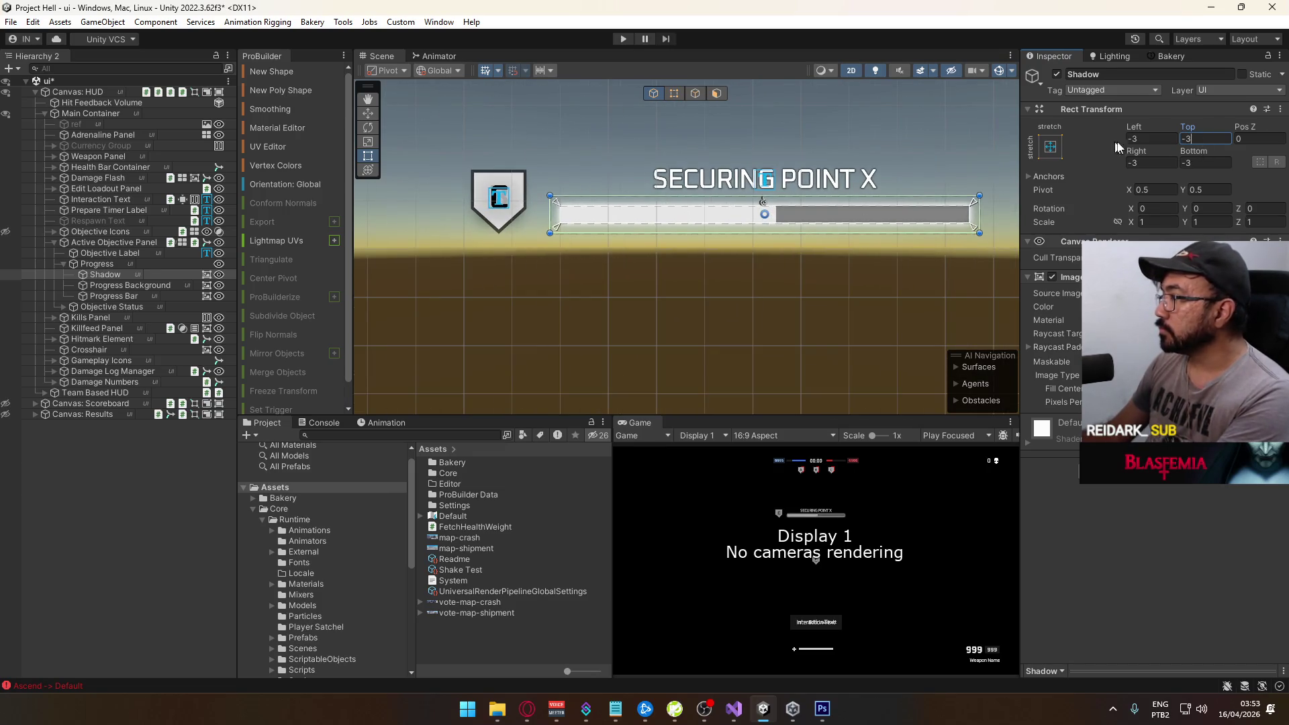
{"action": "type", "text": "2"}
{"action": "left_click", "coordinate": [1190, 163]}
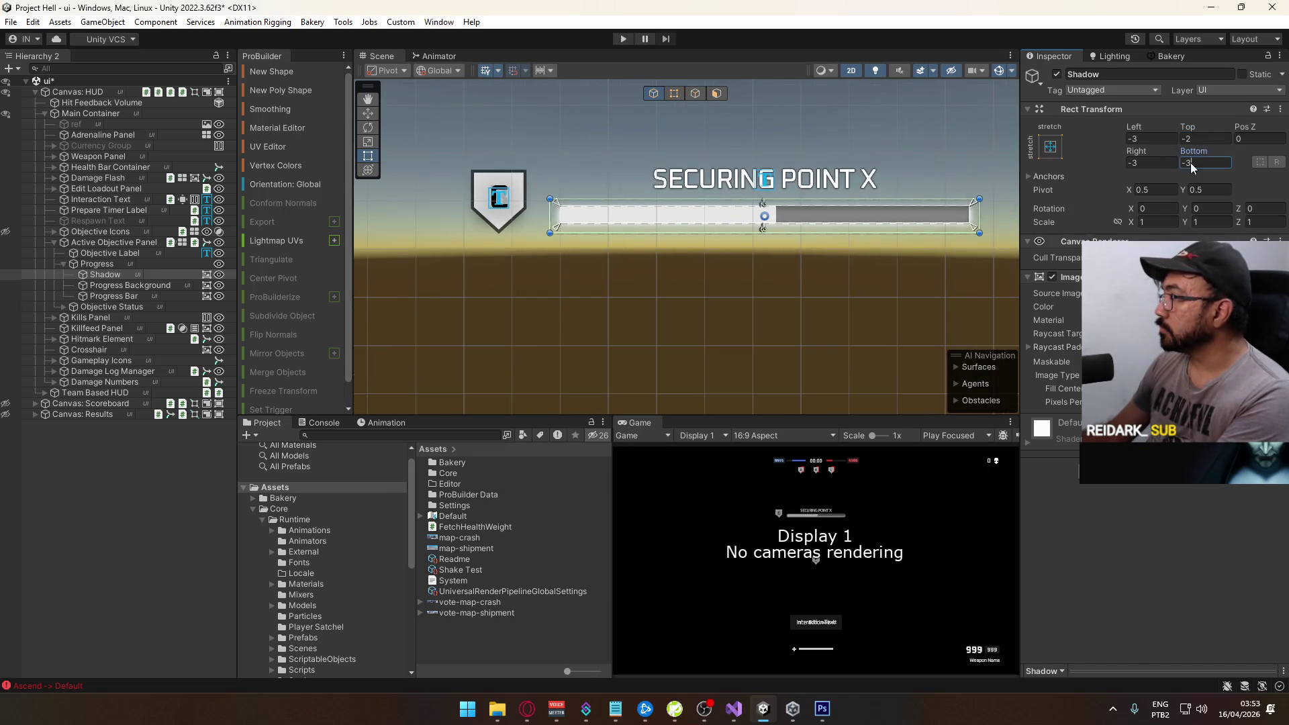
{"action": "type", "text": "2"}
{"action": "left_click", "coordinate": [1134, 164]}
{"action": "type", "text": "-22"}
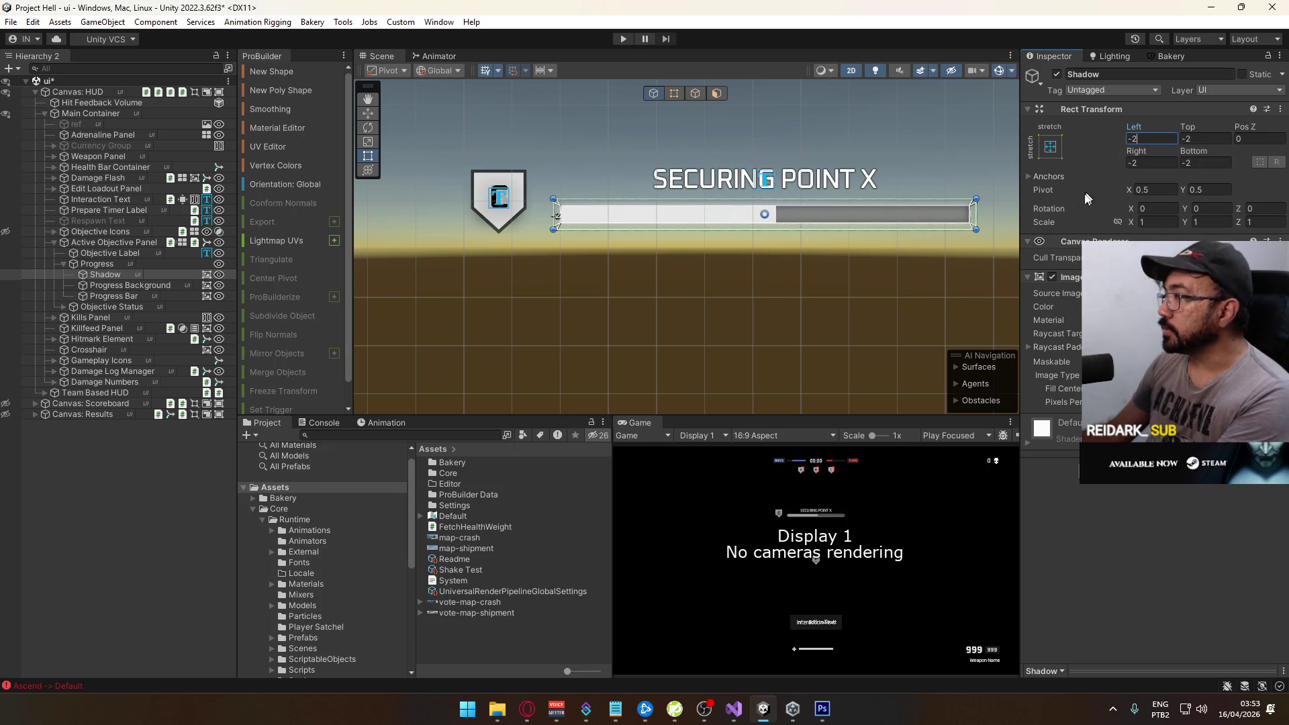
Tint the Shadow image black with alpha 45
{"action": "left_click", "coordinate": [1195, 306]}
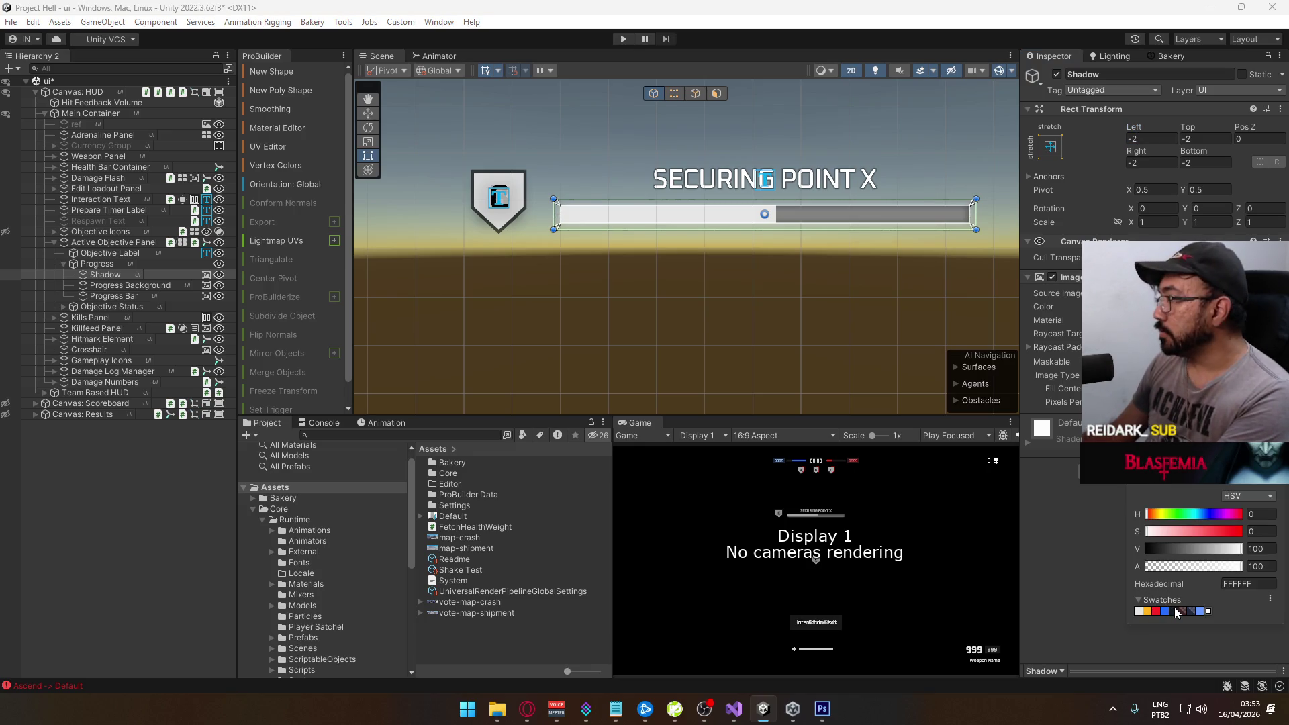
{"action": "left_click", "coordinate": [1260, 548]}
{"action": "type", "text": "0"}
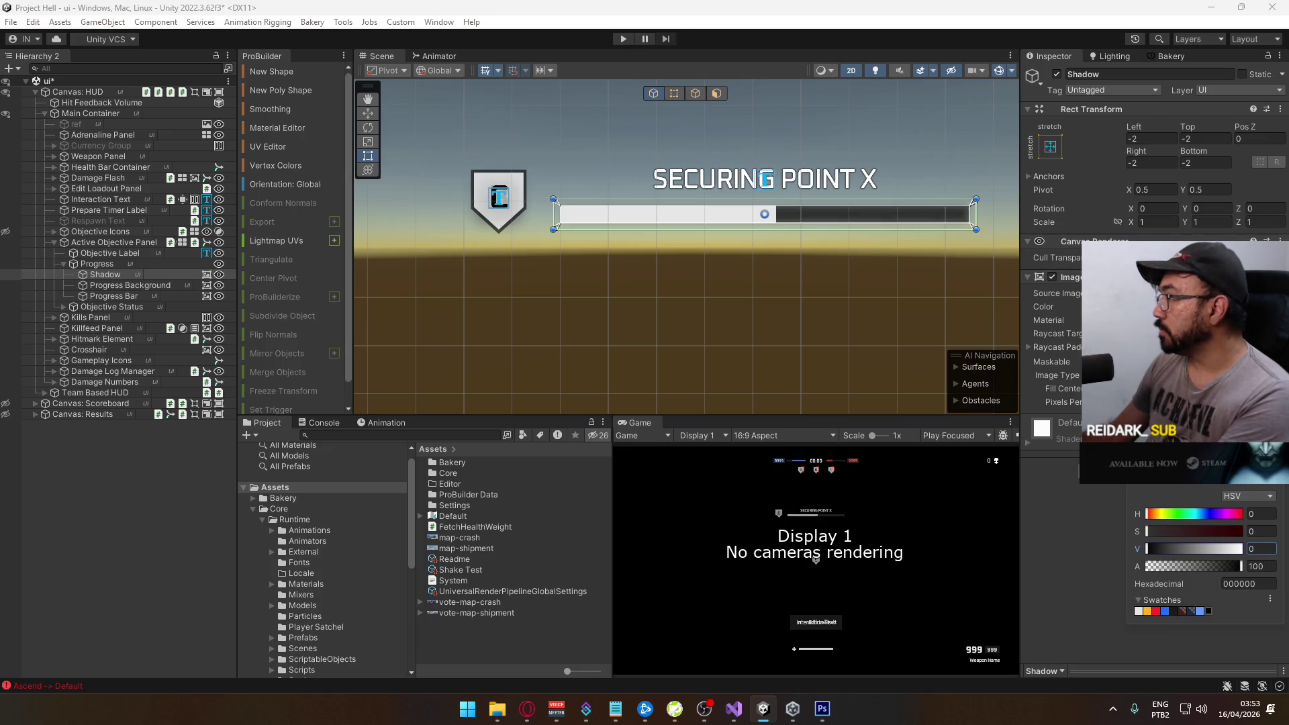
{"action": "left_click", "coordinate": [1174, 610]}
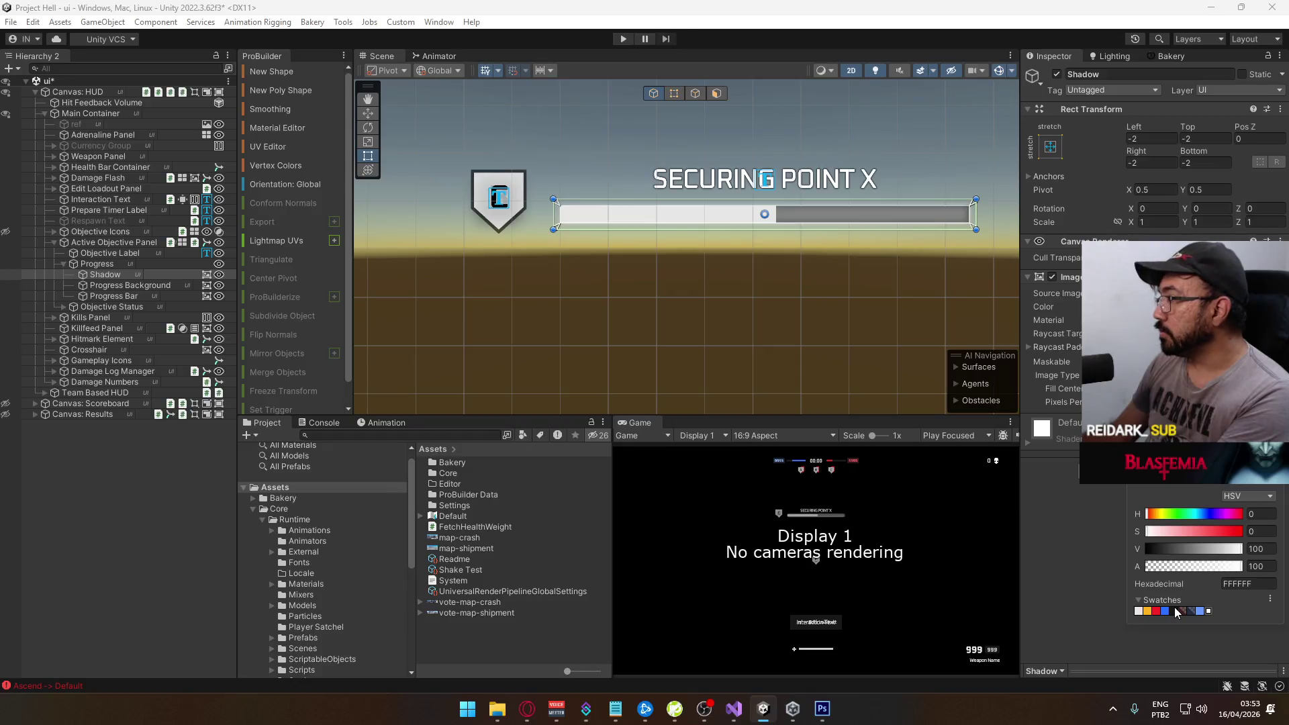
{"action": "left_click_drag", "start_coordinate": [1161, 548], "coordinate": [1096, 550]}
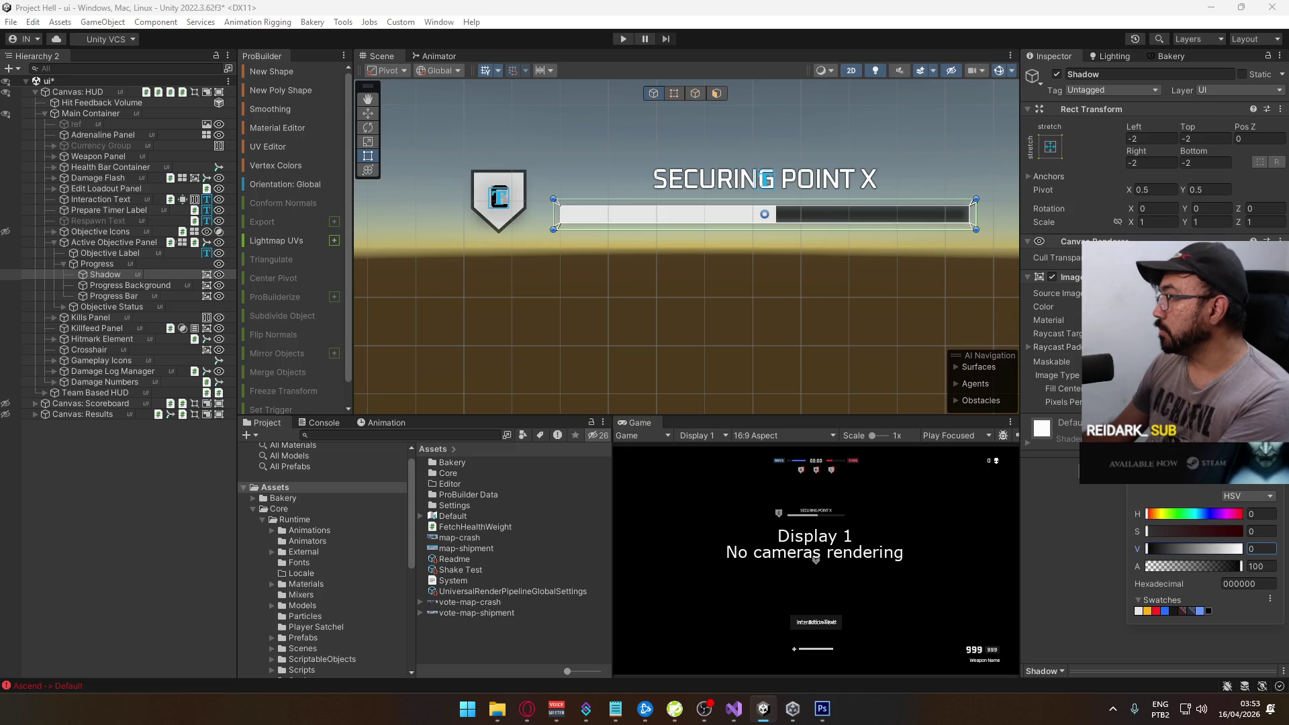
{"action": "key", "text": "Escape"}
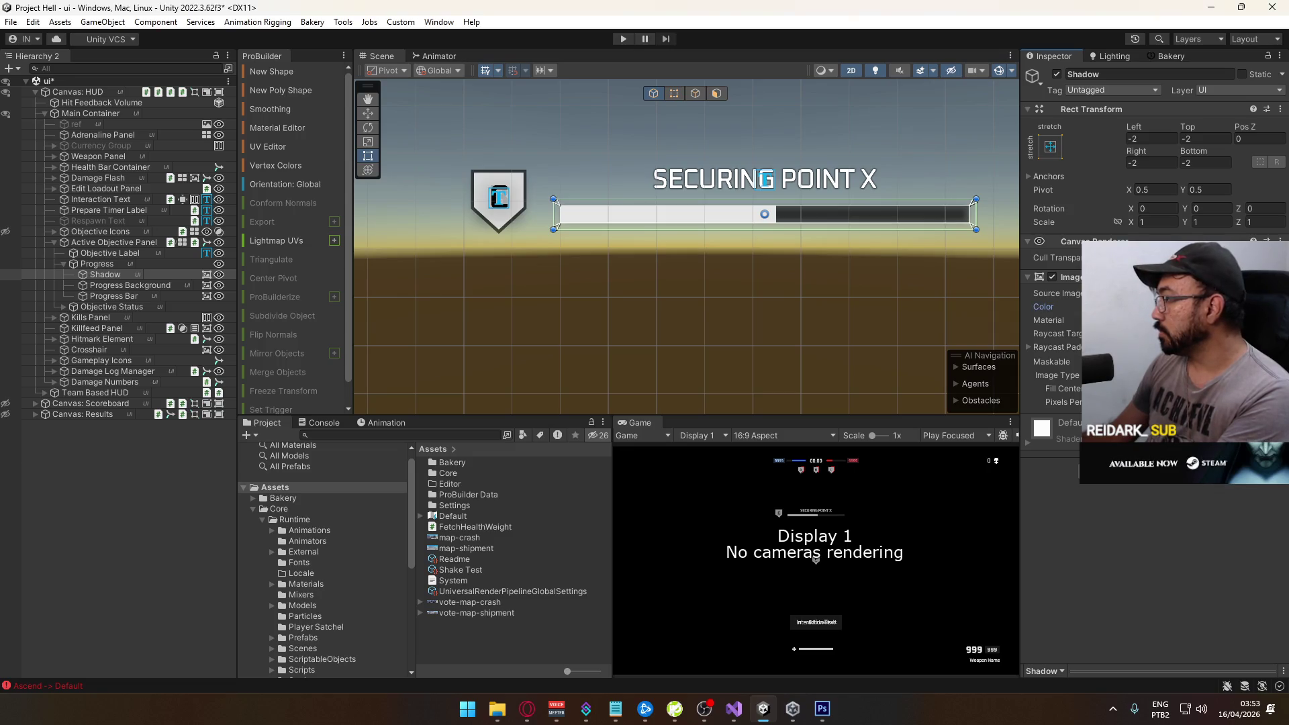
{"action": "key", "text": "Return"}
{"action": "left_click_drag", "start_coordinate": [1210, 568], "coordinate": [1186, 570]}
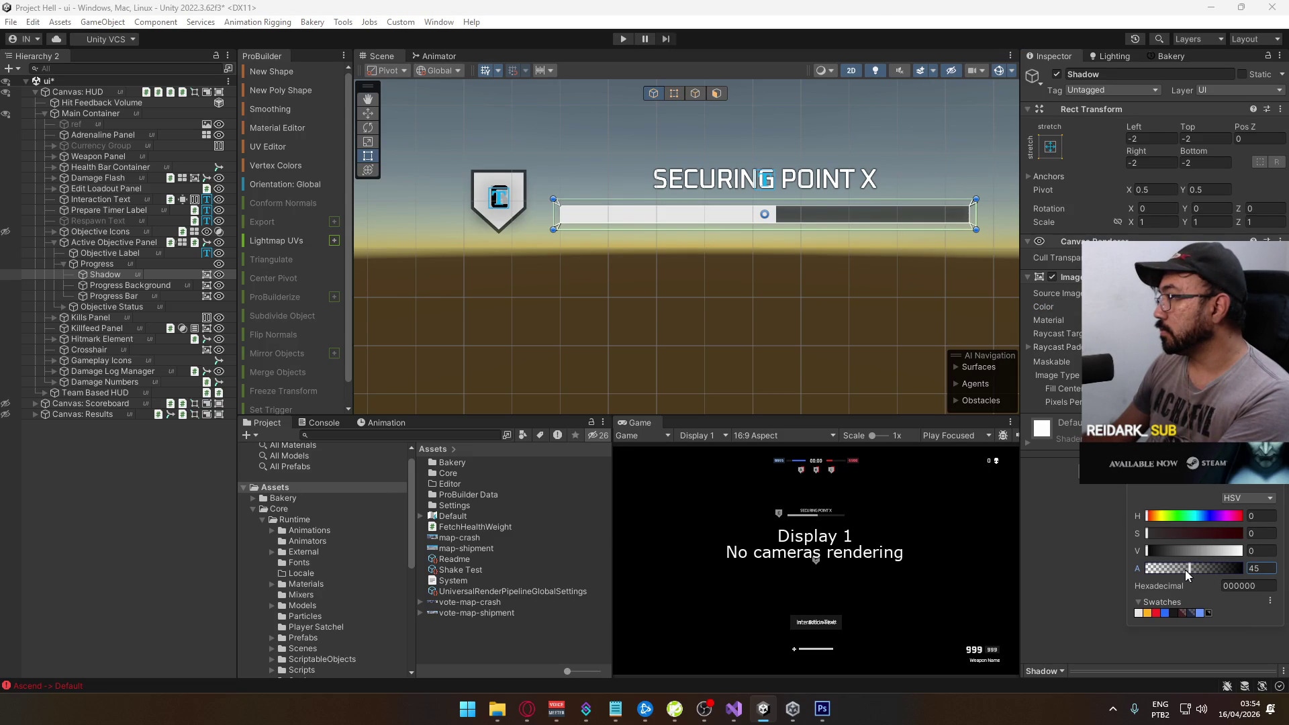
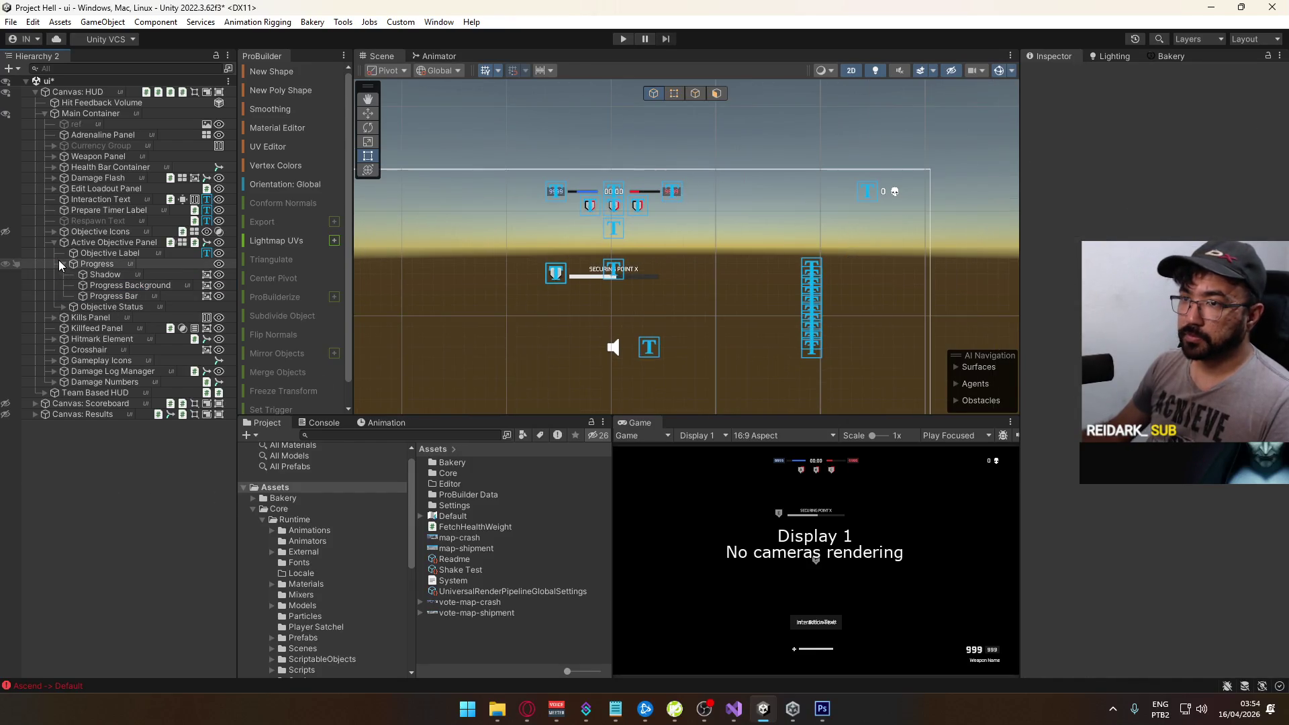
Collapse the Progress and Active Objective Panel hierarchy entries and save the ui scene
{"action": "left_click", "coordinate": [64, 263]}
{"action": "left_click", "coordinate": [54, 242]}
{"action": "key", "text": "ctrl+s"}
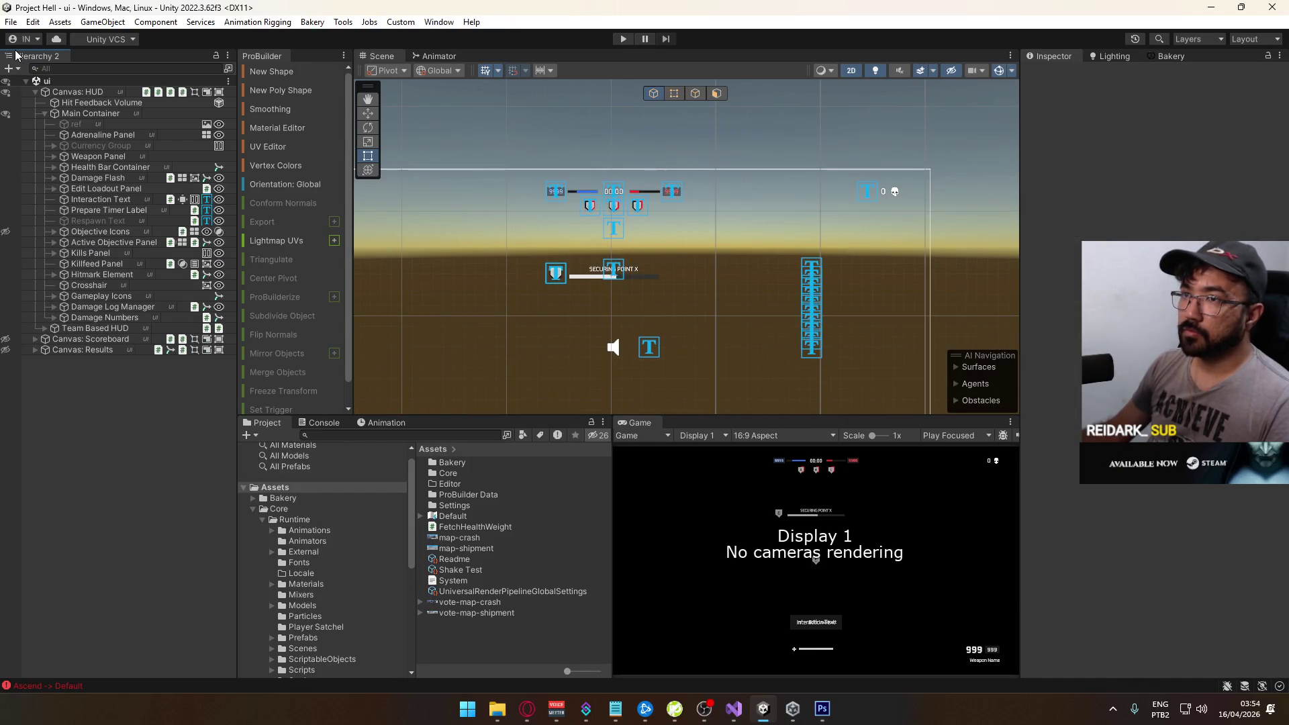
Change the game version from 0.0.51 to 0.0.52 in Player Settings
{"action": "left_click", "coordinate": [12, 22]}
{"action": "left_click", "coordinate": [47, 184]}
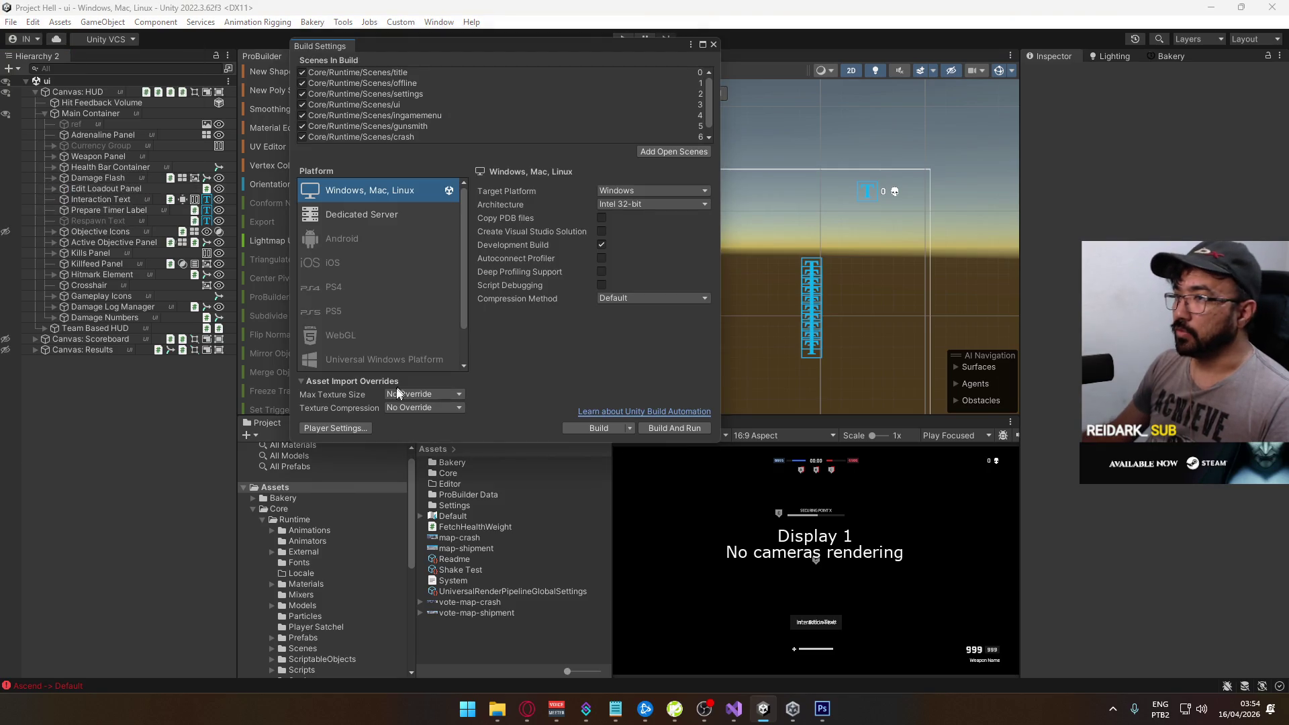
{"action": "left_click", "coordinate": [354, 430]}
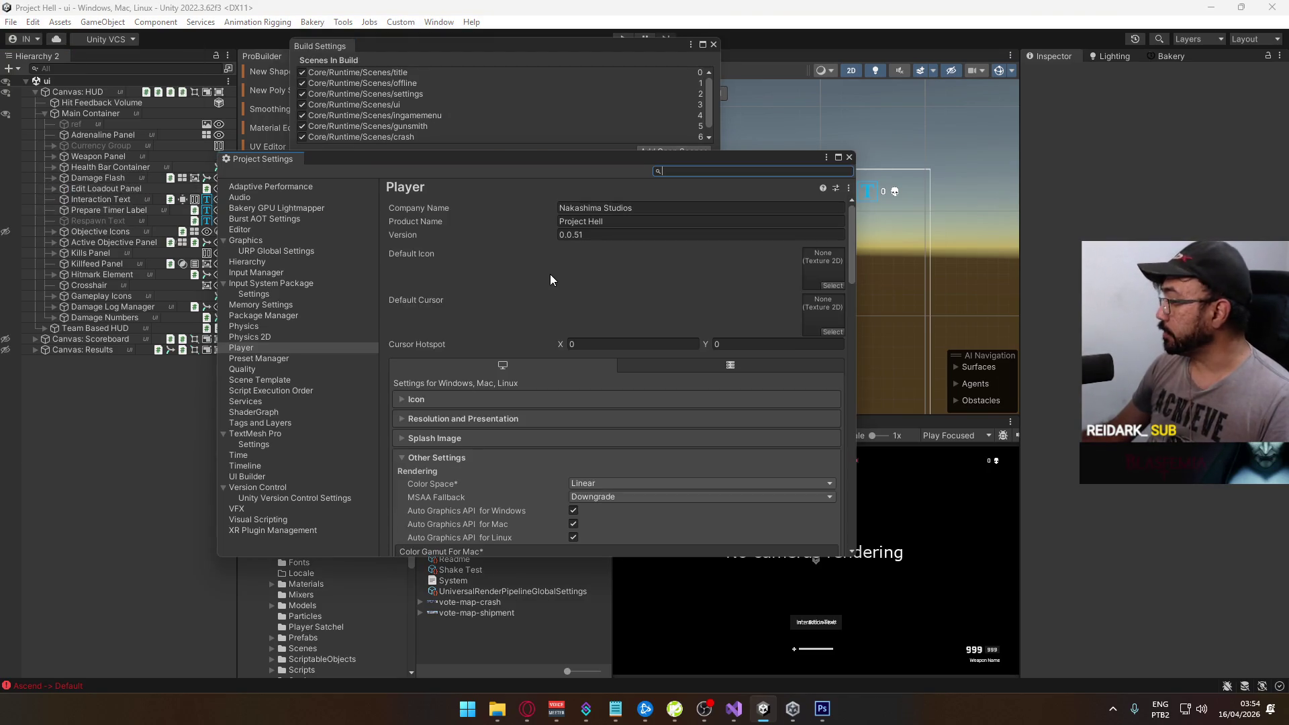
{"action": "left_click", "coordinate": [578, 236]}
{"action": "key", "text": "BackSpace"}
{"action": "type", "text": "2"}
{"action": "left_click", "coordinate": [847, 157]}
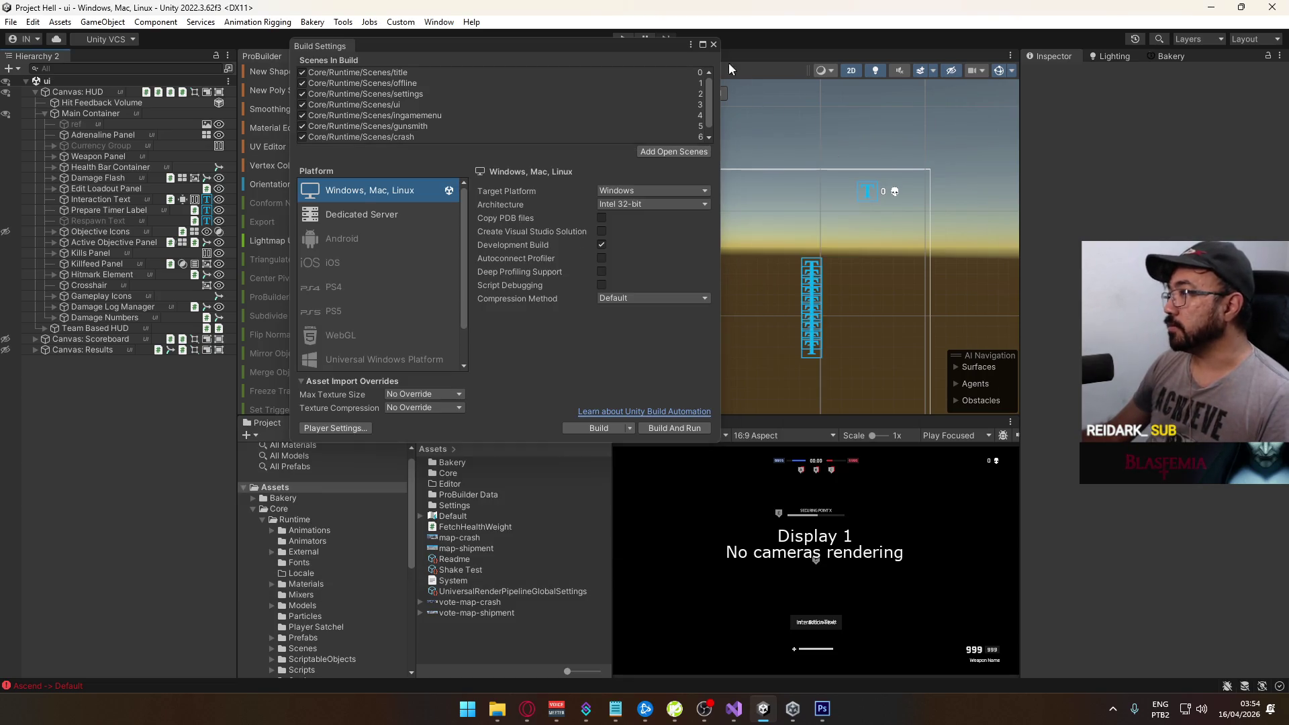
{"action": "left_click", "coordinate": [713, 44]}
Start a Build And Run of the game
{"action": "left_click", "coordinate": [11, 21]}
{"action": "left_click", "coordinate": [113, 203]}
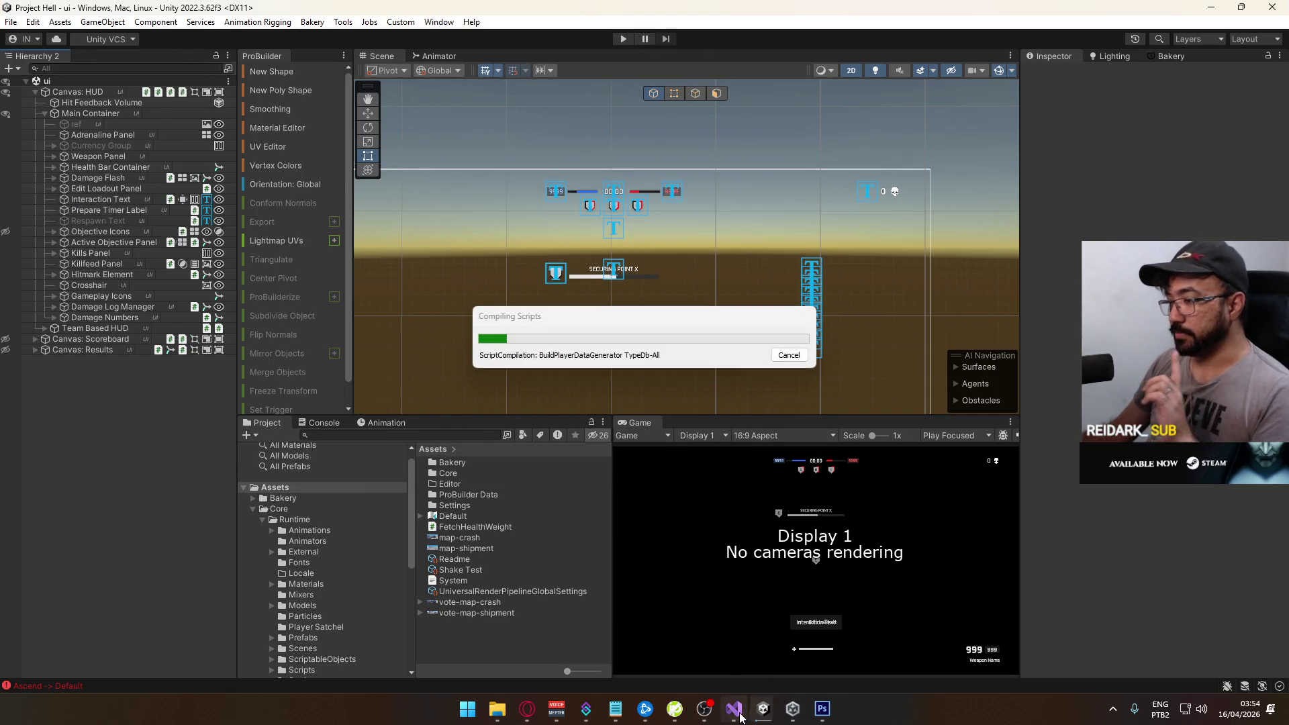
{"action": "key", "text": "alt+Tab"}
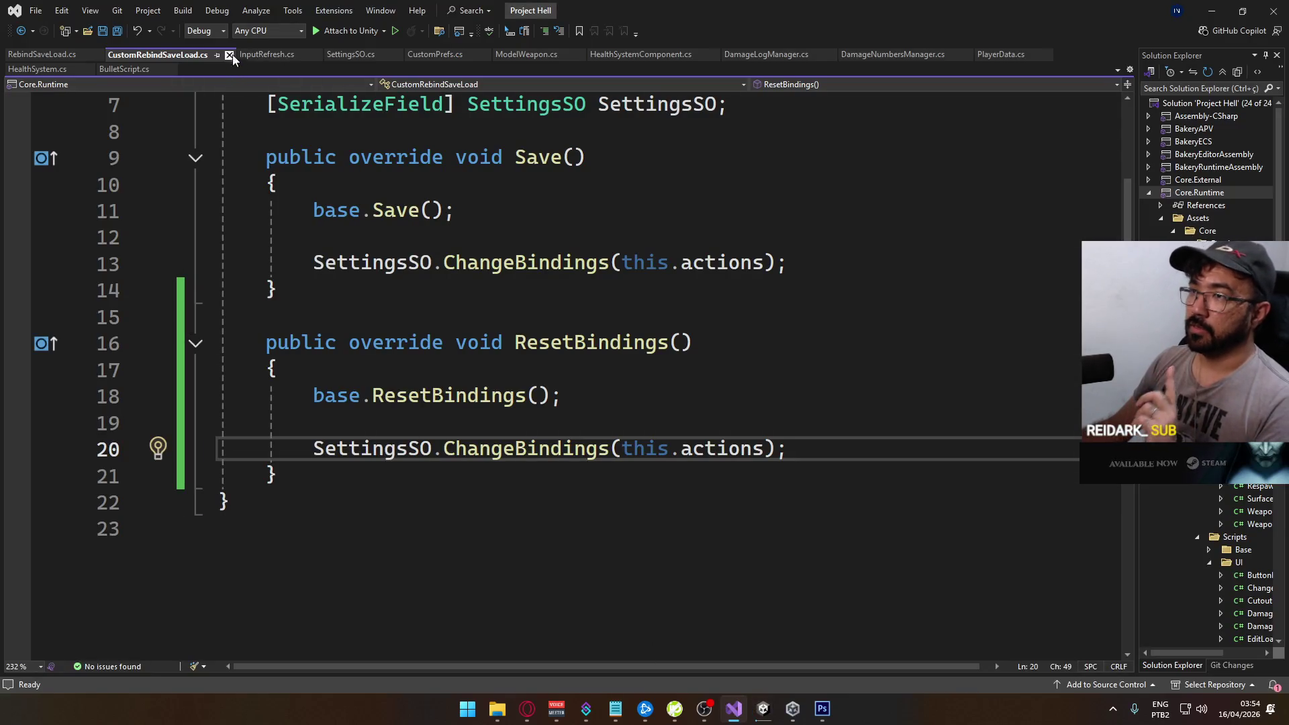
Close the CustomRebindSaveLoad, RebindSaveLoad, InputRefresh and CustomPrefs script tabs
{"action": "left_click", "coordinate": [229, 54]}
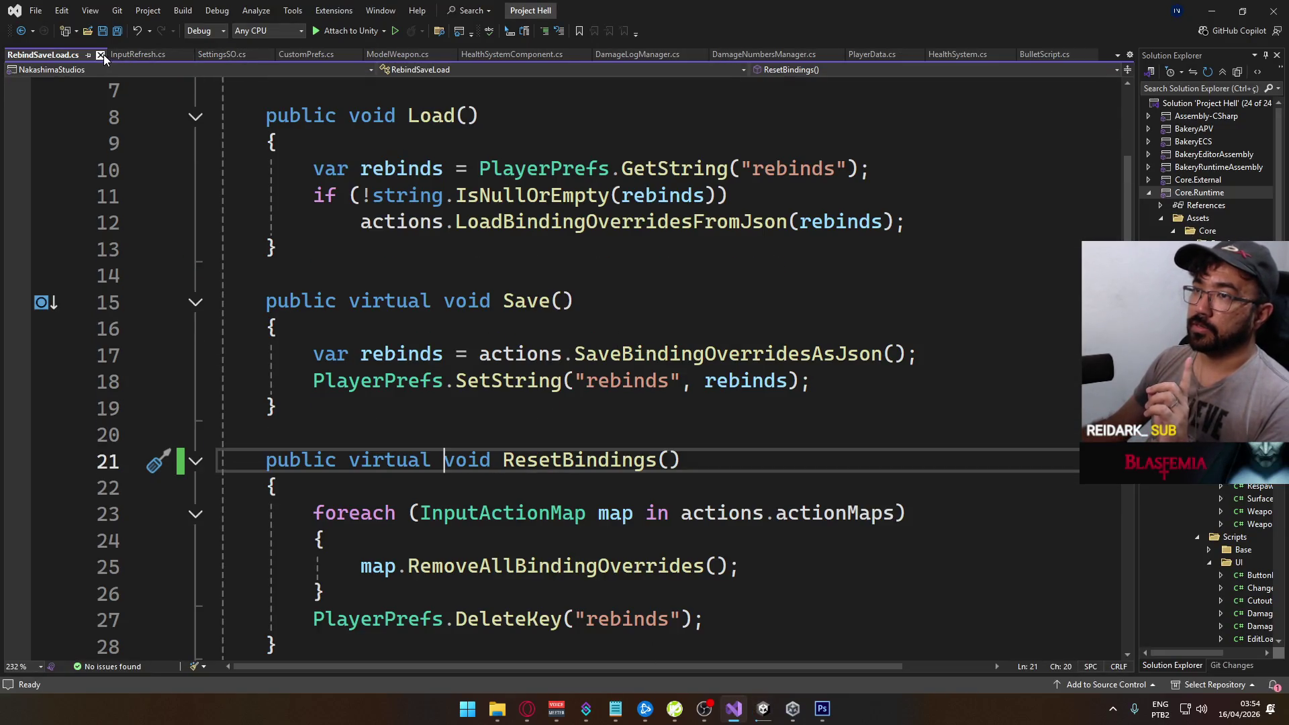
{"action": "left_click", "coordinate": [100, 55]}
{"action": "left_click", "coordinate": [100, 55]}
{"action": "middle_click", "coordinate": [122, 58]}
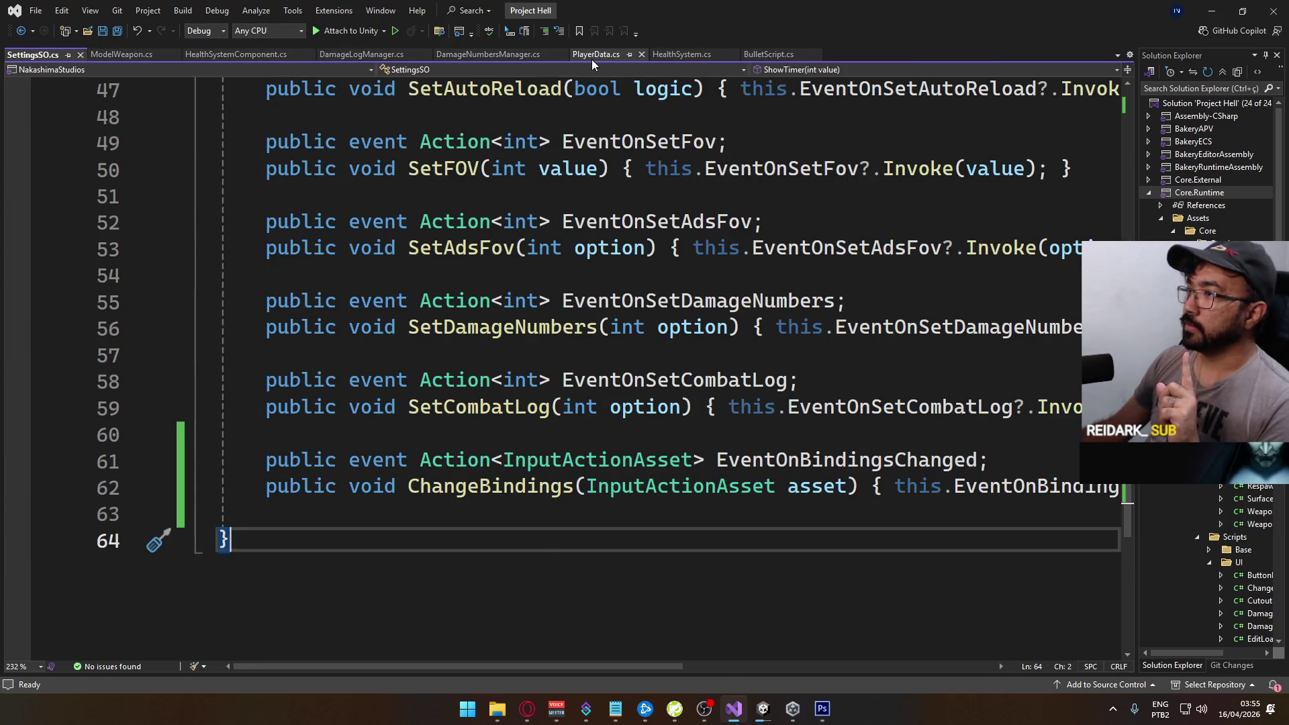
Show PlayerData.cs at its SyncVar fields, selecting the streak declaration on line 26
{"action": "left_click", "coordinate": [591, 57]}
{"action": "scroll", "coordinate": [185, 327], "scroll_direction": "up", "scroll_amount": 20}
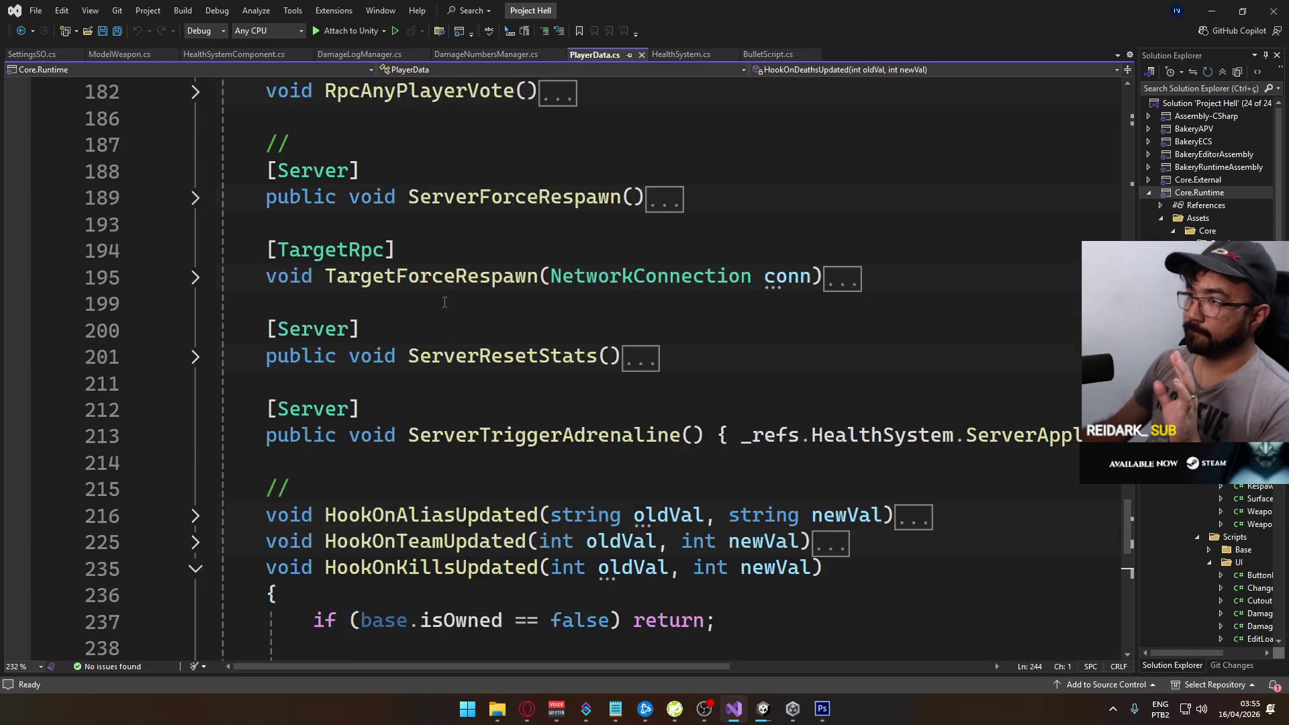
{"action": "scroll", "coordinate": [535, 360], "scroll_direction": "up", "scroll_amount": 20}
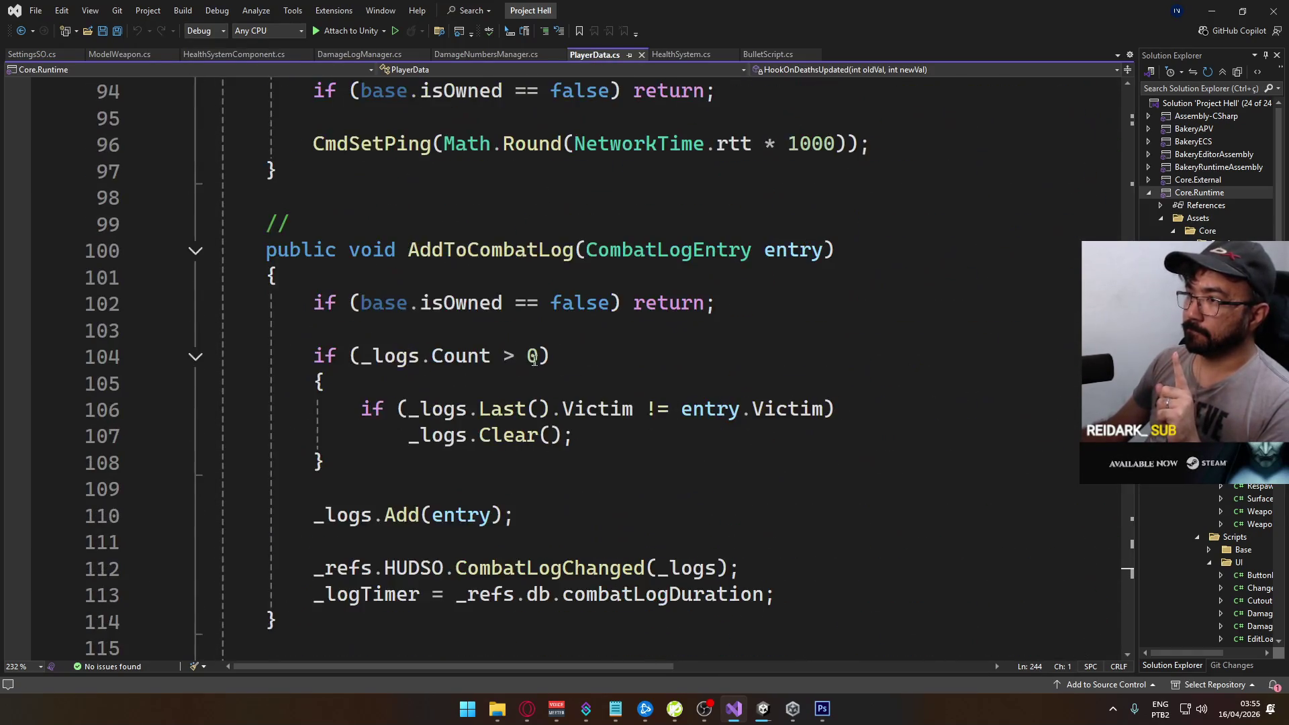
{"action": "scroll", "coordinate": [506, 357], "scroll_direction": "up", "scroll_amount": 6}
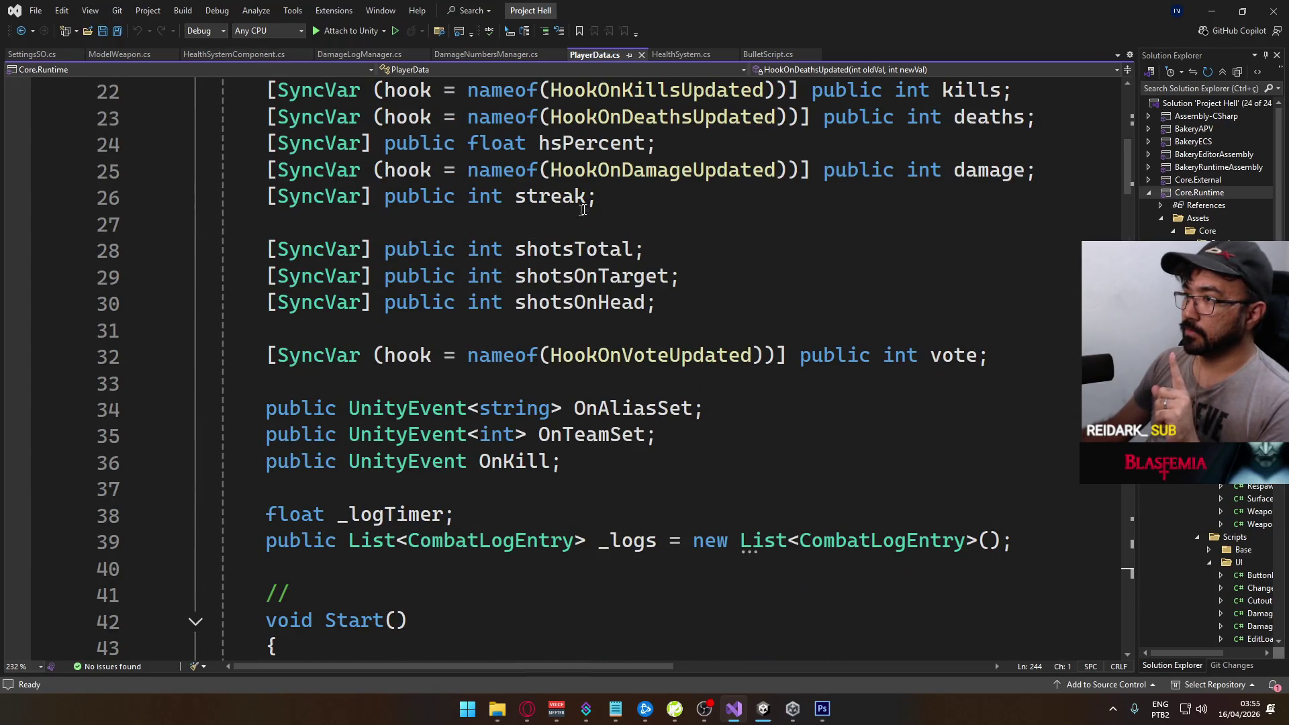
{"action": "left_click_drag", "start_coordinate": [597, 197], "coordinate": [246, 198]}
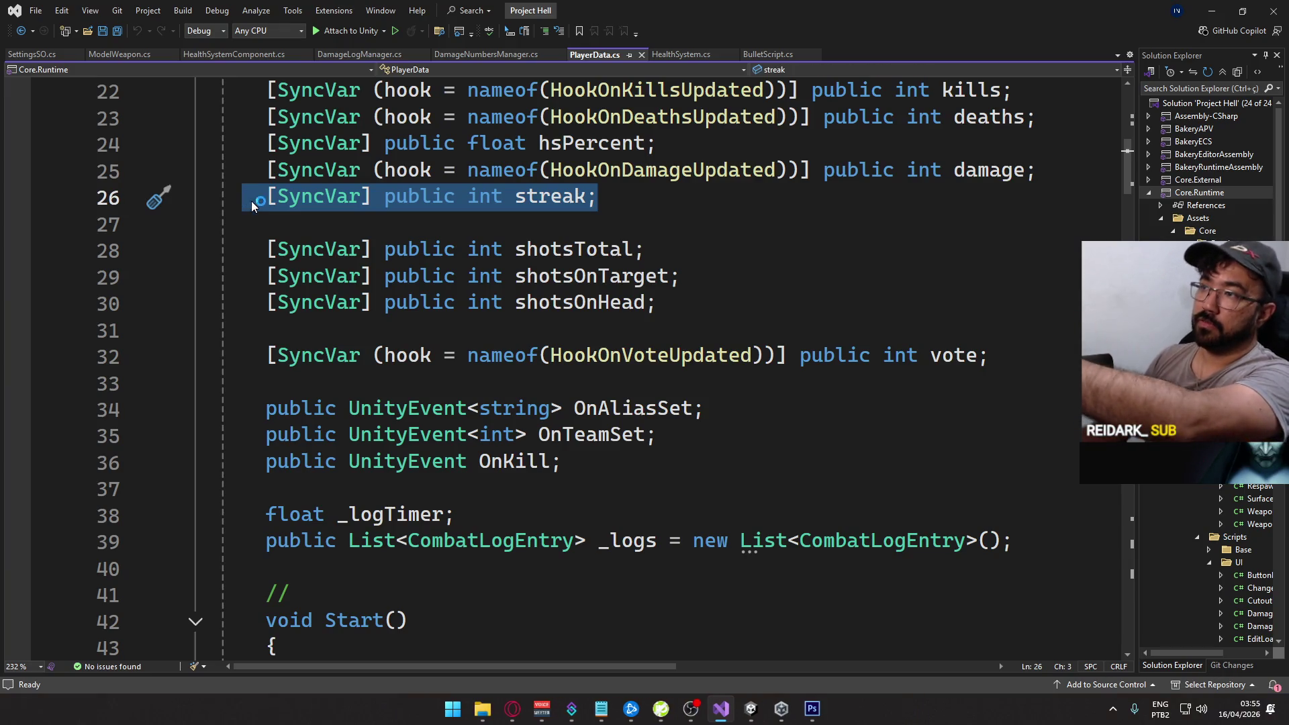
{"action": "scroll", "coordinate": [421, 293], "scroll_direction": "up", "scroll_amount": 2}
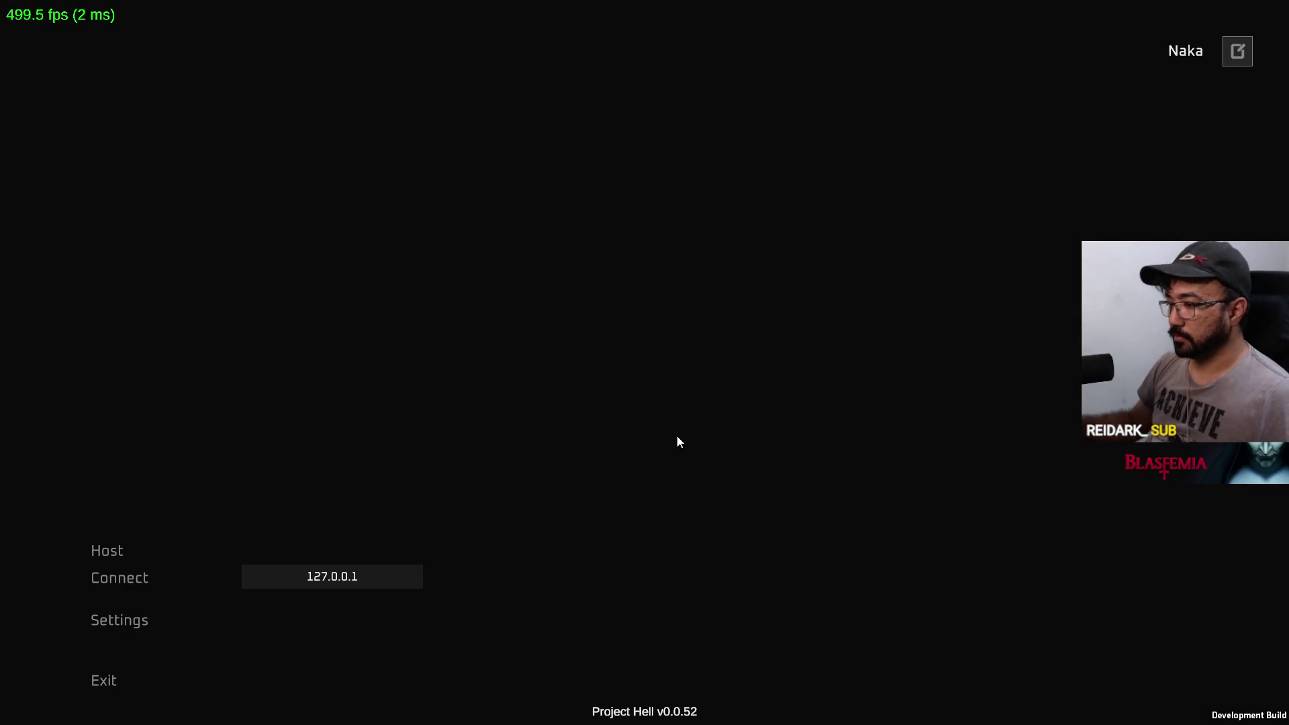
Exit the v0.0.52 build from the main menu and confirm quitting
{"action": "left_click", "coordinate": [131, 689]}
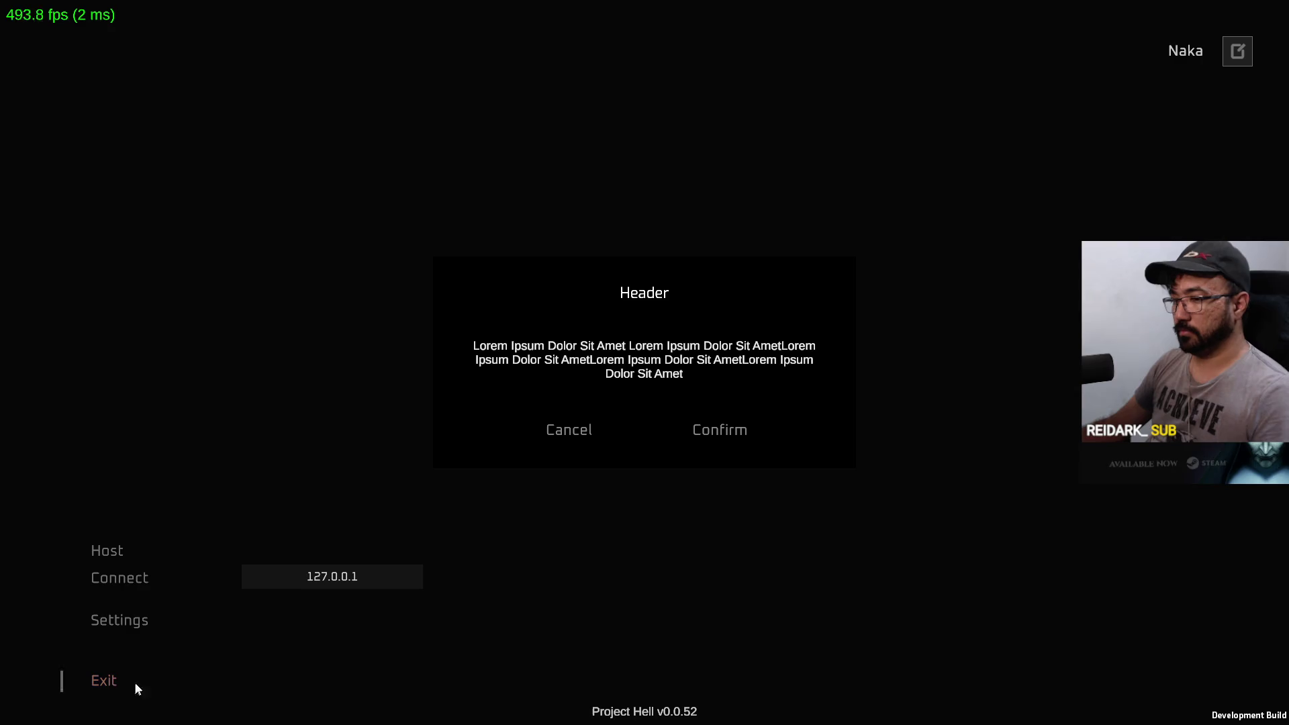
{"action": "left_click", "coordinate": [747, 430]}
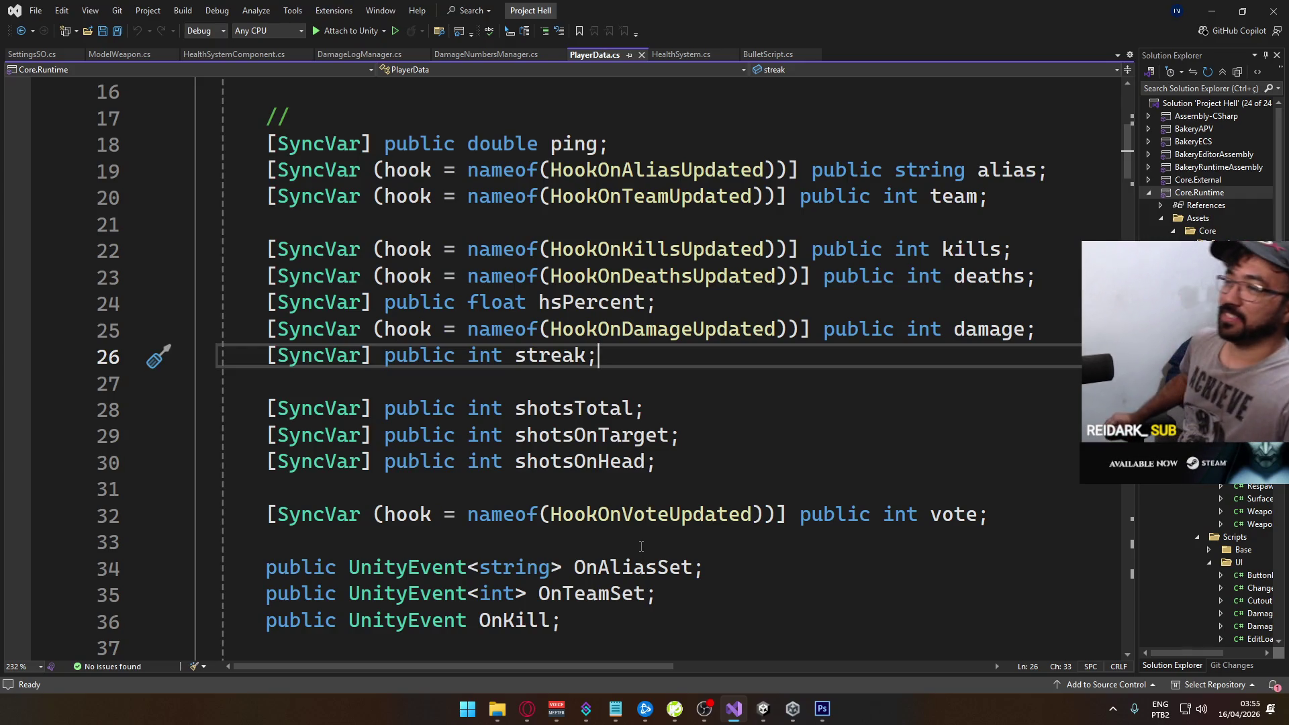
Review Build Settings and Player Settings in Unity, then open the Textures folder in File Explorer
{"action": "left_click", "coordinate": [763, 709]}
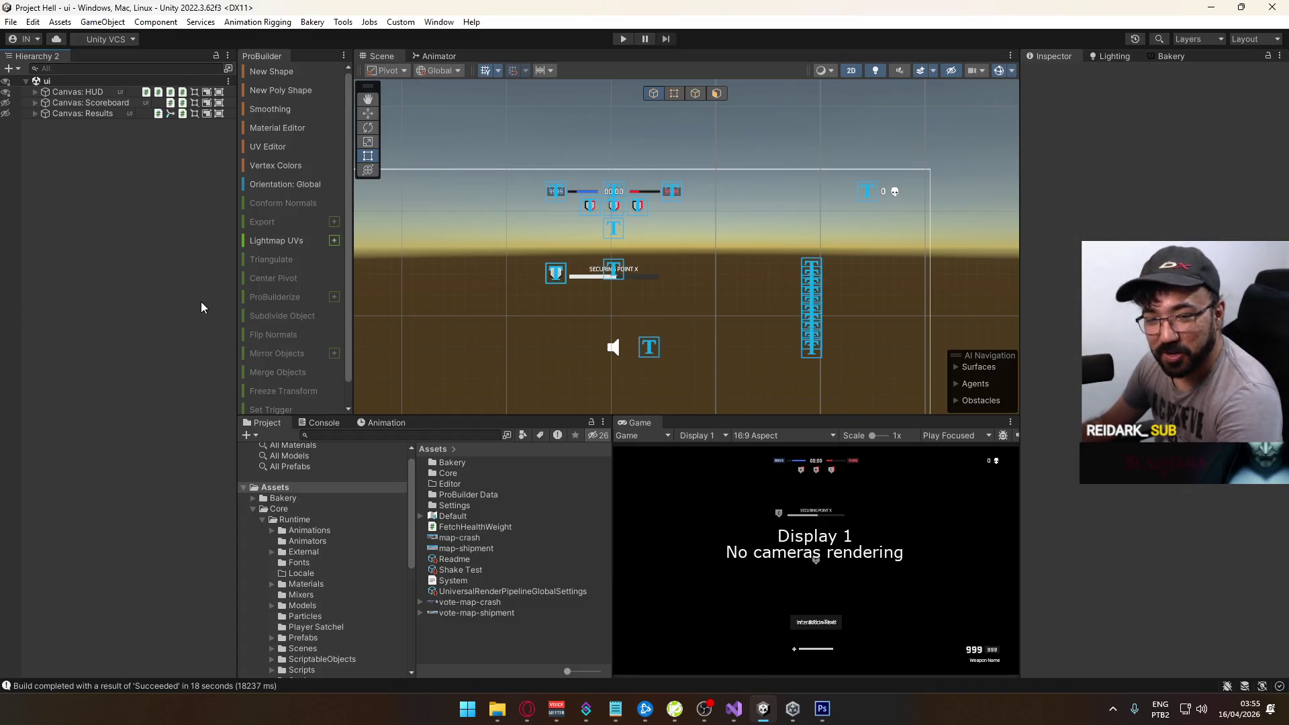
{"action": "left_click", "coordinate": [11, 22]}
{"action": "left_click", "coordinate": [67, 185]}
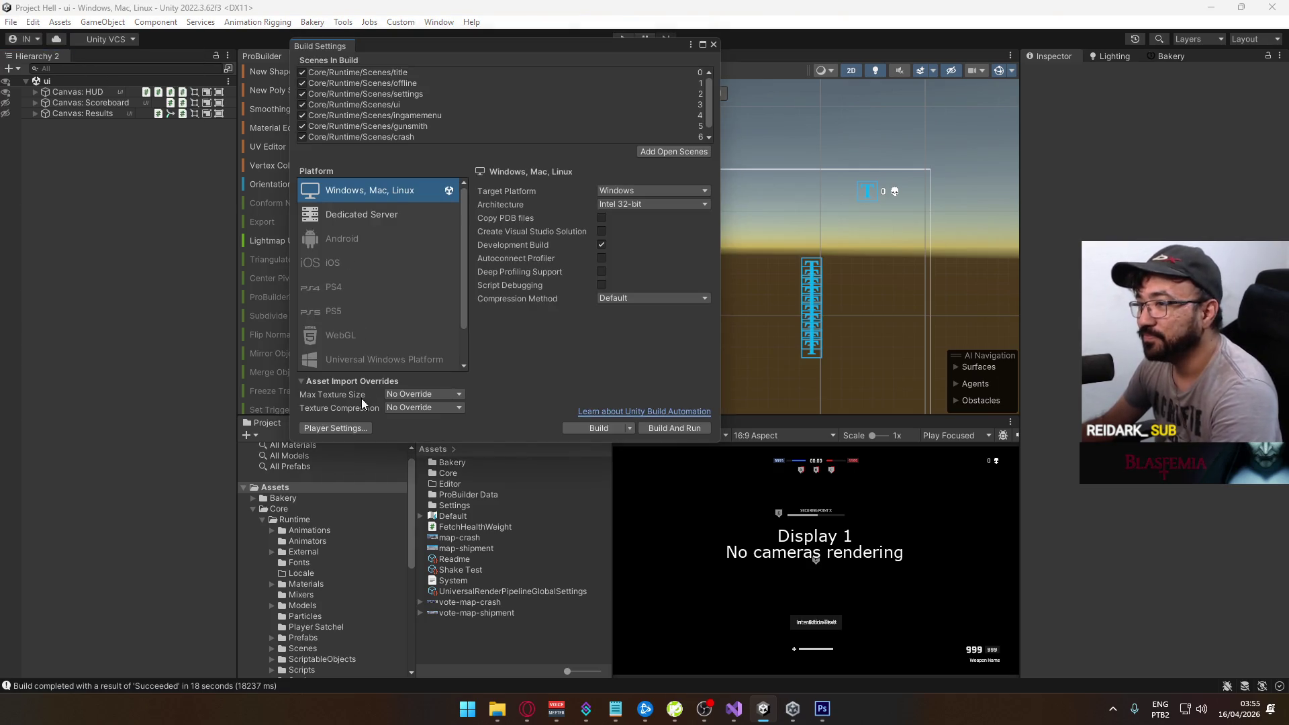
{"action": "left_click", "coordinate": [335, 428]}
{"action": "left_click", "coordinate": [860, 152]}
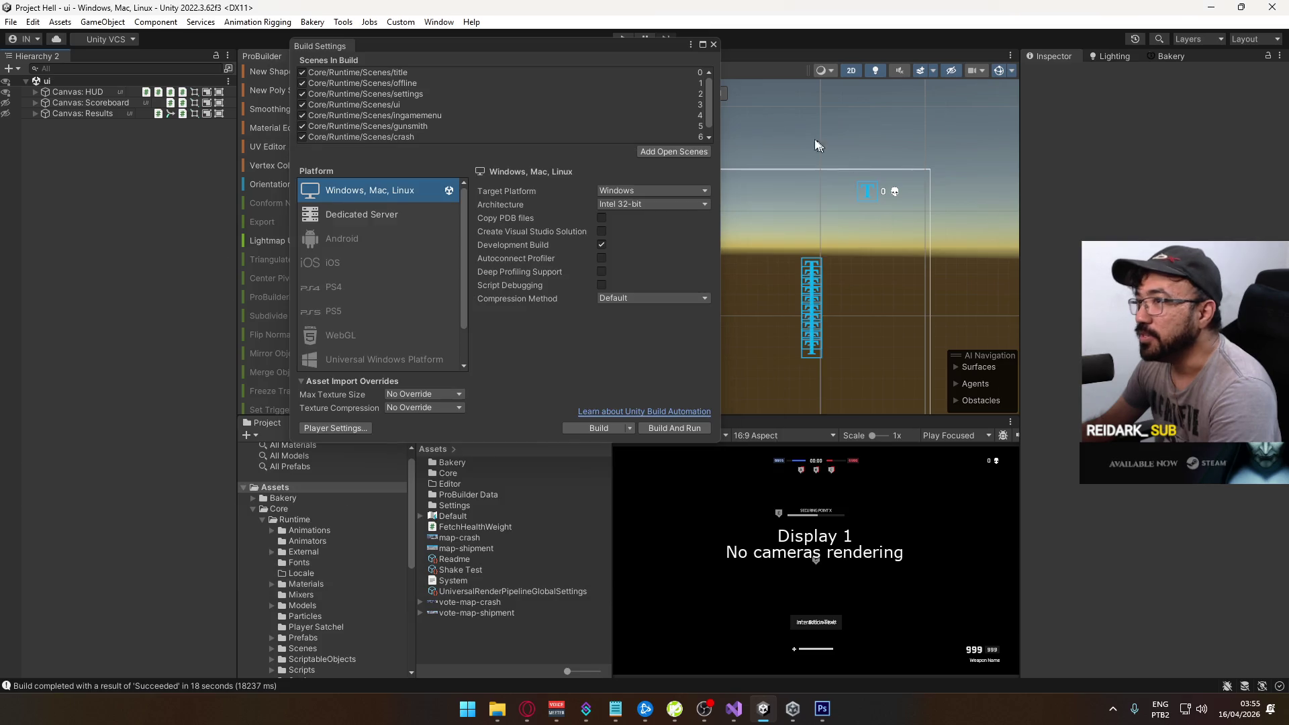
{"action": "left_click", "coordinate": [713, 44]}
{"action": "left_click", "coordinate": [500, 708]}
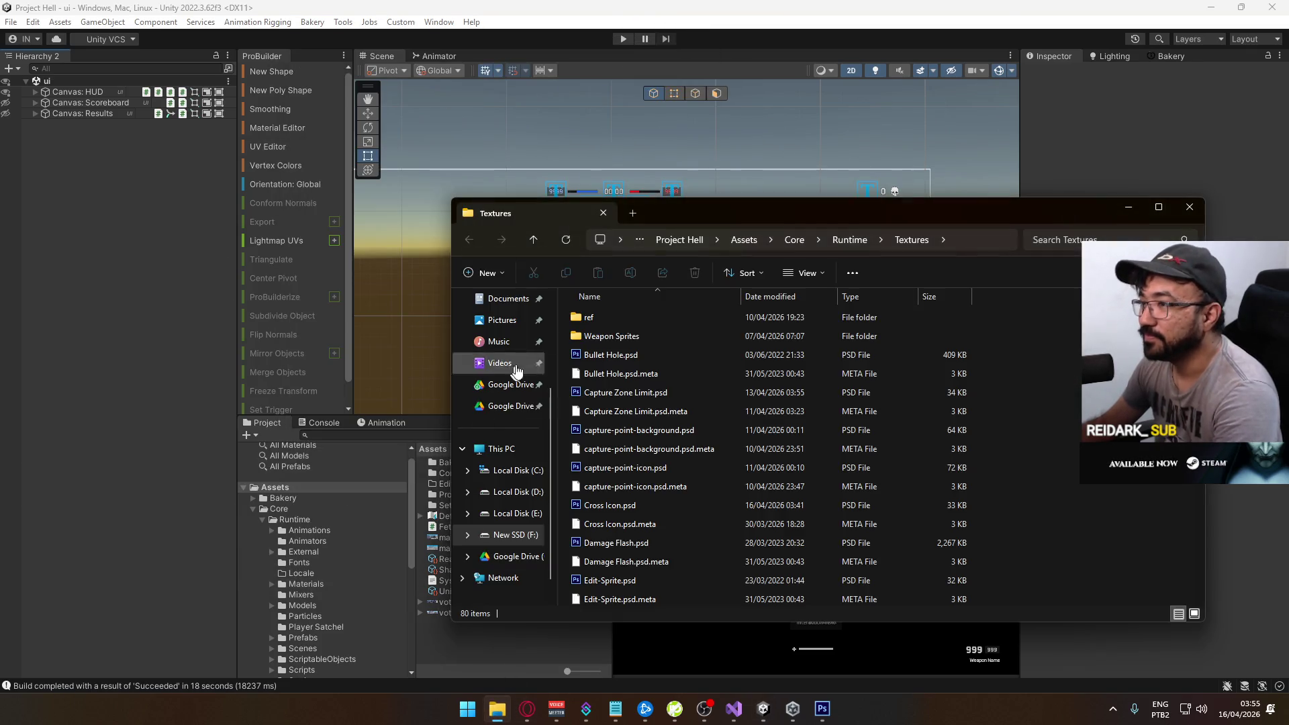
Look through the Builds folder on Local Disk (D:)
{"action": "left_click", "coordinate": [525, 497]}
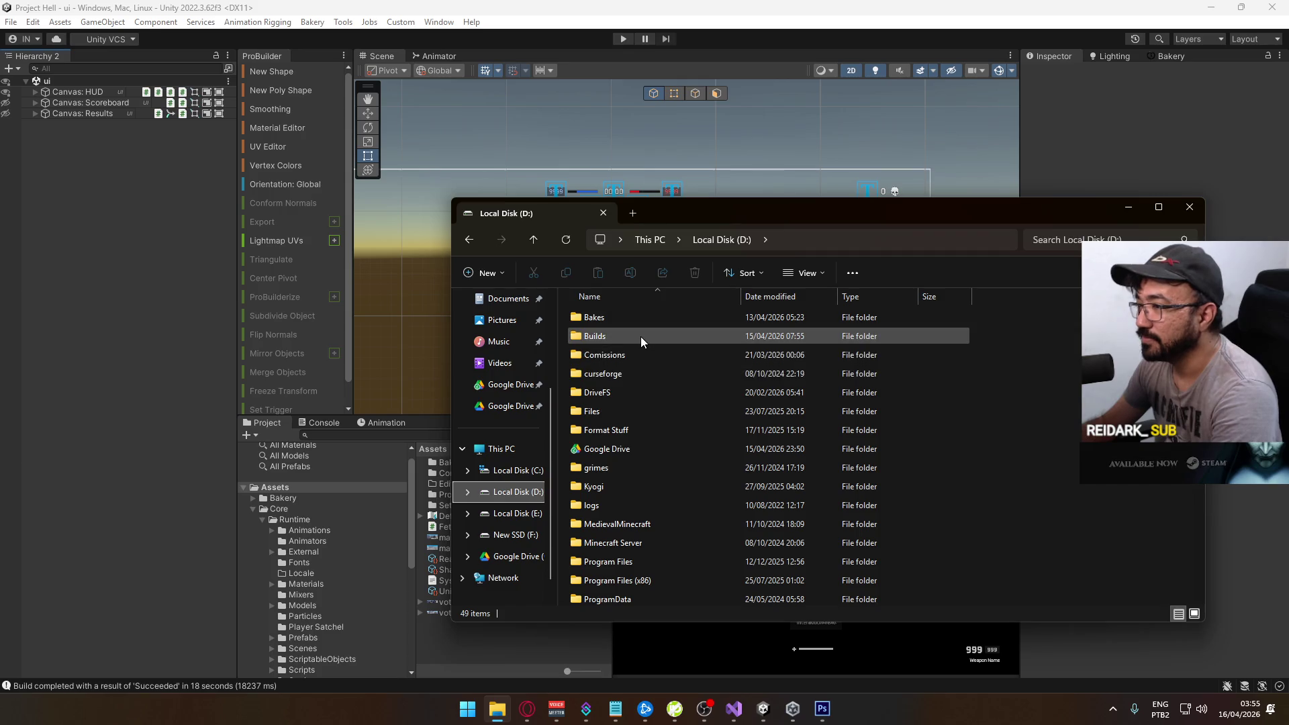
{"action": "double_click", "coordinate": [641, 337]}
{"action": "scroll", "coordinate": [641, 377], "scroll_direction": "down", "scroll_amount": 3}
{"action": "scroll", "coordinate": [641, 380], "scroll_direction": "down", "scroll_amount": 8}
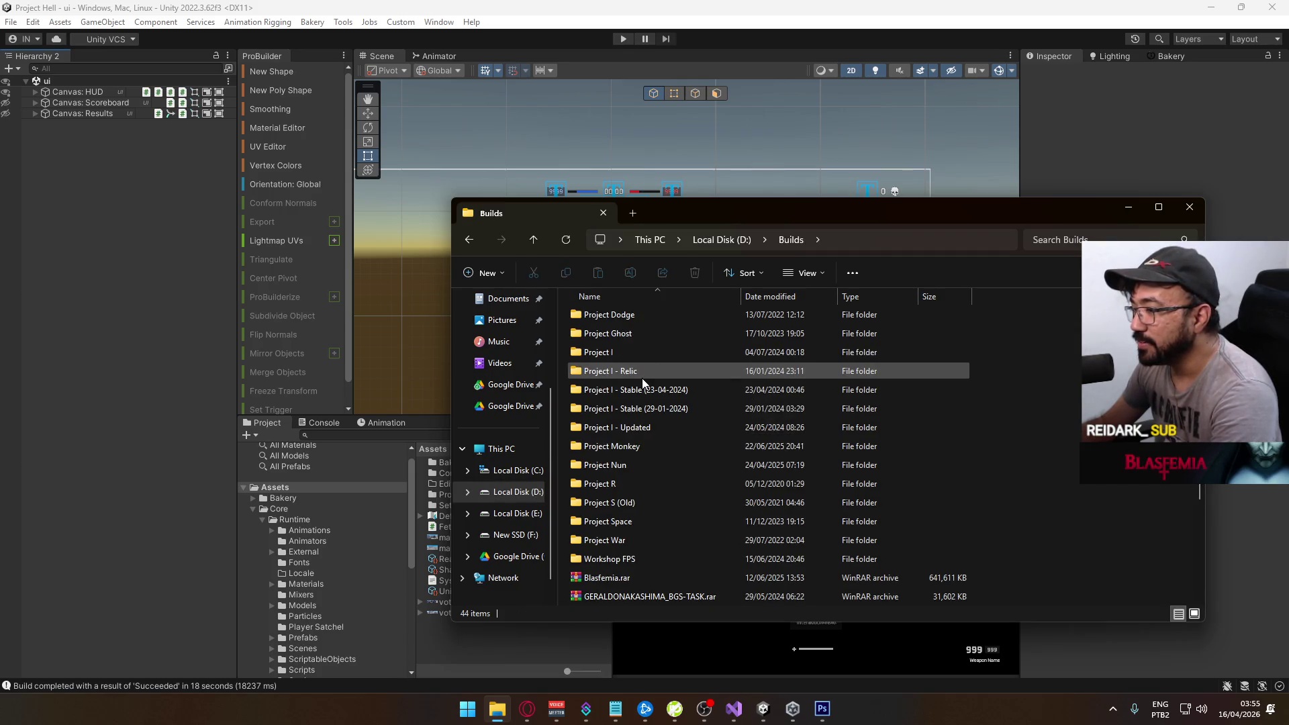
{"action": "scroll", "coordinate": [686, 459], "scroll_direction": "up", "scroll_amount": 10}
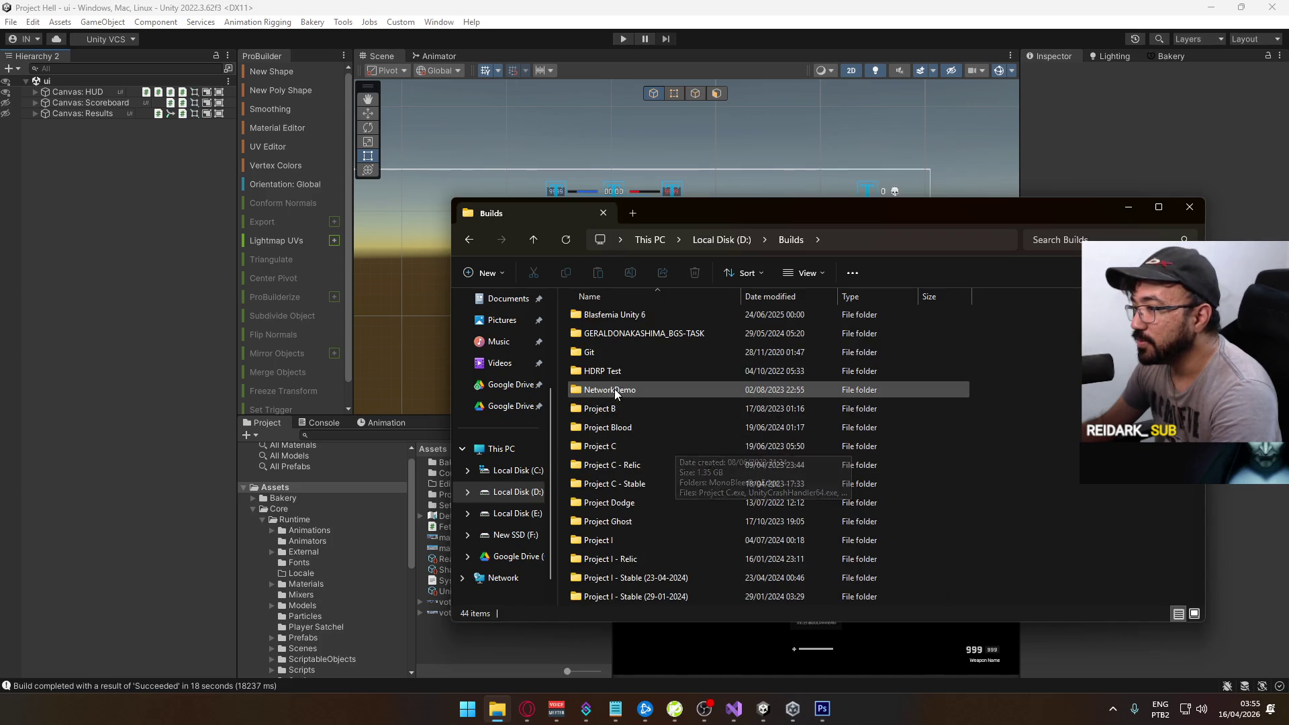
{"action": "scroll", "coordinate": [632, 422], "scroll_direction": "down", "scroll_amount": 4}
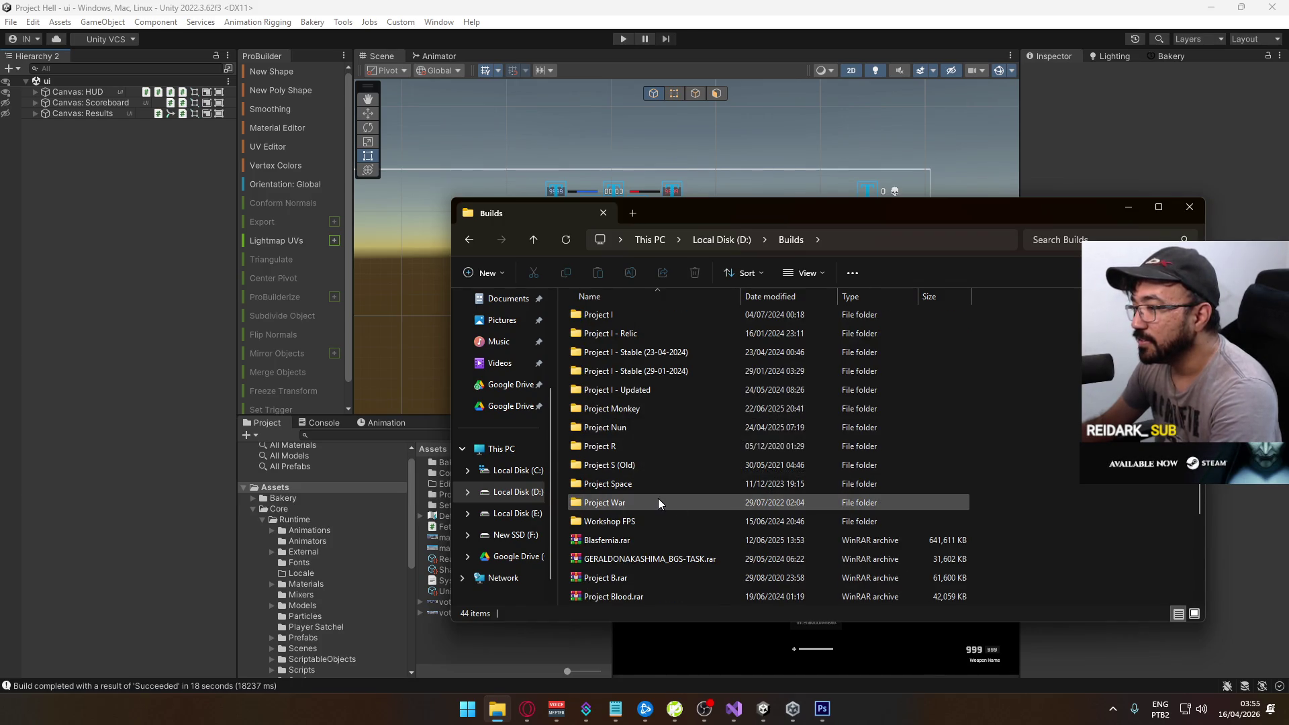
{"action": "scroll", "coordinate": [658, 497], "scroll_direction": "up", "scroll_amount": 5}
{"action": "scroll", "coordinate": [654, 487], "scroll_direction": "up", "scroll_amount": 1}
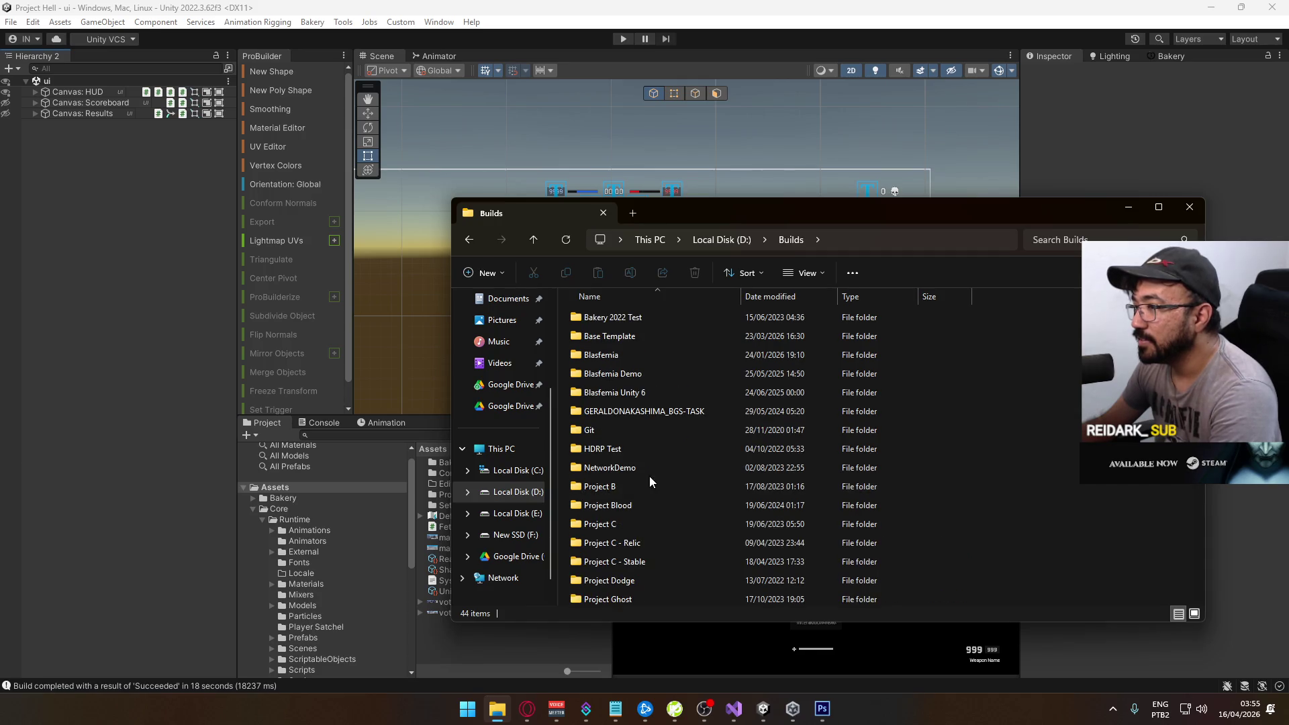
Revisit D:\Builds, then open the Builds folder on New SSD (F:)
{"action": "left_click", "coordinate": [713, 240]}
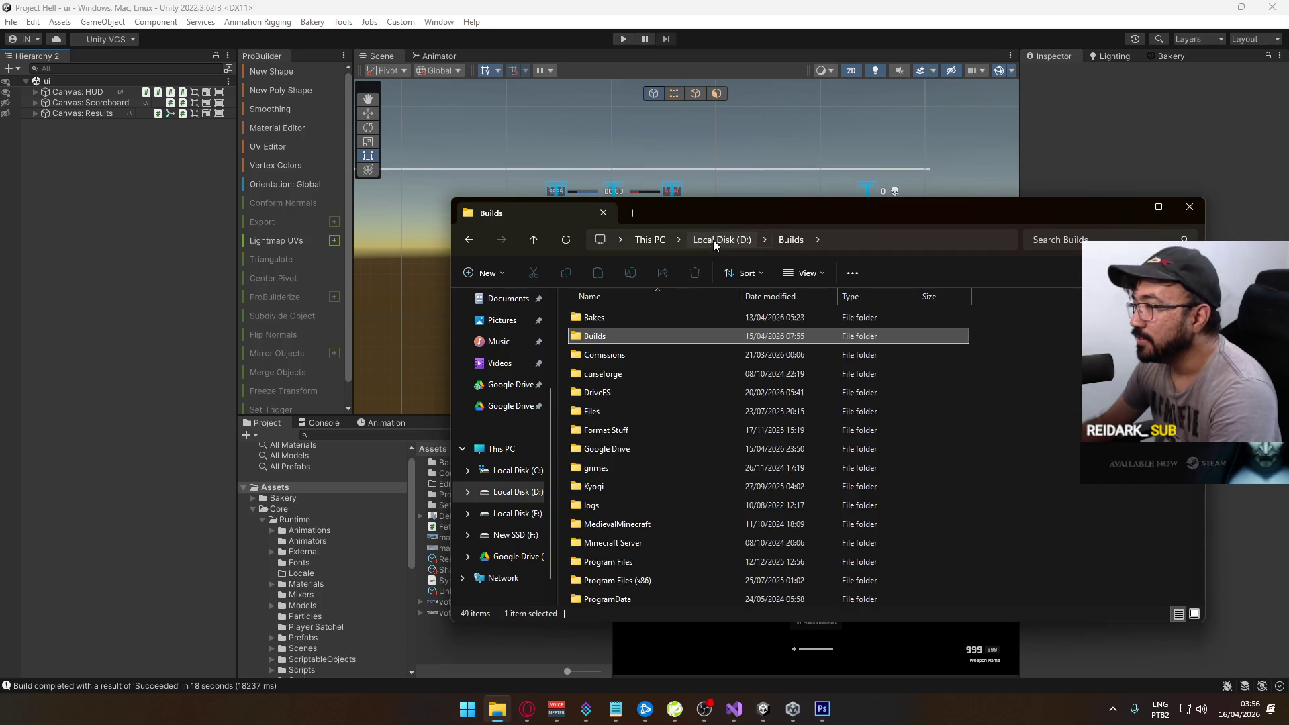
{"action": "double_click", "coordinate": [607, 336]}
{"action": "scroll", "coordinate": [670, 440], "scroll_direction": "down", "scroll_amount": 5}
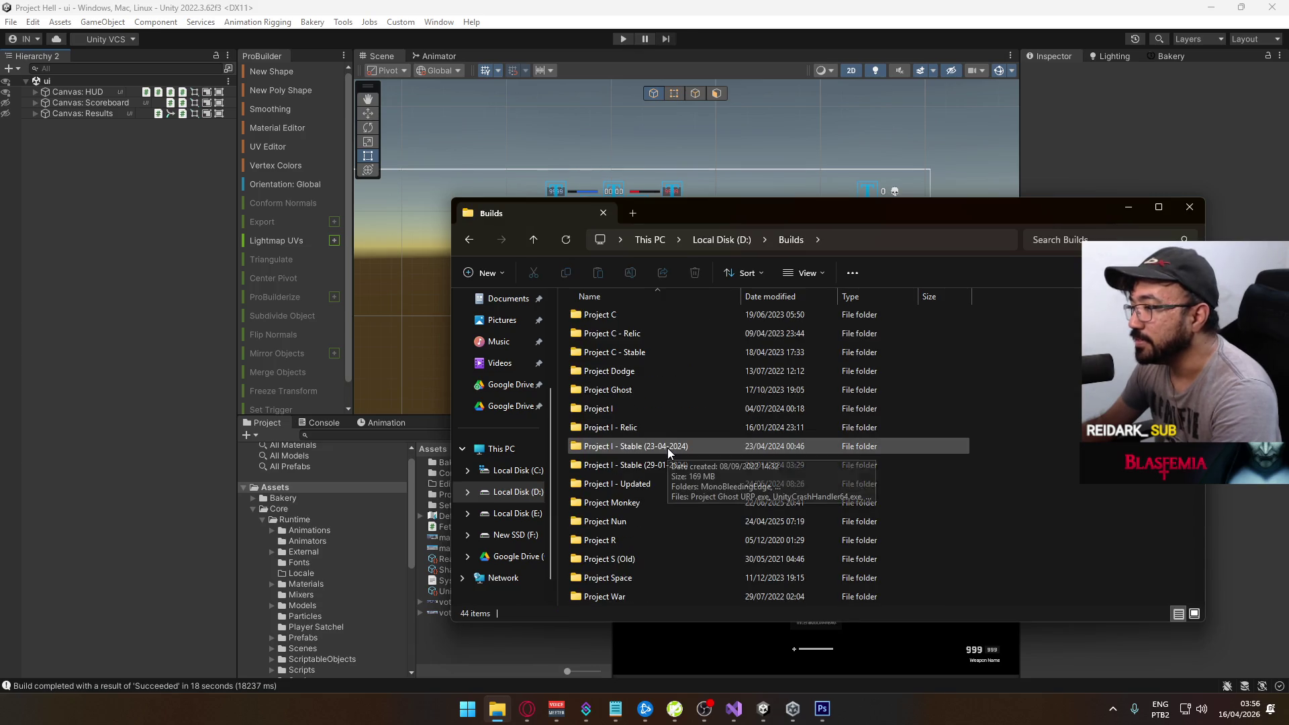
{"action": "left_click", "coordinate": [515, 535]}
{"action": "double_click", "coordinate": [618, 315]}
Compress the Project Hell folder into Project Hell.rar with WinRAR
{"action": "right_click", "coordinate": [626, 335]}
{"action": "mouse_move", "coordinate": [707, 587]}
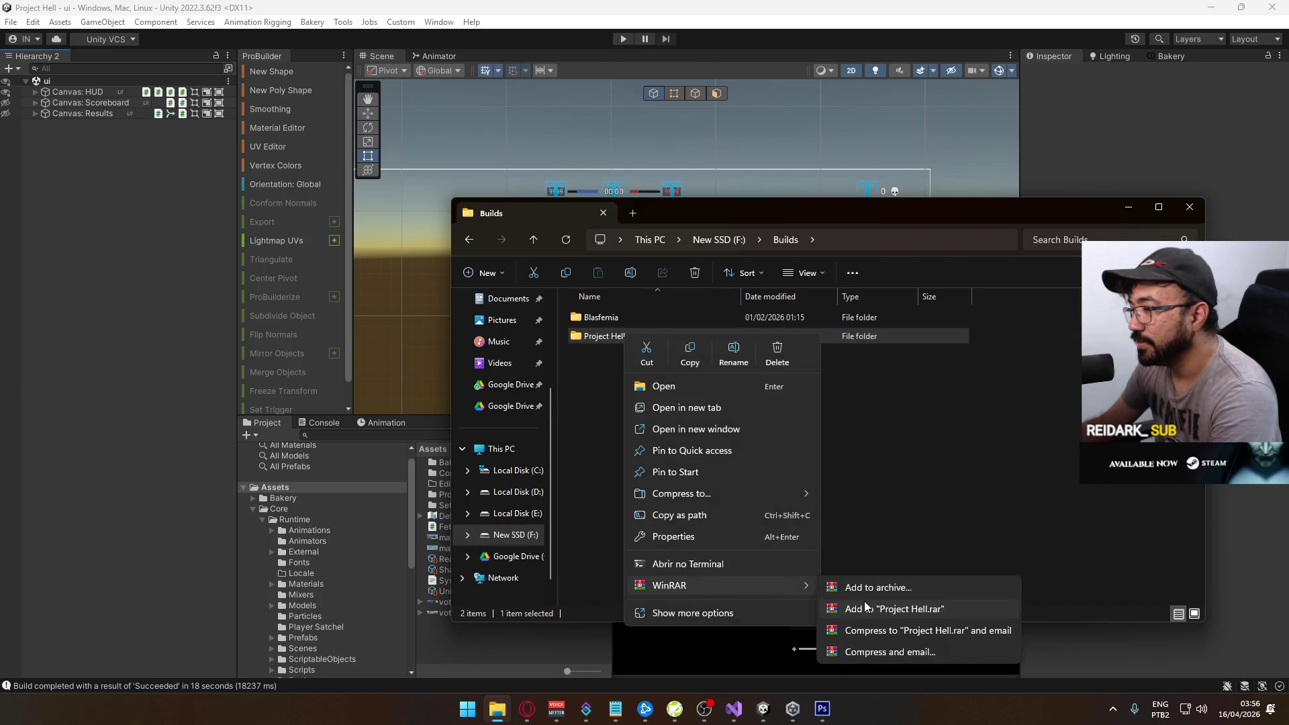
{"action": "left_click", "coordinate": [892, 604]}
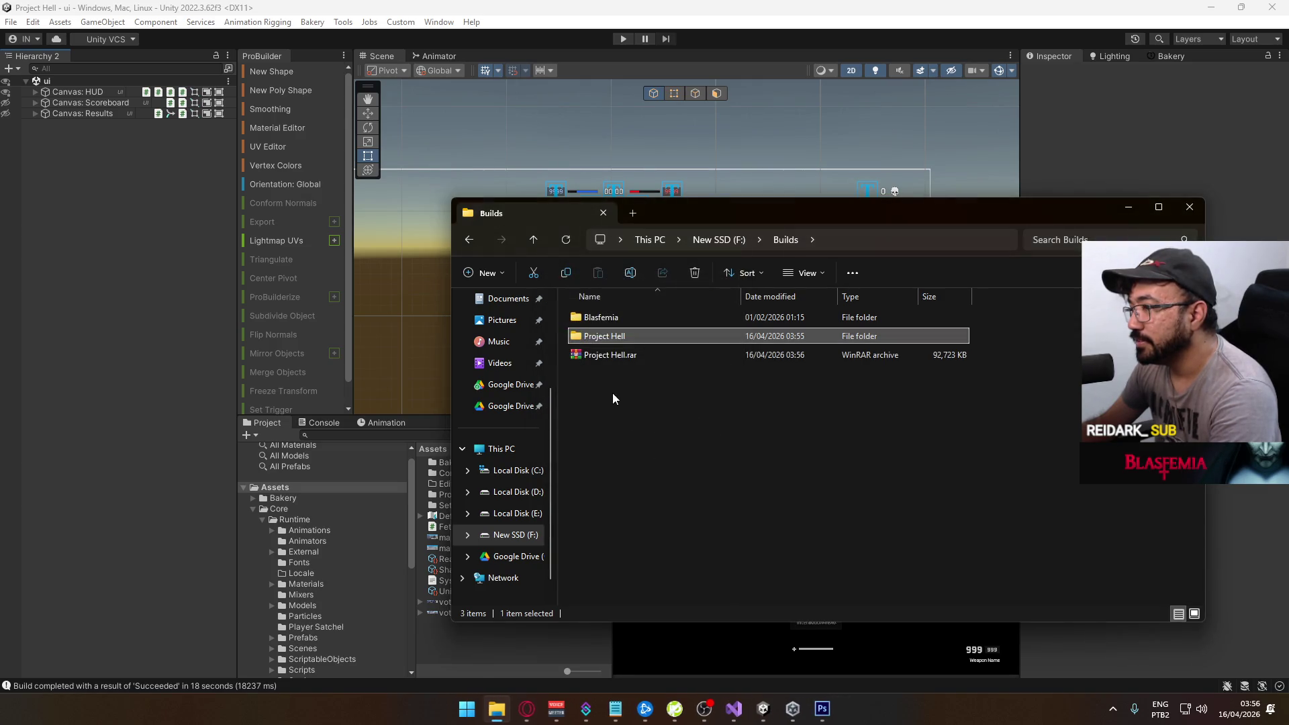
Cut Project Hell.rar and move to Local Disk (D:)
{"action": "left_click", "coordinate": [613, 355]}
{"action": "right_click", "coordinate": [614, 355]}
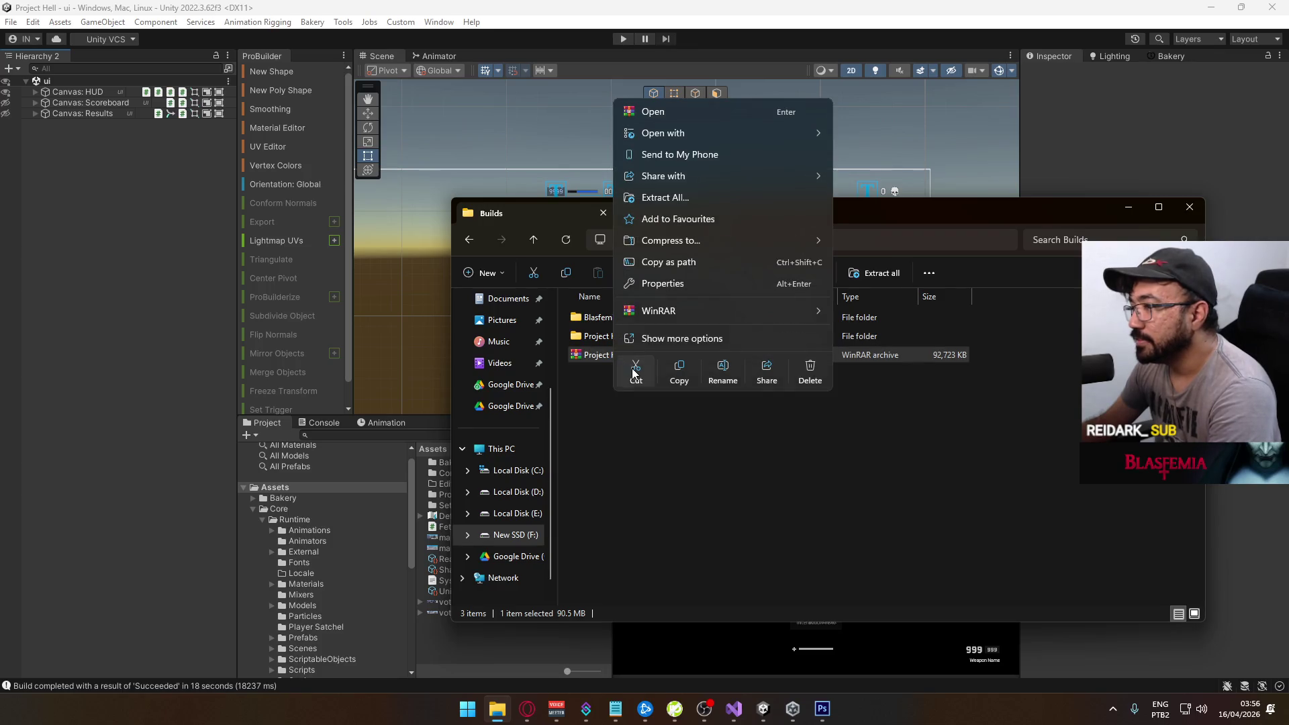
{"action": "left_click", "coordinate": [633, 369]}
{"action": "left_click", "coordinate": [515, 495]}
{"action": "scroll", "coordinate": [642, 460], "scroll_direction": "down", "scroll_amount": 10}
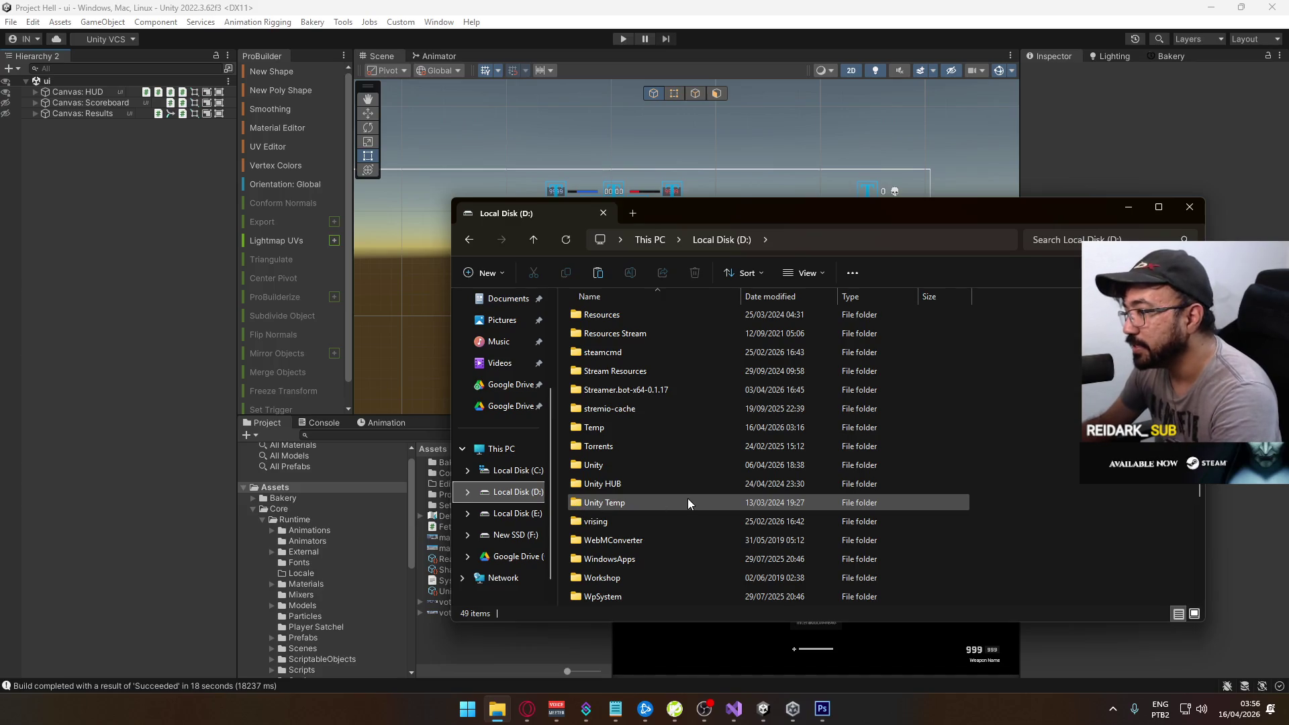
Paste Project Hell.rar into D:\Google Drive, replacing the old archive
{"action": "scroll", "coordinate": [697, 487], "scroll_direction": "down", "scroll_amount": 2}
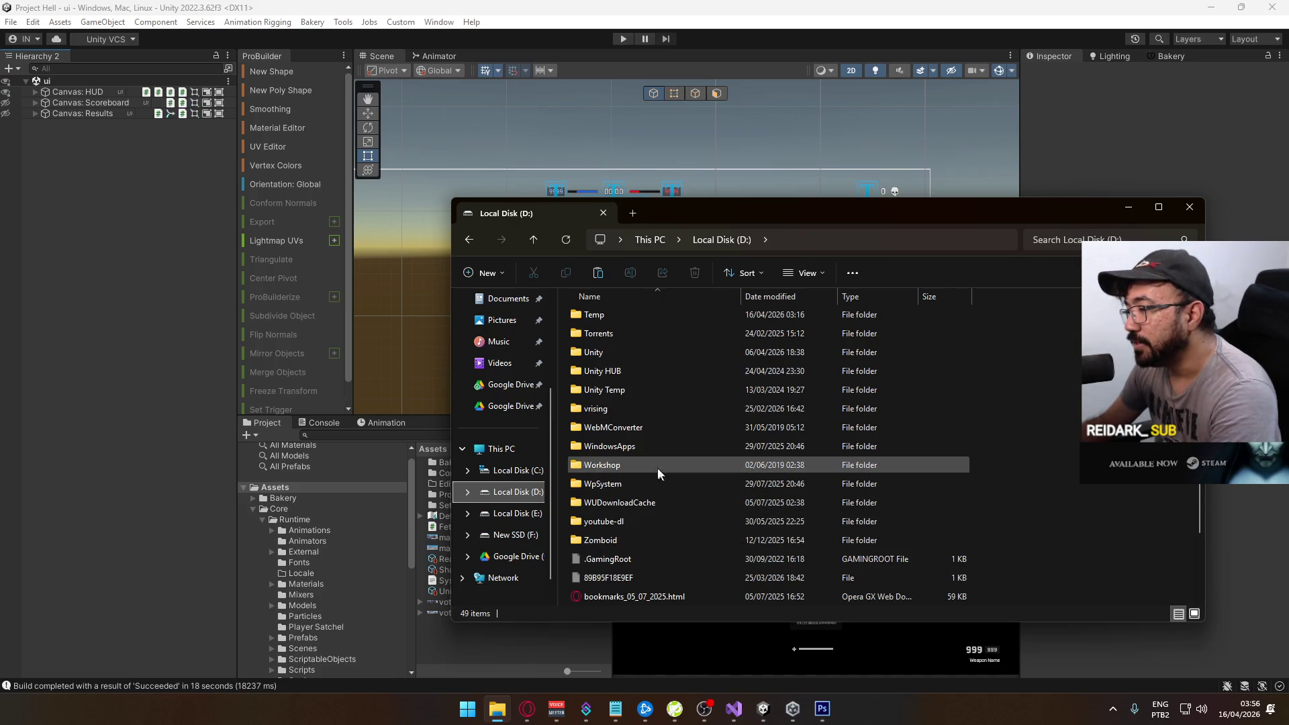
{"action": "scroll", "coordinate": [694, 416], "scroll_direction": "up", "scroll_amount": 5}
{"action": "scroll", "coordinate": [641, 429], "scroll_direction": "up", "scroll_amount": 1}
{"action": "double_click", "coordinate": [626, 408]}
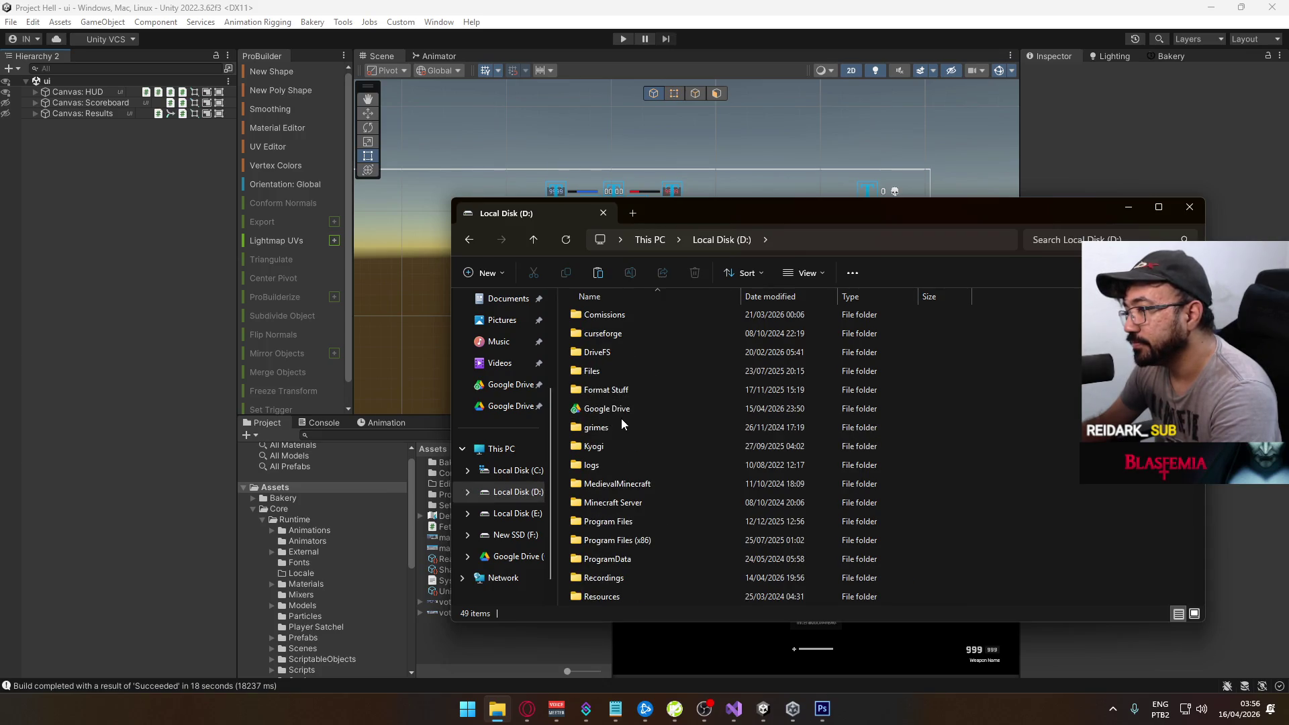
{"action": "scroll", "coordinate": [674, 457], "scroll_direction": "down", "scroll_amount": 10}
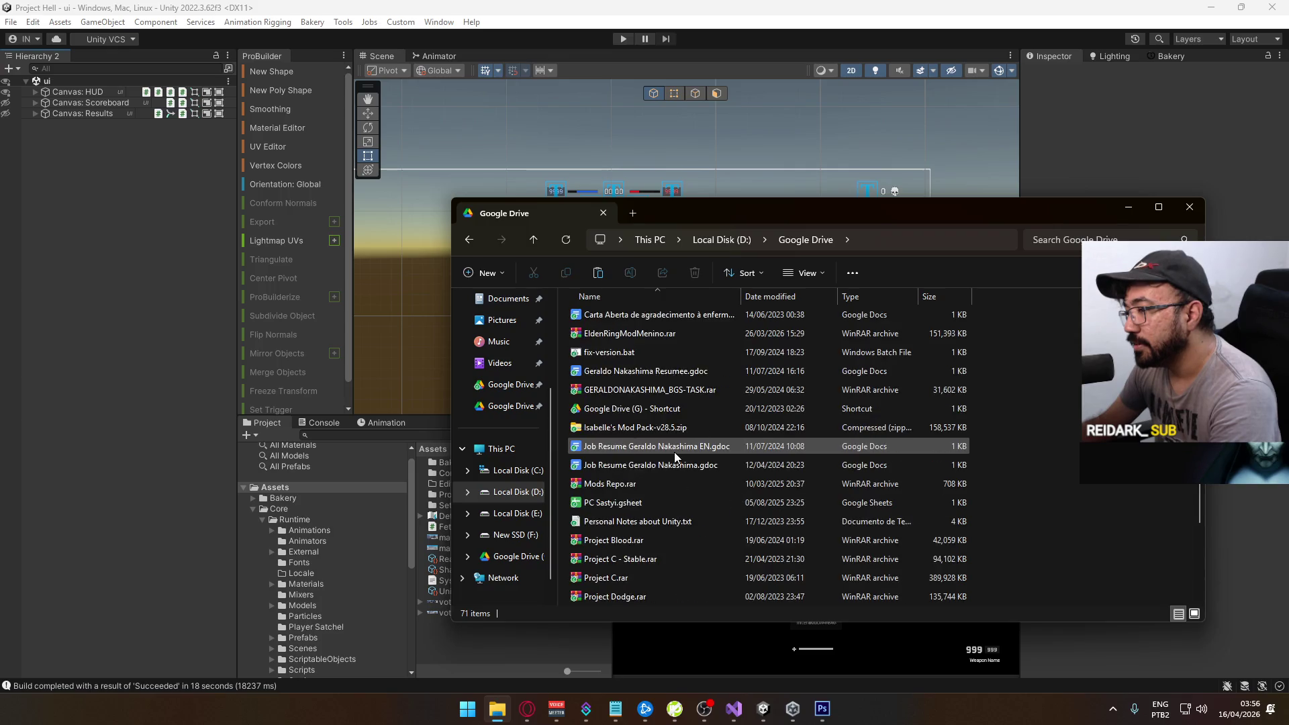
{"action": "right_click", "coordinate": [1081, 419]}
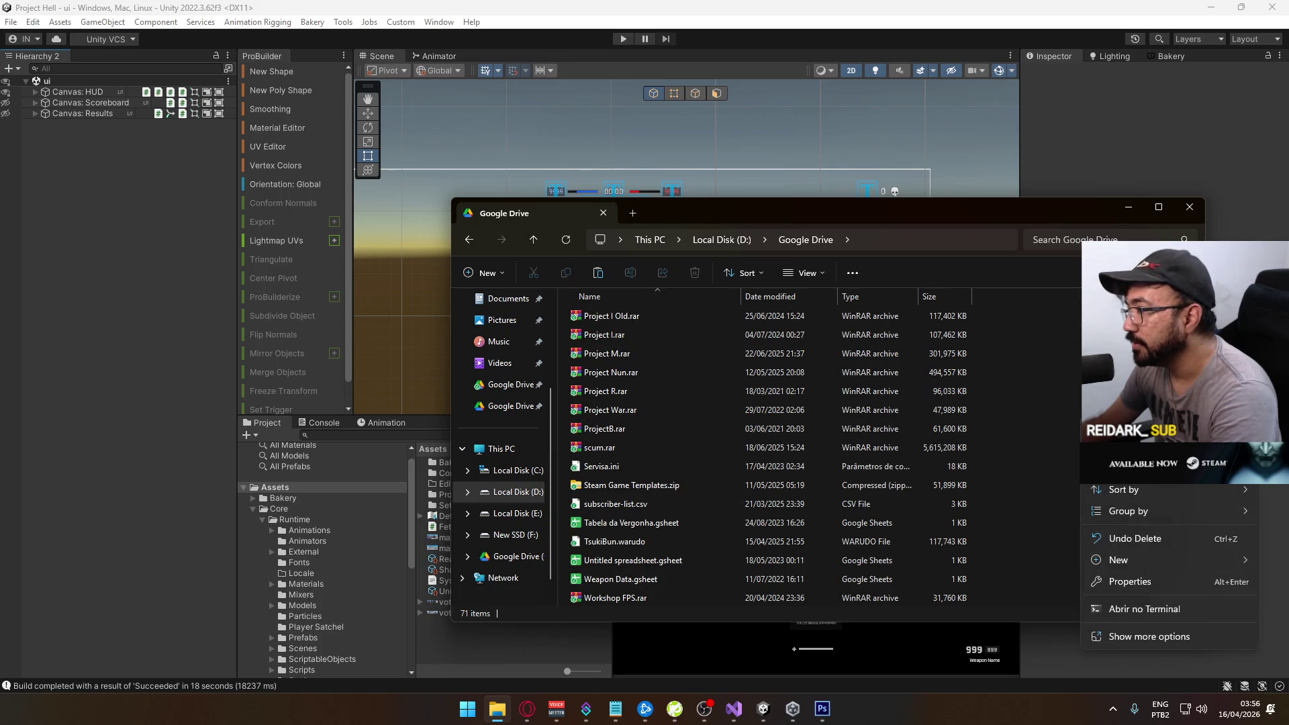
{"action": "left_click", "coordinate": [1097, 432]}
{"action": "left_click", "coordinate": [672, 266]}
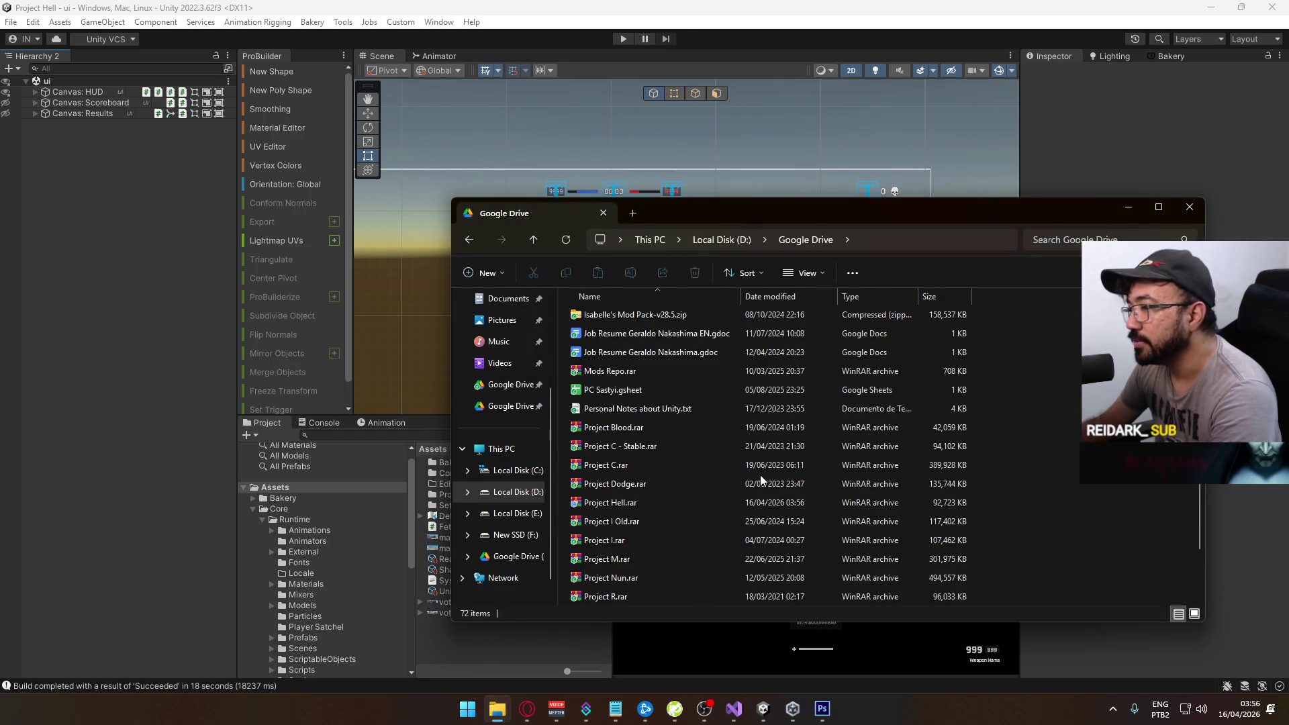
Check Google Drive's sync status from the tray to confirm the upload finished
{"action": "mouse_move", "coordinate": [639, 504]}
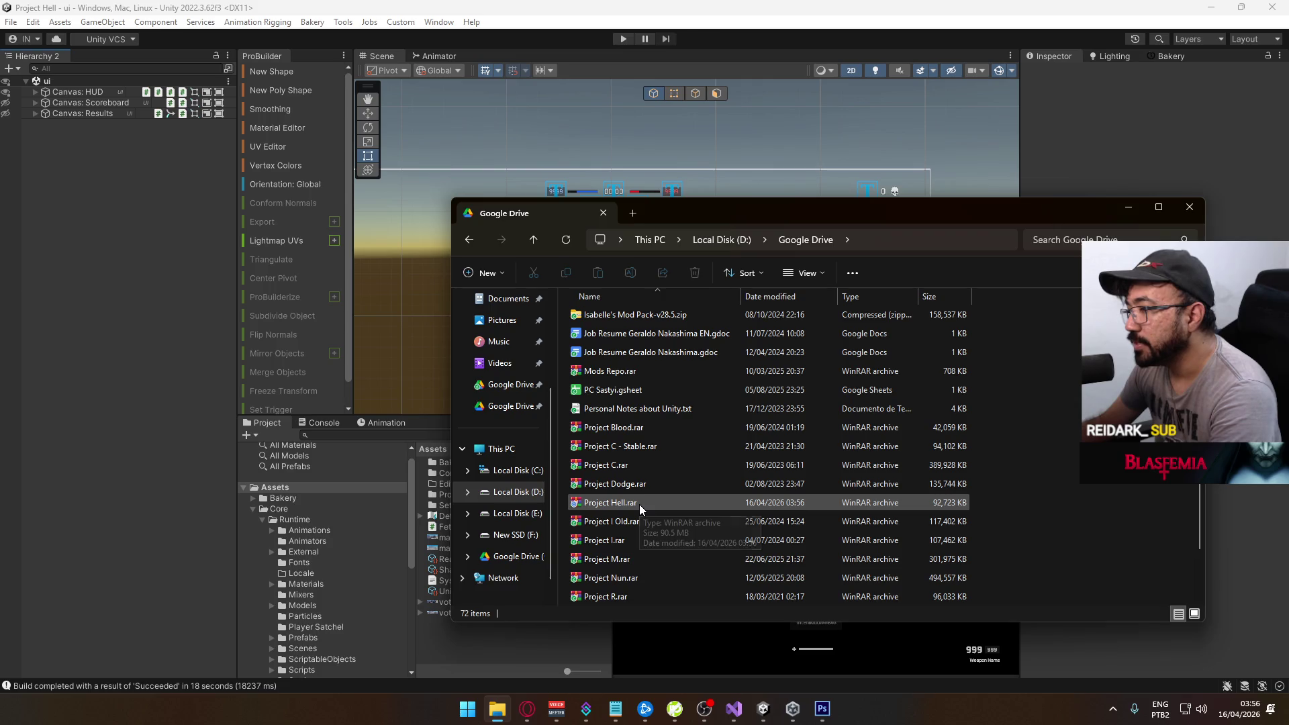
{"action": "left_click", "coordinate": [1111, 706]}
{"action": "left_click", "coordinate": [1085, 616]}
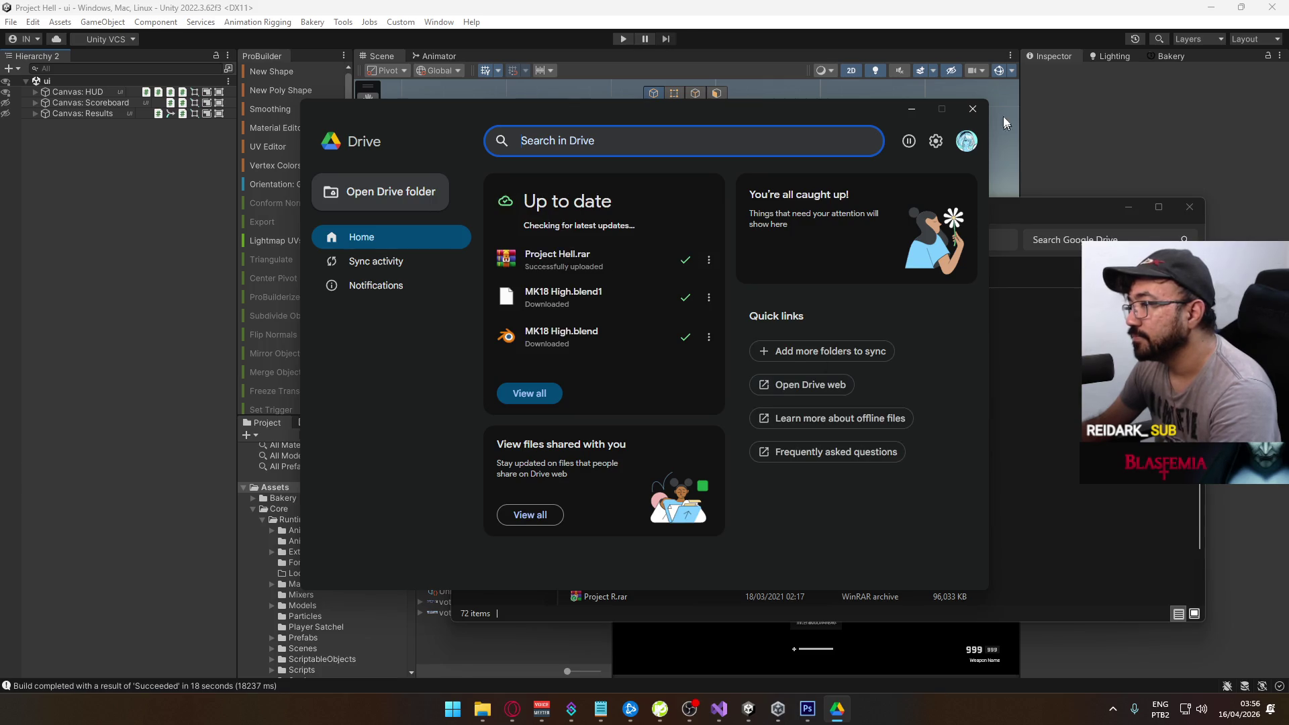
{"action": "left_click", "coordinate": [972, 109]}
Browse the Builds folder on Local Disk (D:)
{"action": "left_click", "coordinate": [517, 491]}
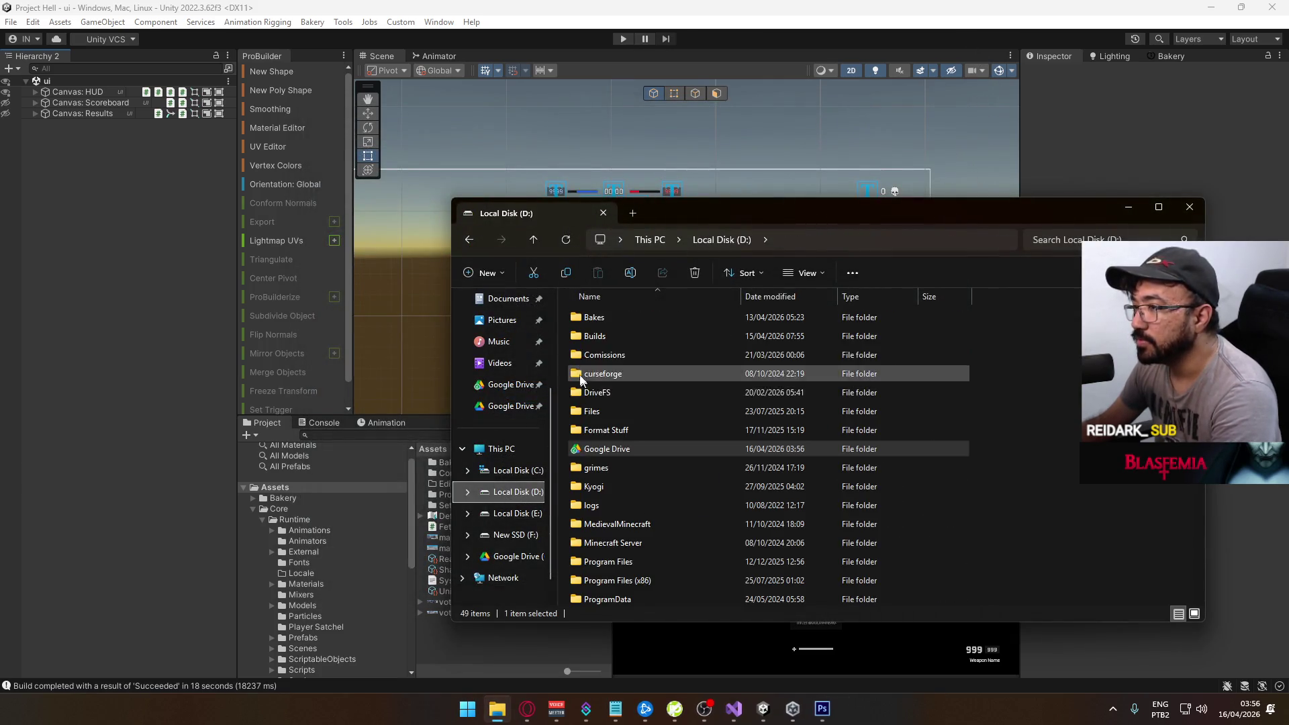
{"action": "double_click", "coordinate": [602, 340]}
{"action": "scroll", "coordinate": [634, 419], "scroll_direction": "down", "scroll_amount": 3}
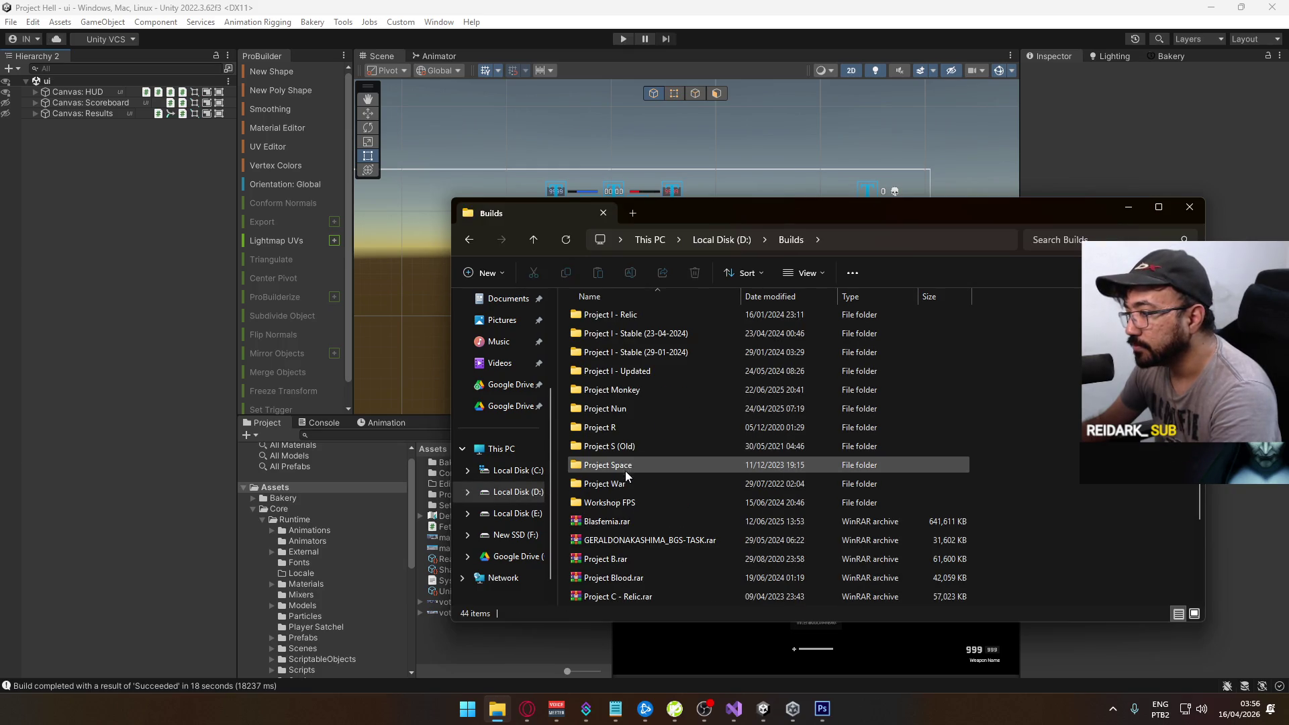
{"action": "scroll", "coordinate": [639, 457], "scroll_direction": "down", "scroll_amount": 3}
{"action": "scroll", "coordinate": [628, 429], "scroll_direction": "up", "scroll_amount": 3}
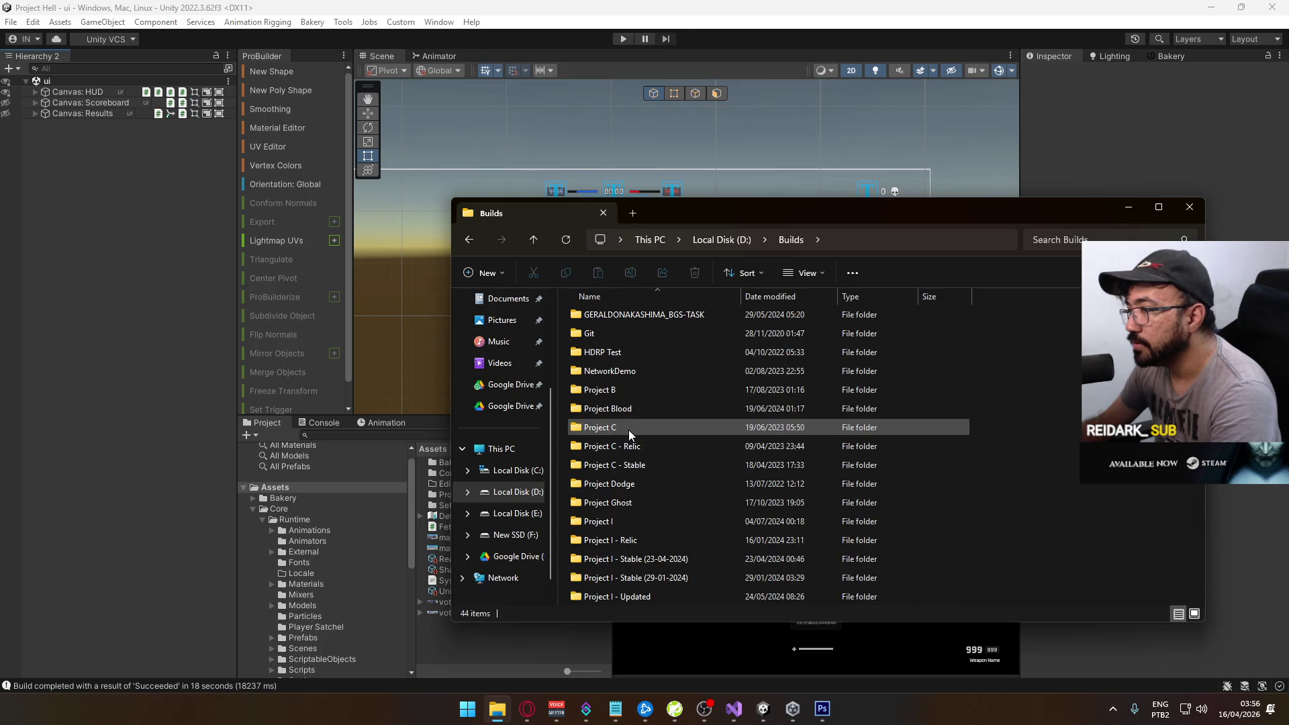
{"action": "scroll", "coordinate": [585, 412], "scroll_direction": "down", "scroll_amount": 3}
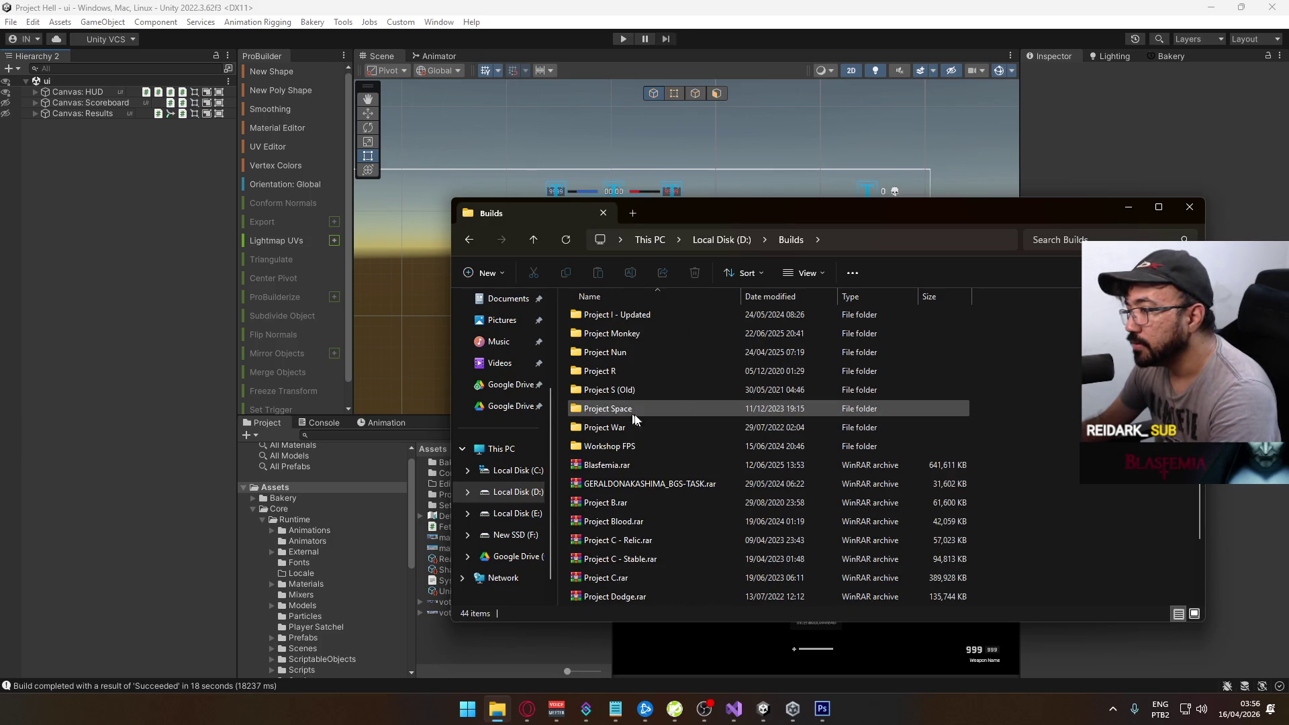
Launch Project Hell.exe from F:\Builds\Project Hell
{"action": "left_click", "coordinate": [520, 535]}
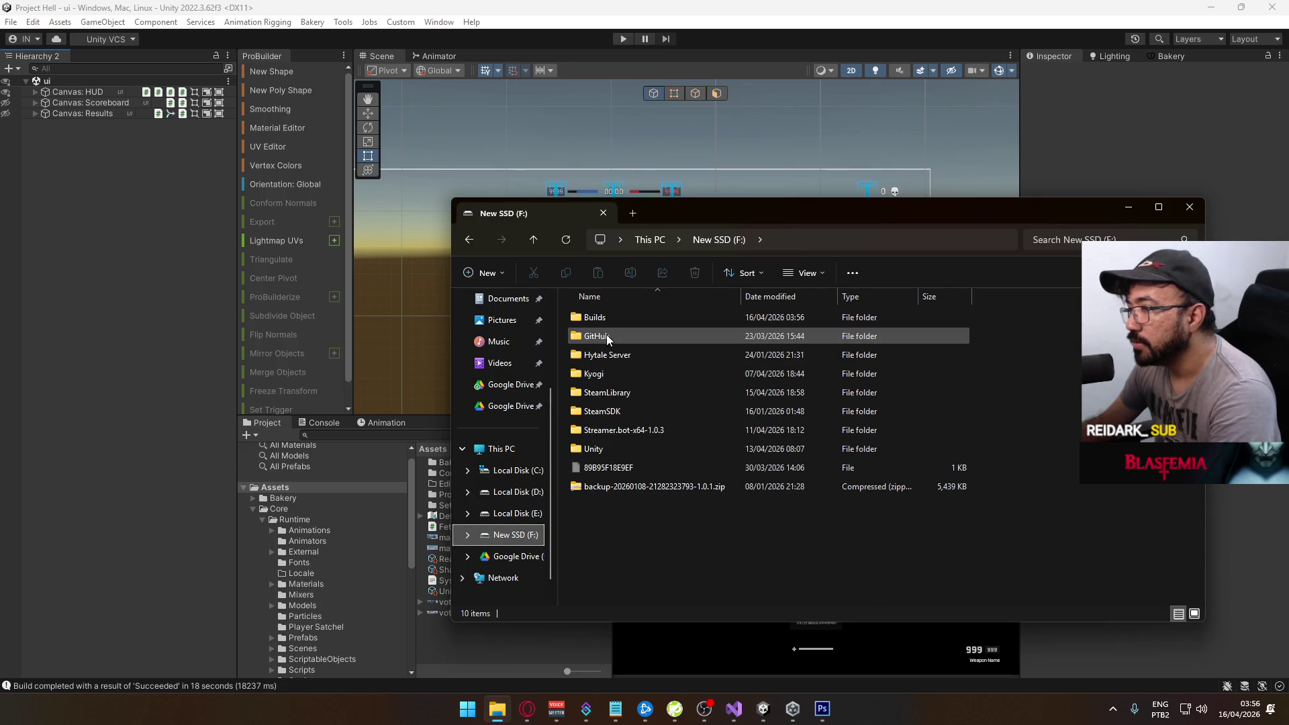
{"action": "double_click", "coordinate": [604, 316]}
{"action": "double_click", "coordinate": [604, 335]}
{"action": "double_click", "coordinate": [630, 374]}
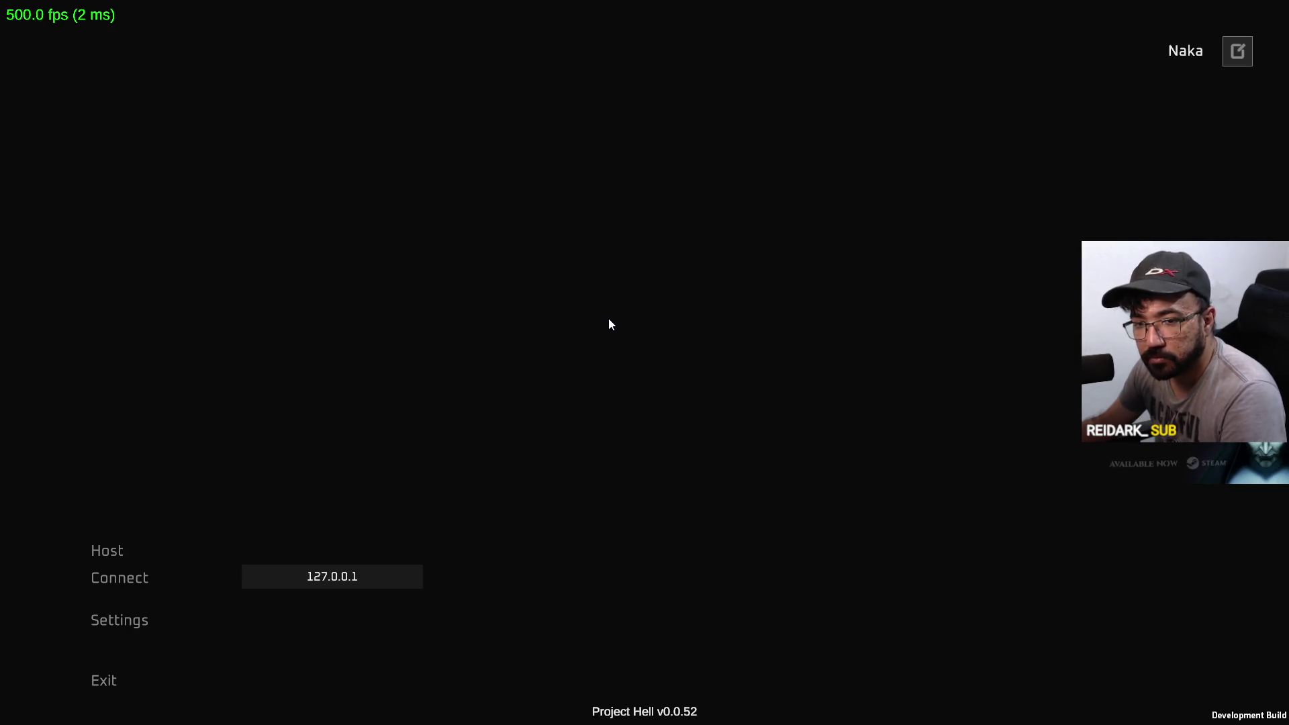
Look over the Game settings, return to the main menu, and host a new match
{"action": "left_click", "coordinate": [146, 619]}
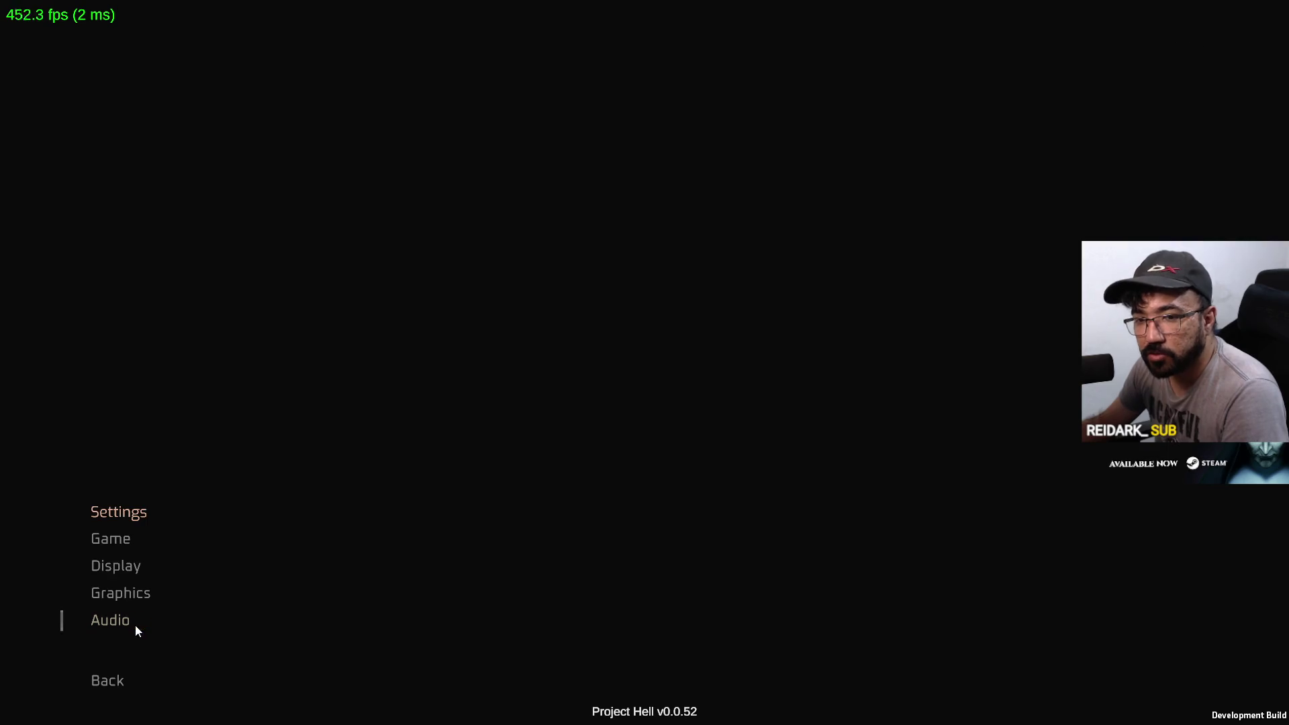
{"action": "left_click", "coordinate": [124, 540]}
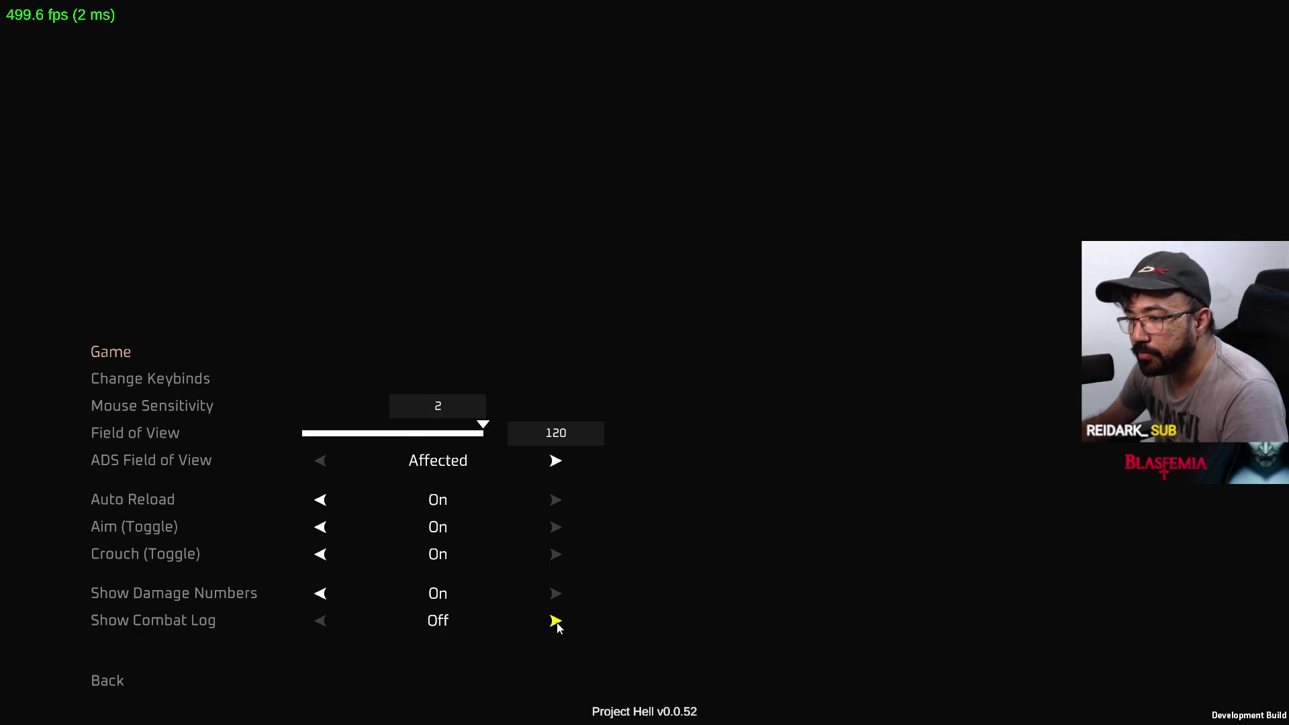
{"action": "left_click", "coordinate": [110, 683]}
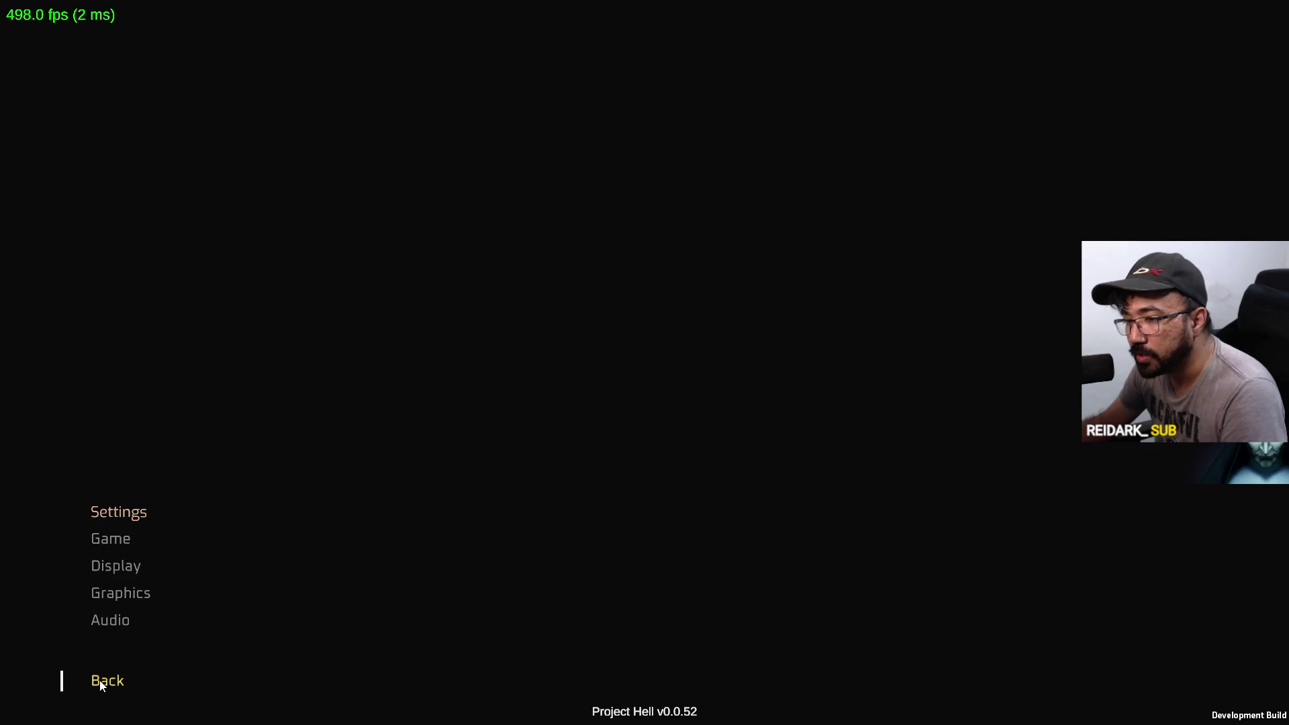
{"action": "left_click", "coordinate": [99, 679]}
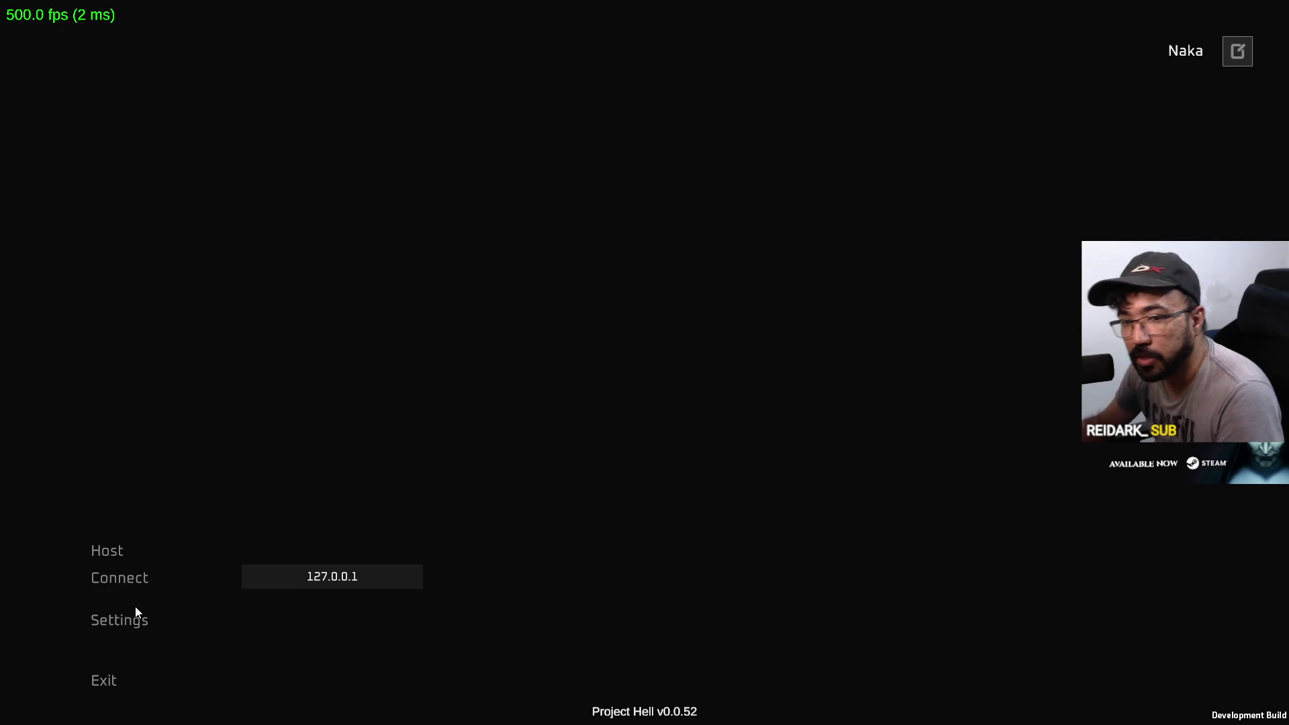
{"action": "left_click", "coordinate": [96, 550]}
{"action": "left_click", "coordinate": [380, 687]}
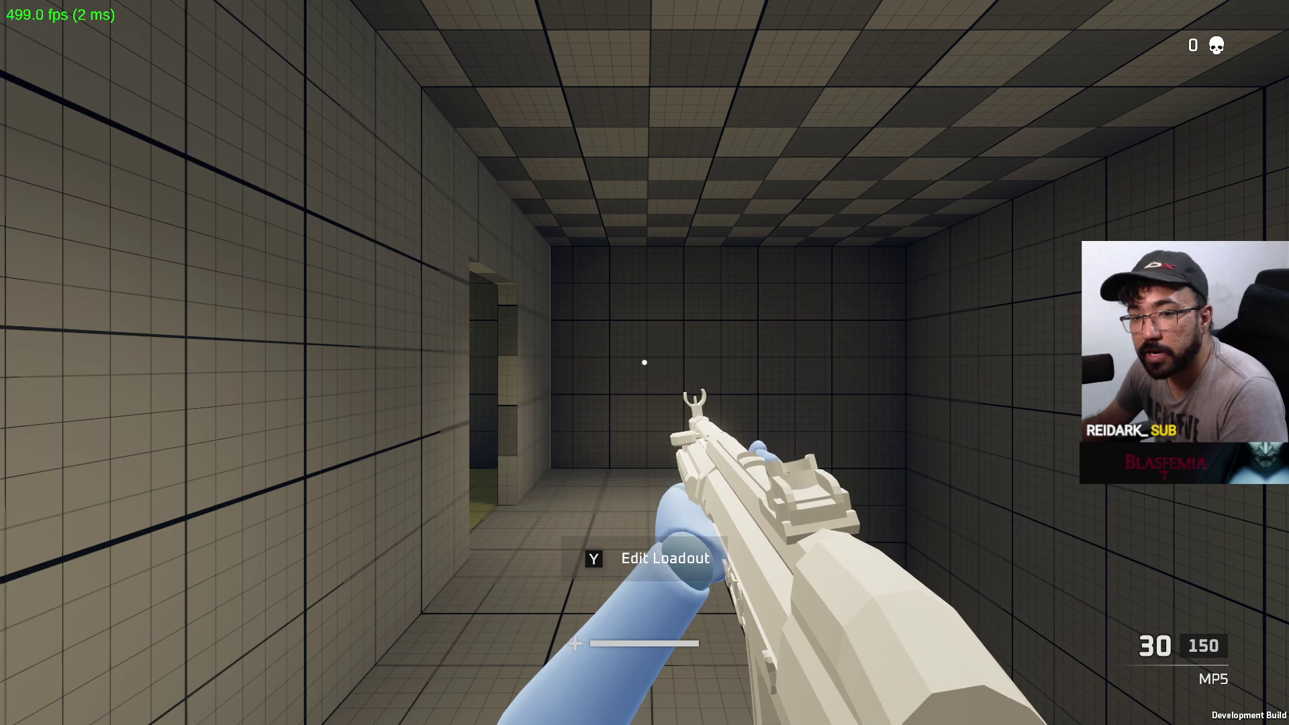
Walk through the map's rooms, corridors and rooftop ledge toward the windowed building
{"action": "key", "text": "w"}
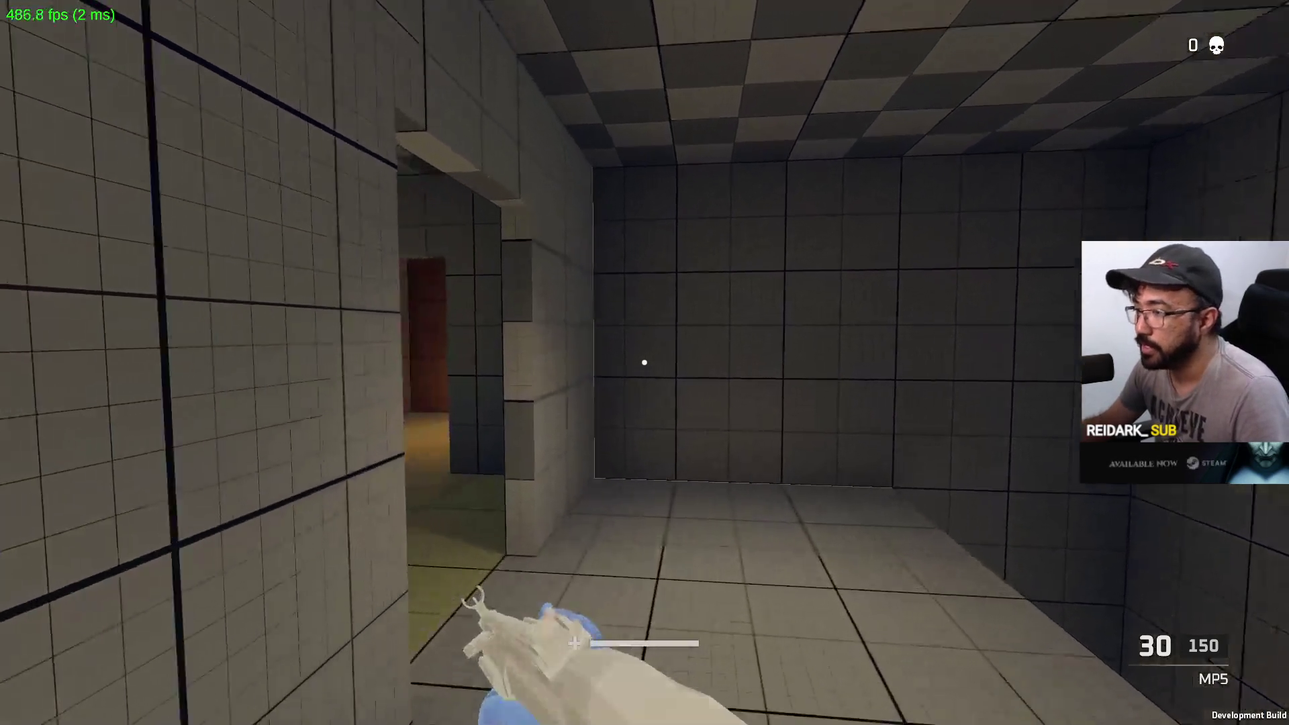
{"action": "key", "text": "w"}
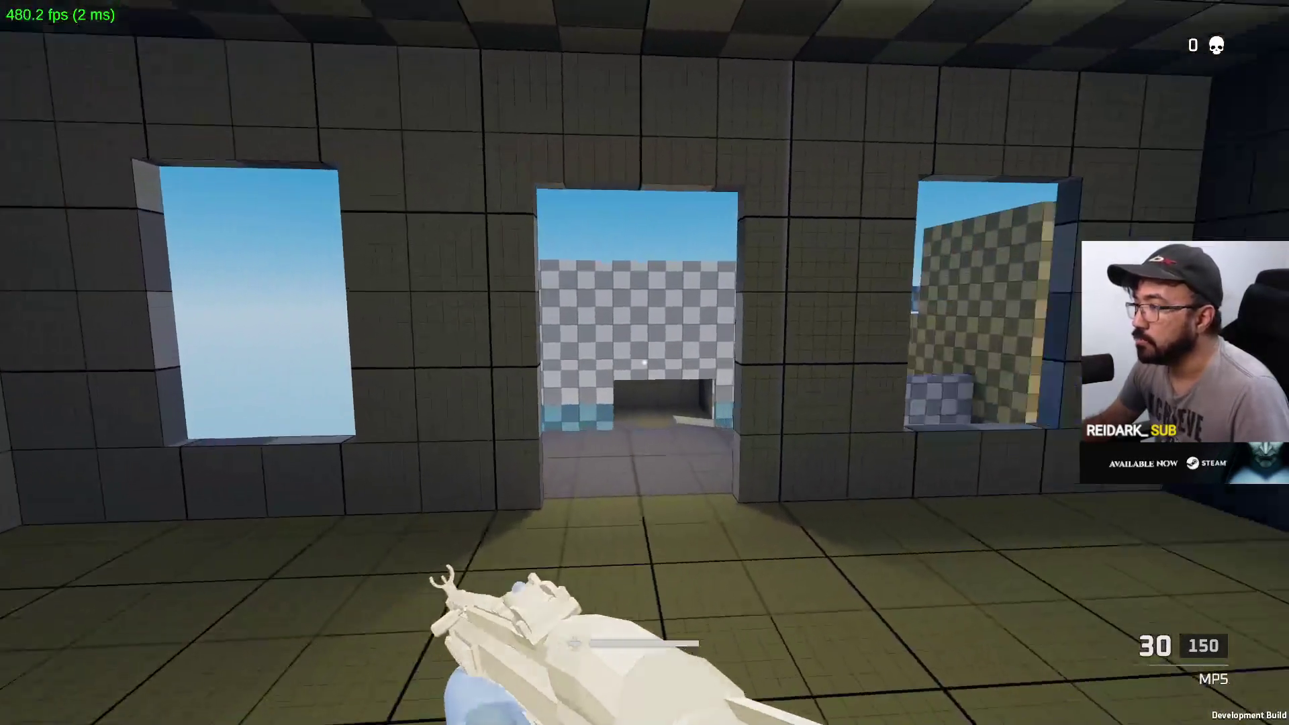
{"action": "key", "text": "w"}
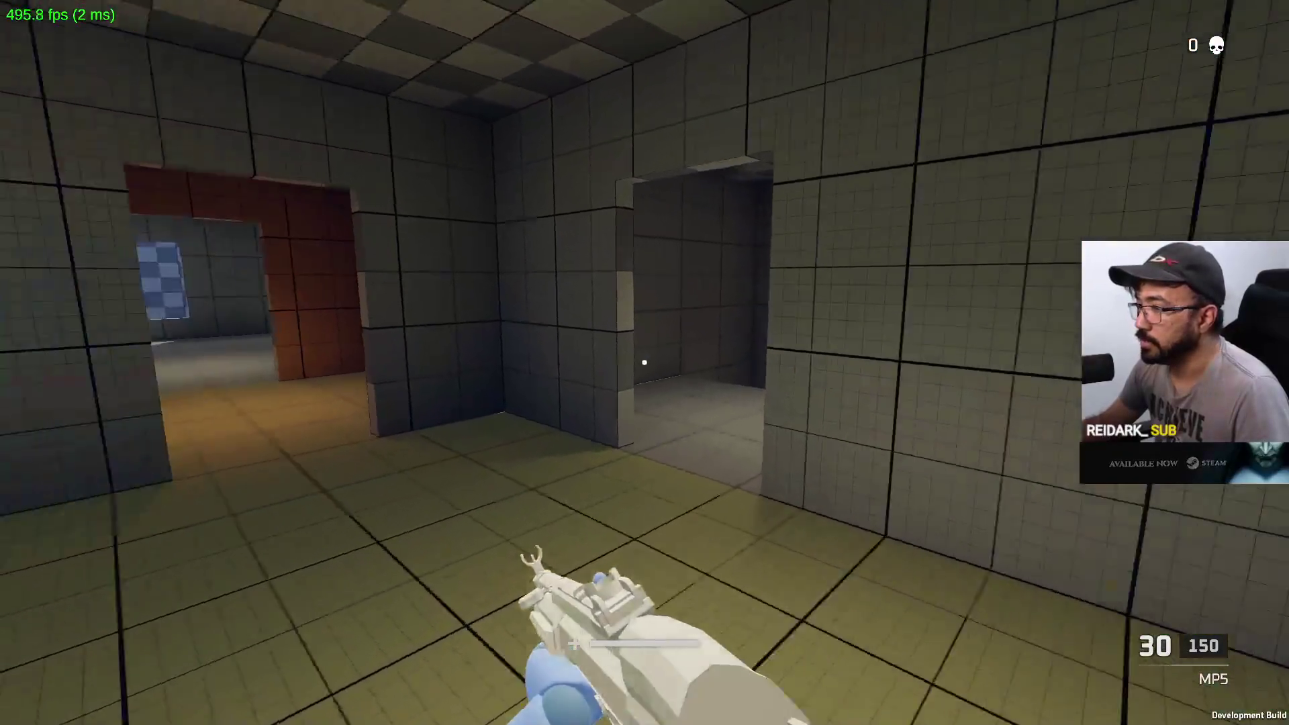
{"action": "key", "text": "w"}
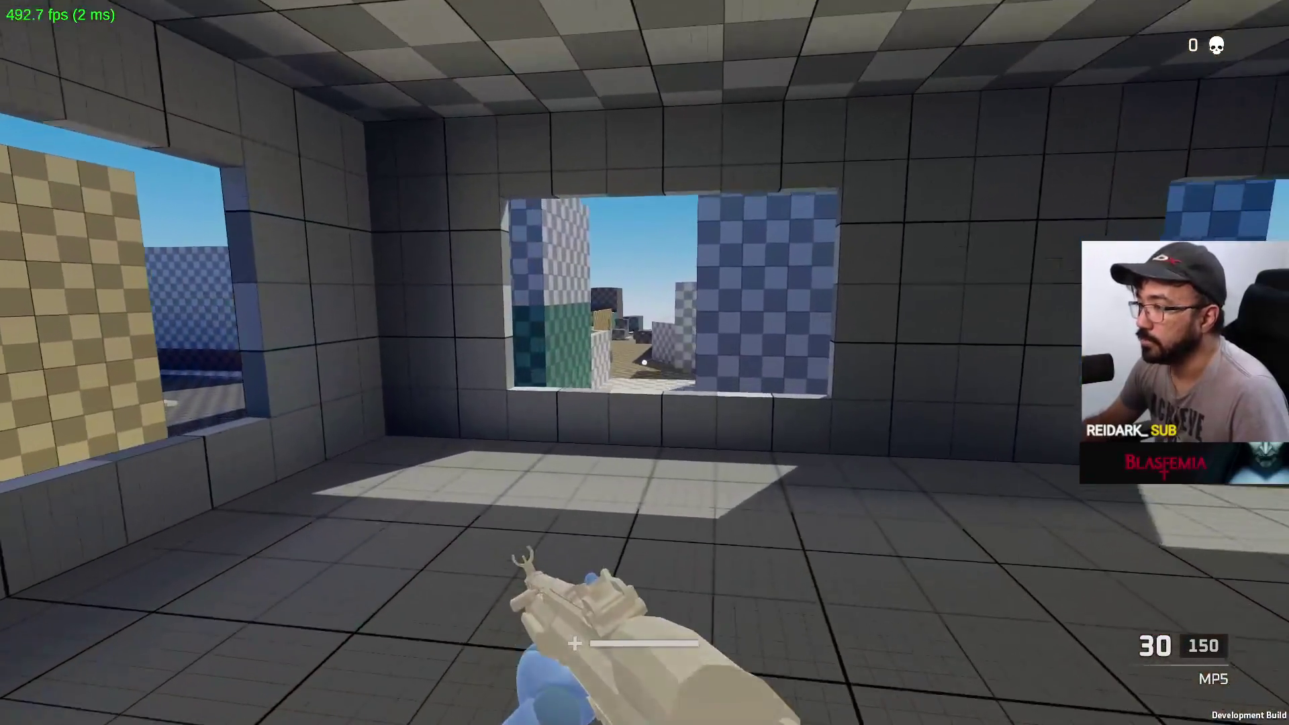
{"action": "key", "text": "w"}
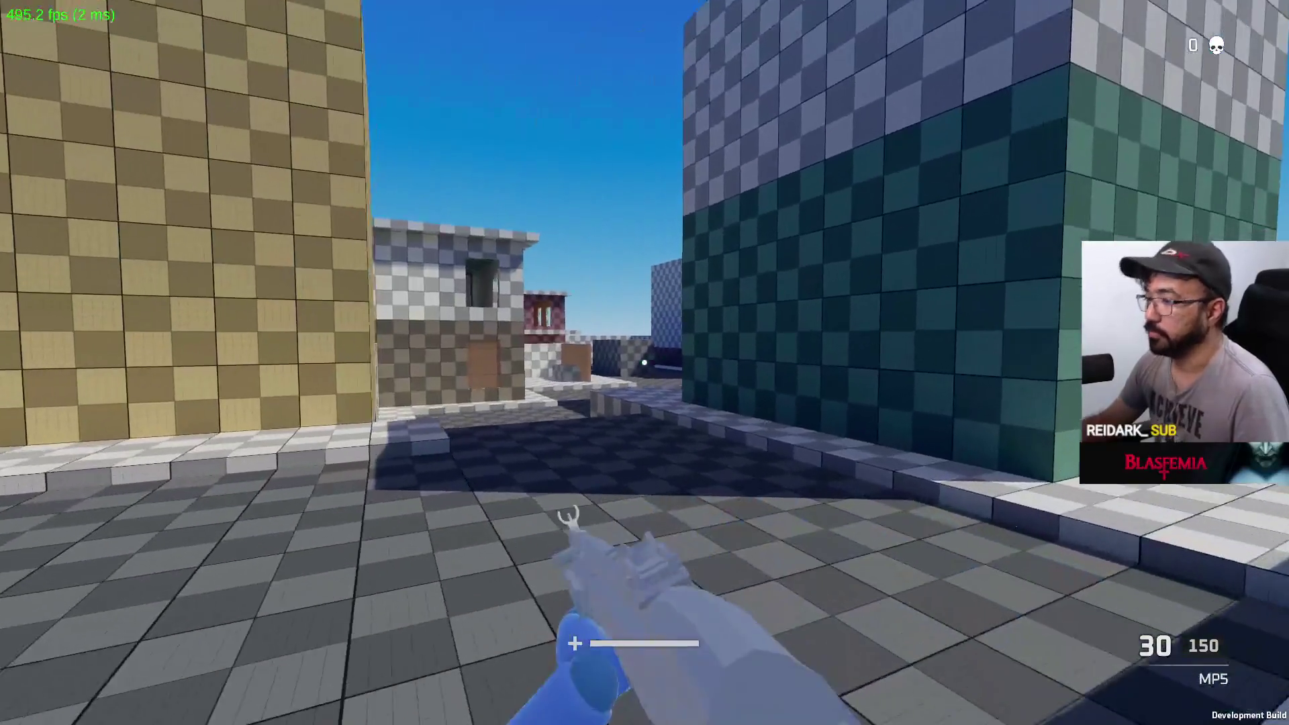
{"action": "key", "text": "w"}
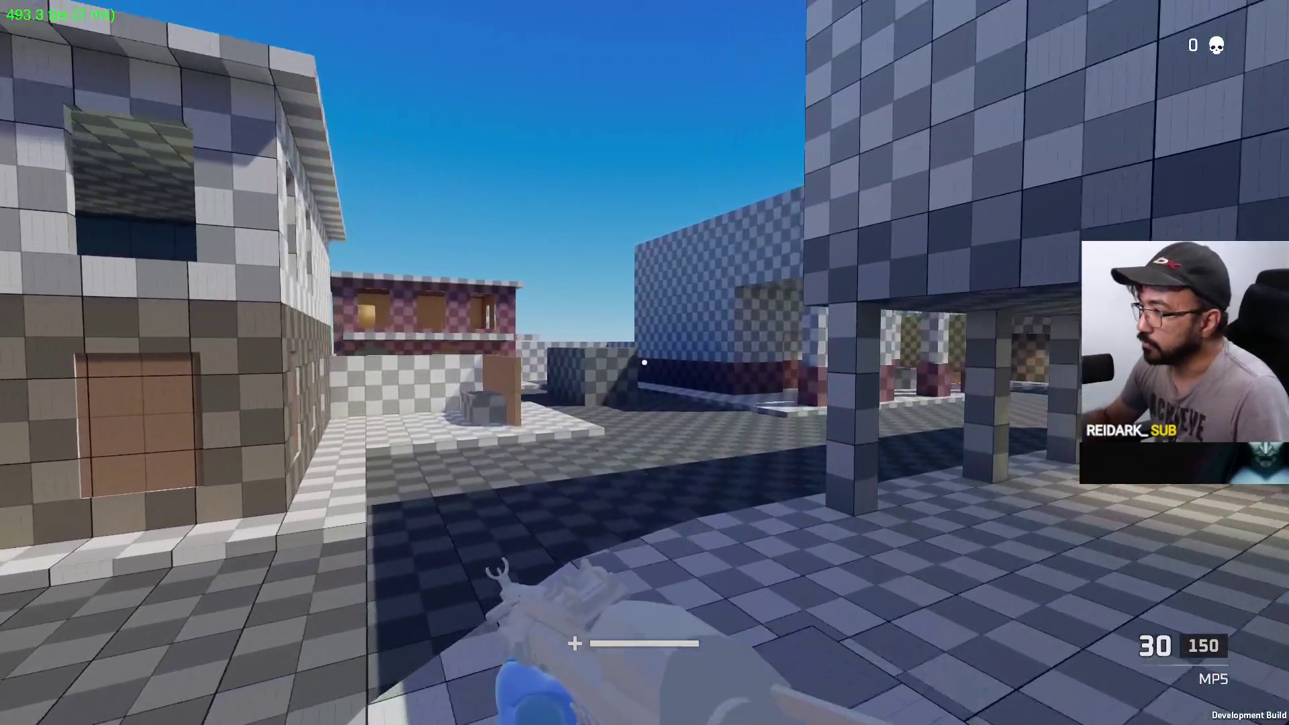
{"action": "key", "text": "w"}
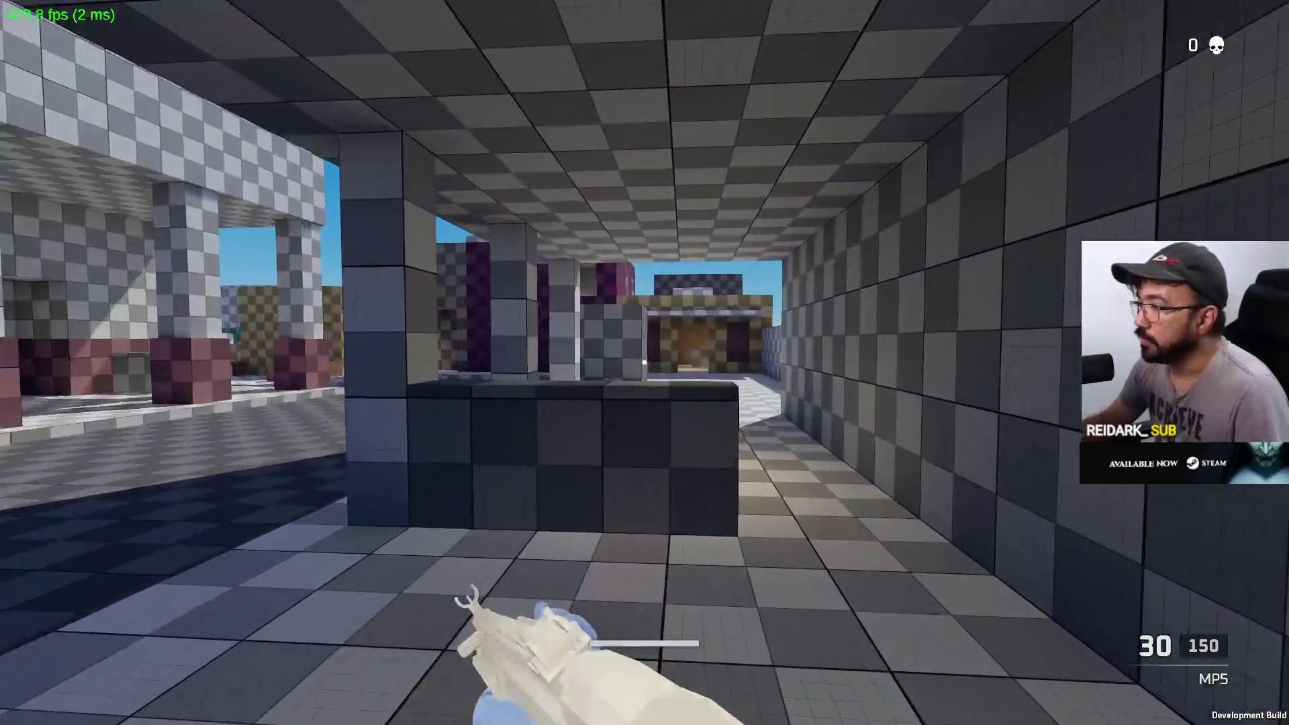
{"action": "key", "text": "w"}
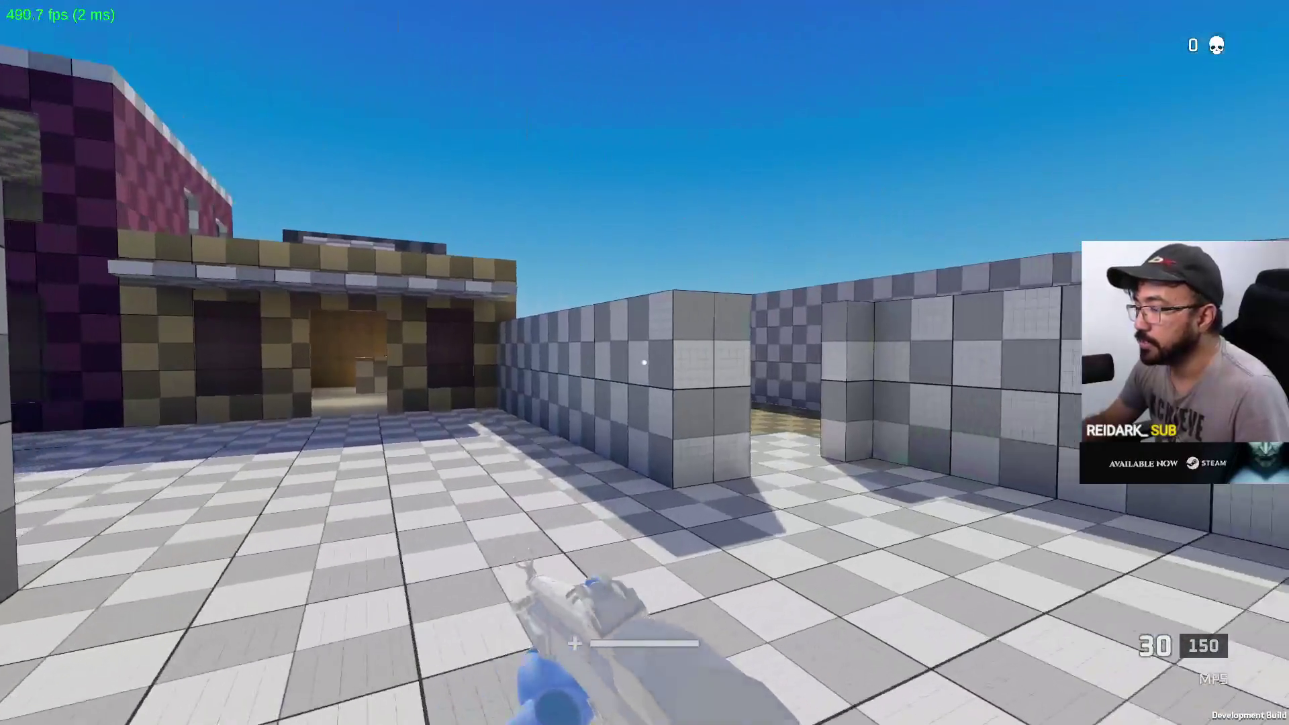
{"action": "key", "text": "w"}
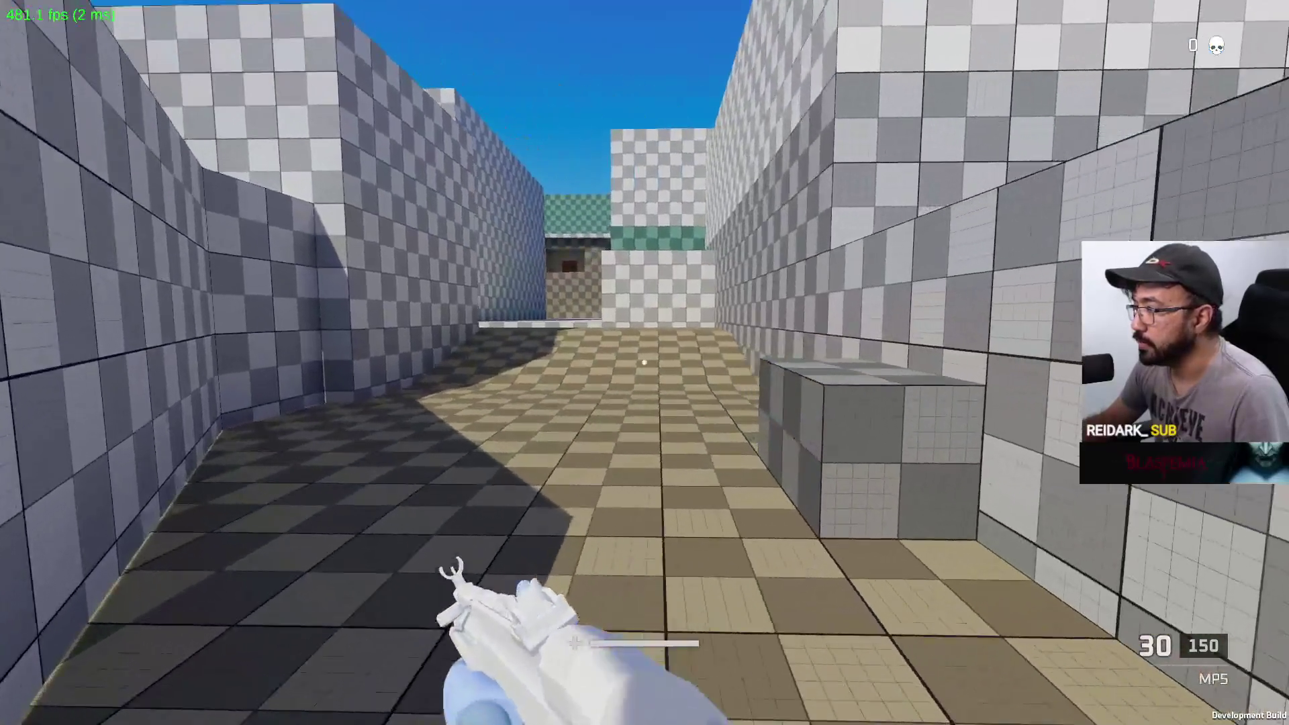
{"action": "key", "text": "space"}
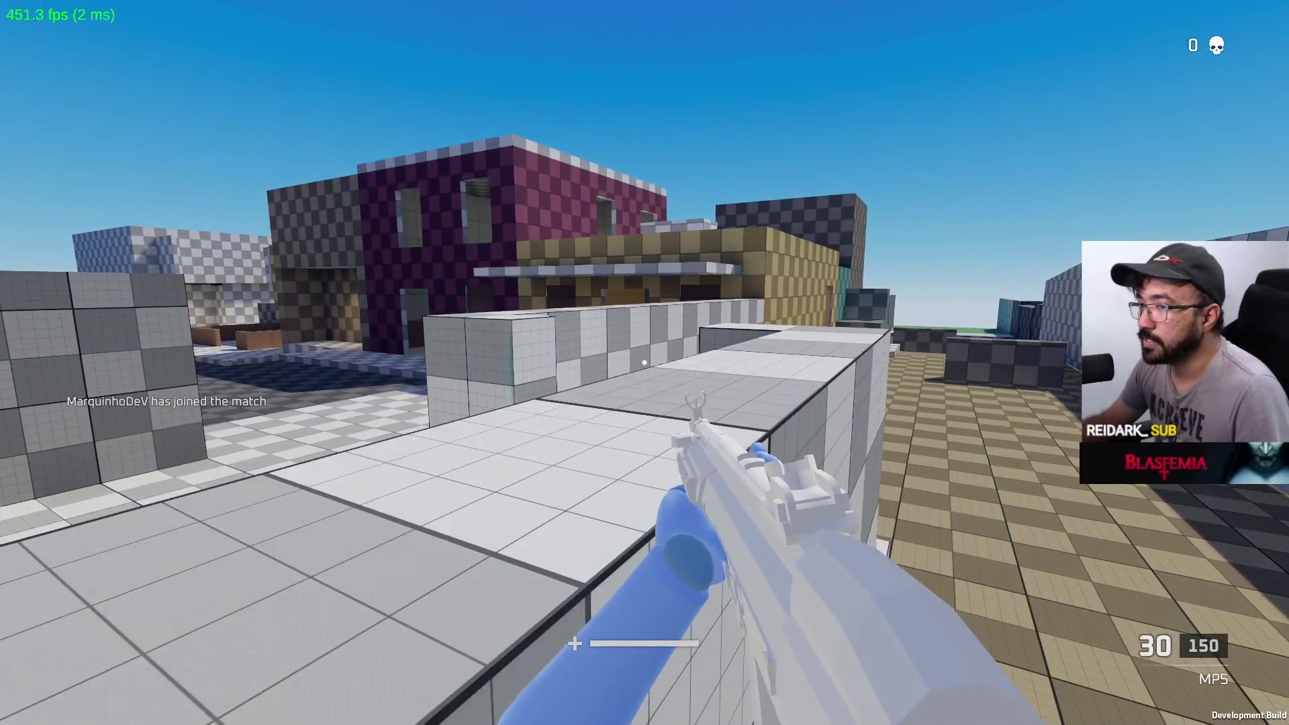
{"action": "key", "text": "w"}
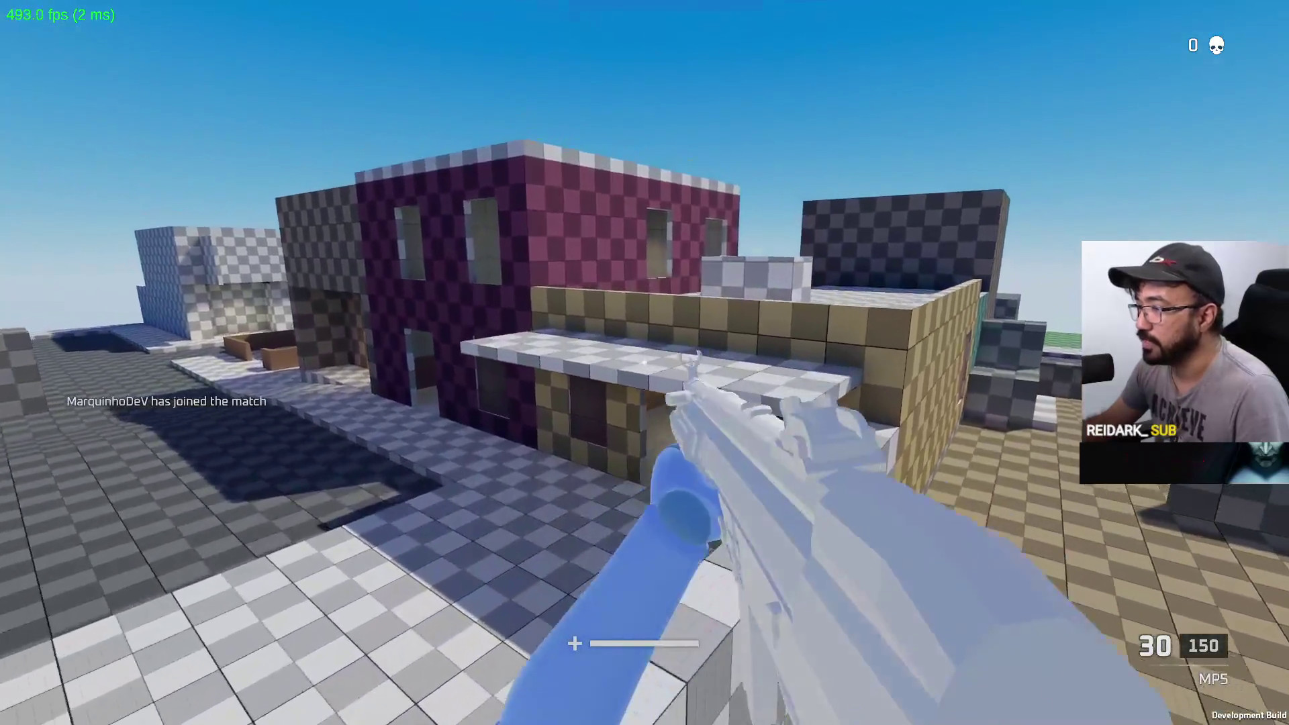
{"action": "key", "text": "w"}
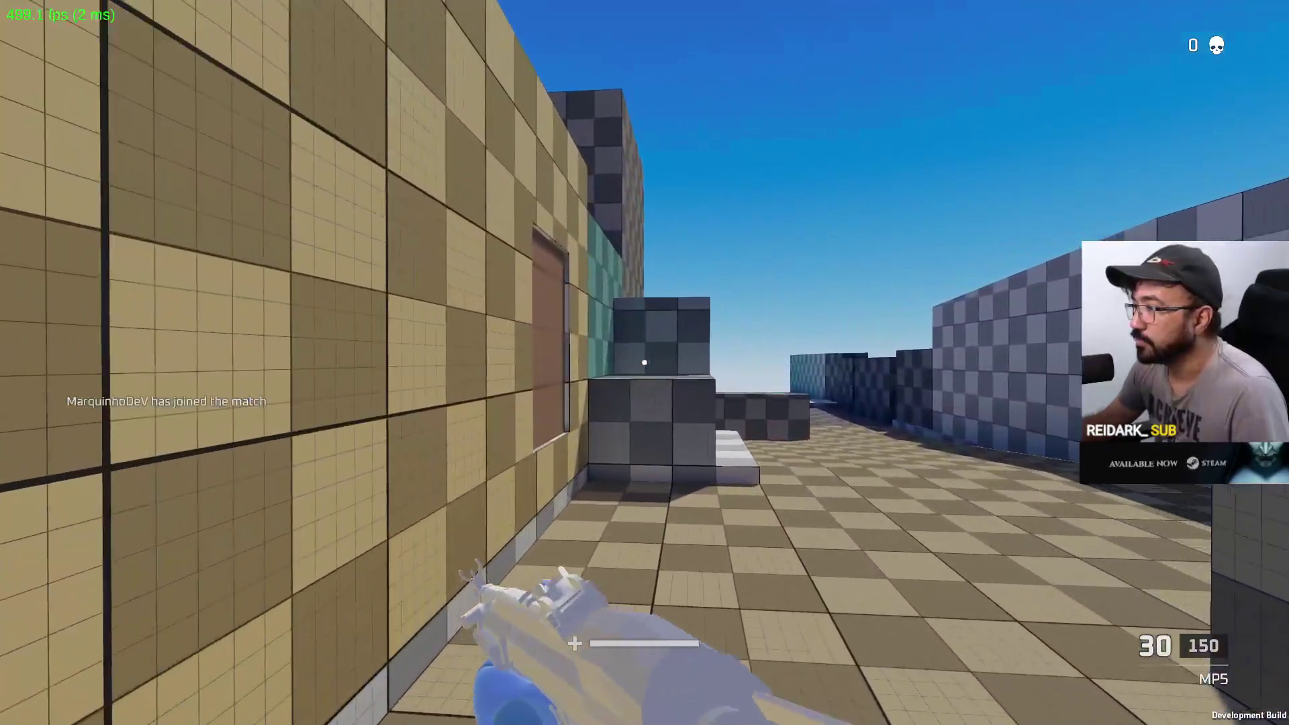
{"action": "key", "text": "w"}
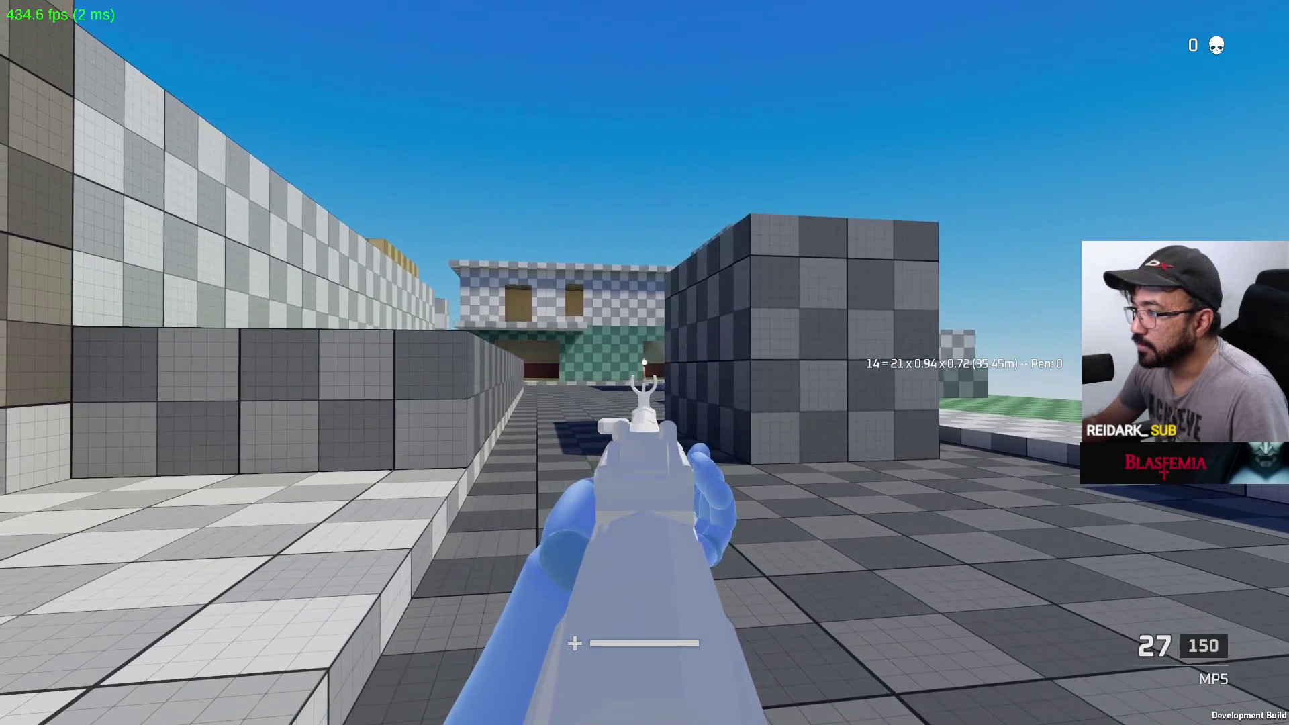
Shoot the grey cube with the MP5 to check damage read-outs
{"action": "key", "text": "s"}
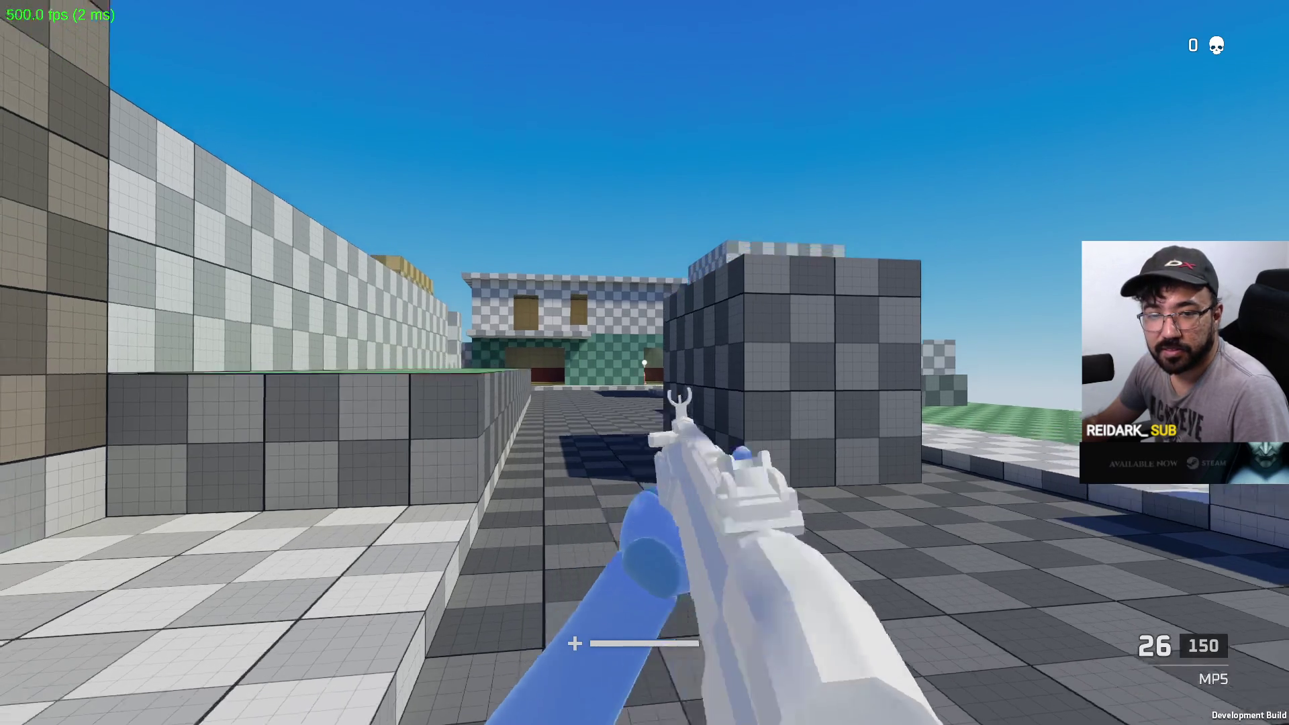
{"action": "key", "text": "w"}
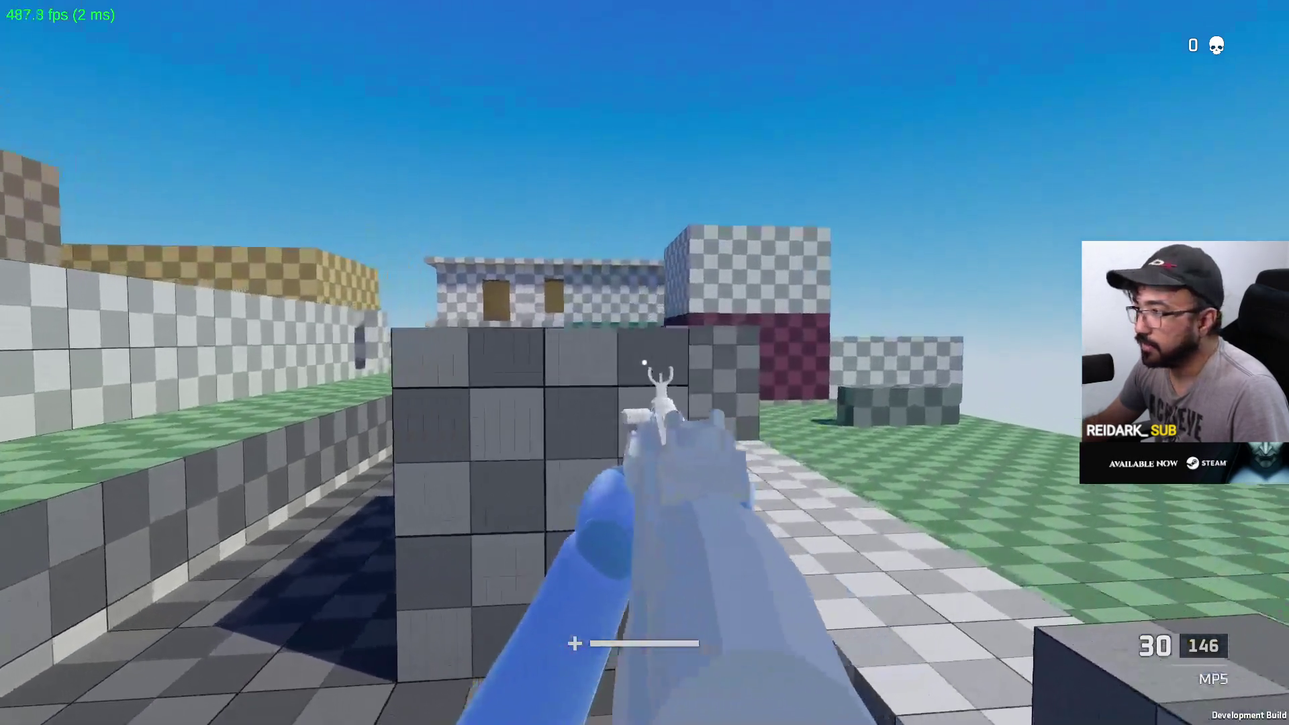
{"action": "left_click", "coordinate": [645, 362]}
{"action": "left_click", "coordinate": [644, 362]}
{"action": "left_click", "coordinate": [644, 363]}
Approach the pink opponent and melee it until it goes down
{"action": "key", "text": "w"}
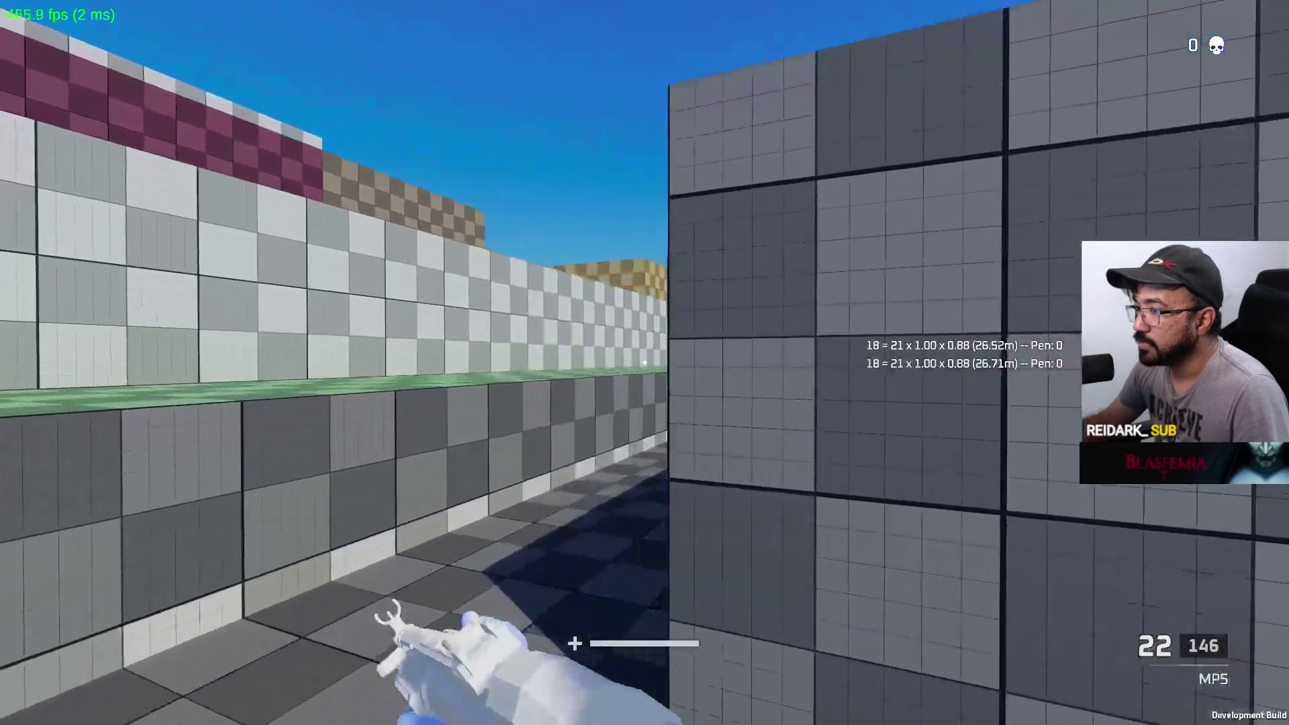
{"action": "key", "text": "w"}
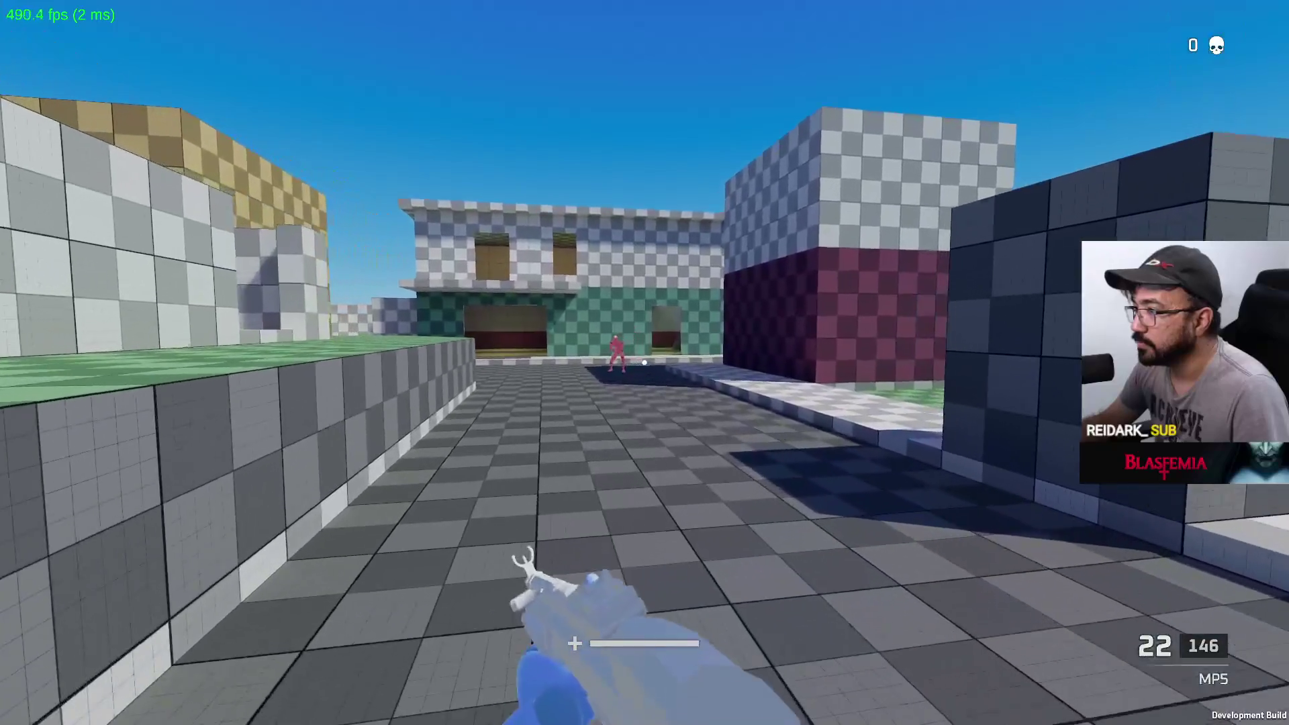
{"action": "key", "text": "w"}
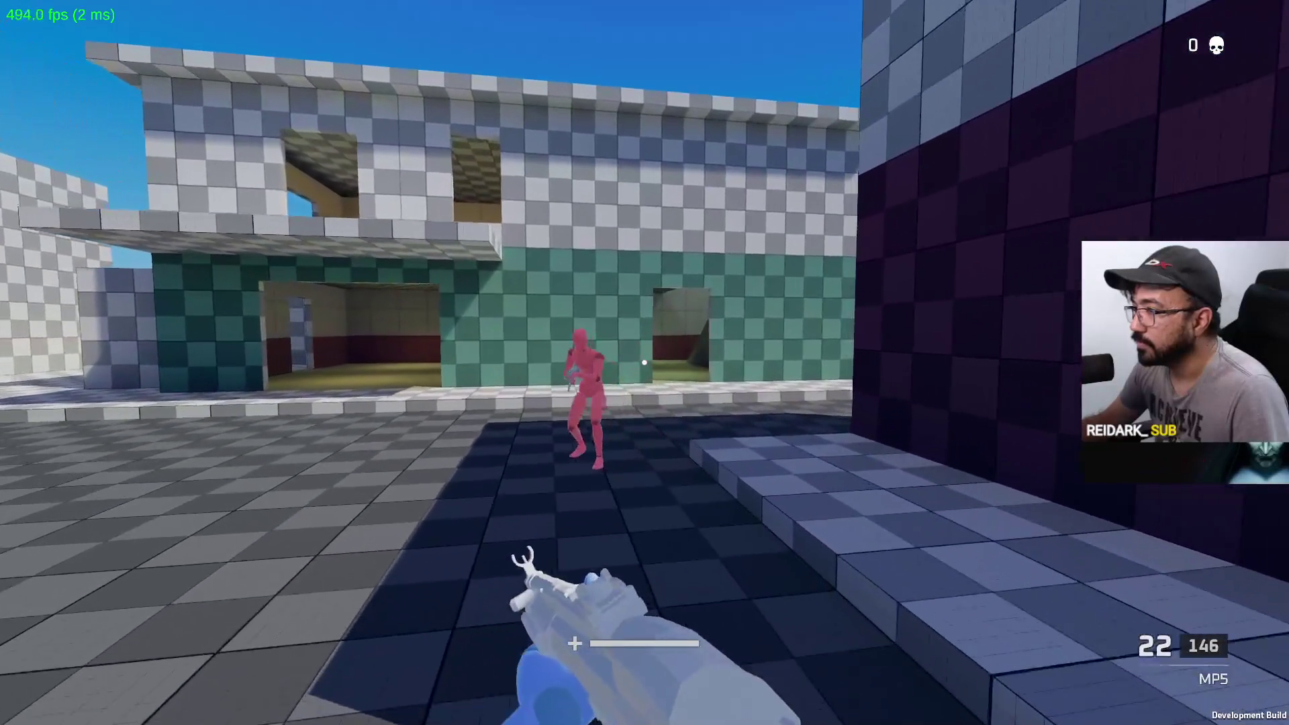
{"action": "key", "text": "e"}
{"action": "left_click", "coordinate": [643, 362]}
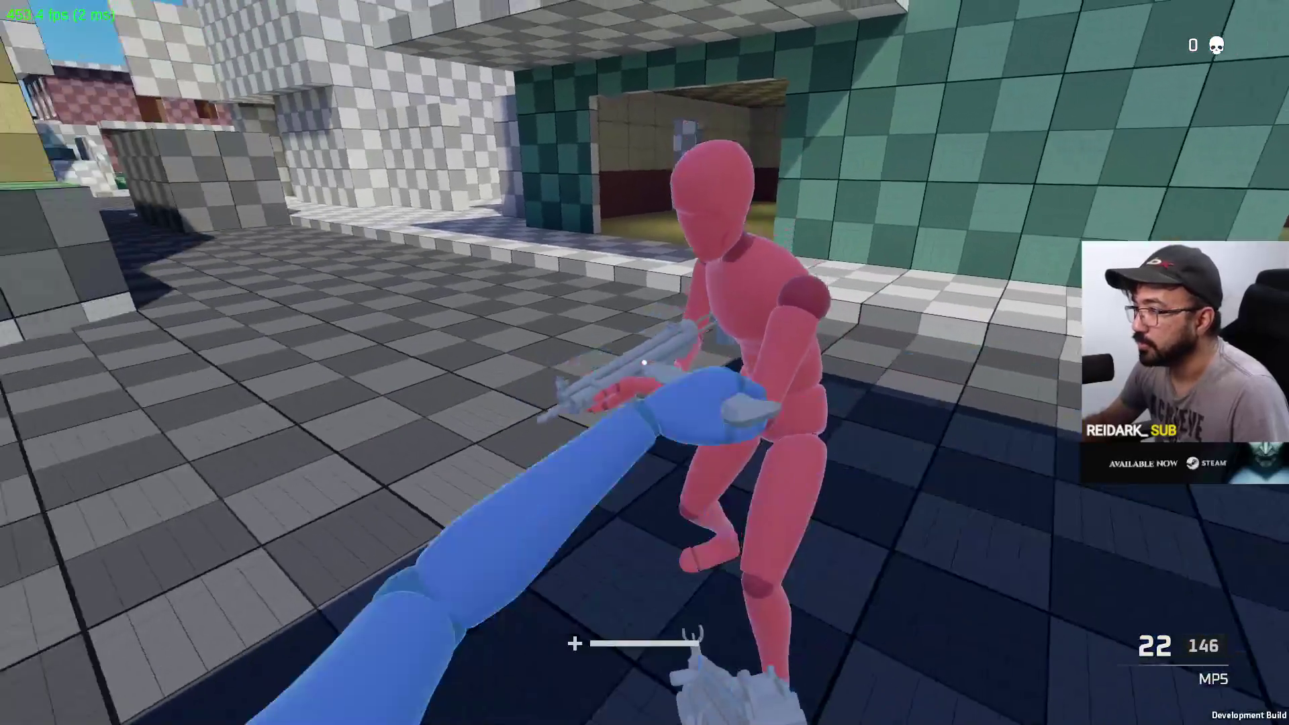
{"action": "left_click", "coordinate": [644, 363]}
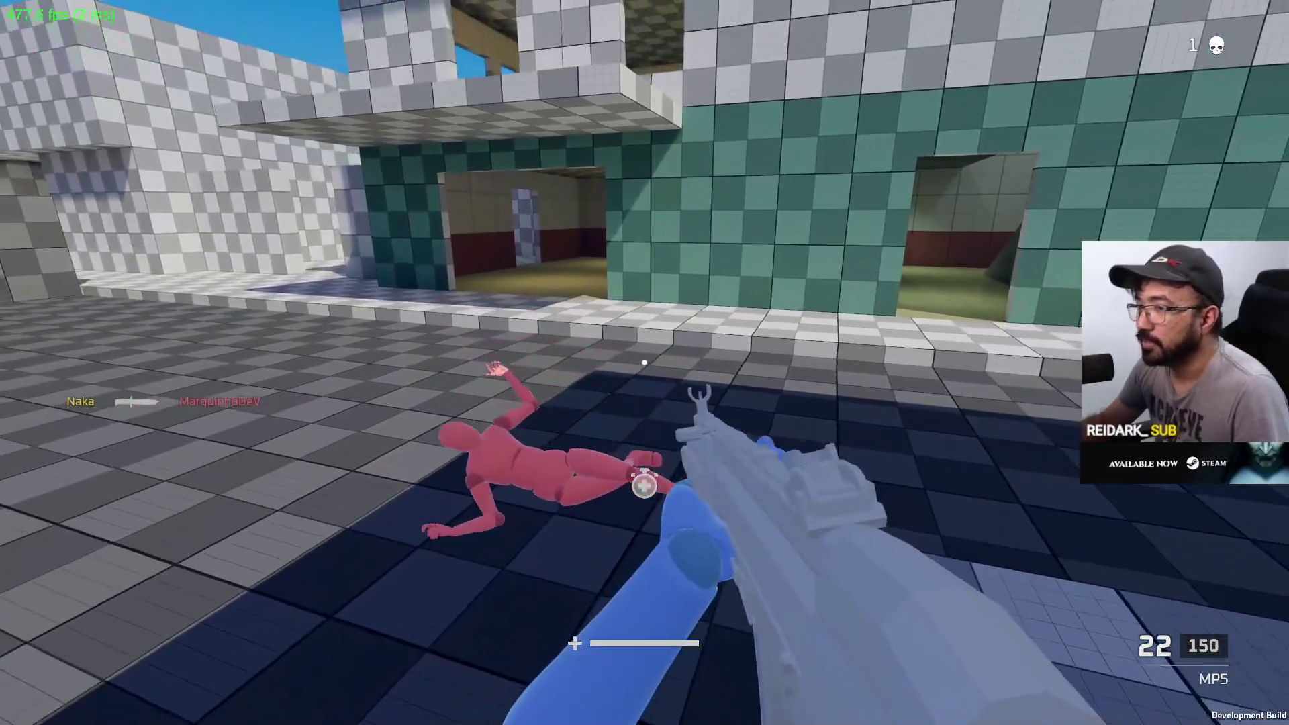
Reload the MP5, cross the walkways, and fire at the enemy near the building
{"action": "key", "text": "w"}
{"action": "key", "text": "r"}
{"action": "key", "text": "w"}
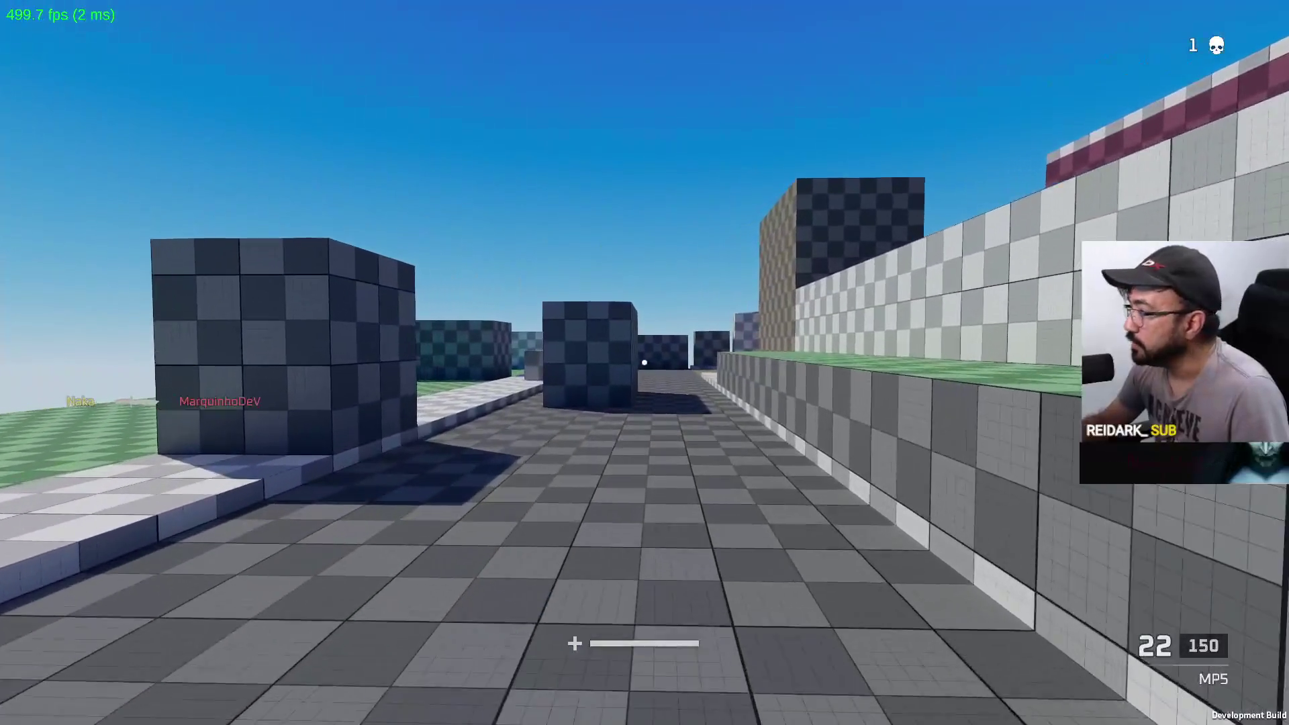
{"action": "key", "text": "w"}
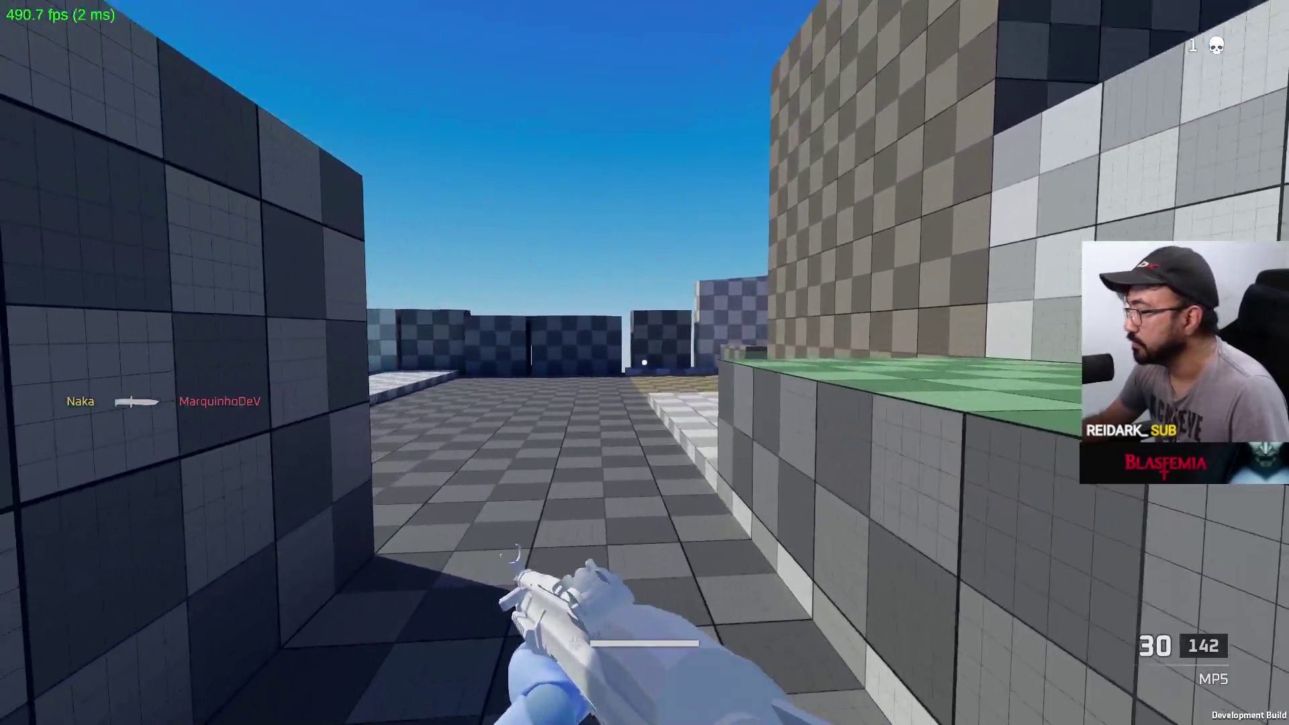
{"action": "key", "text": "w"}
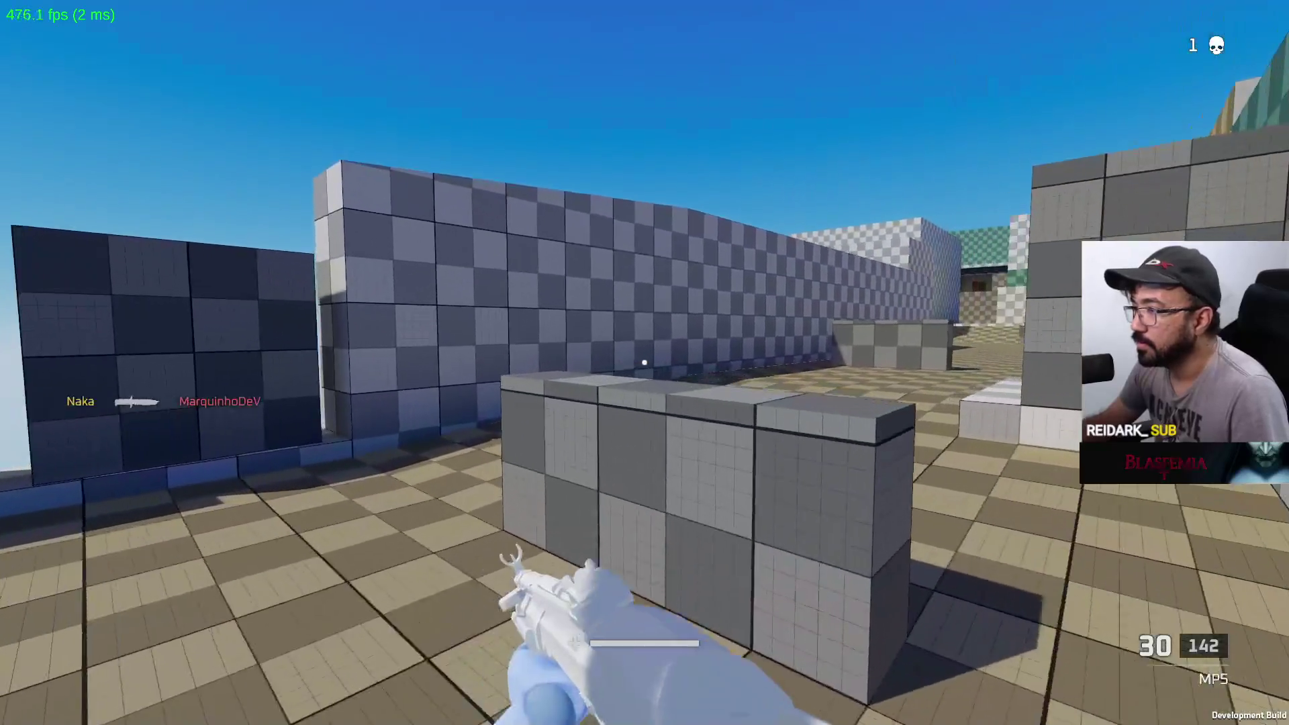
{"action": "key", "text": "w"}
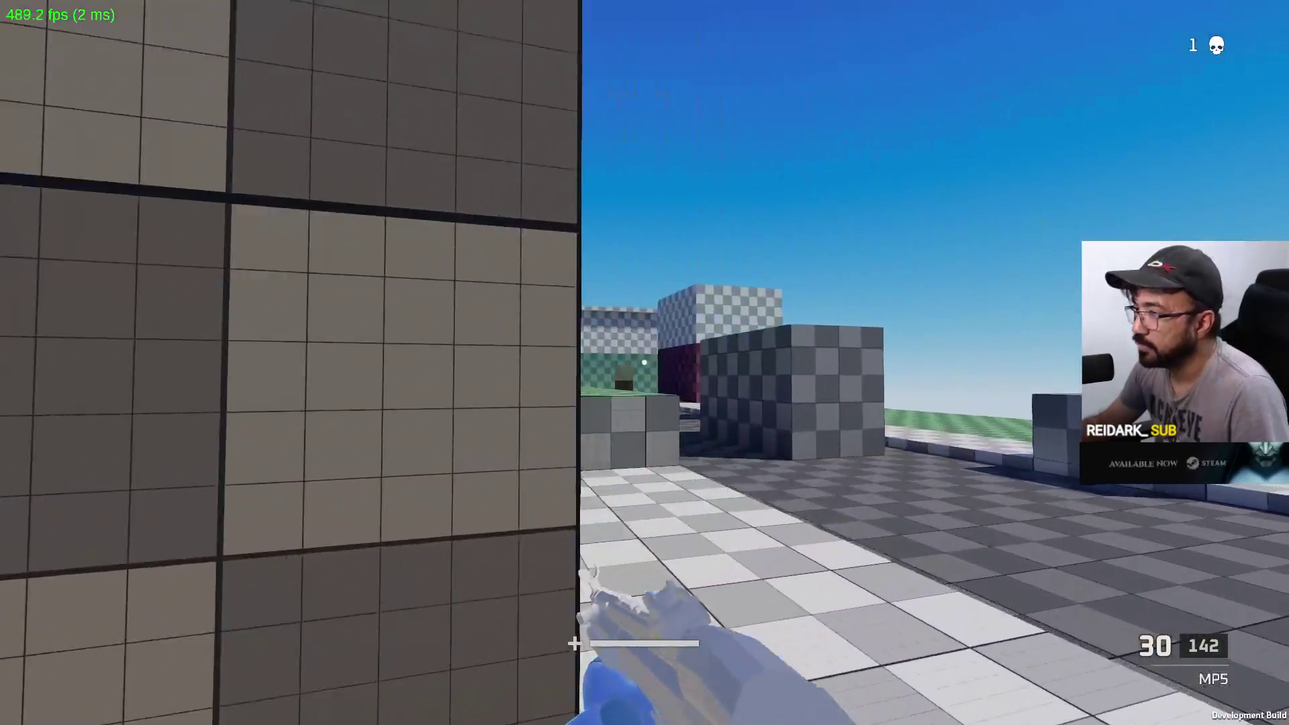
{"action": "key", "text": "space"}
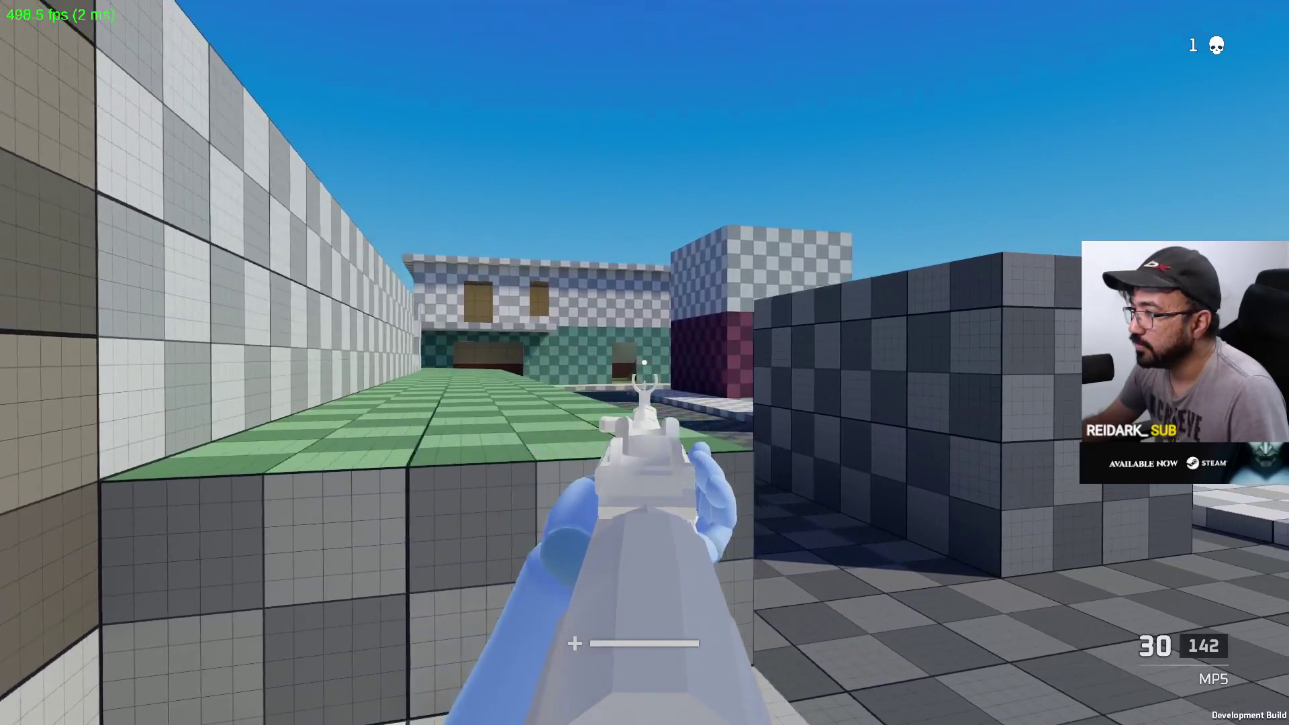
{"action": "key", "text": "a"}
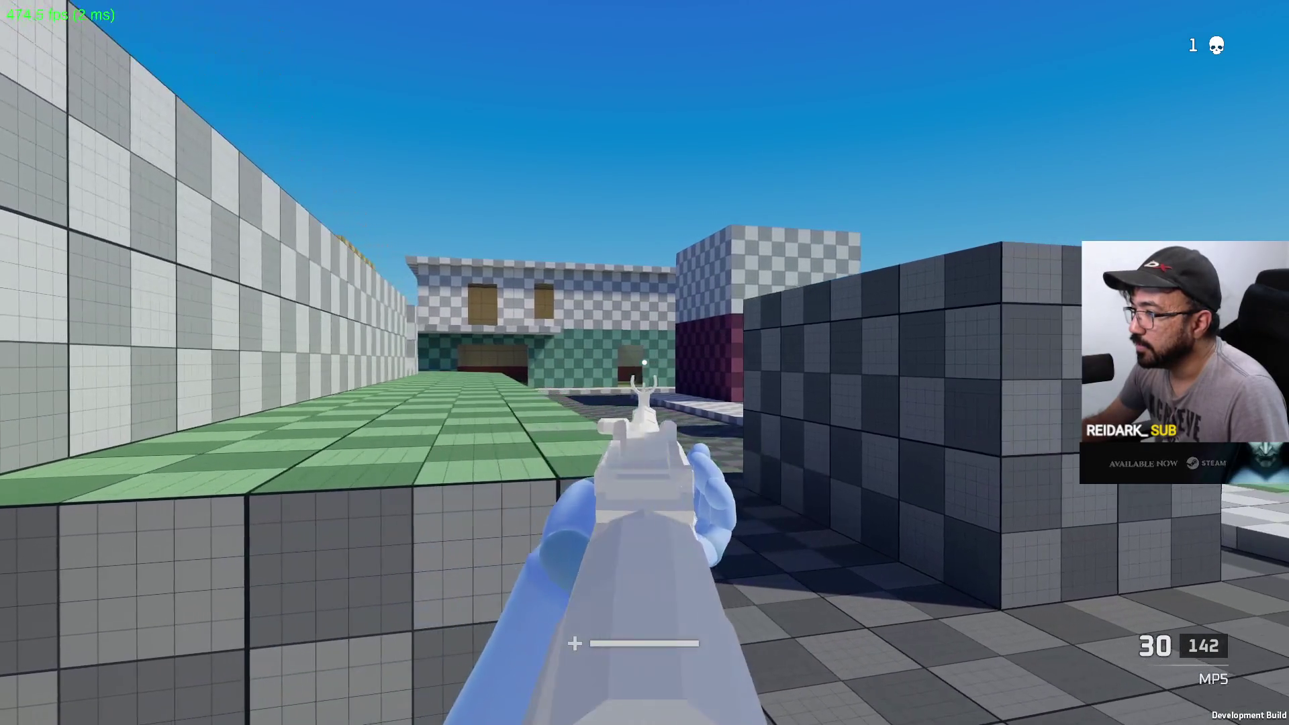
{"action": "key", "text": "w"}
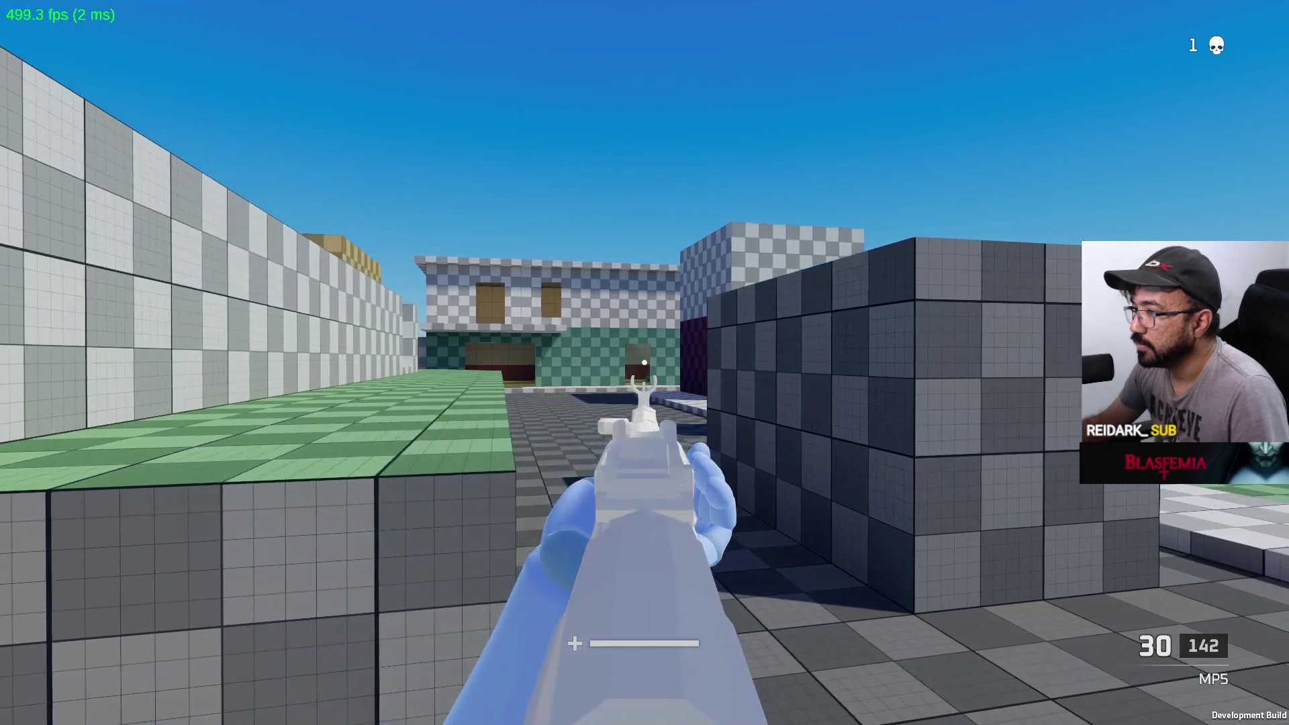
{"action": "key", "text": "w"}
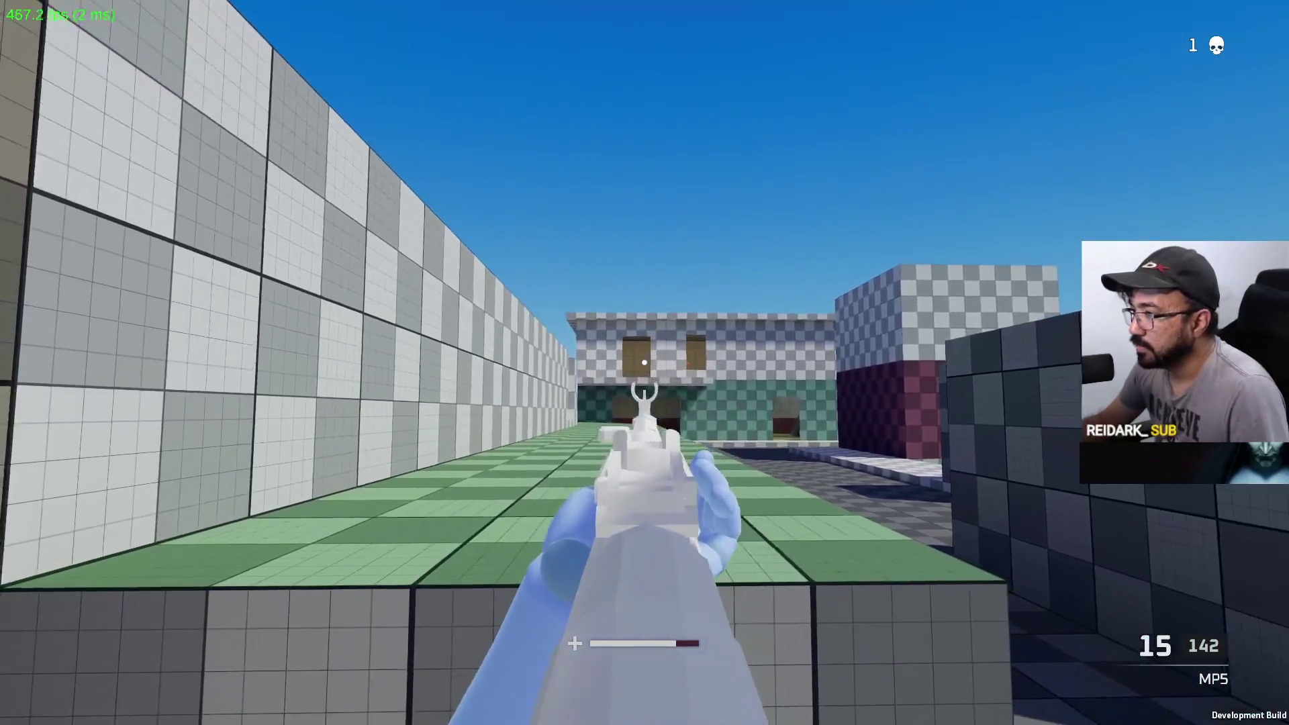
{"action": "left_click", "coordinate": [644, 362]}
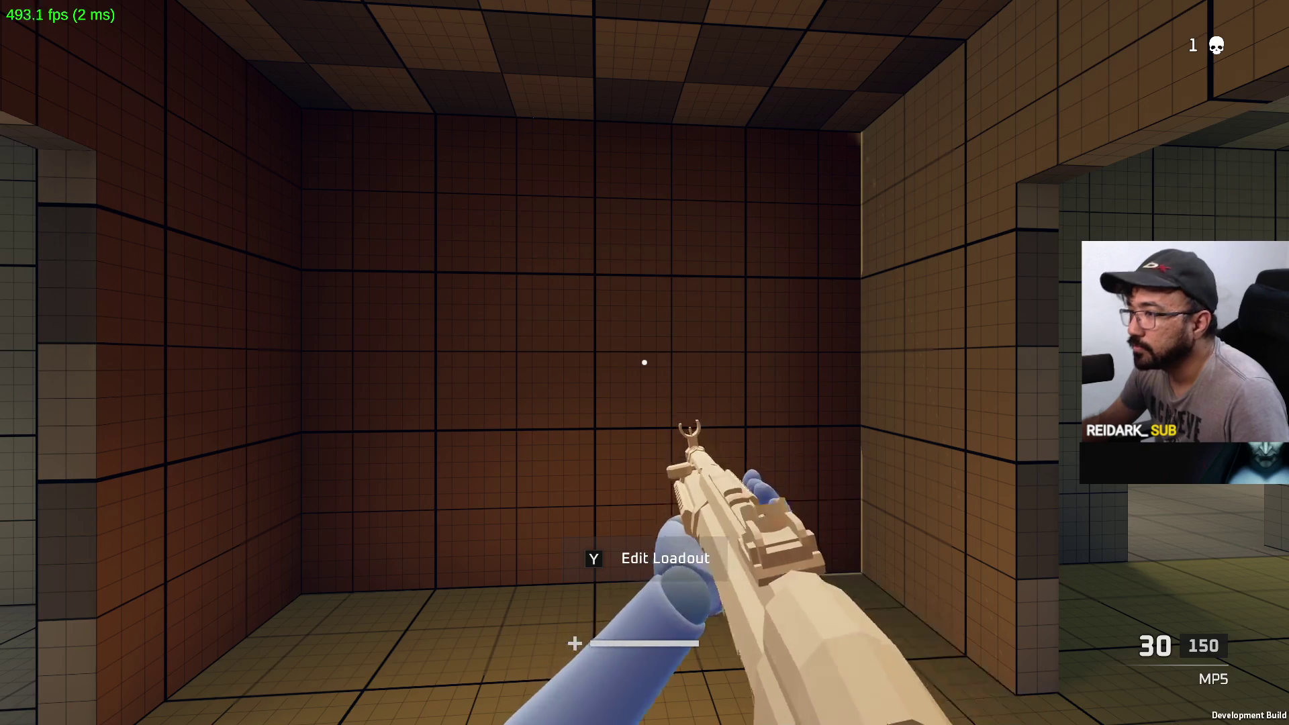
Leave the spawn room through a window and advance past the yellow wall under the pillared roof
{"action": "key", "text": "w"}
{"action": "key", "text": "w"}
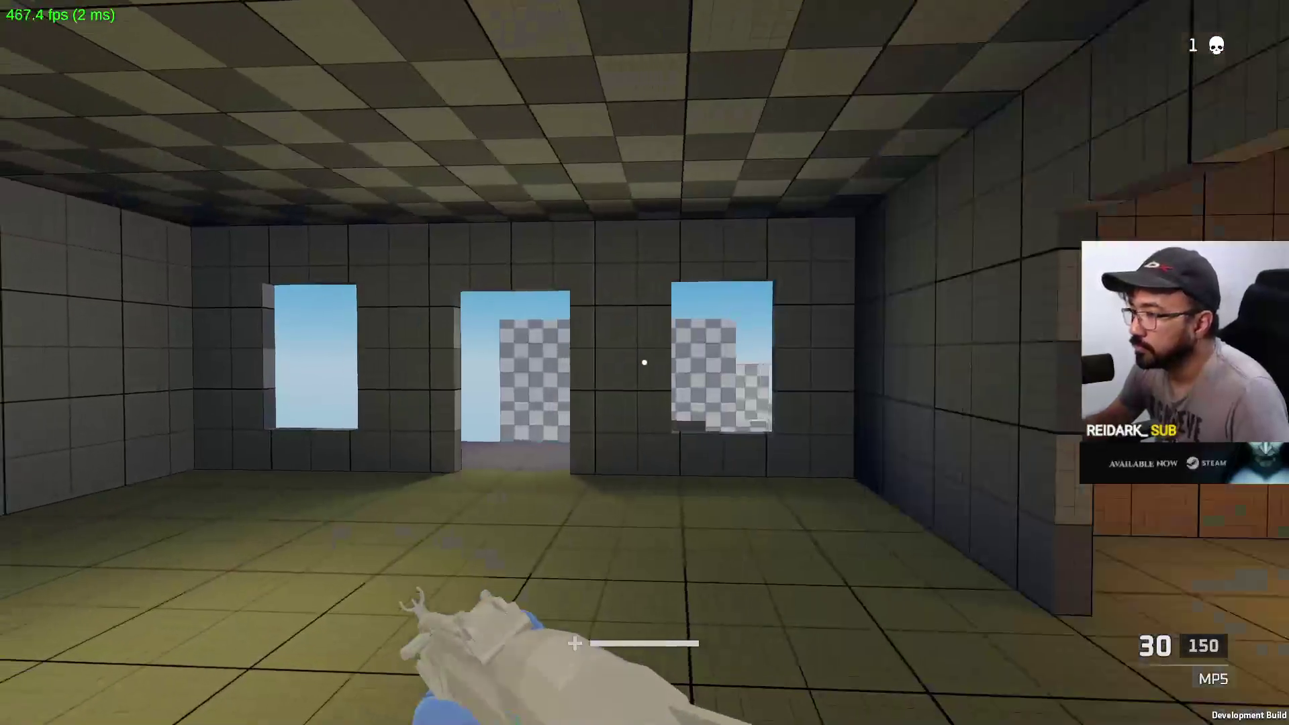
{"action": "key", "text": "w"}
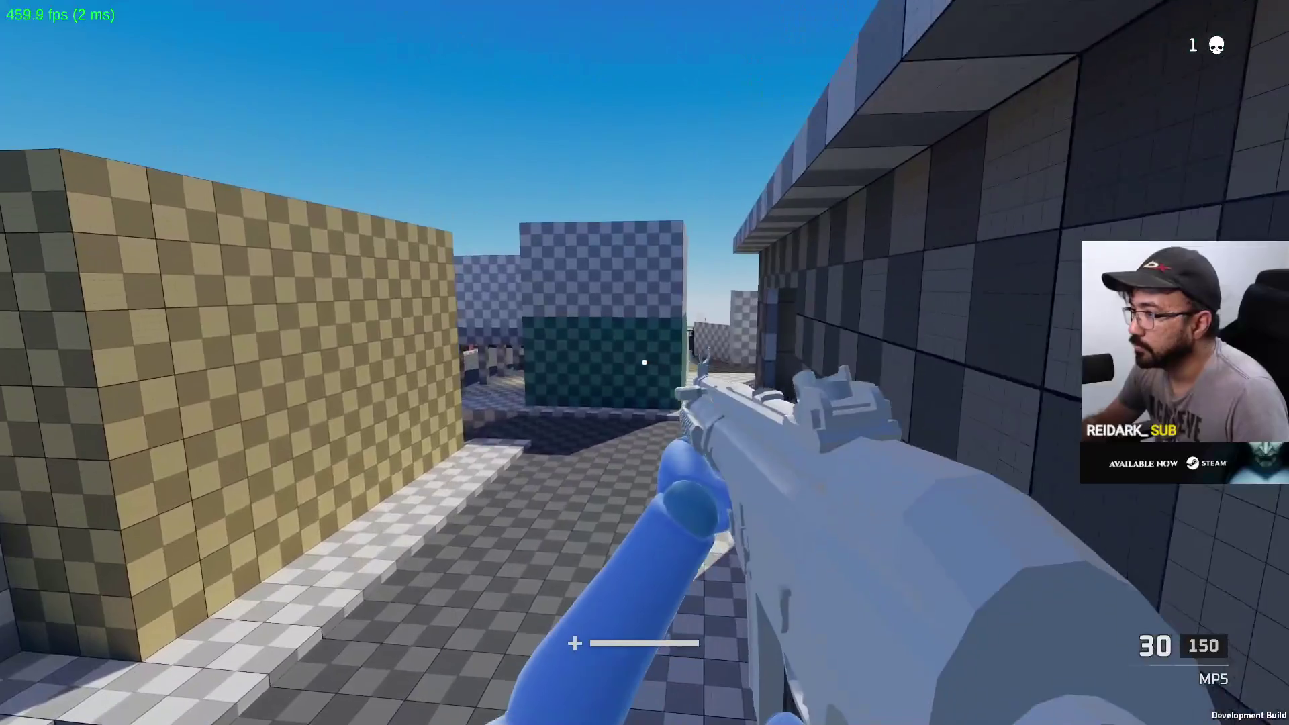
{"action": "key", "text": "w"}
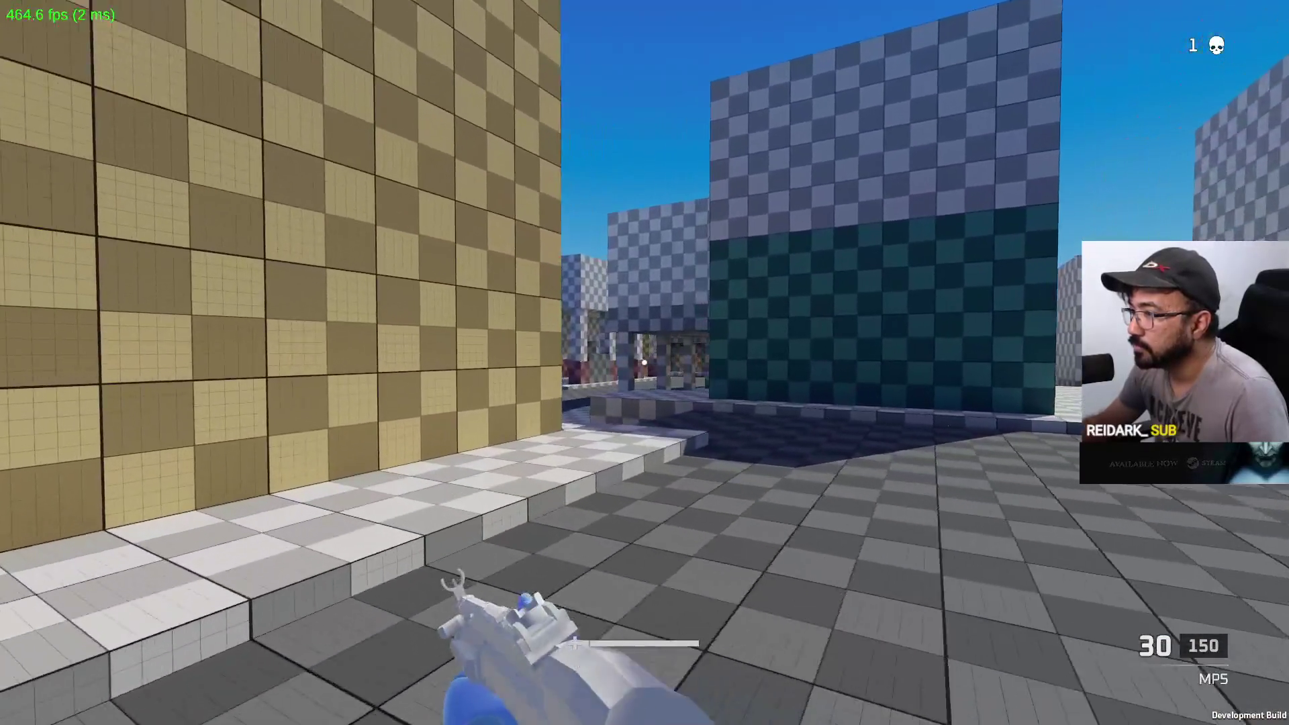
{"action": "key", "text": "w"}
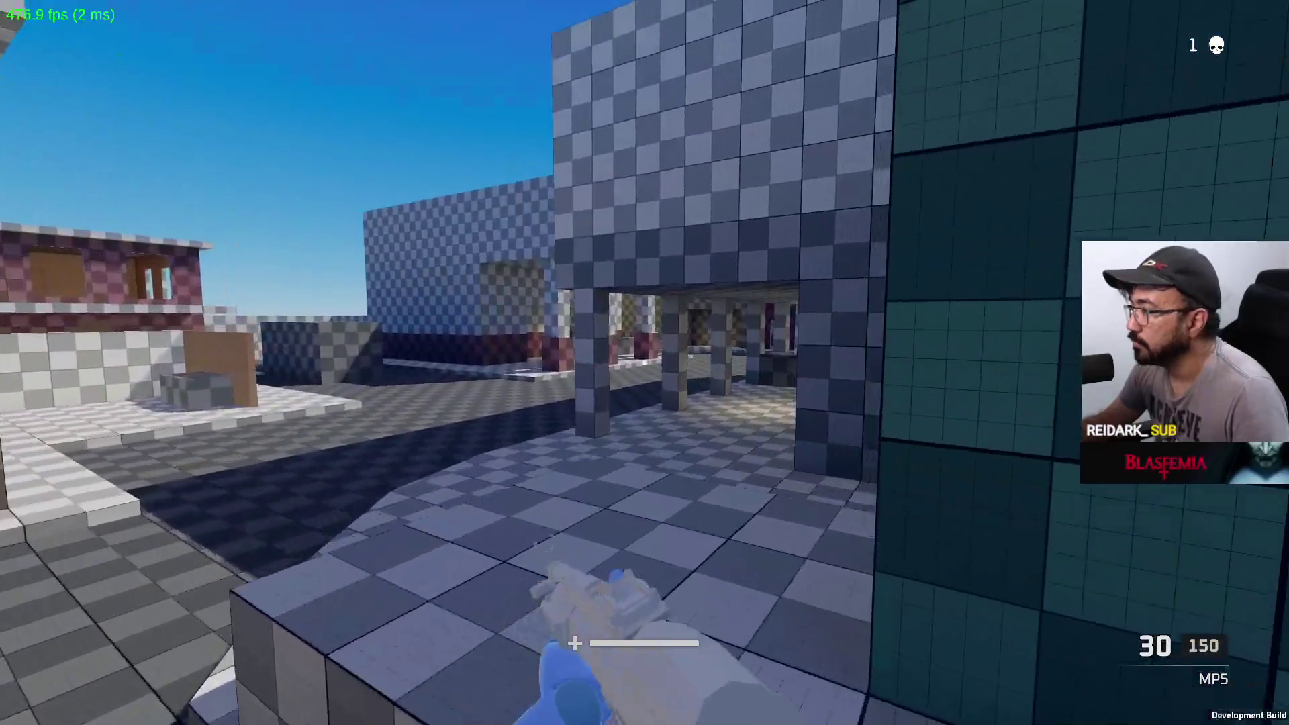
{"action": "key", "text": "w"}
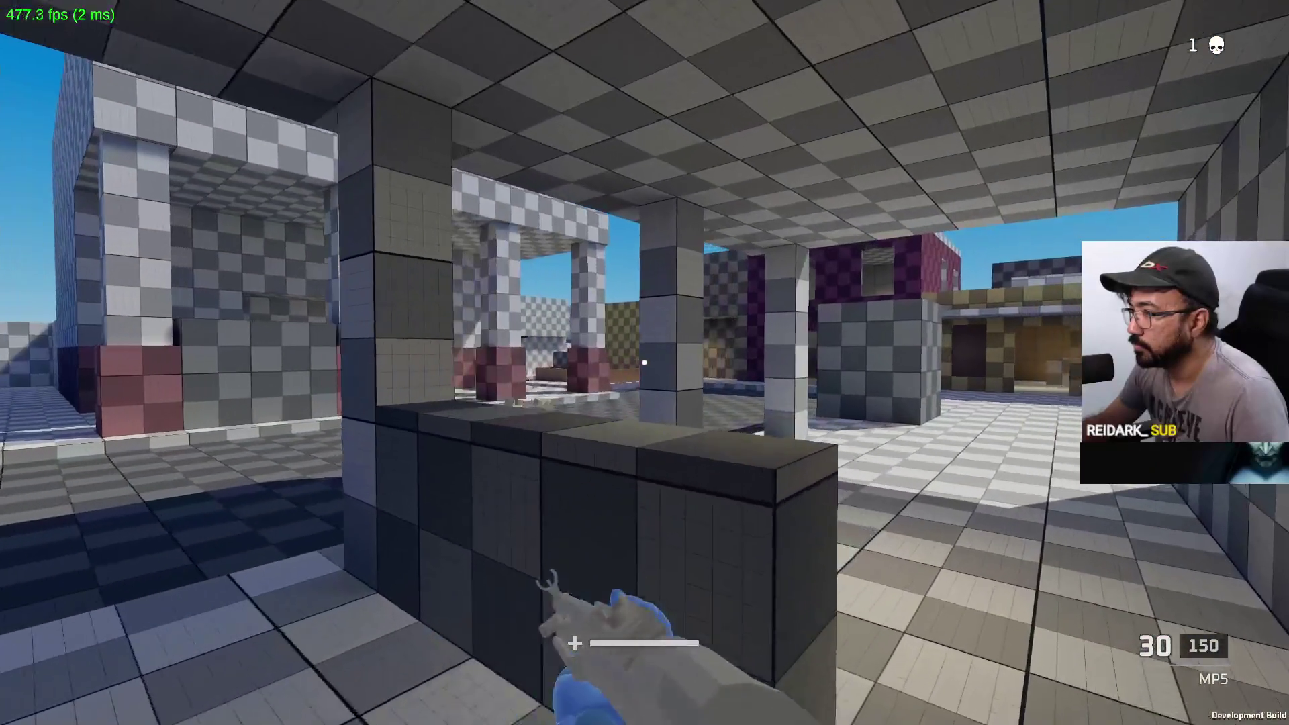
Aim the MP5 at the pink opponent by the purple building, fire until the kill, reload and sprint on
{"action": "right_click", "coordinate": [644, 362]}
{"action": "left_click_drag", "start_coordinate": [644, 363], "coordinate": [644, 362]}
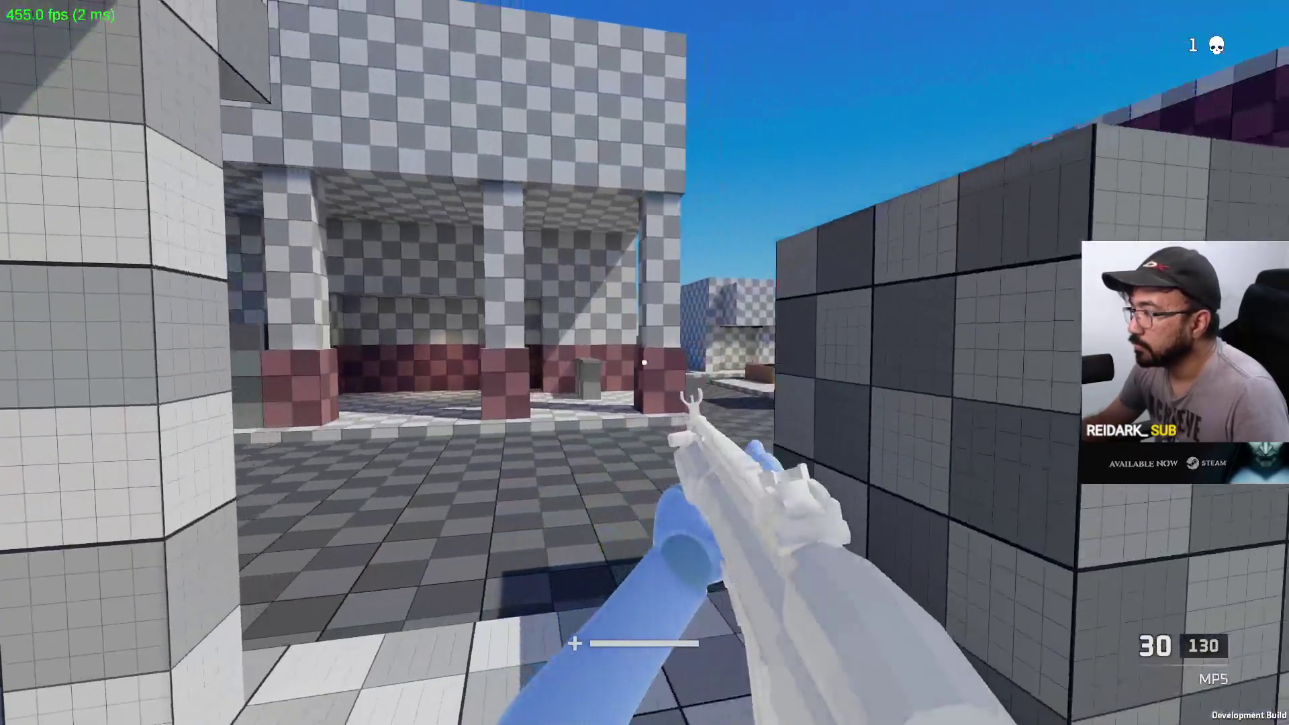
{"action": "right_click", "coordinate": [644, 363]}
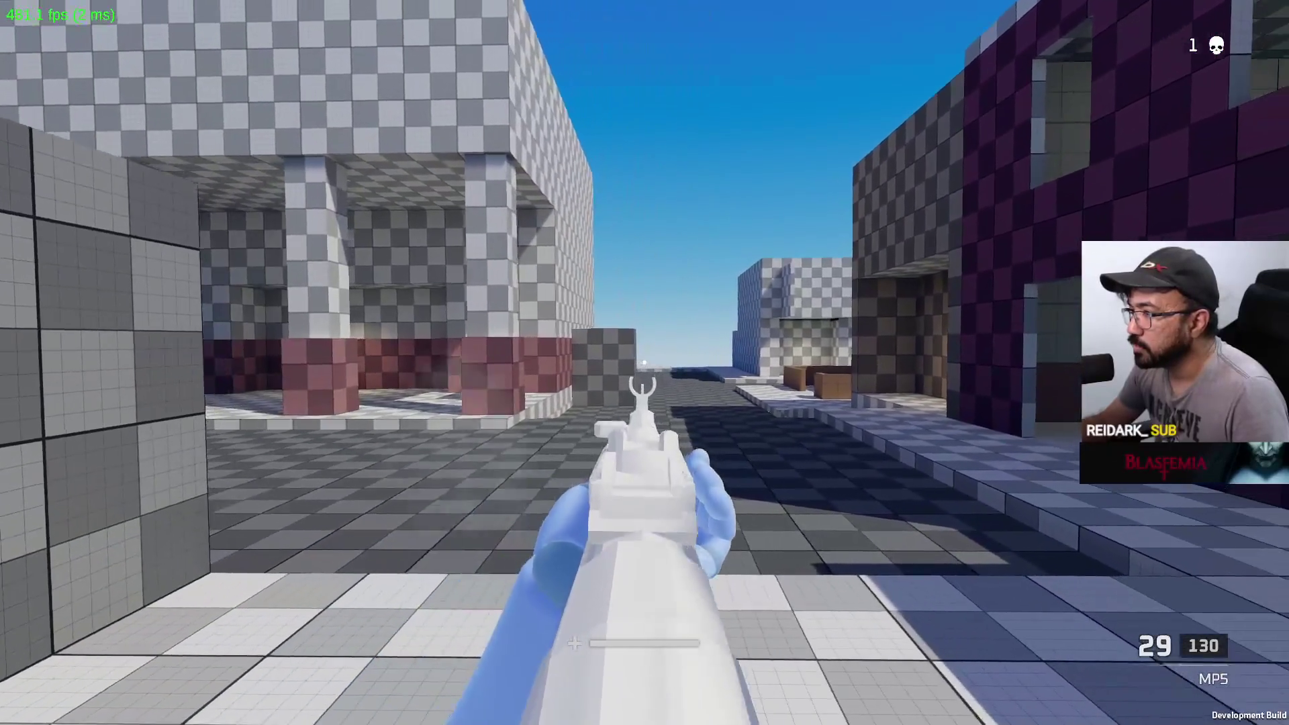
{"action": "left_click", "coordinate": [644, 363]}
{"action": "right_click", "coordinate": [644, 363]}
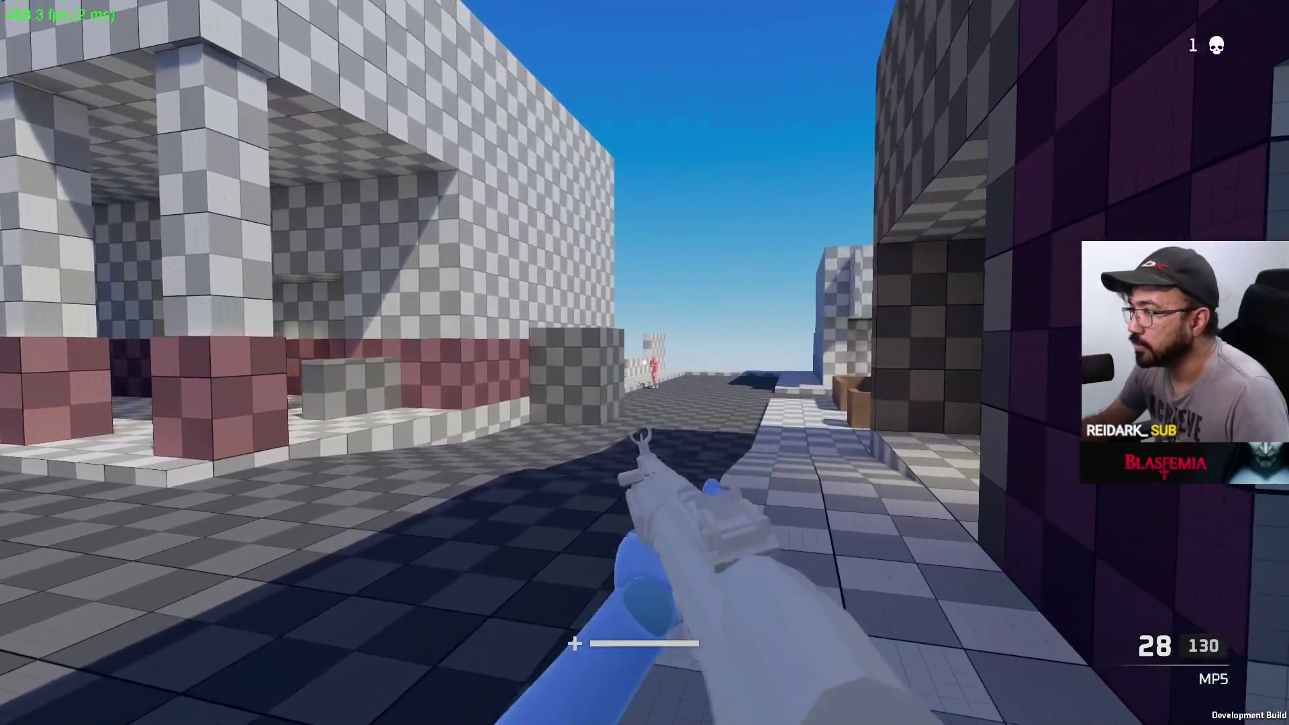
{"action": "left_click", "coordinate": [644, 363]}
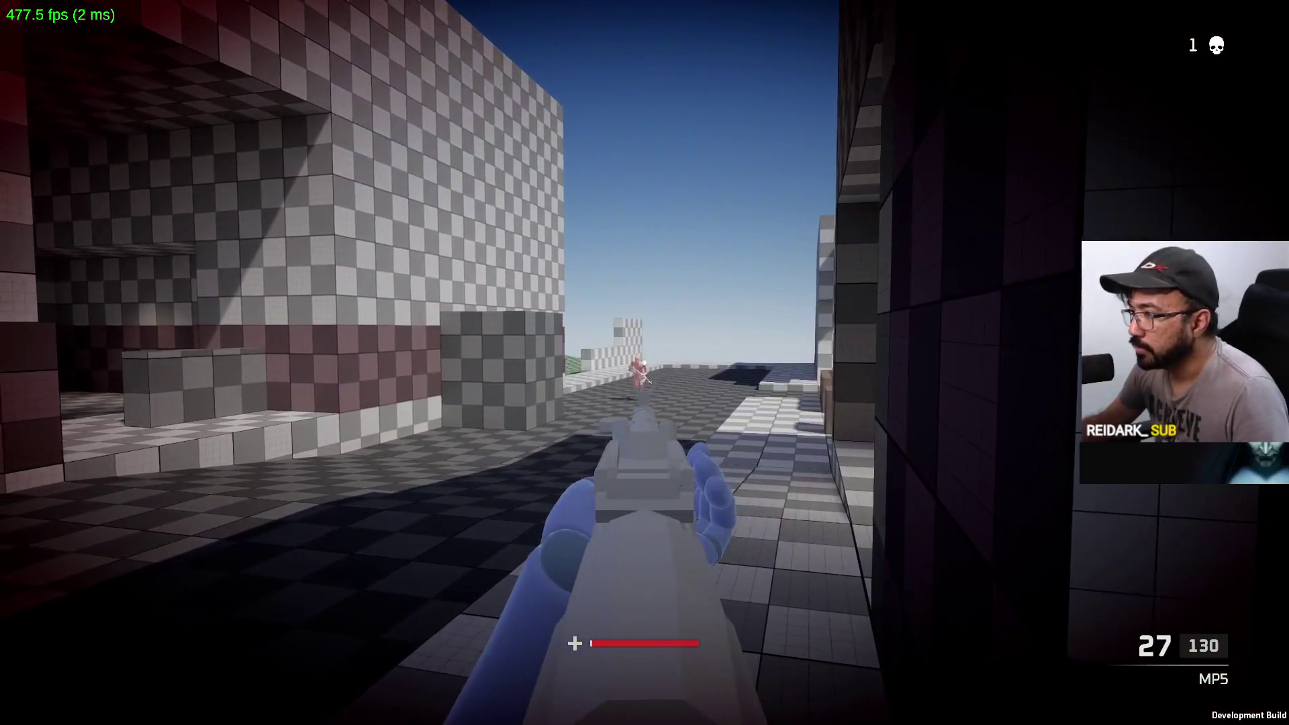
{"action": "right_click", "coordinate": [644, 363]}
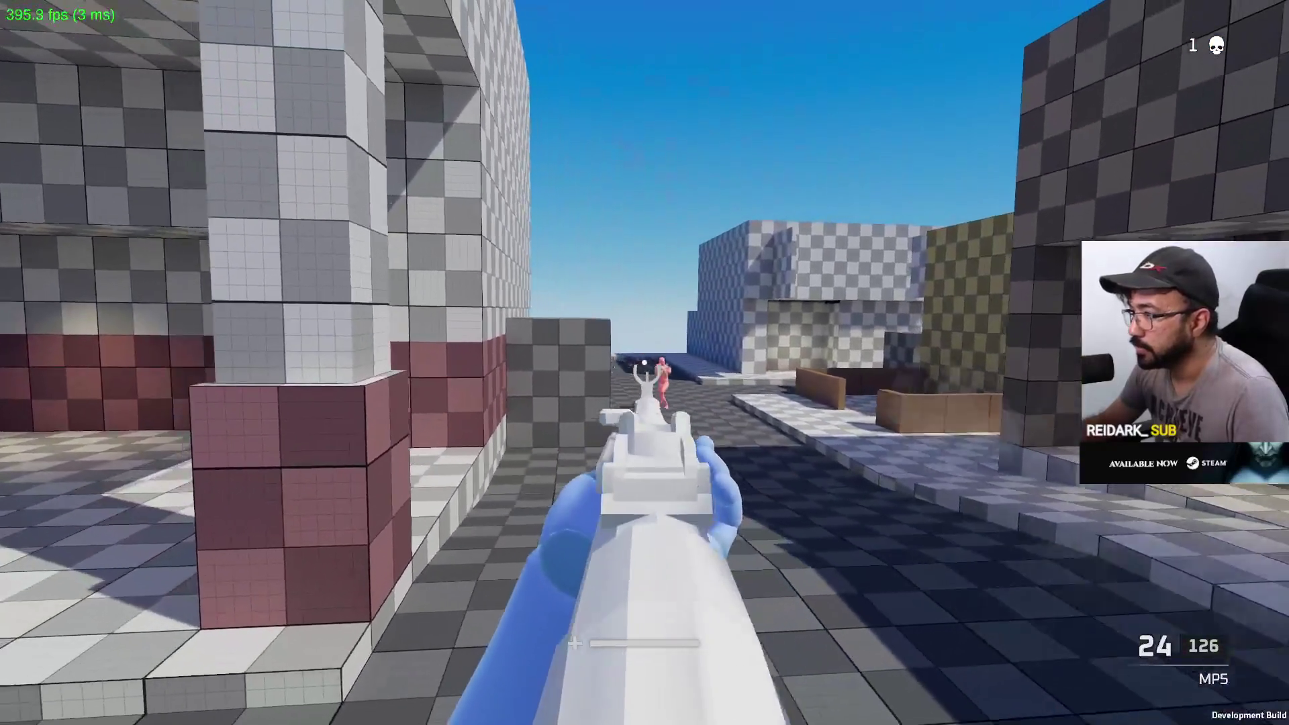
{"action": "key", "text": "r"}
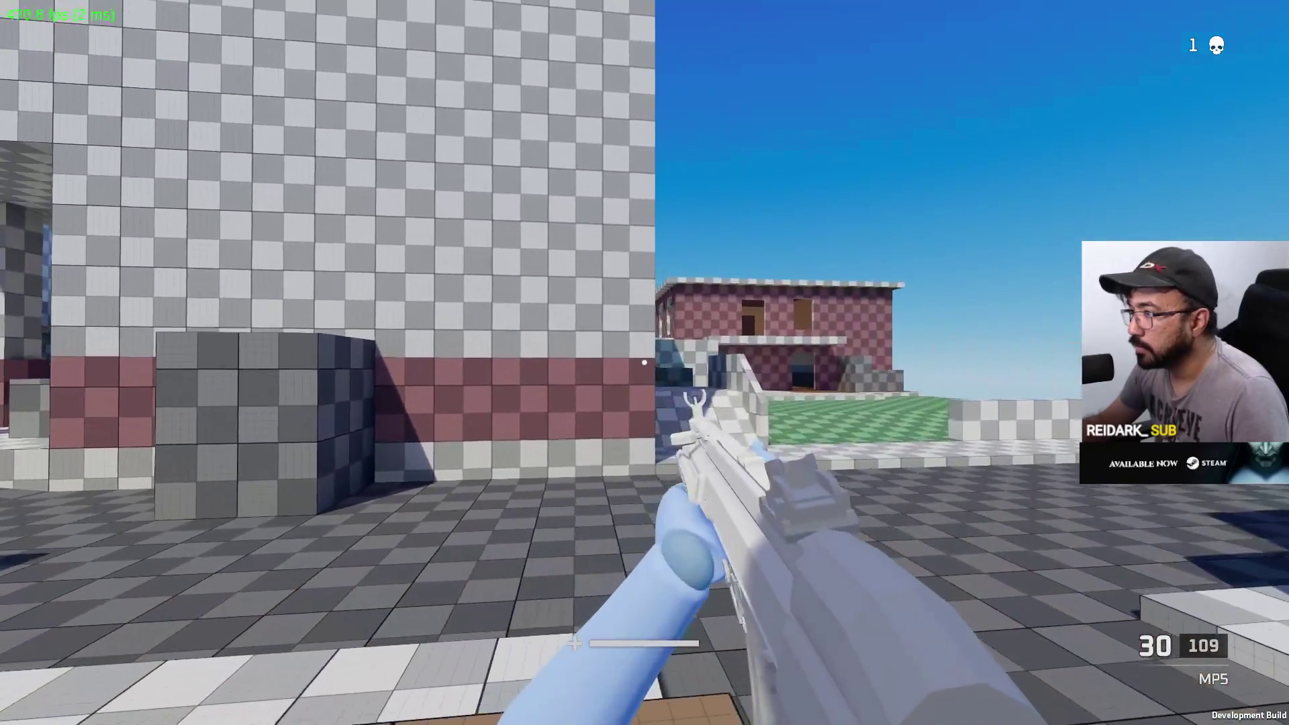
{"action": "key", "text": "shift+w"}
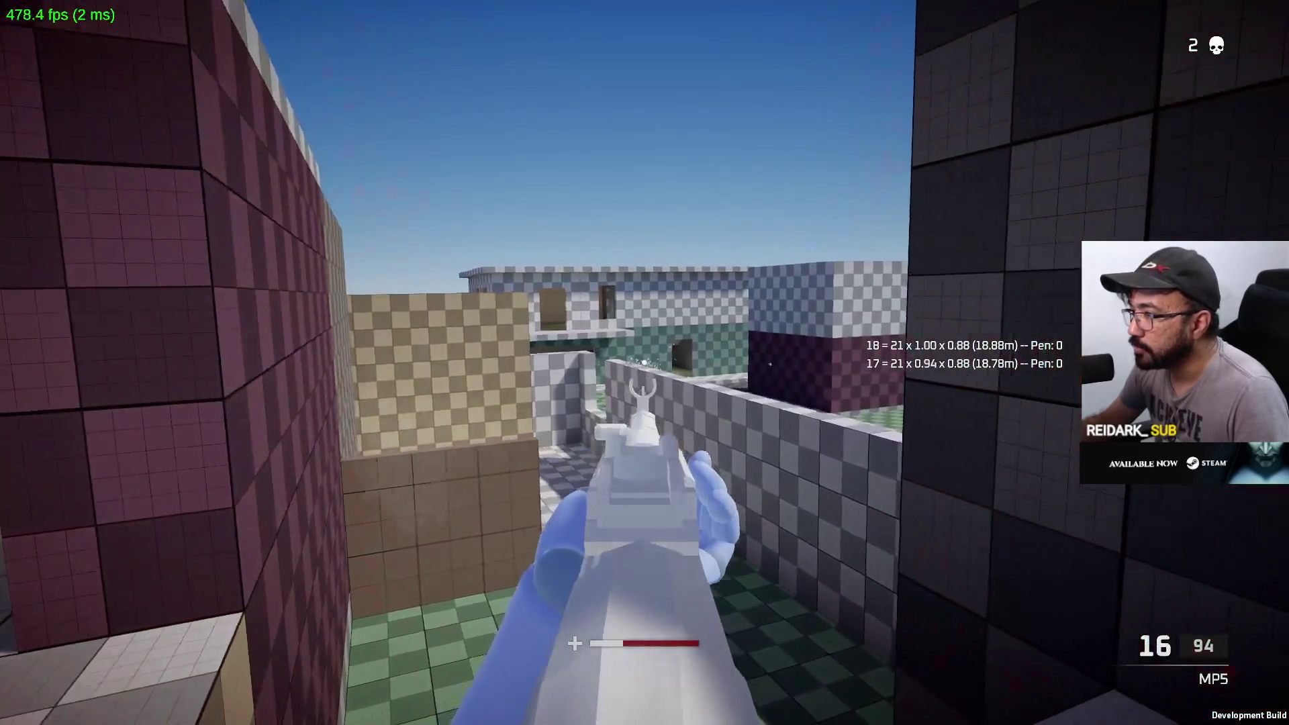
Finish off the nearby enemy with the MP5 for a kill, reloading between bursts
{"action": "left_click", "coordinate": [644, 363]}
{"action": "key", "text": "r"}
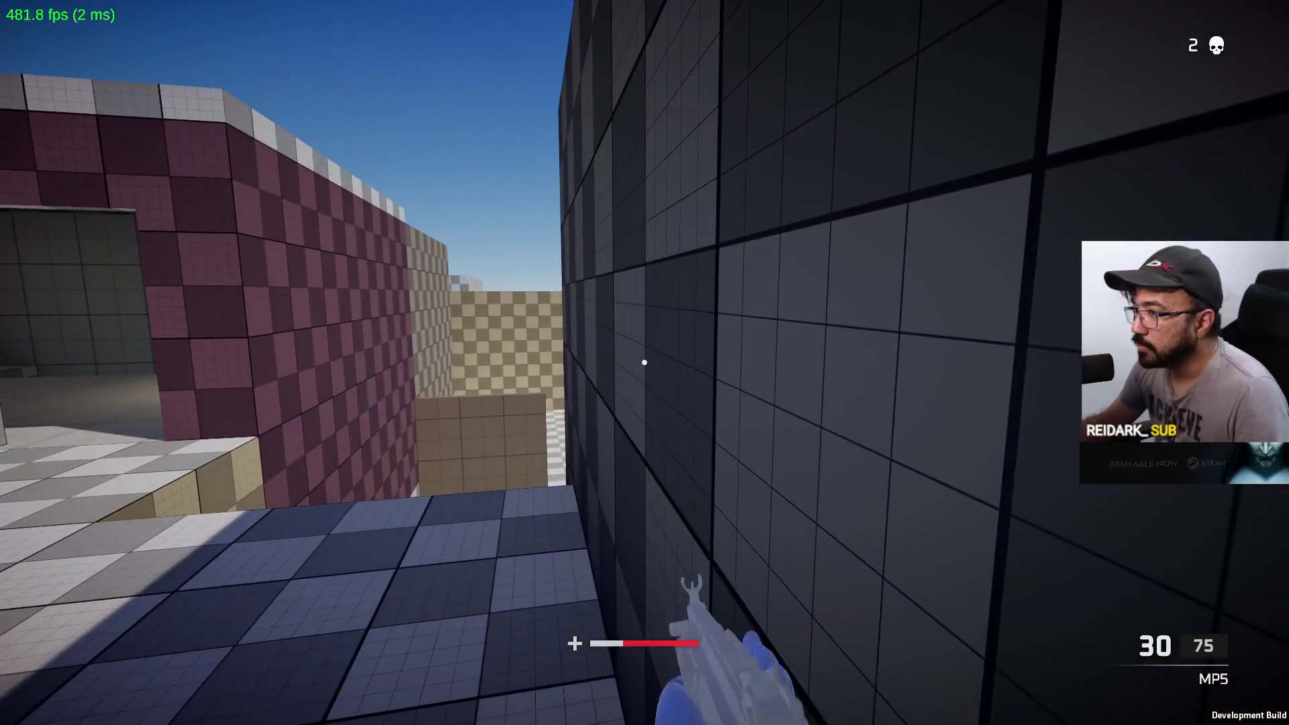
{"action": "left_click", "coordinate": [644, 363]}
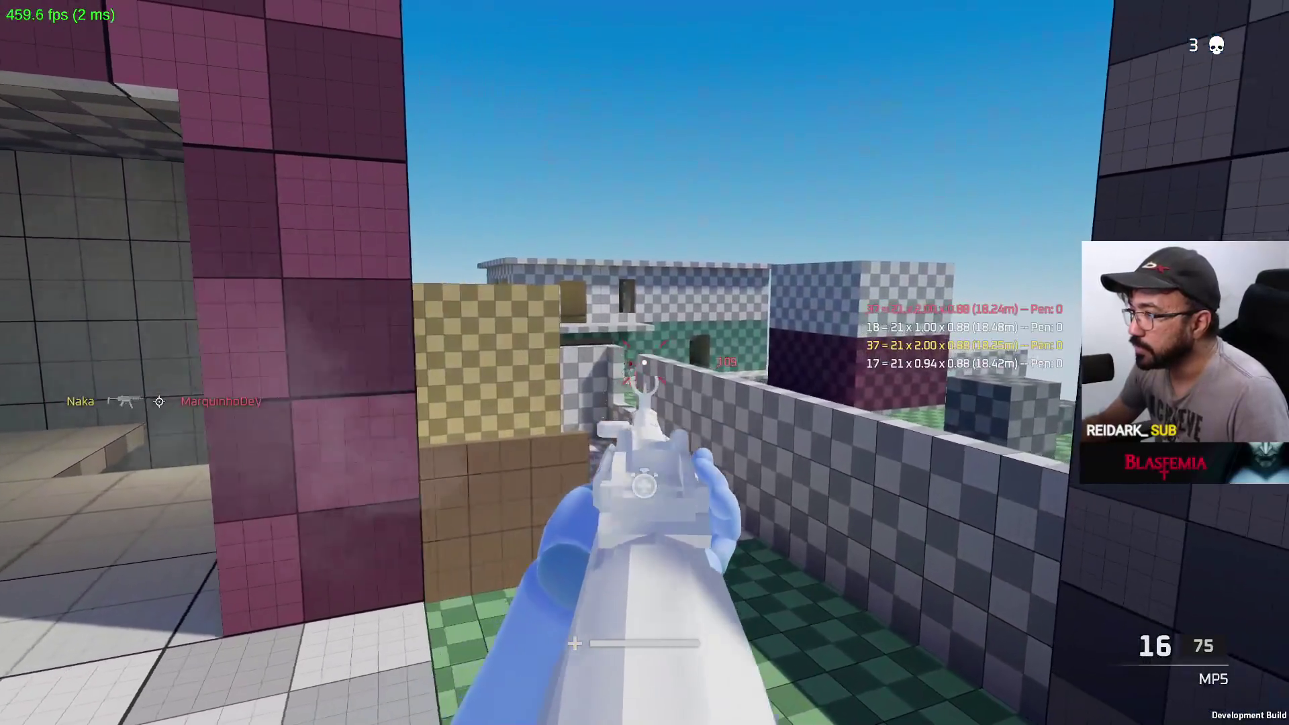
{"action": "left_click", "coordinate": [644, 362]}
{"action": "key", "text": "r"}
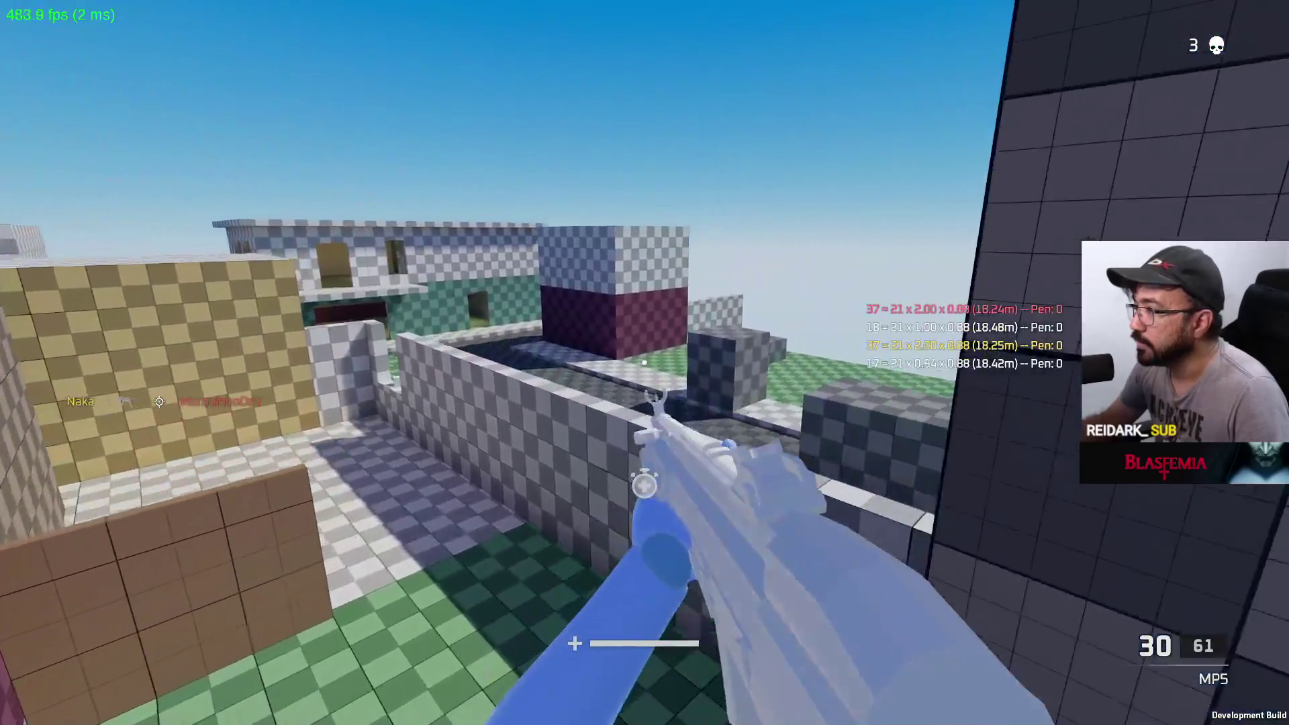
Go through the narrow alley to the green area, shoot the enemy there and reload
{"action": "key", "text": "w"}
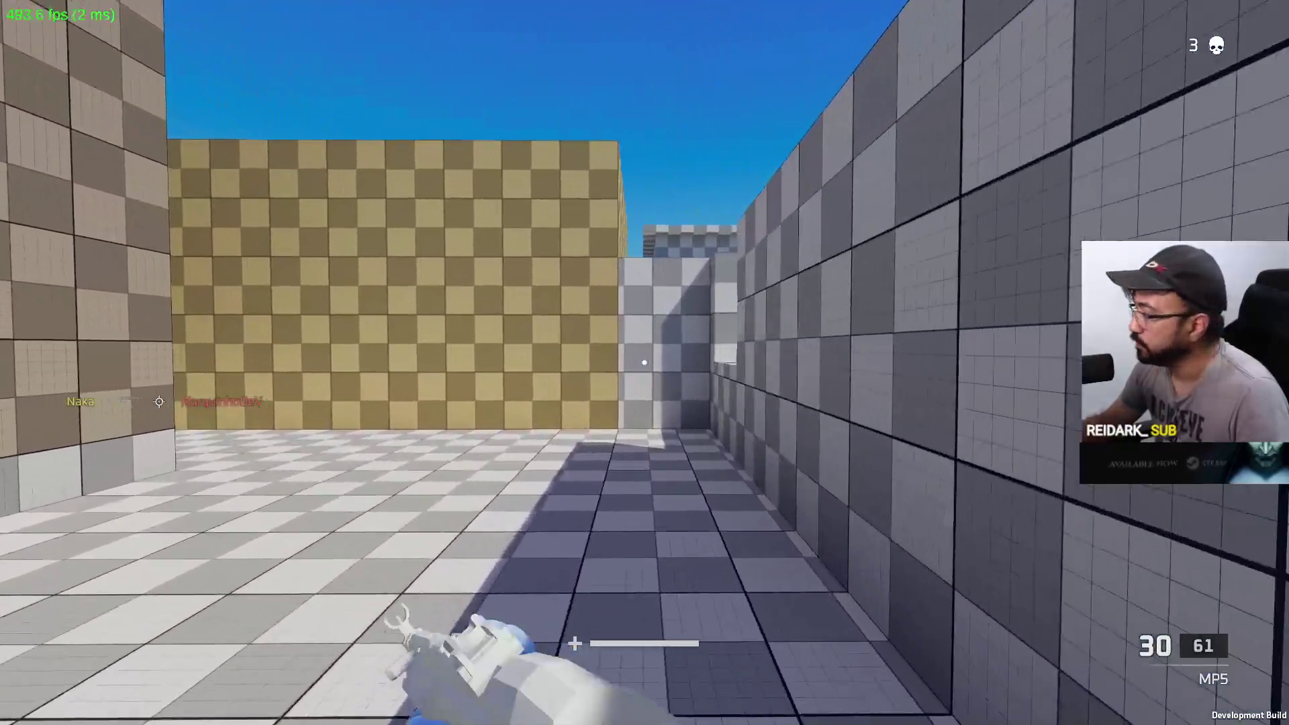
{"action": "key", "text": "w"}
{"action": "key", "text": "w"}
{"action": "key", "text": "w"}
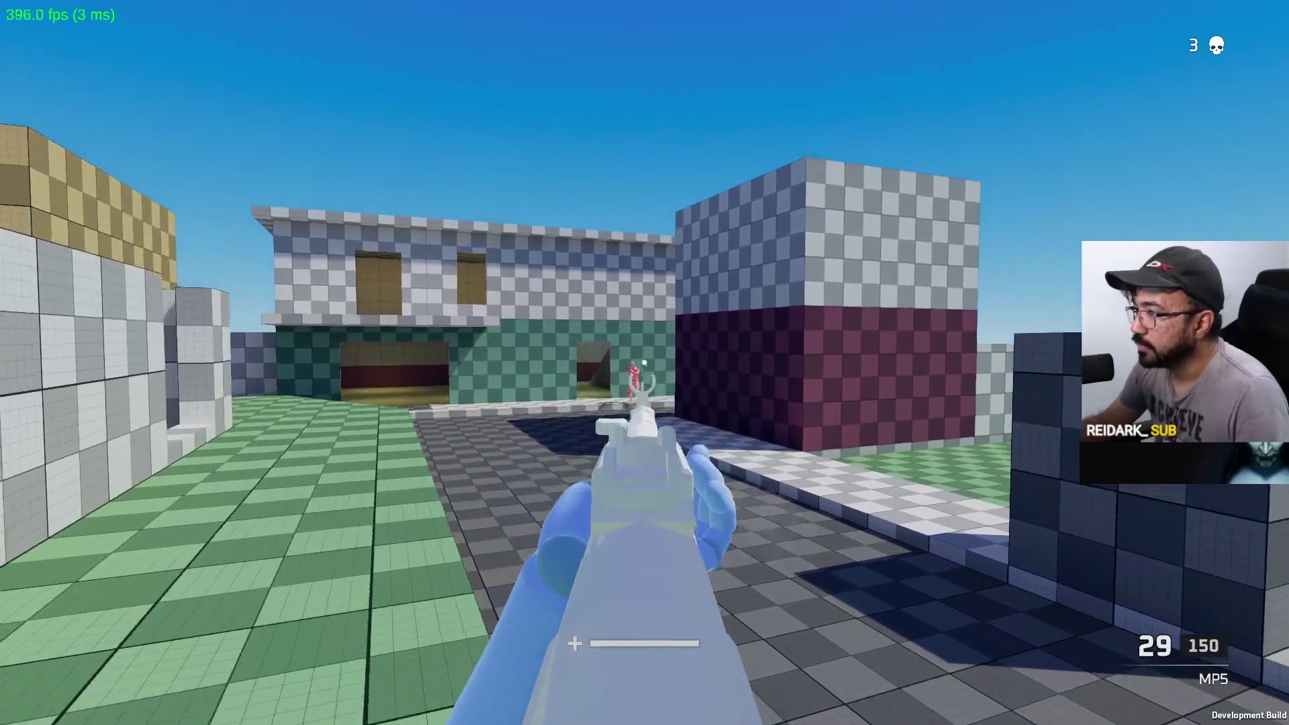
{"action": "left_click", "coordinate": [644, 363]}
{"action": "left_click", "coordinate": [645, 362]}
{"action": "key", "text": "r"}
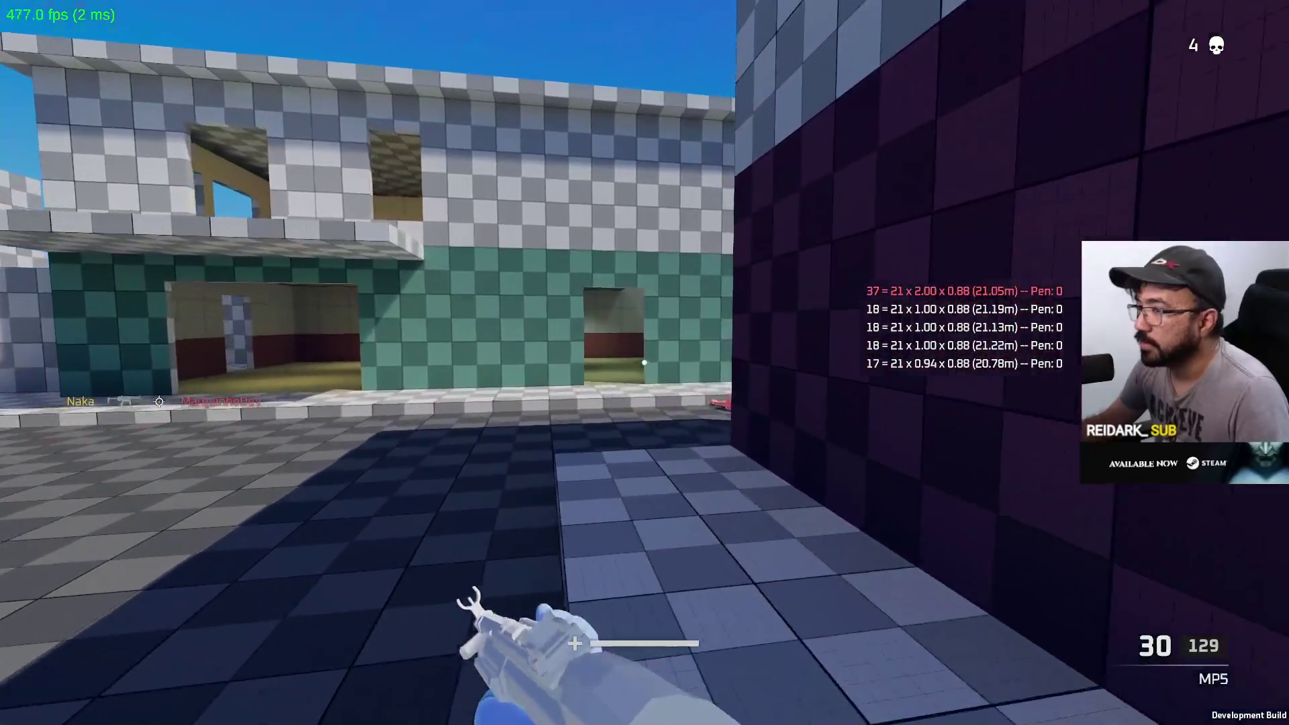
Pass the fallen enemy into the next corridor and return fire until killed and respawned
{"action": "key", "text": "w"}
{"action": "key", "text": "w"}
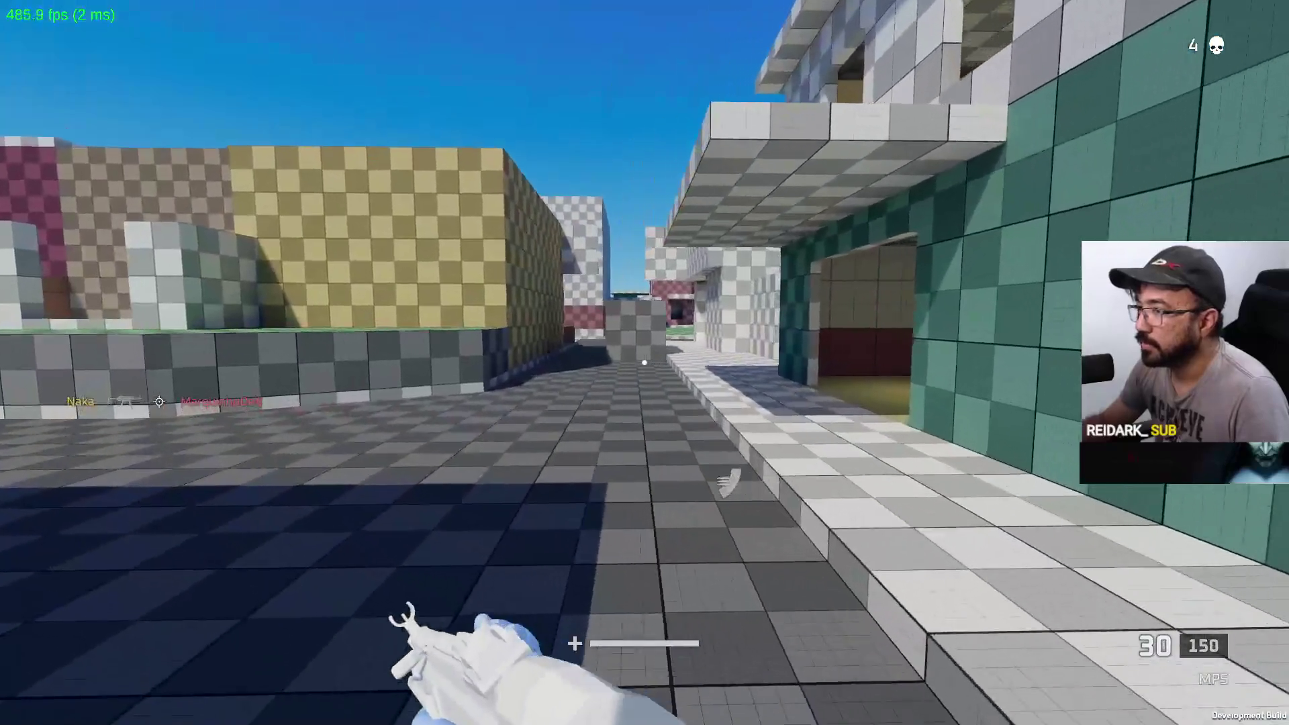
{"action": "key", "text": "w"}
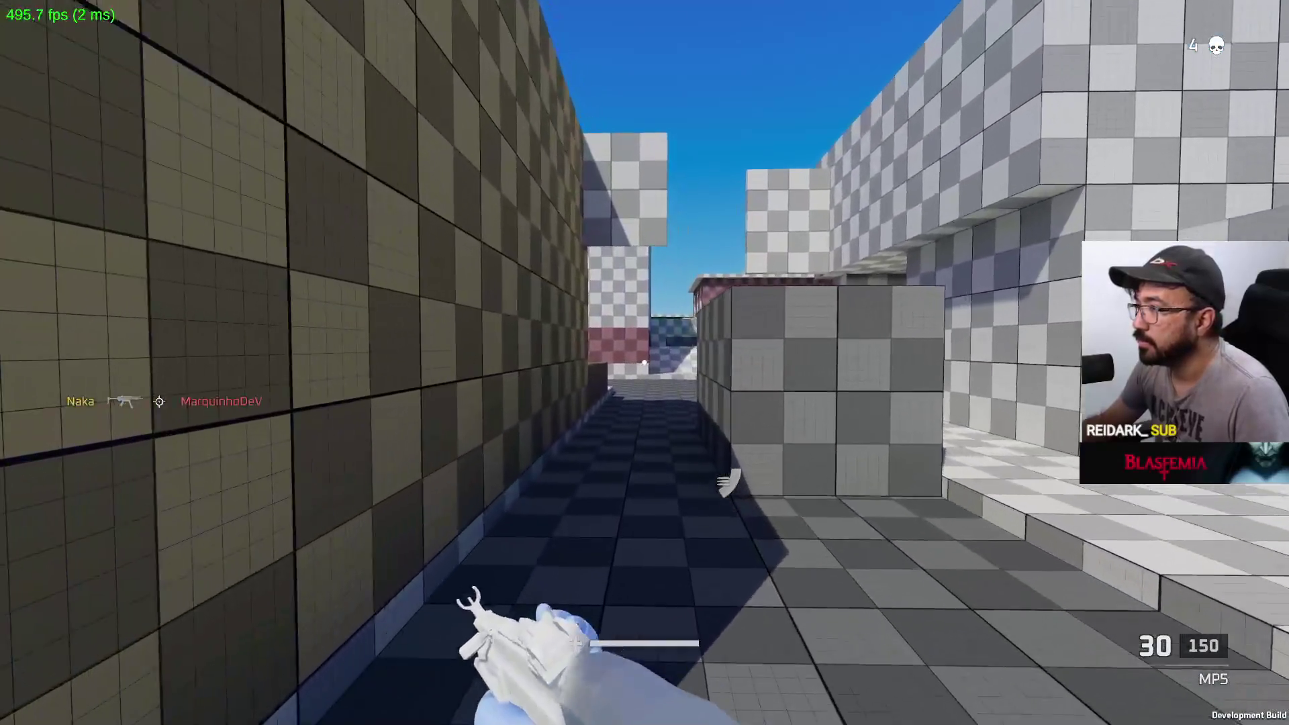
{"action": "key", "text": "w"}
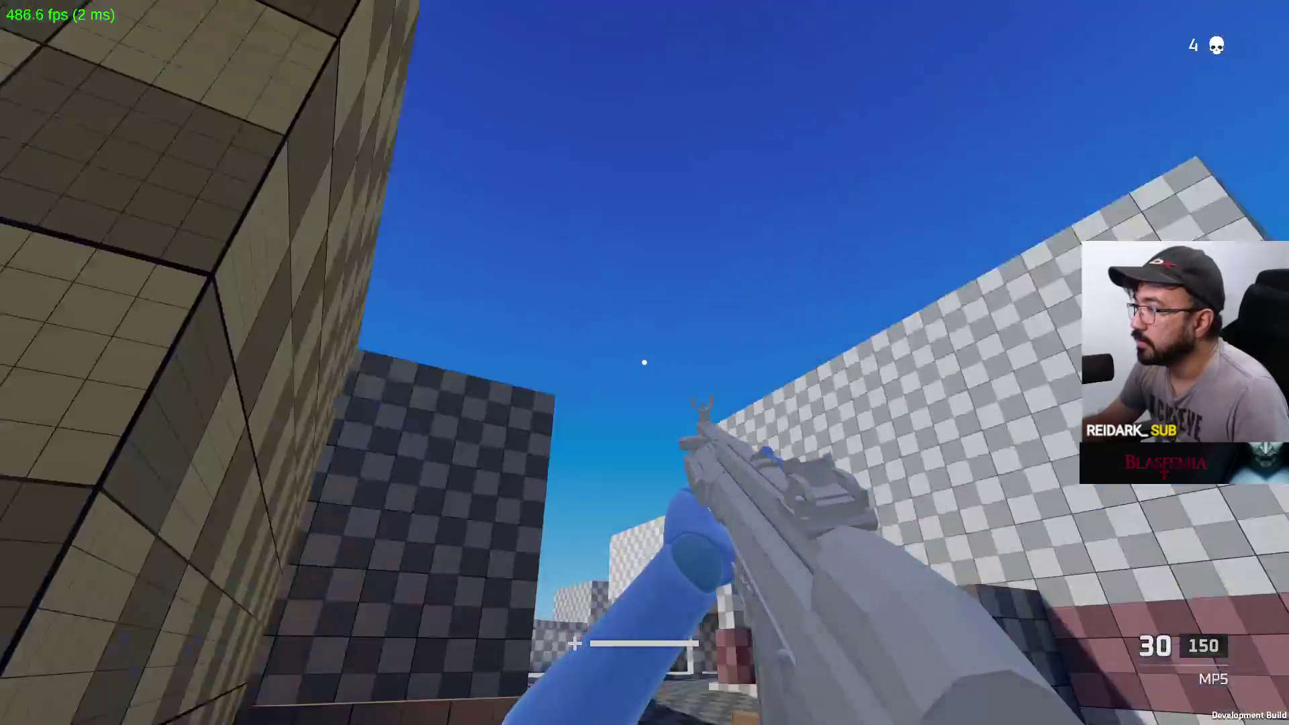
{"action": "left_click", "coordinate": [644, 363]}
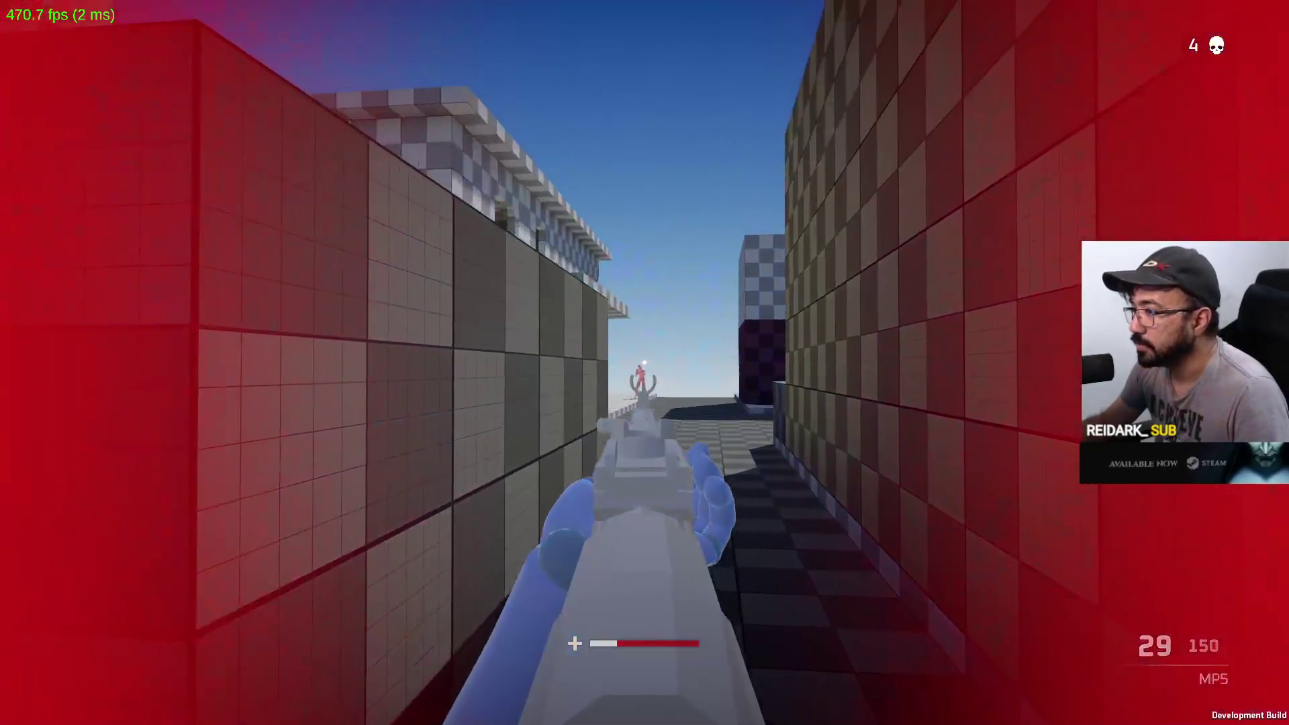
{"action": "left_click", "coordinate": [644, 362]}
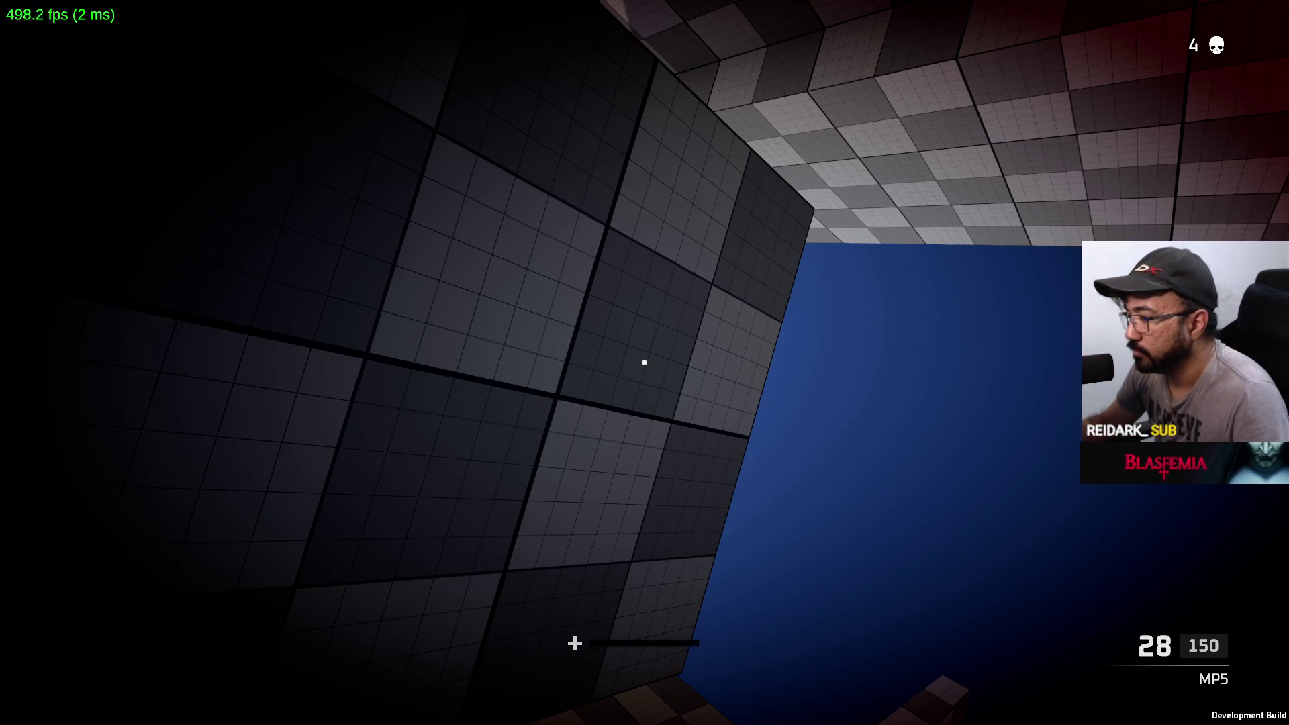
Cross the courtyard and fire on the enemy through the MP5 sights
{"action": "key", "text": "w"}
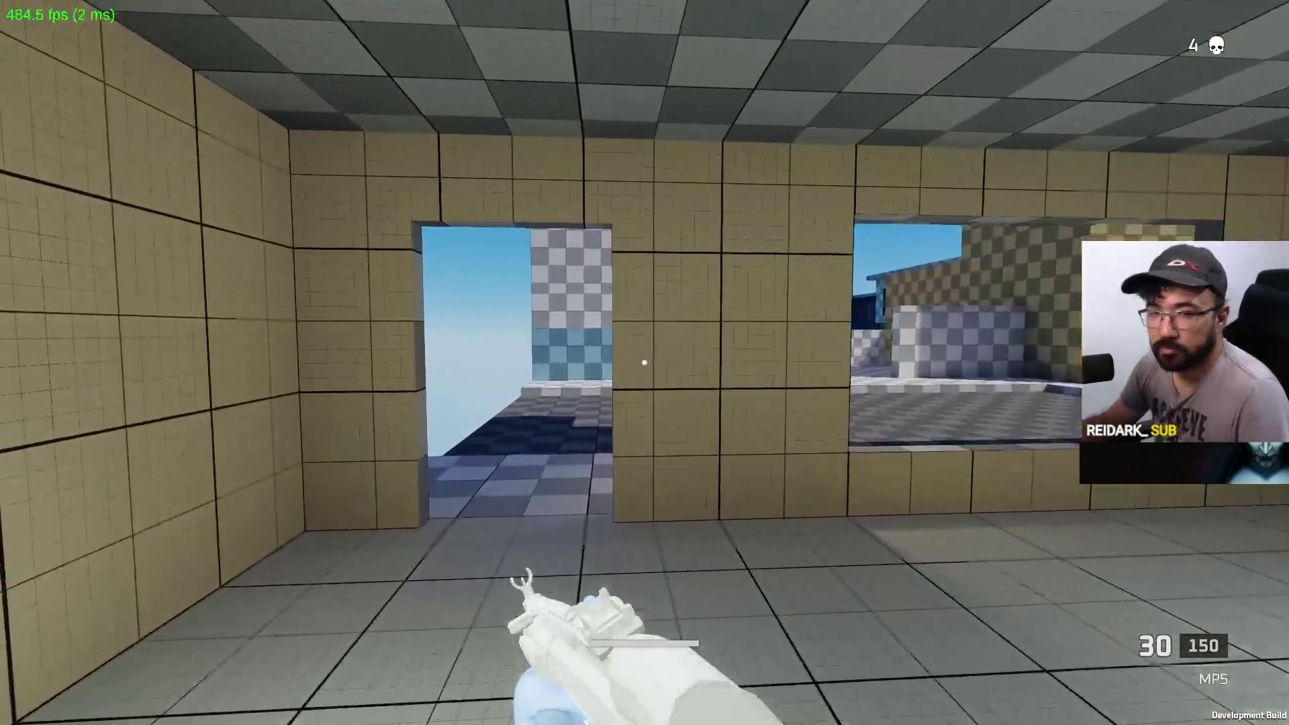
{"action": "key", "text": "w"}
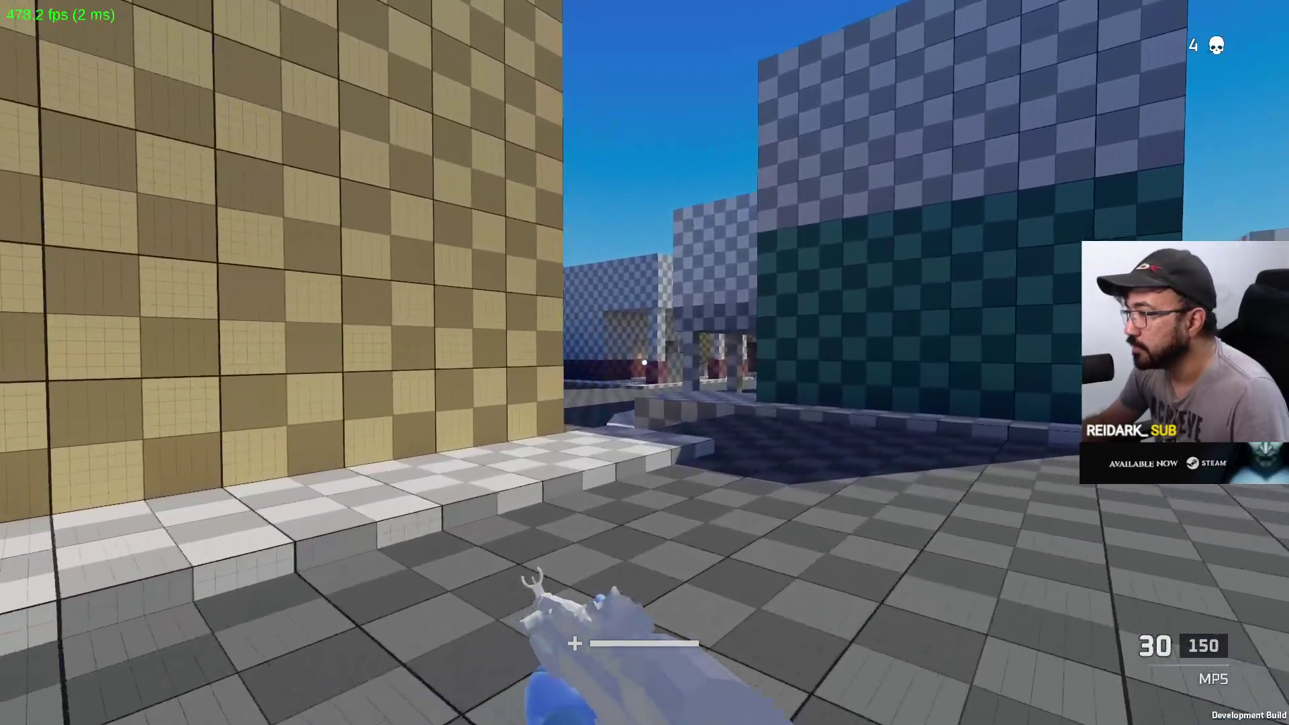
{"action": "right_click", "coordinate": [644, 363]}
{"action": "left_click", "coordinate": [645, 362]}
{"action": "left_click", "coordinate": [644, 362]}
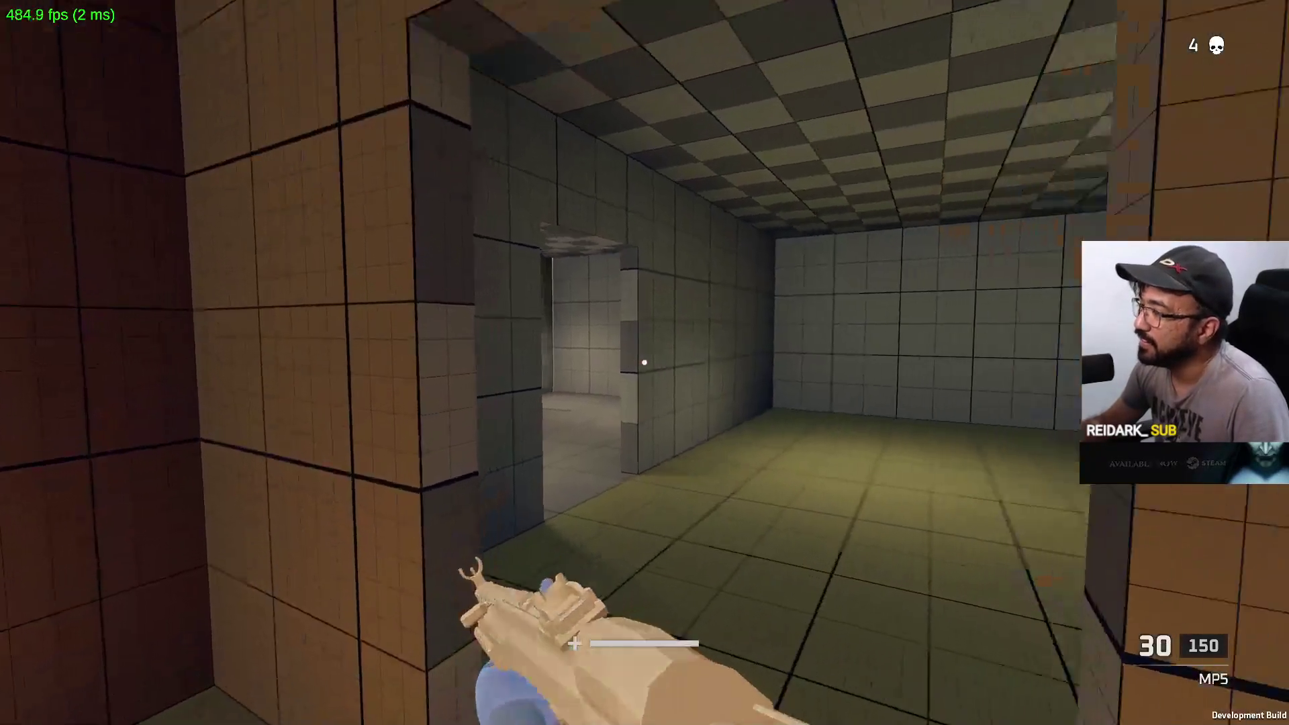
Exit through the window, push past the yellow wall into the plaza, shoot toward the pink building and reload
{"action": "key", "text": "w"}
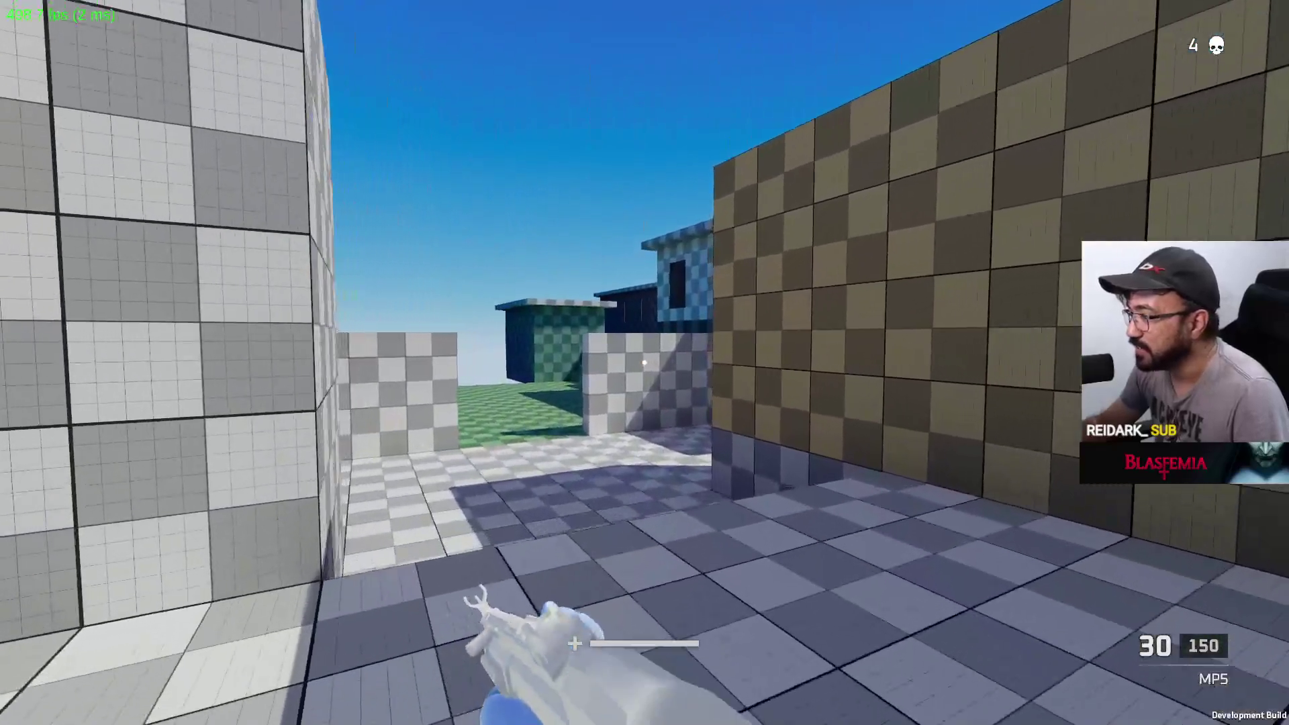
{"action": "right_click", "coordinate": [644, 363]}
{"action": "key", "text": "w"}
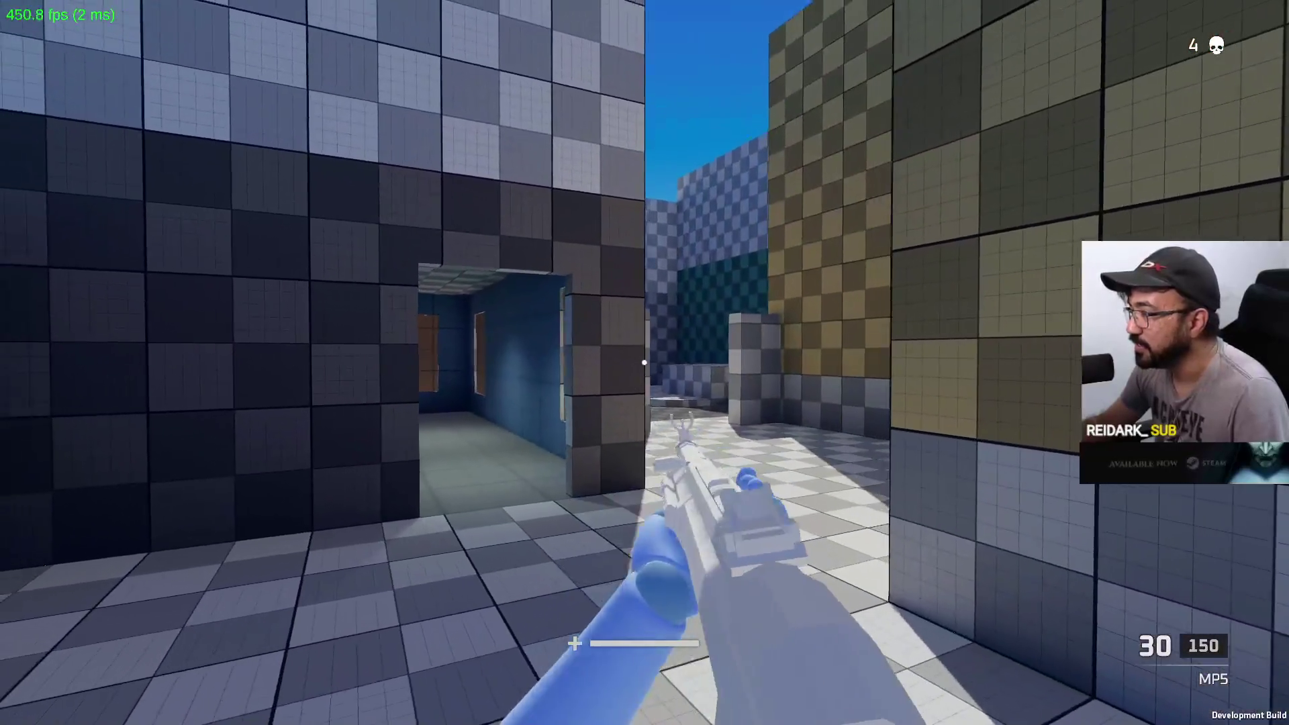
{"action": "key", "text": "w"}
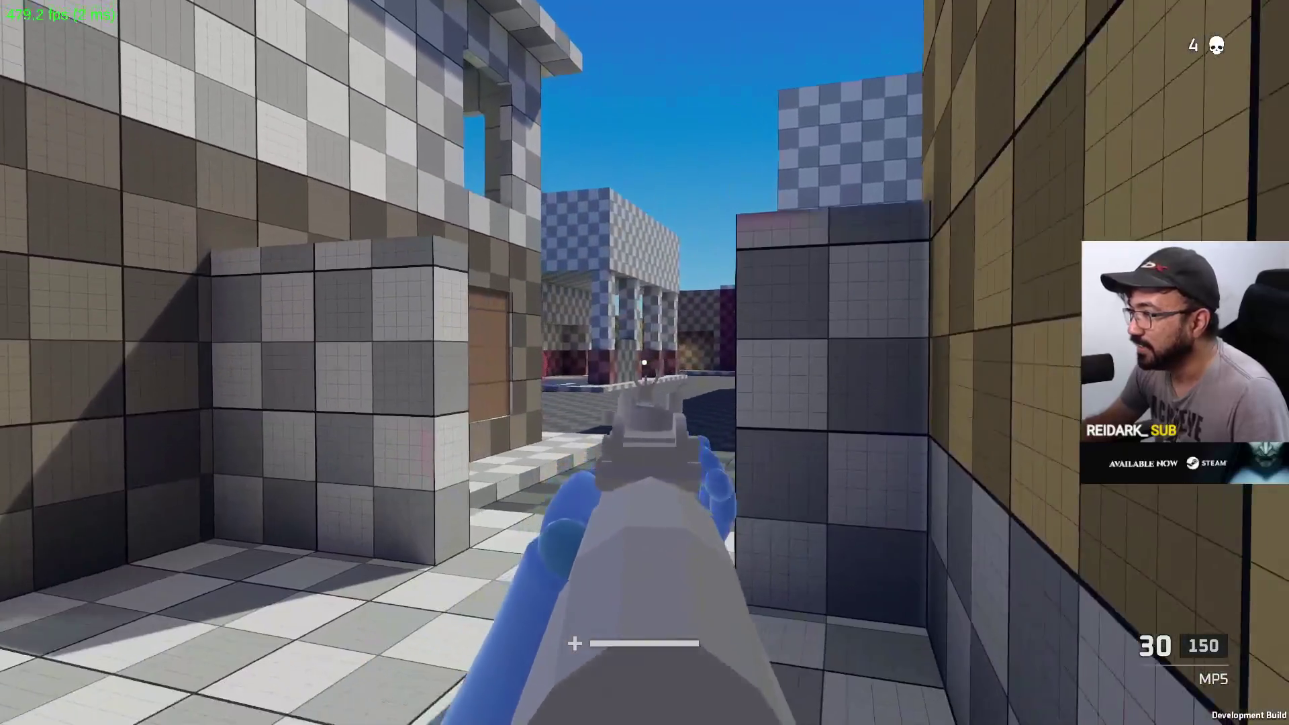
{"action": "key", "text": "w"}
{"action": "right_click", "coordinate": [644, 363]}
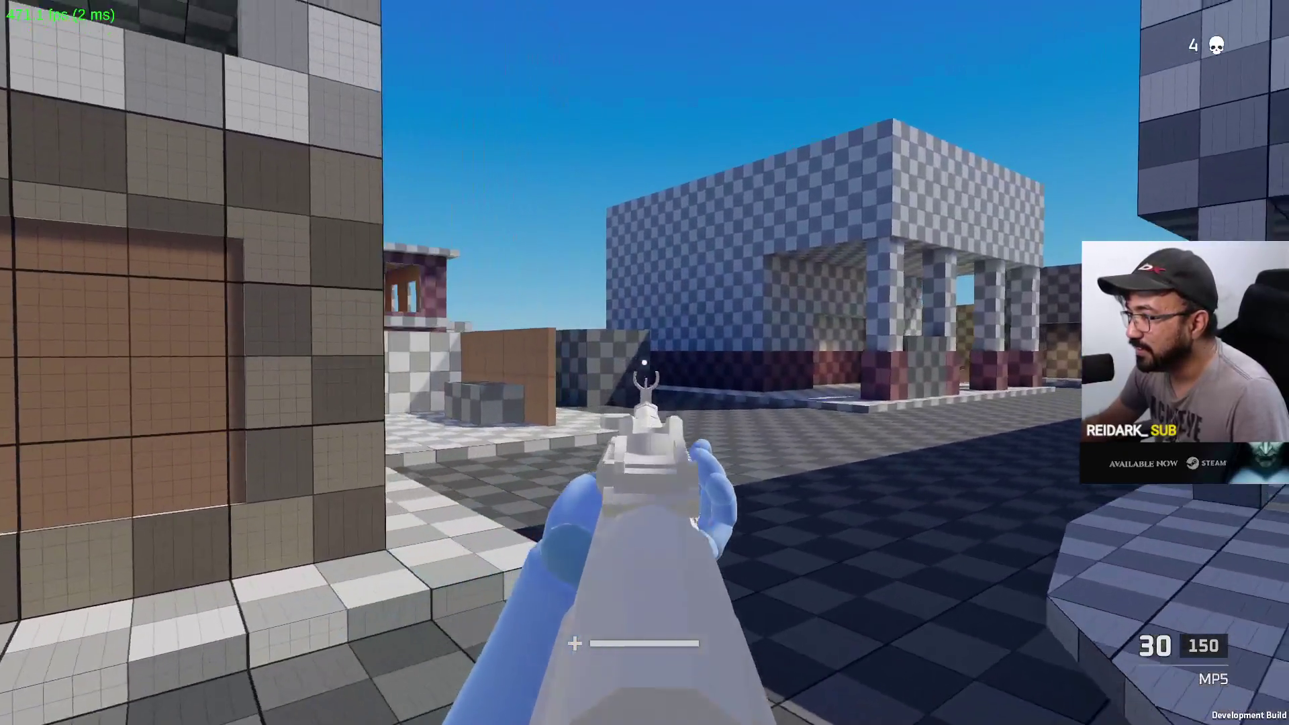
{"action": "left_click", "coordinate": [644, 362]}
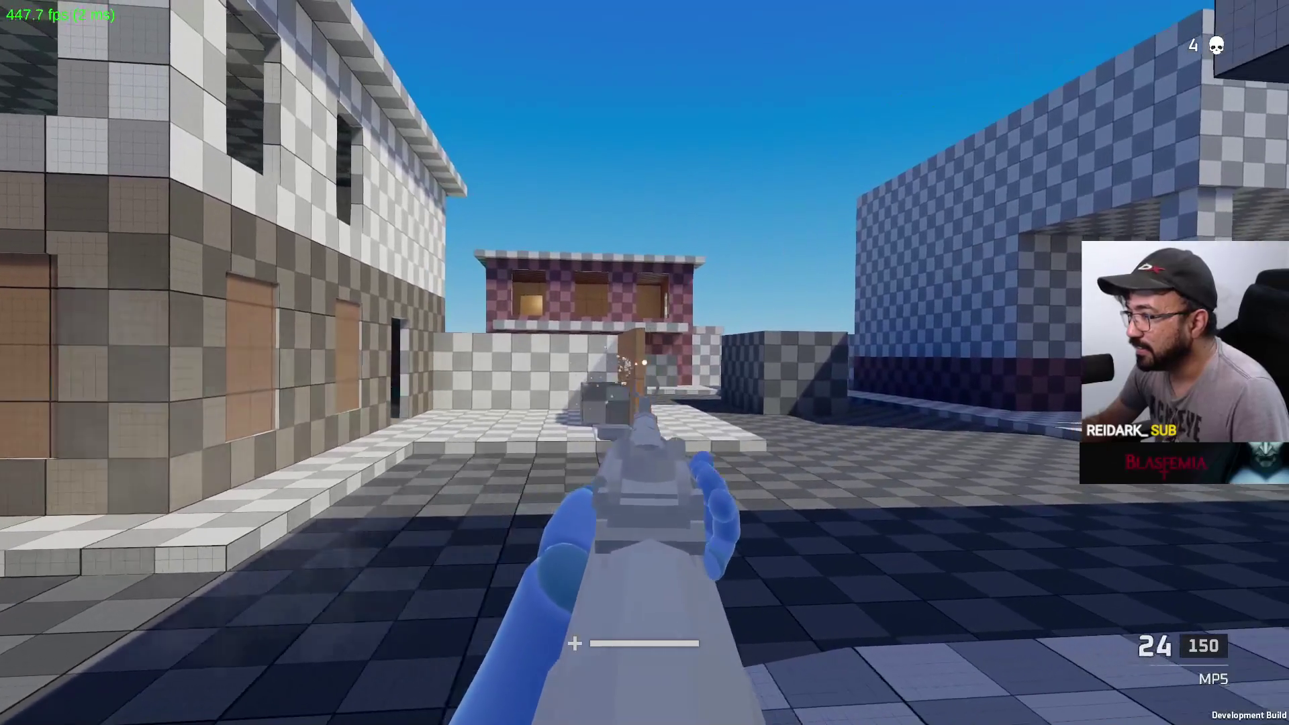
{"action": "key", "text": "r"}
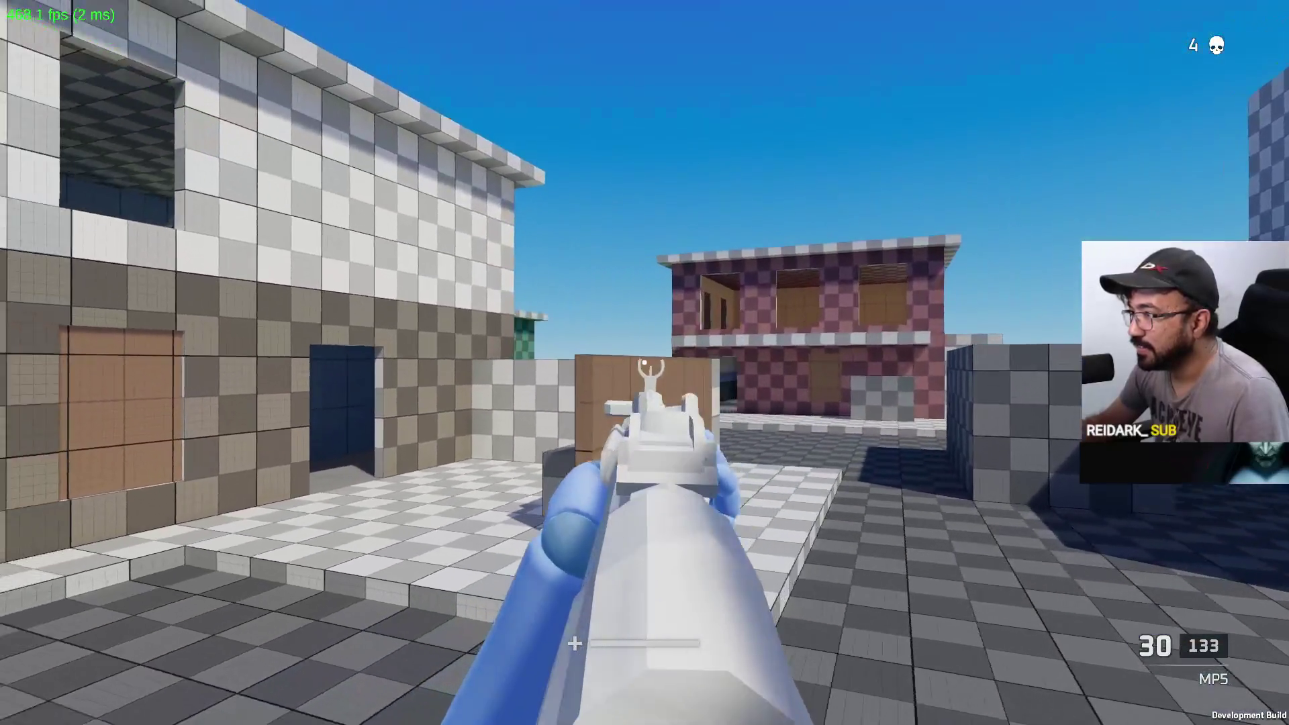
Advance to the brown wall, reload, and shoot the red enemy through the doorway
{"action": "key", "text": "w"}
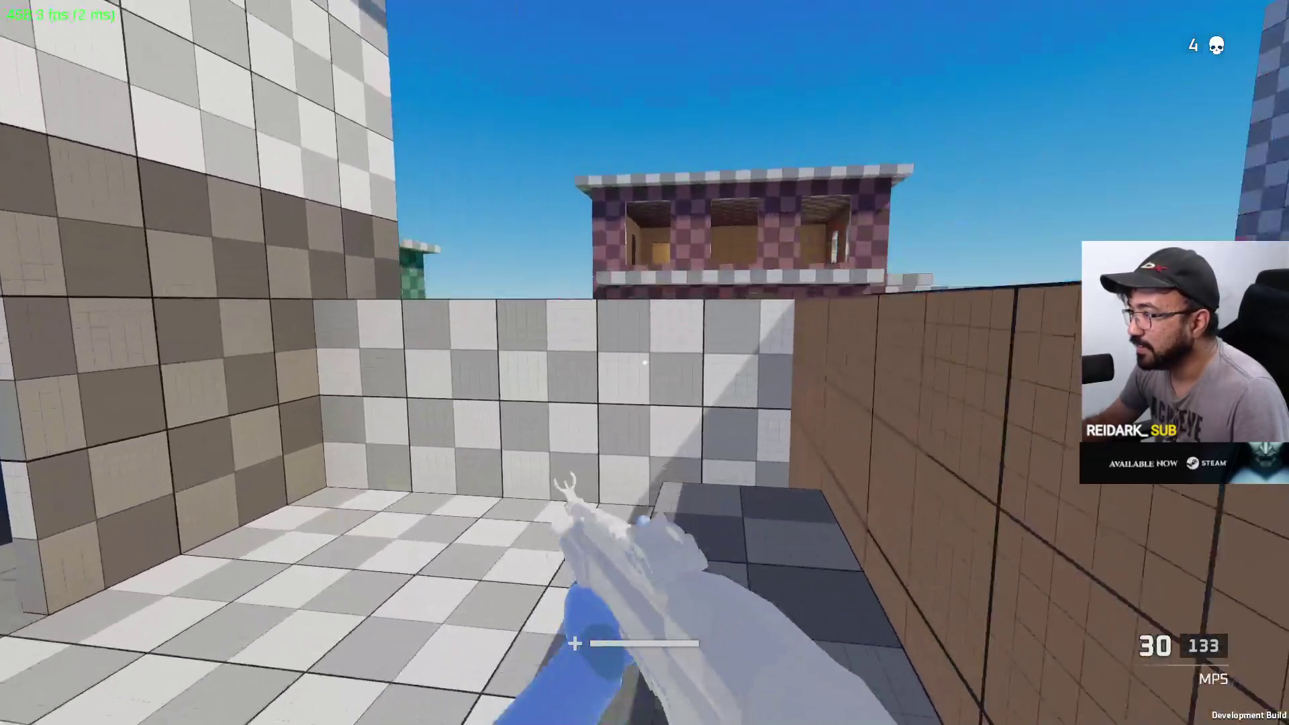
{"action": "left_click", "coordinate": [644, 362]}
{"action": "key", "text": "r"}
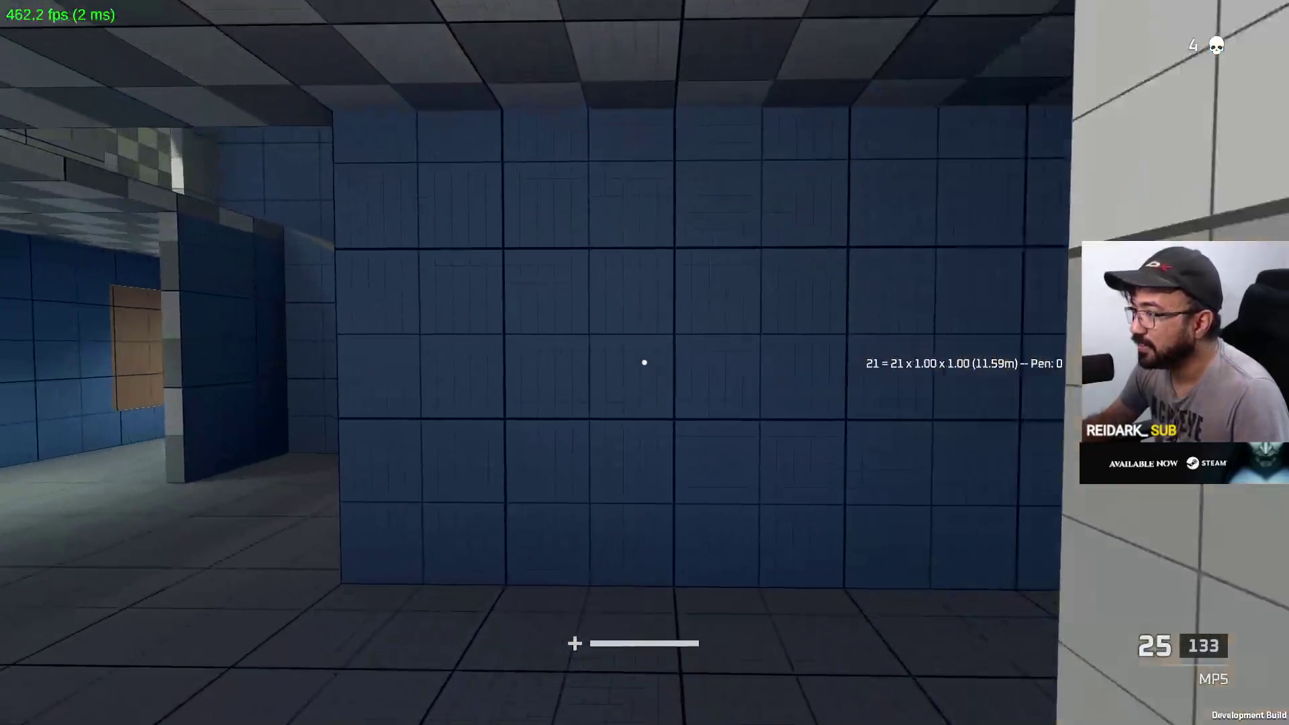
{"action": "key", "text": "w"}
{"action": "right_click", "coordinate": [645, 363]}
{"action": "left_click", "coordinate": [644, 362]}
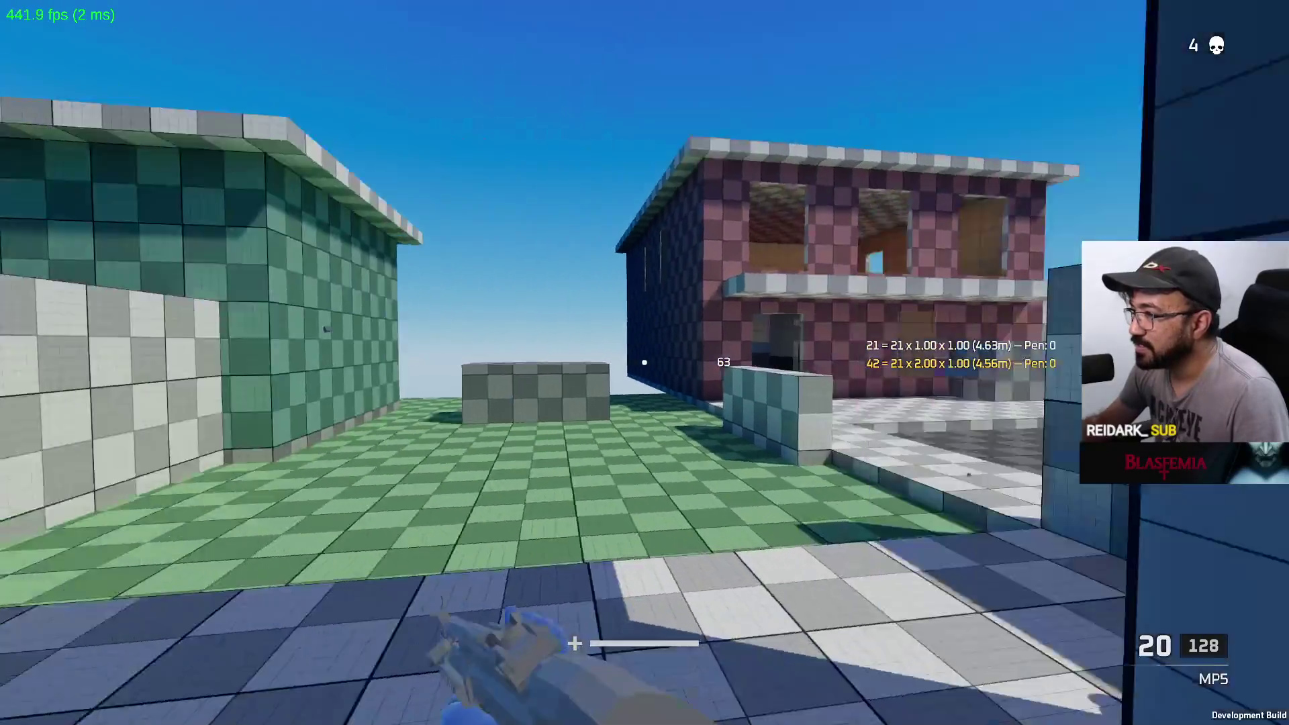
{"action": "left_click", "coordinate": [645, 362]}
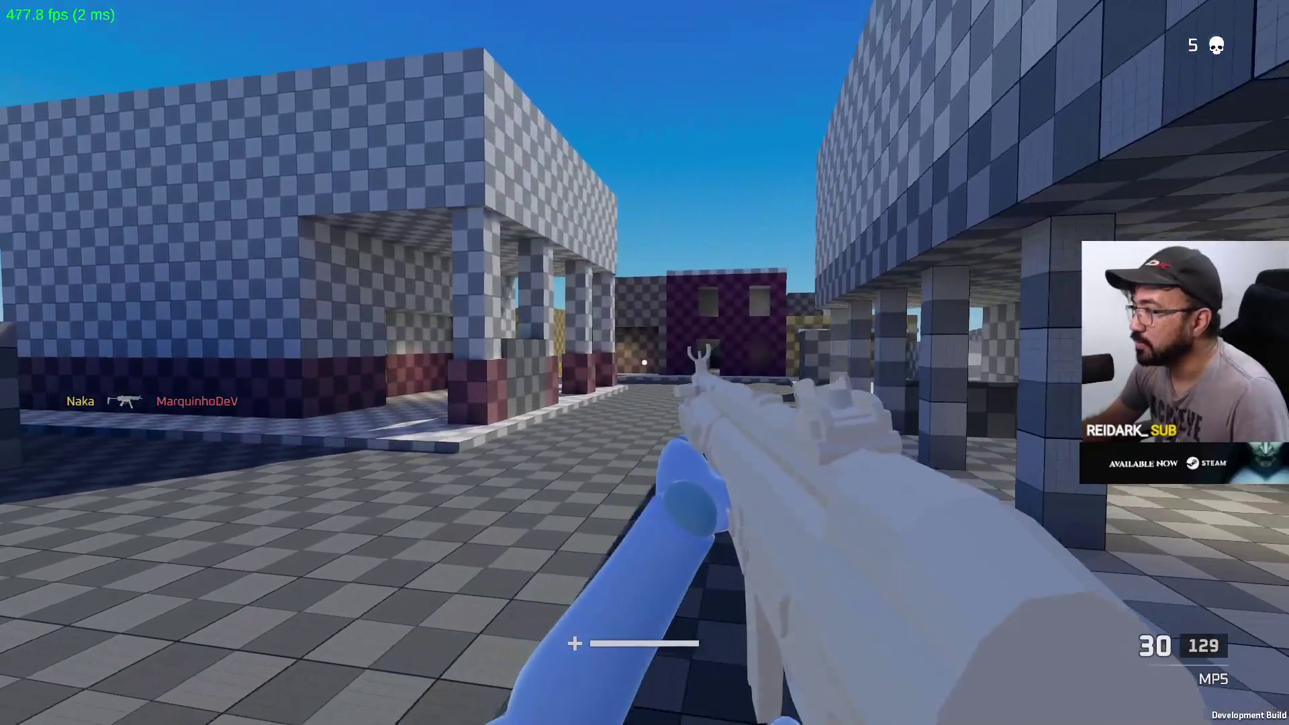
Move out past the fallen enemy, grab the ammo pickup and head for the green-checkered building
{"action": "key", "text": "w"}
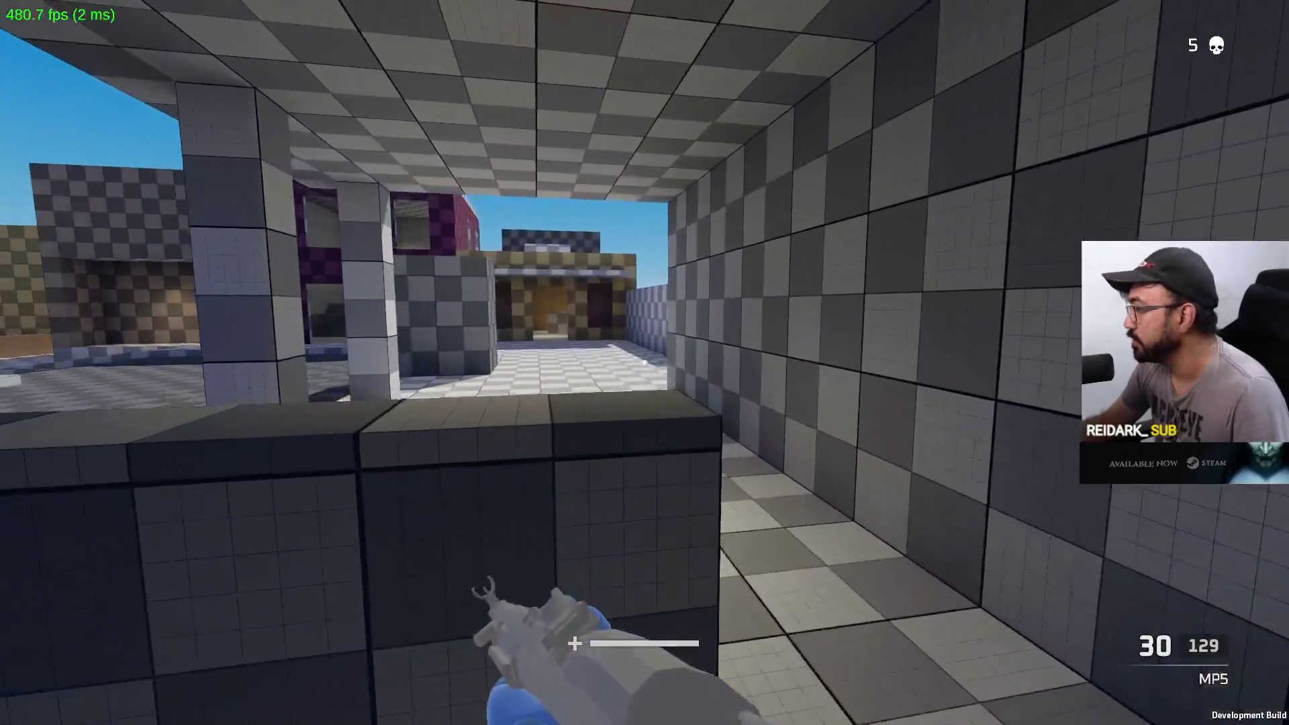
{"action": "key", "text": "w"}
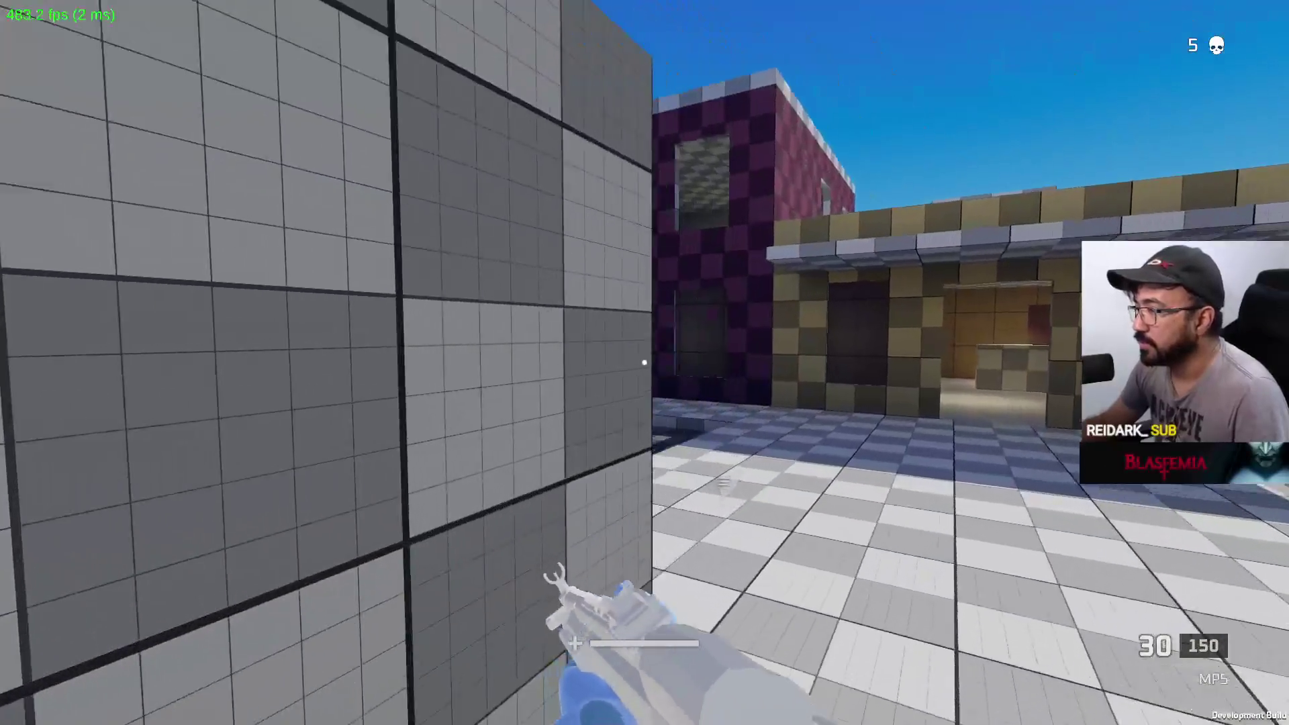
{"action": "key", "text": "w"}
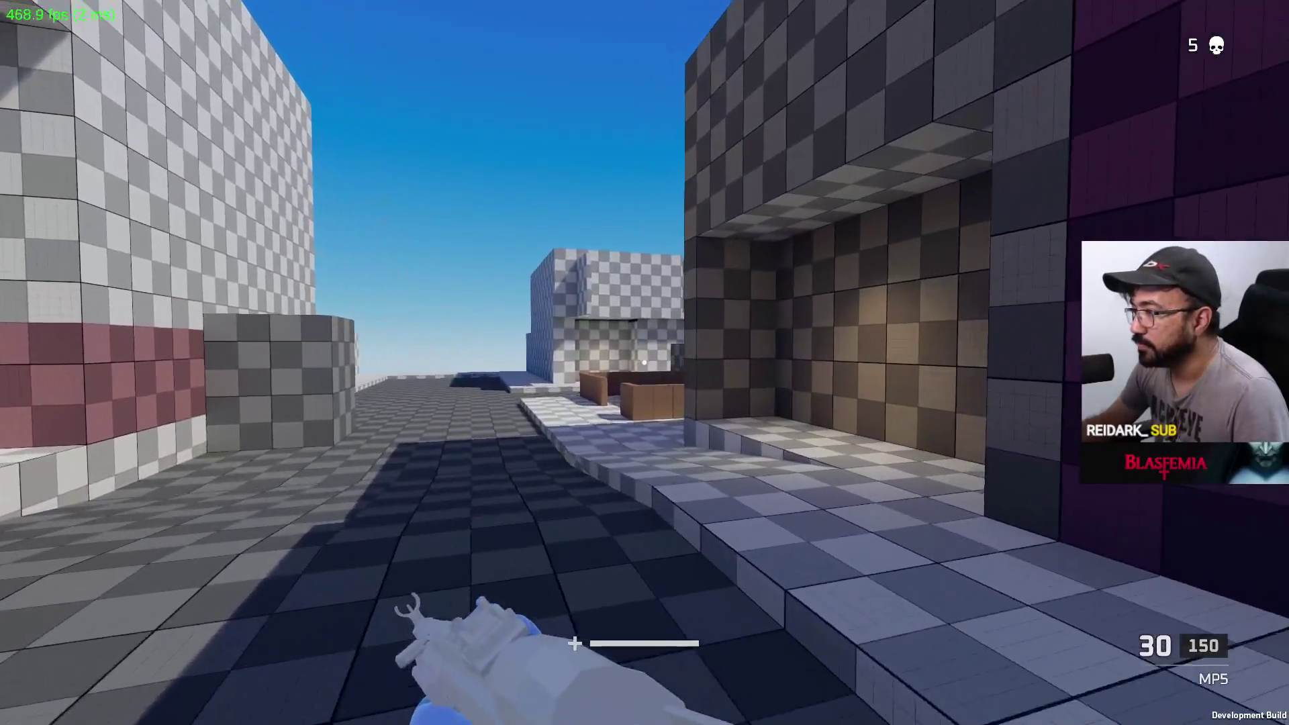
{"action": "key", "text": "w"}
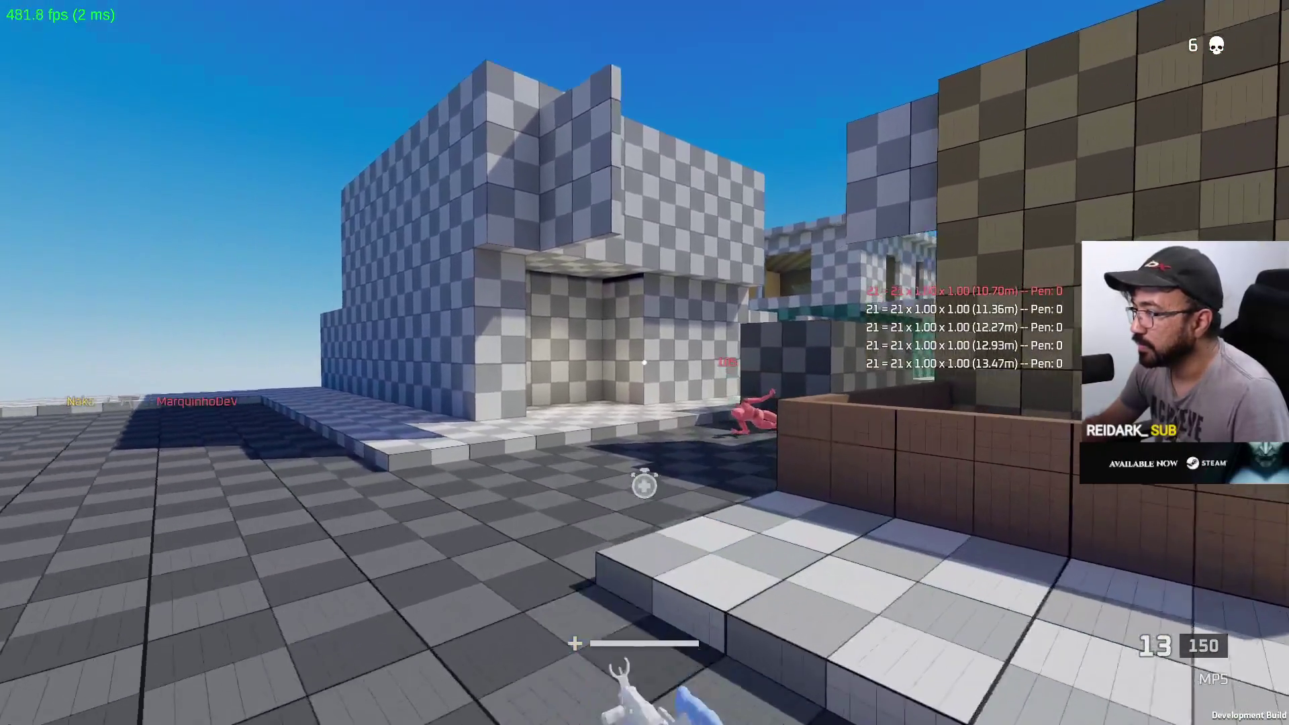
{"action": "key", "text": "w"}
{"action": "key", "text": "w"}
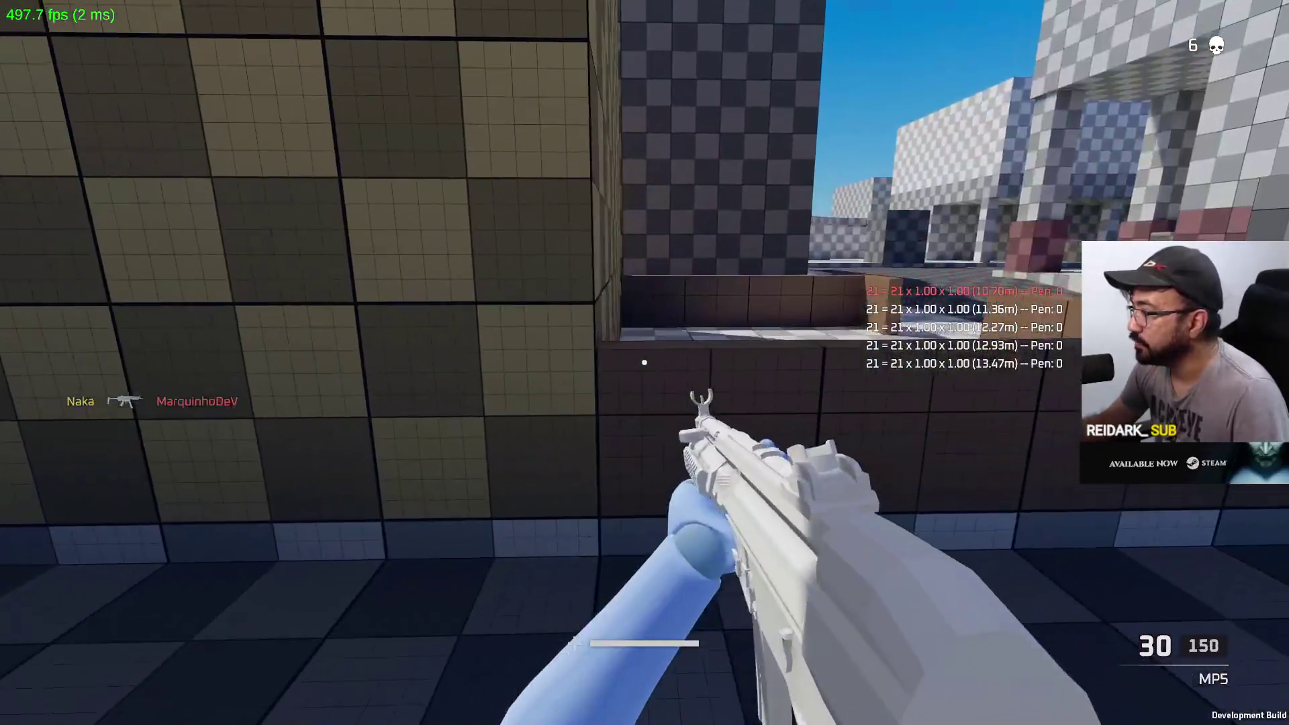
{"action": "key", "text": "w"}
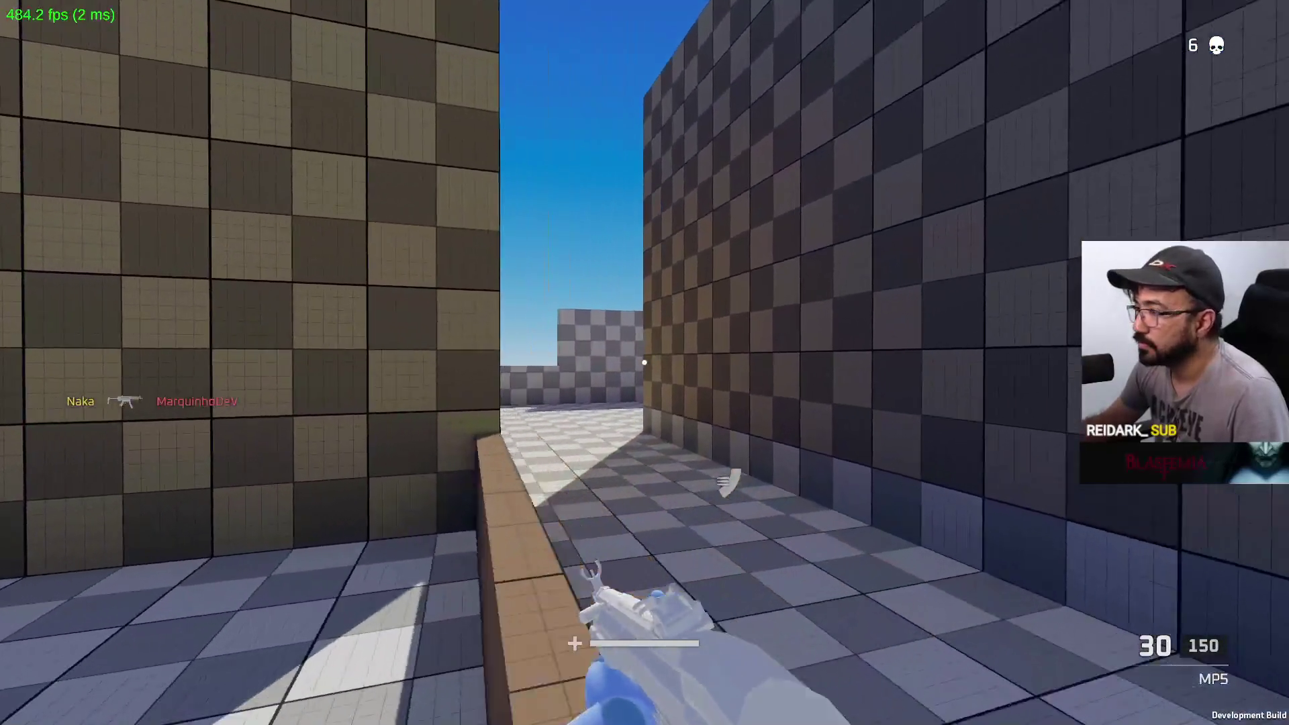
{"action": "key", "text": "w"}
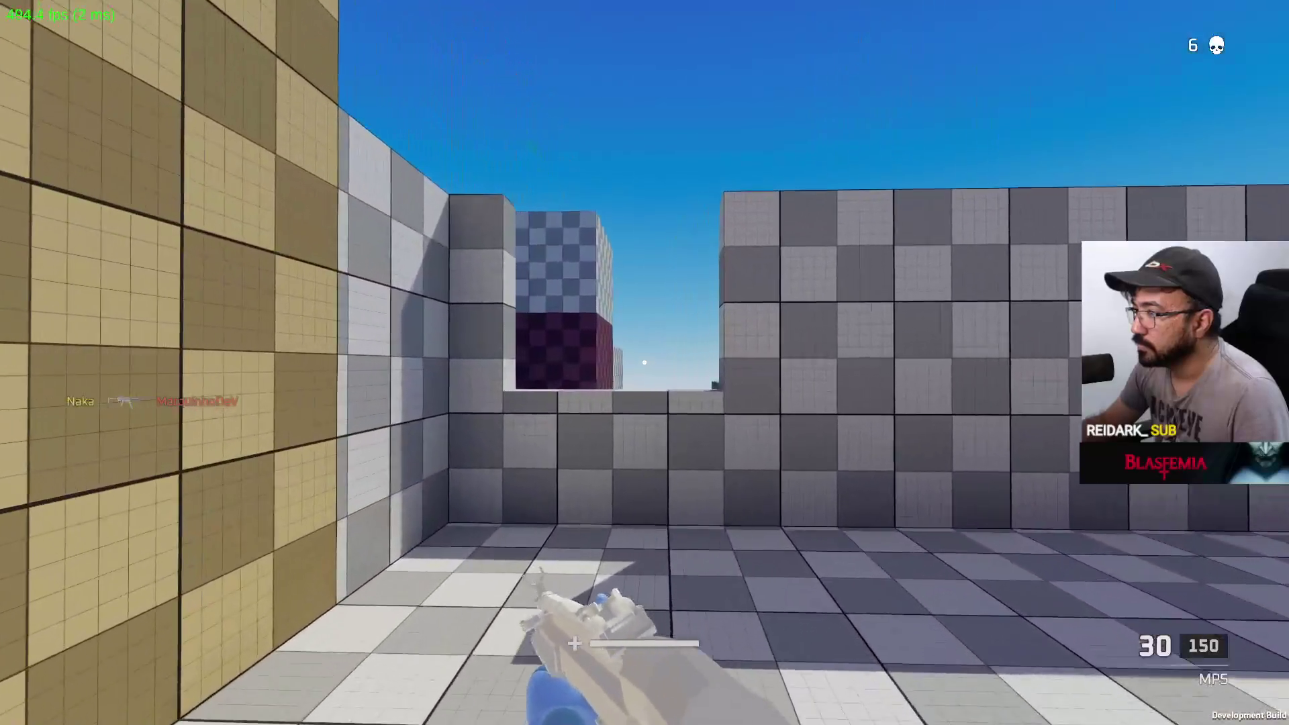
{"action": "key", "text": "w"}
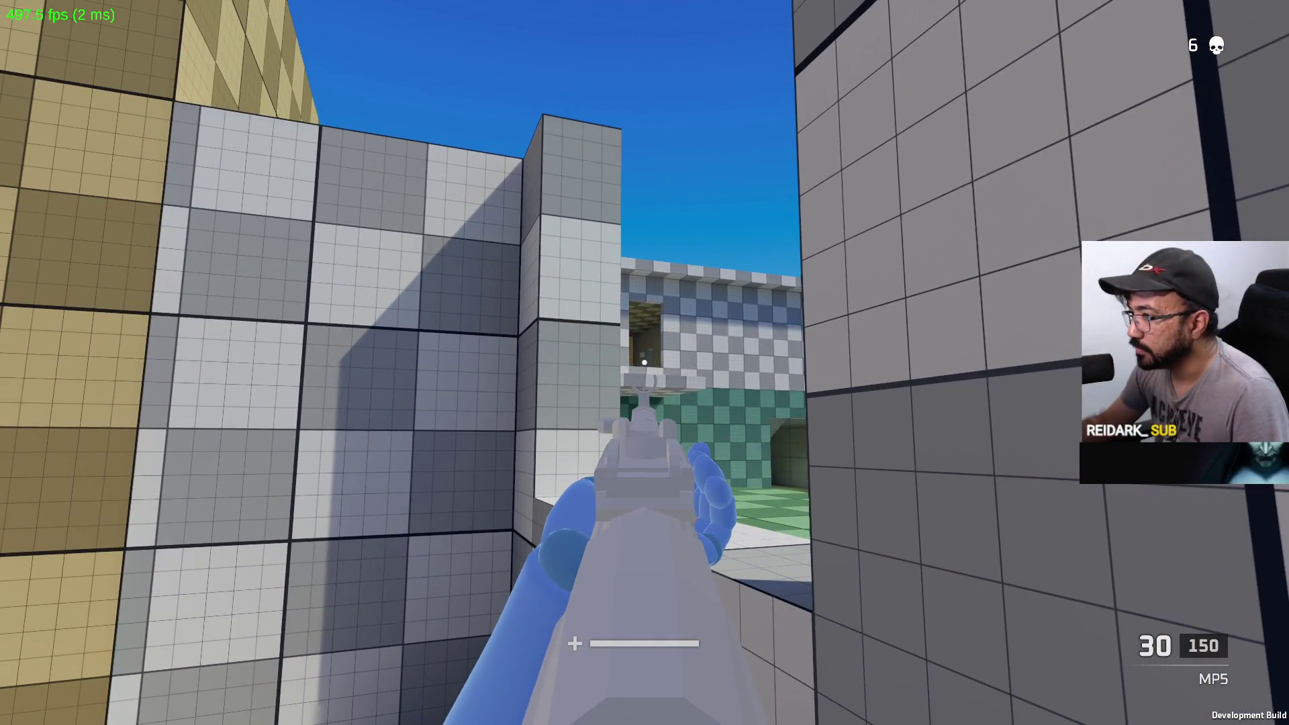
Back into the grey corridor, strafe out and fire on the opponent near the building
{"action": "key", "text": "s"}
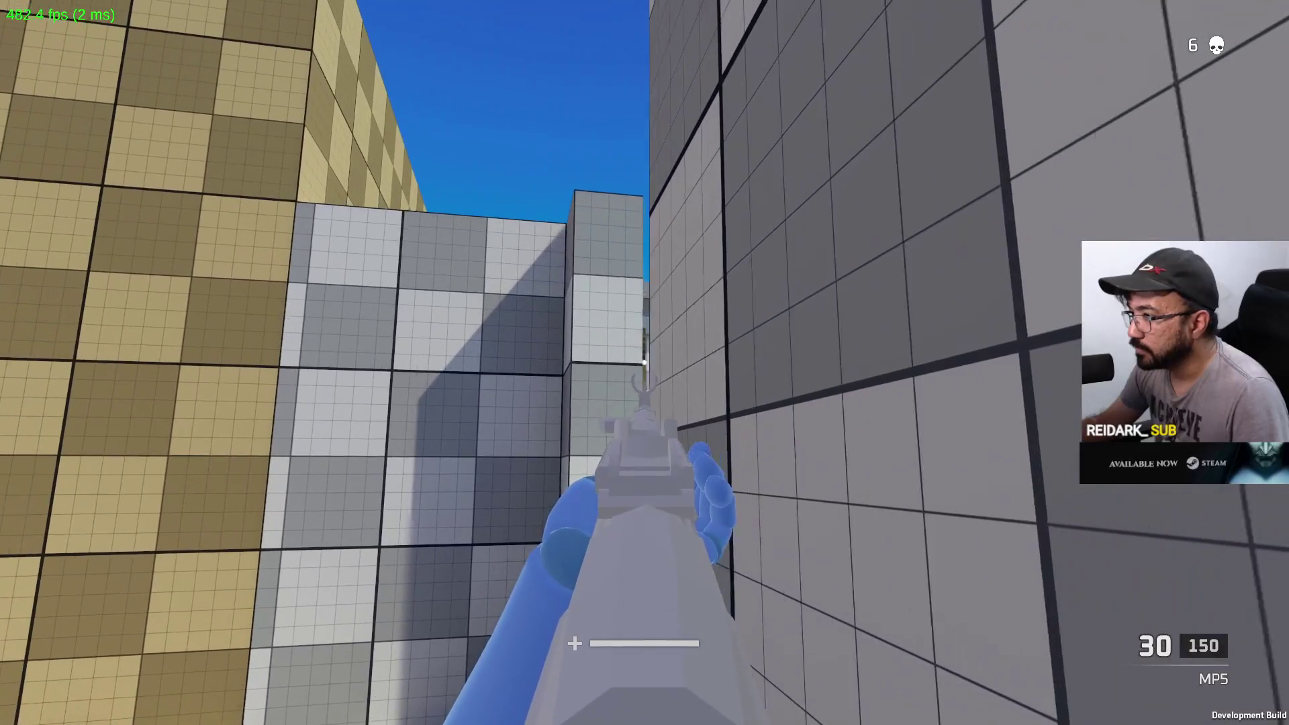
{"action": "key", "text": "w"}
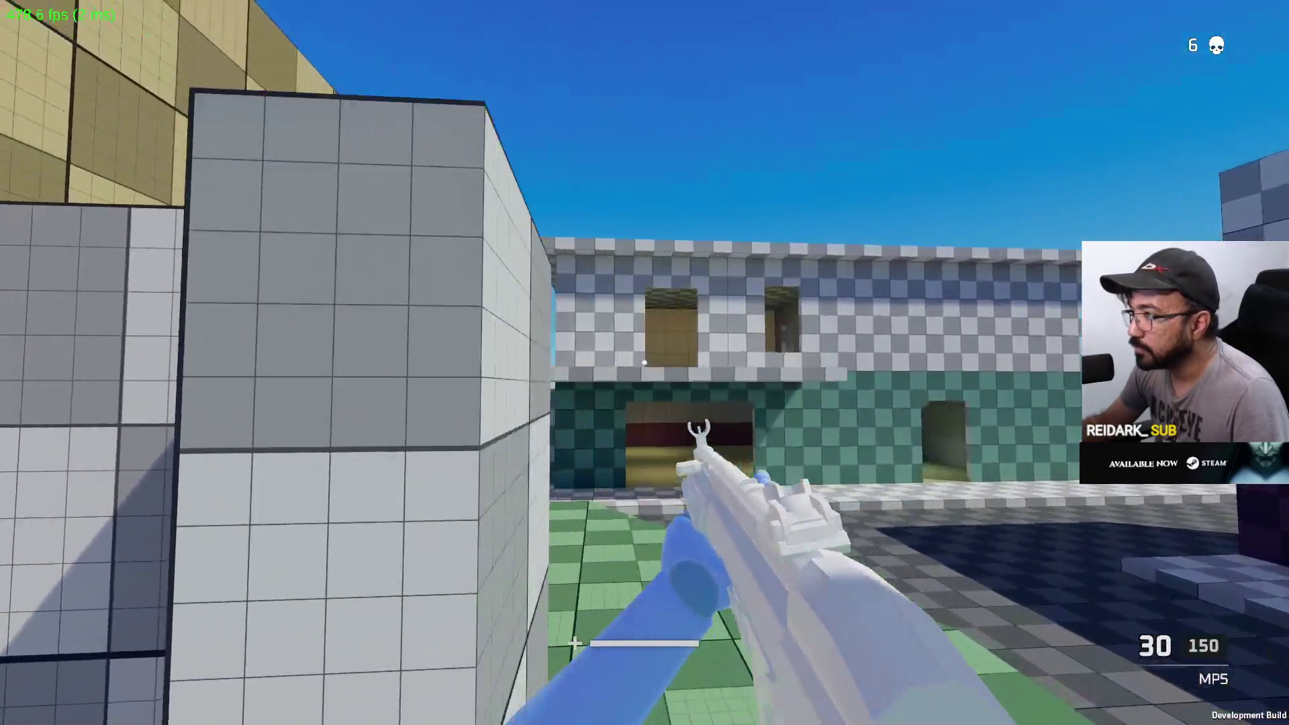
{"action": "key", "text": "a"}
{"action": "left_click", "coordinate": [644, 362]}
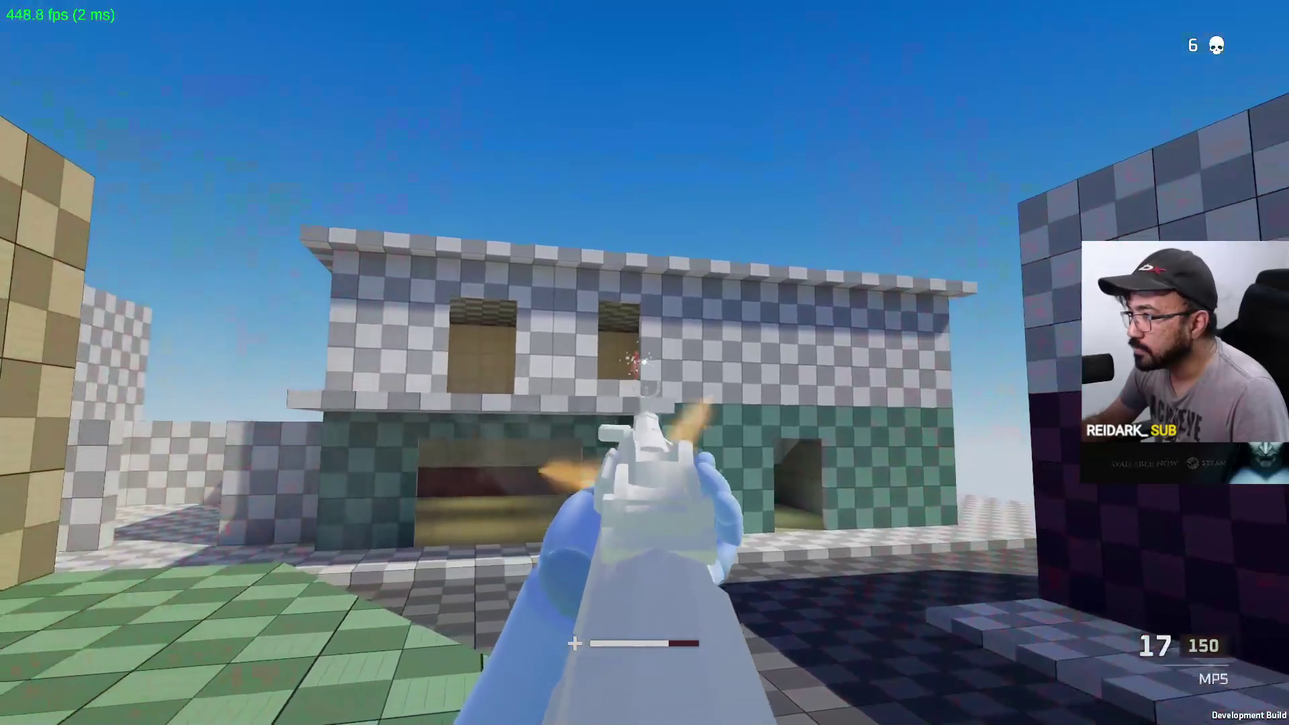
{"action": "left_click", "coordinate": [644, 363]}
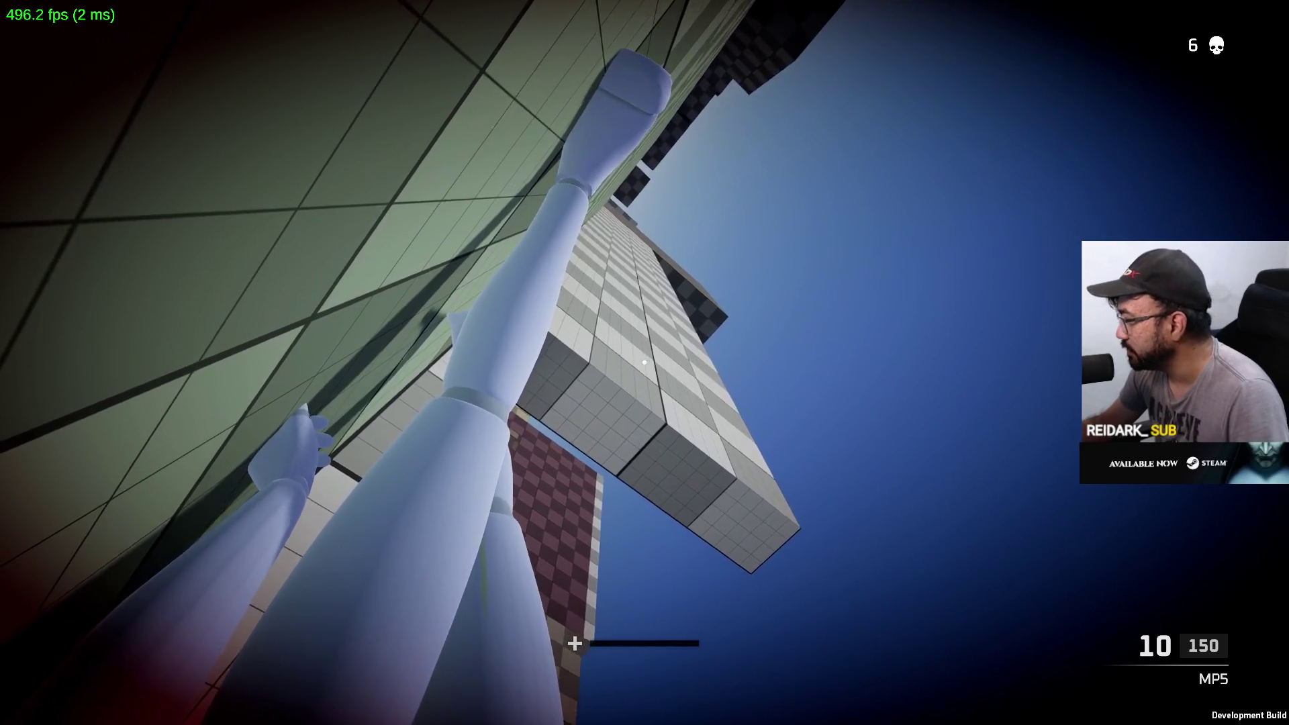
Respawn and fire the aimed MP5 at the enemy ahead
{"action": "key", "text": "w"}
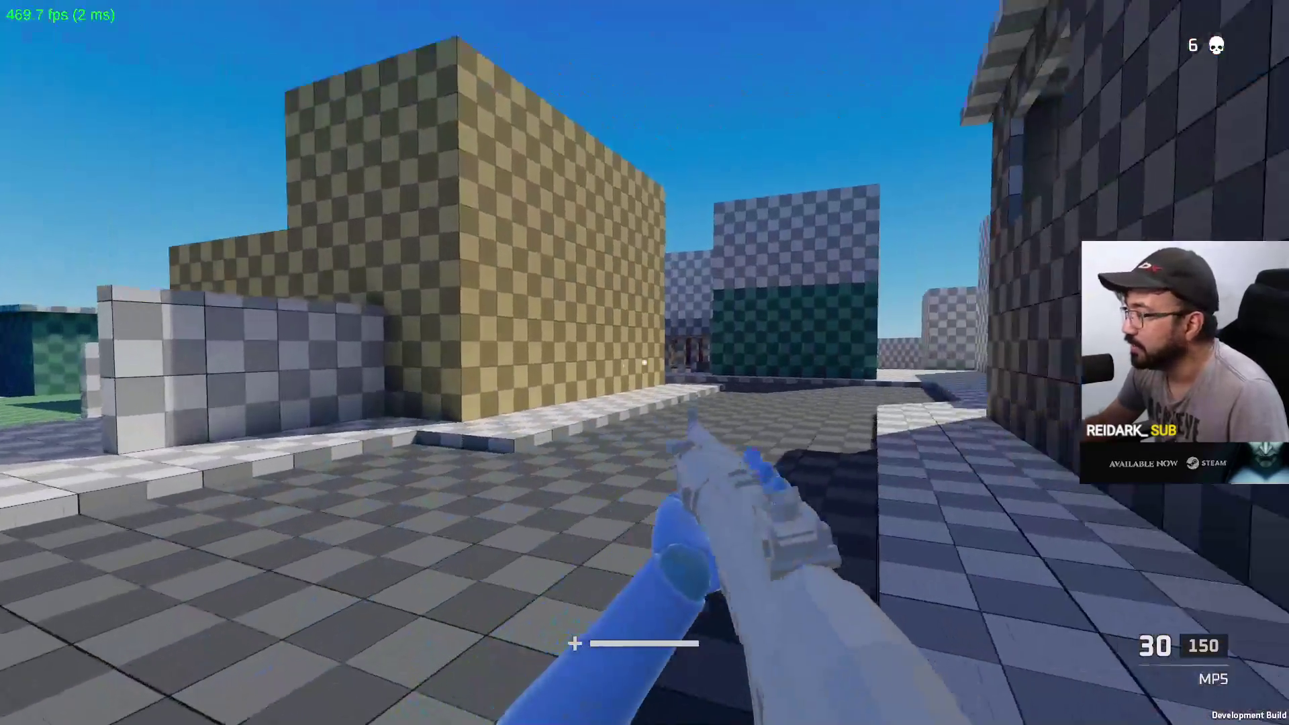
{"action": "right_click", "coordinate": [645, 363]}
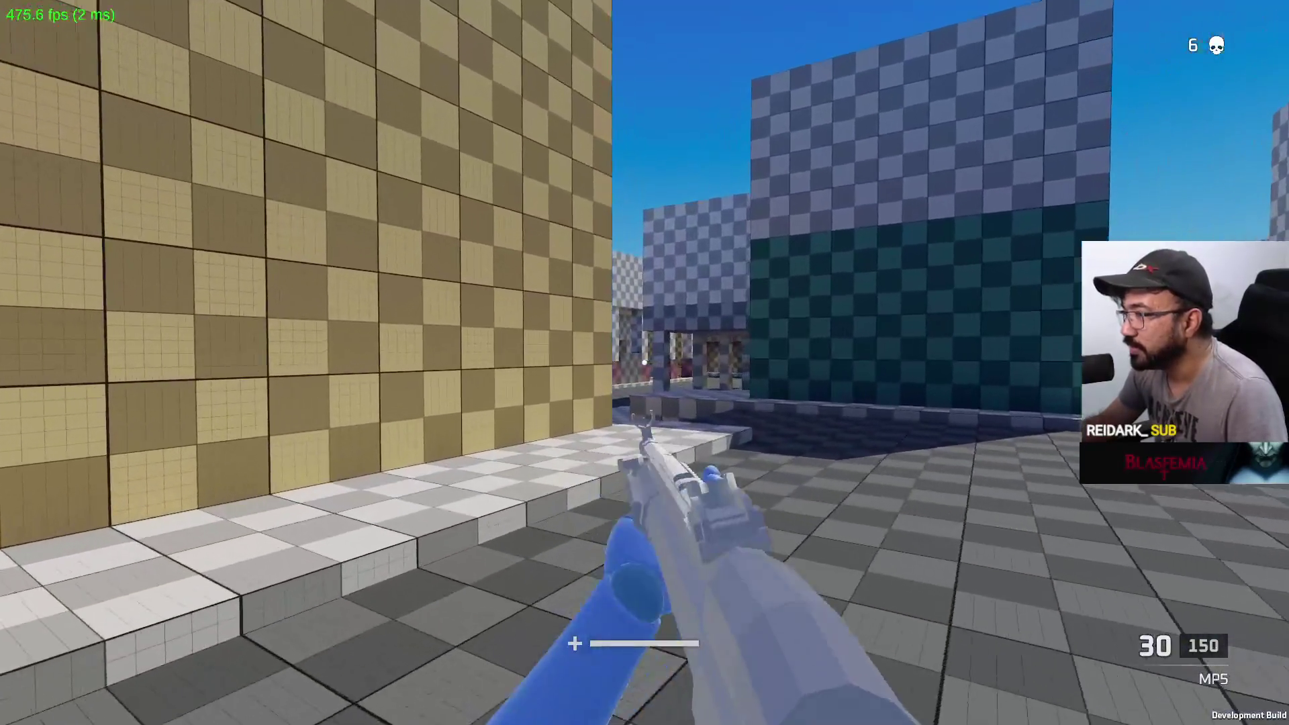
{"action": "left_click", "coordinate": [644, 362]}
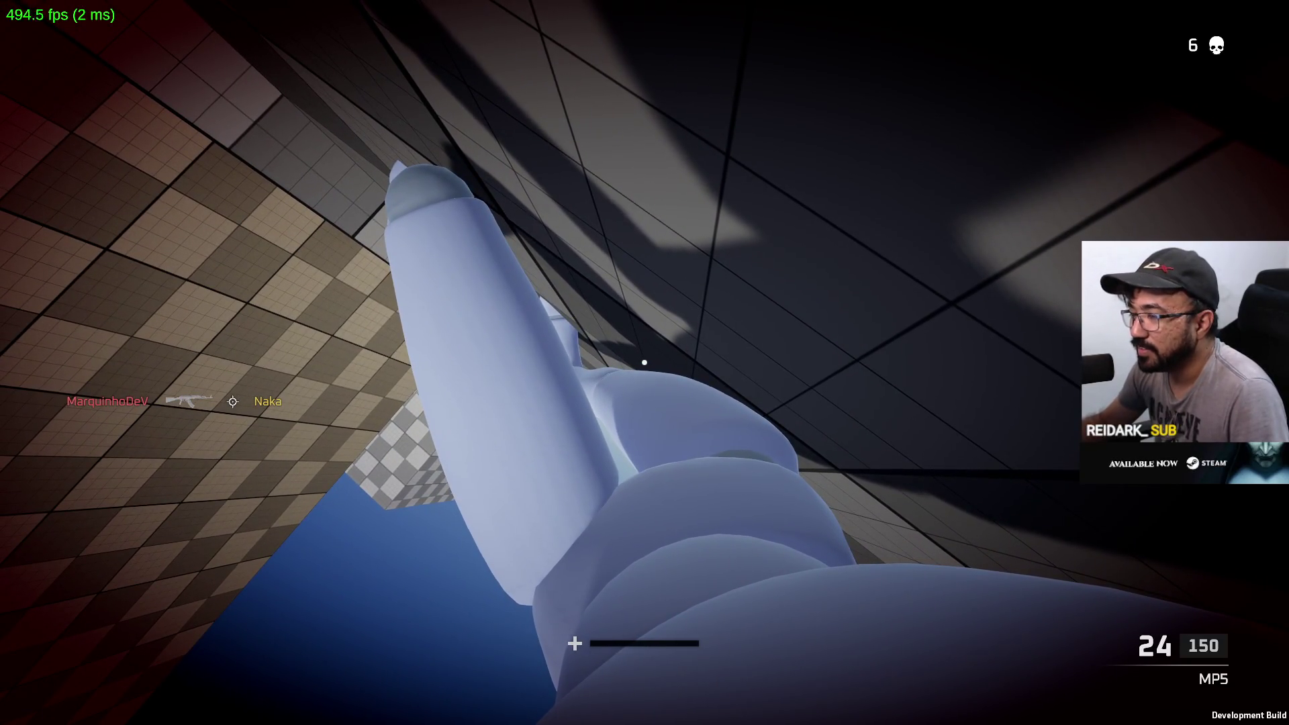
Respawn again, run around the yellow building and shoot the enemy past the wall
{"action": "key", "text": "w"}
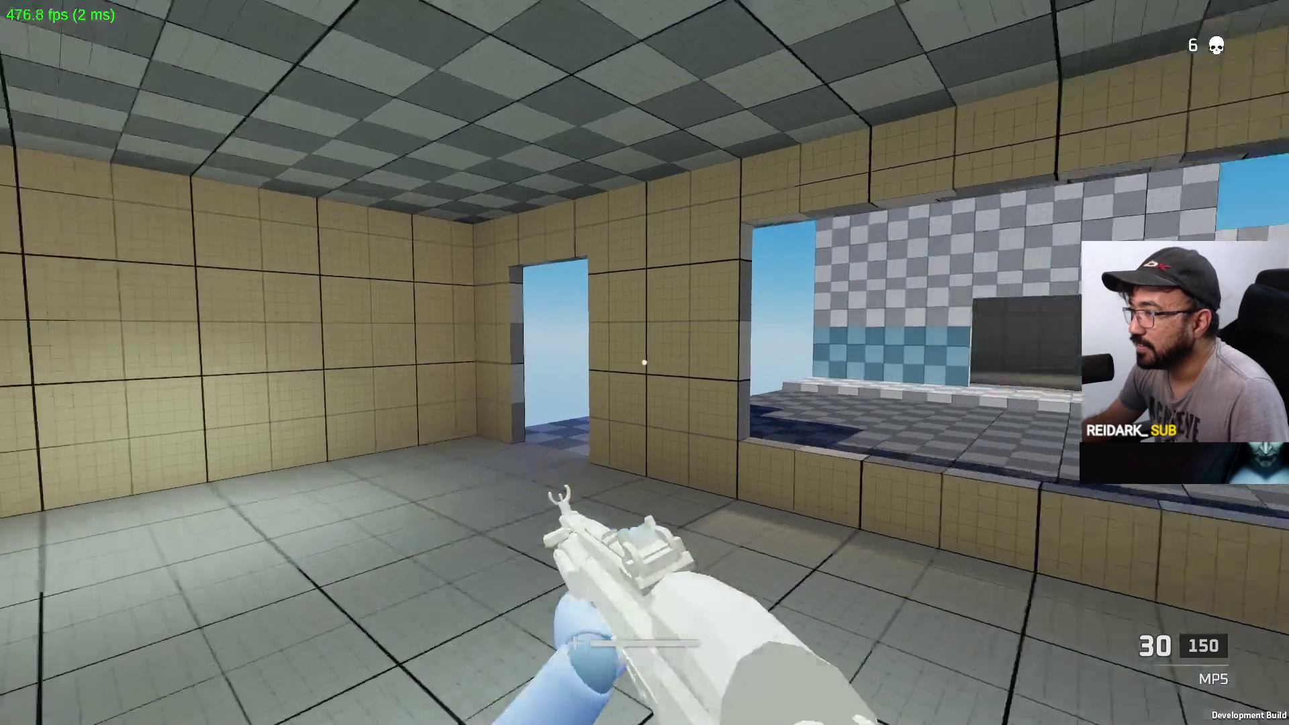
{"action": "key", "text": "w"}
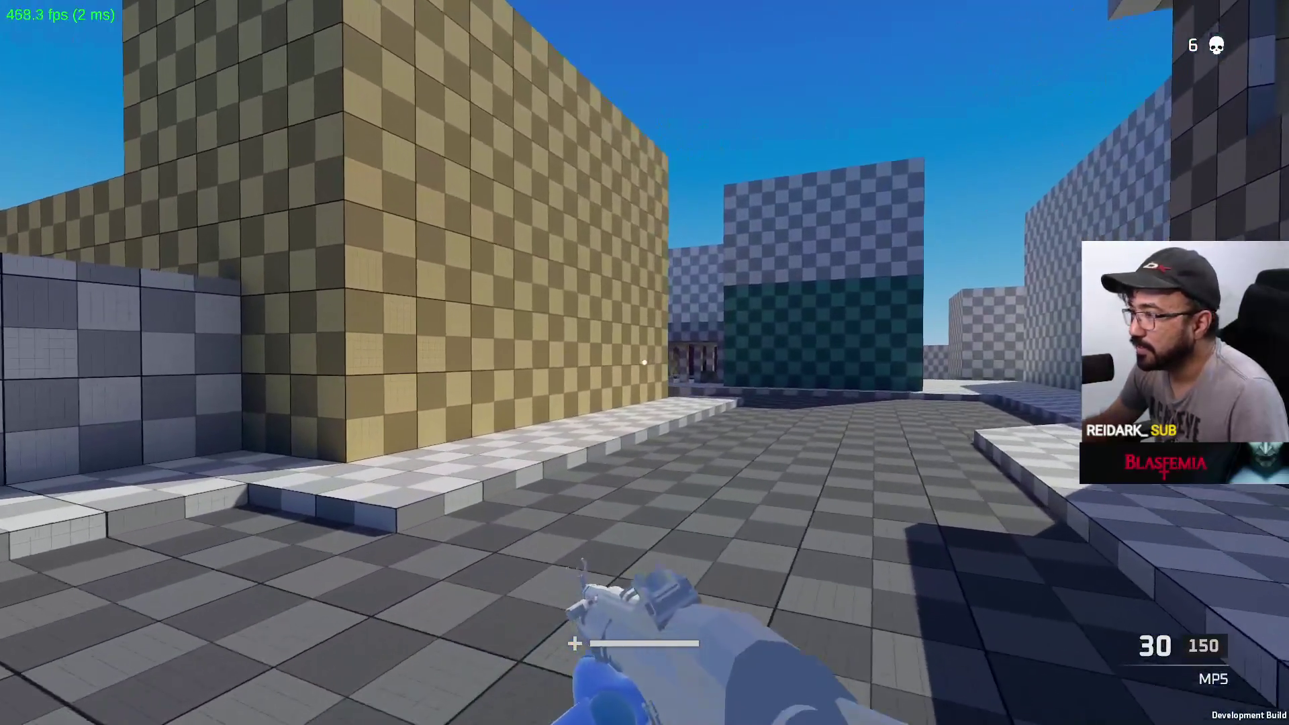
{"action": "key", "text": "w"}
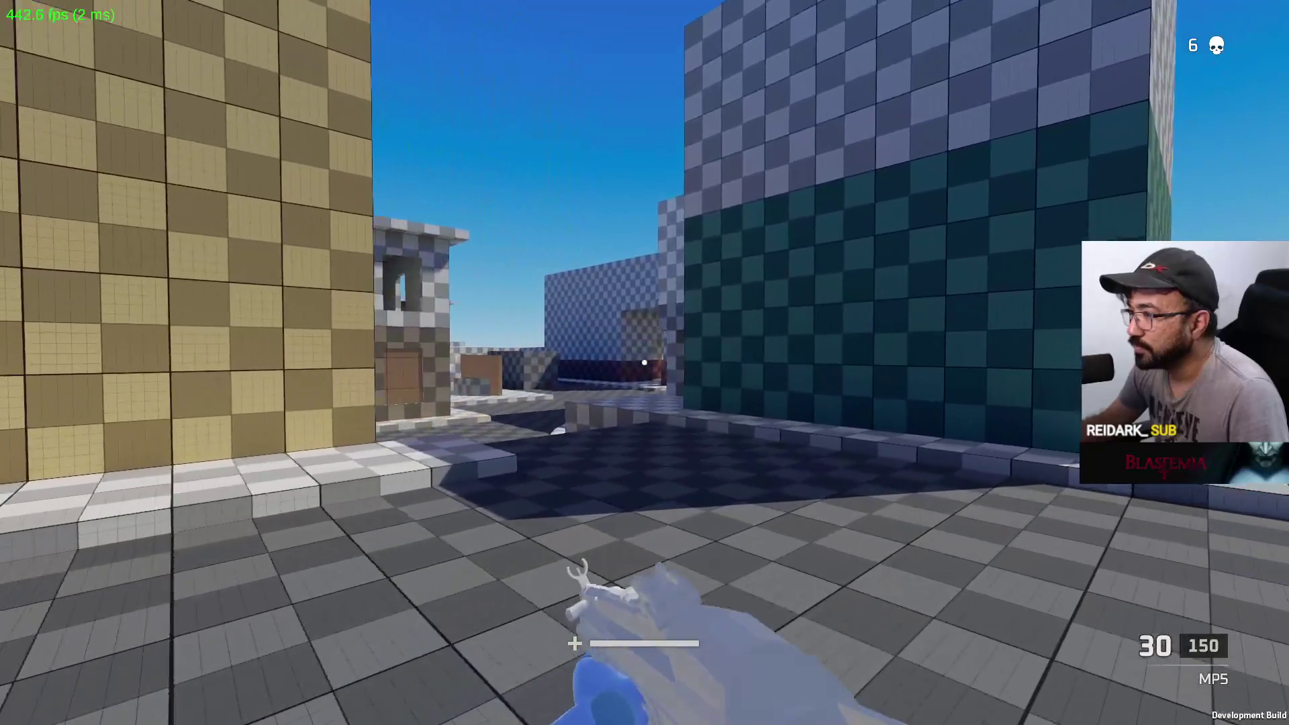
{"action": "left_click", "coordinate": [645, 363]}
{"action": "left_click", "coordinate": [644, 362]}
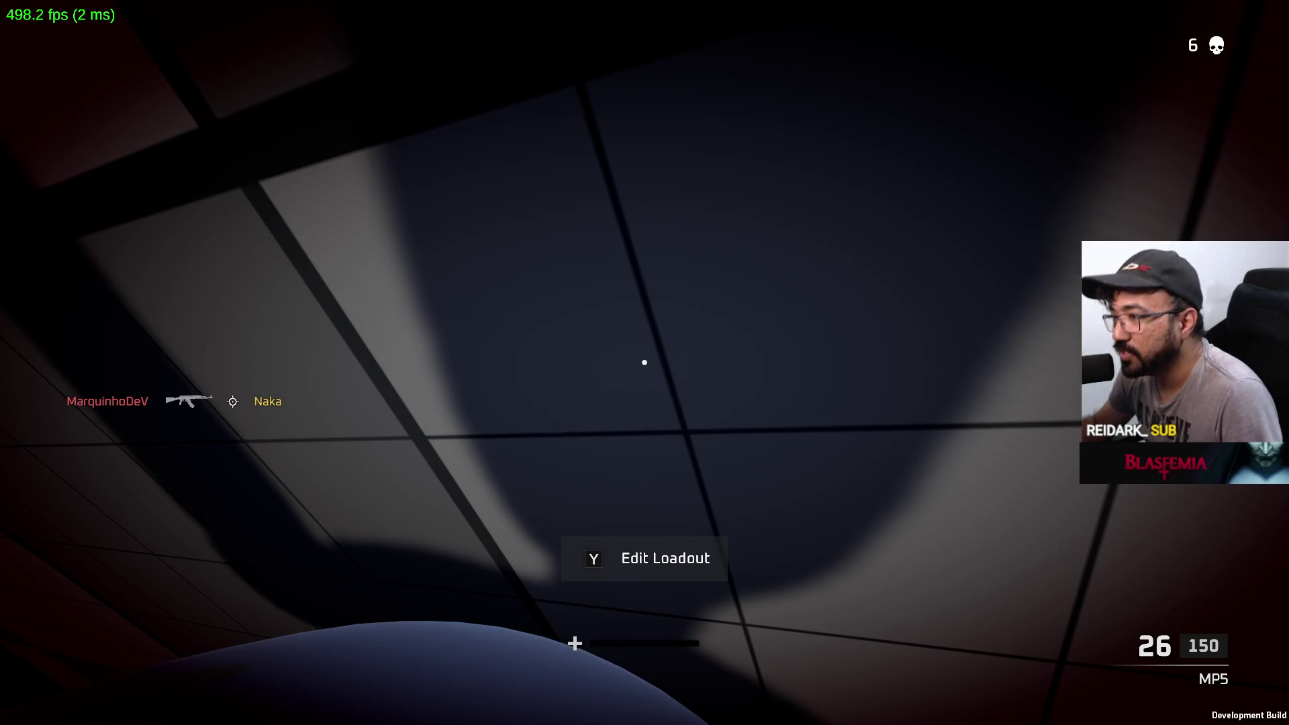
Push past the yellow wall, fire at the enemy near the tower, reload and engage the red enemy by the checkered house
{"action": "key", "text": "w"}
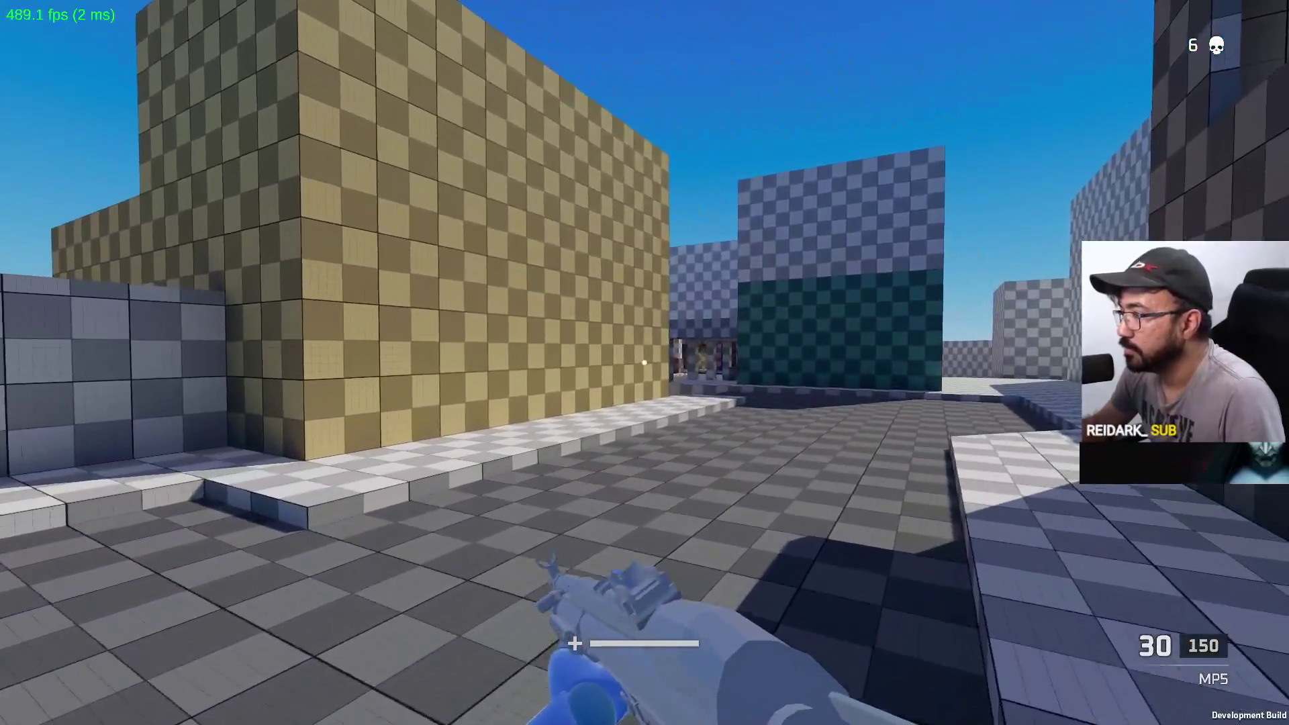
{"action": "key", "text": "w"}
{"action": "right_click", "coordinate": [644, 362]}
{"action": "left_click", "coordinate": [644, 363]}
{"action": "left_click", "coordinate": [645, 362]}
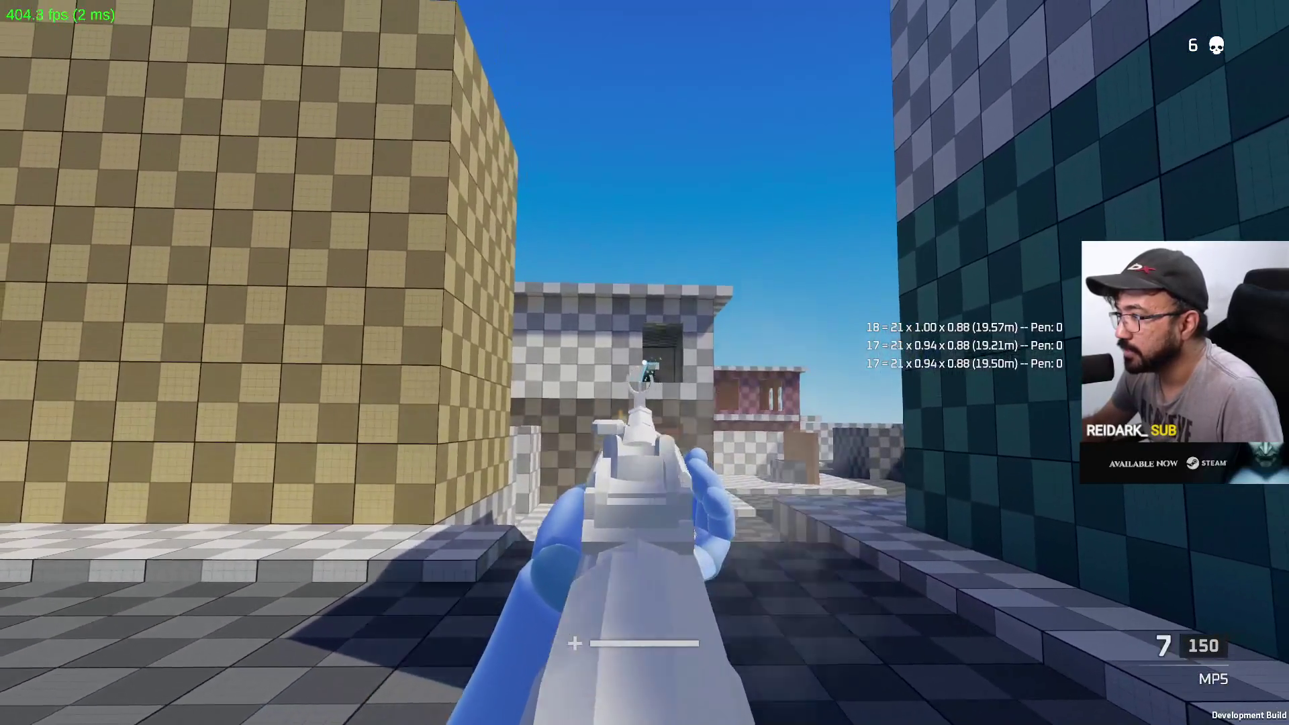
{"action": "key", "text": "r"}
{"action": "right_click", "coordinate": [644, 363]}
{"action": "left_click", "coordinate": [644, 362]}
{"action": "left_click", "coordinate": [644, 363]}
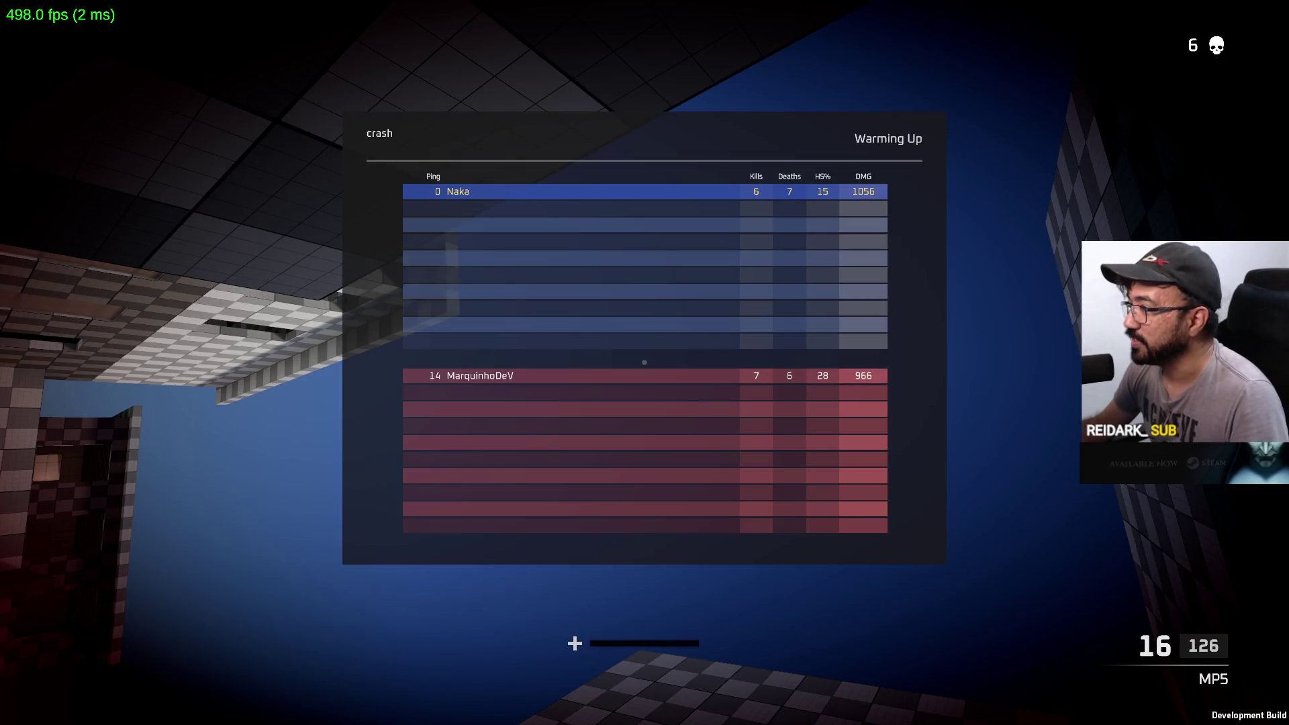
Climb out the window and run across the checkered map past the blue and pink buildings into the pillared courtyard
{"action": "key", "text": "w"}
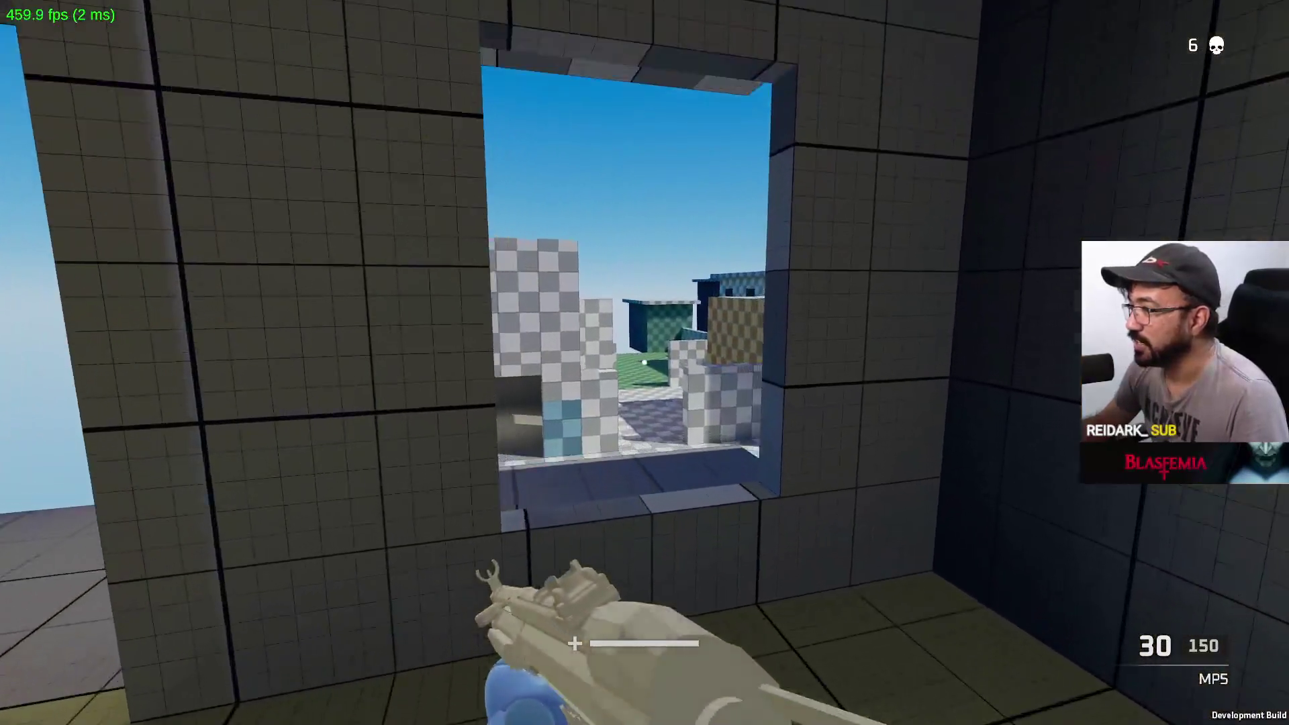
{"action": "key", "text": "w"}
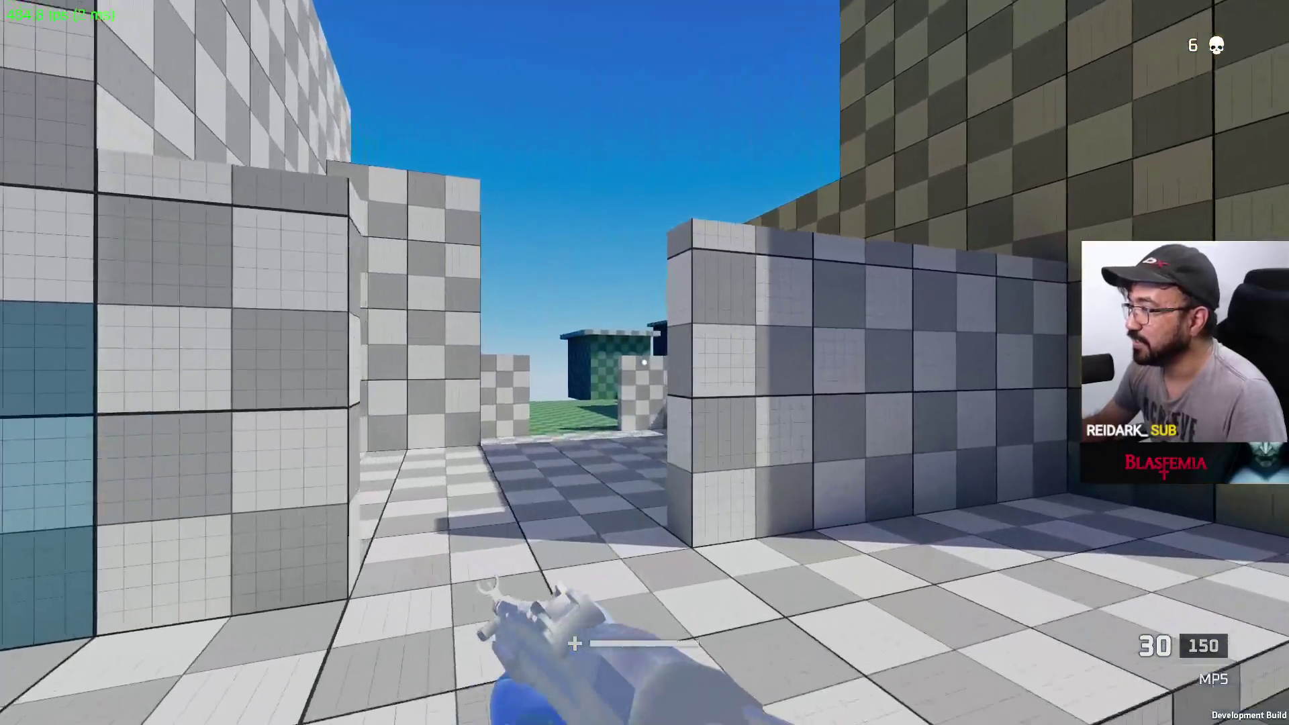
{"action": "key", "text": "w"}
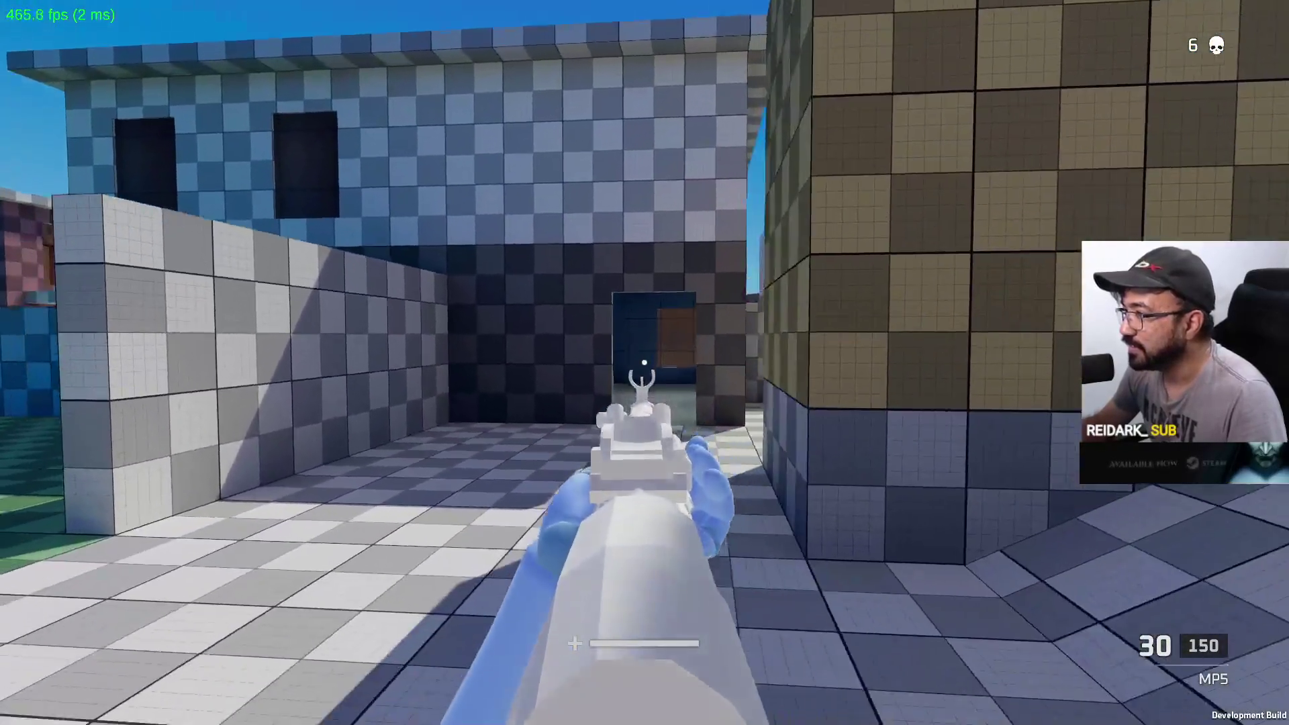
{"action": "key", "text": "w"}
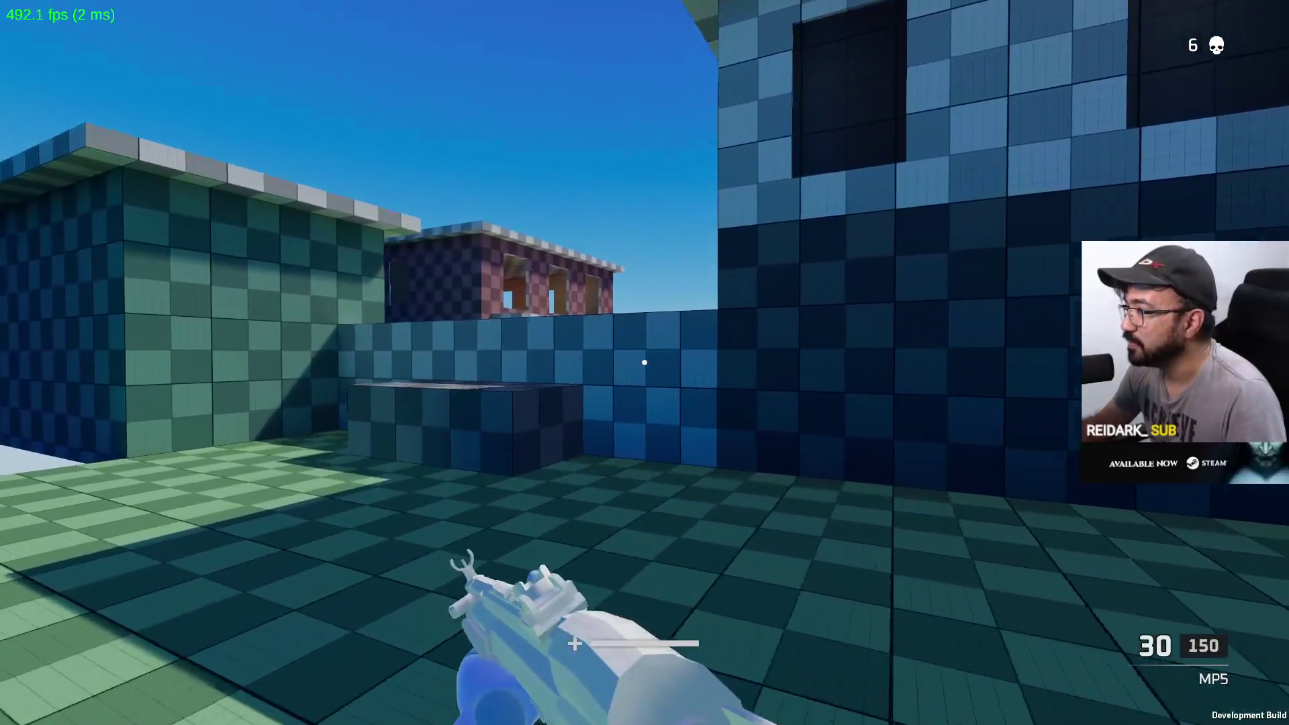
{"action": "key", "text": "w"}
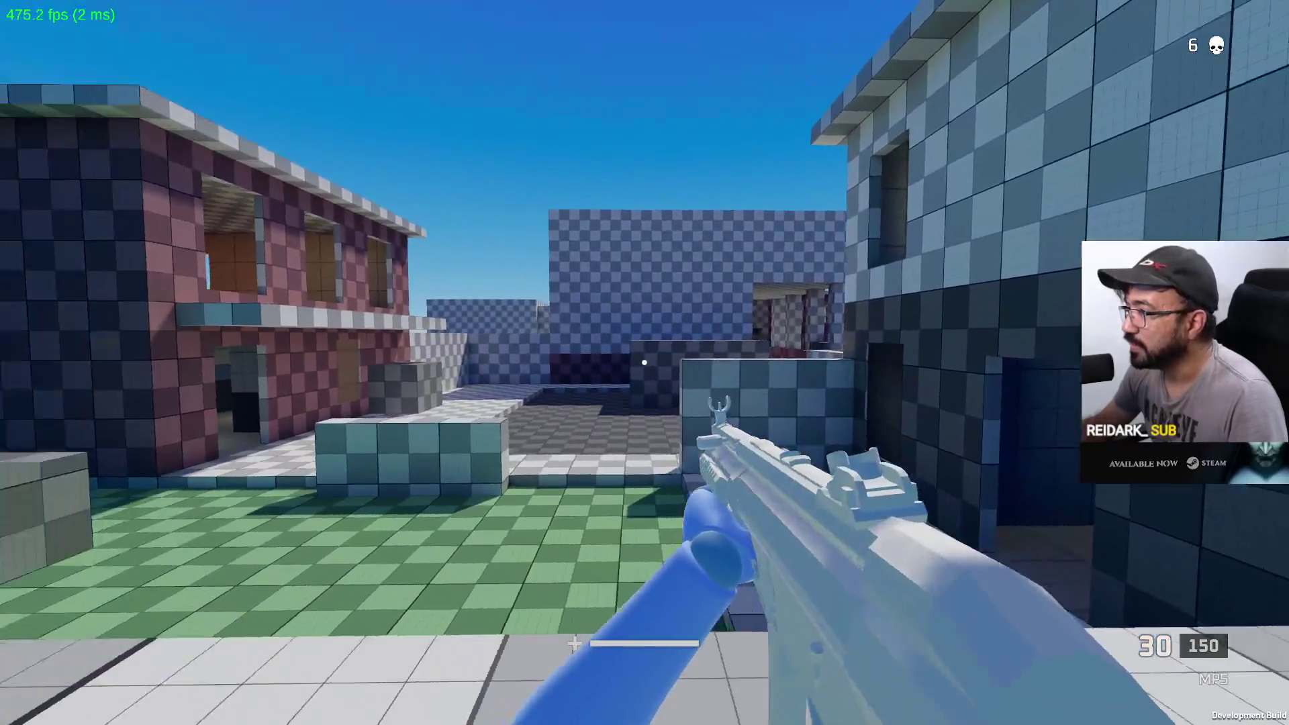
{"action": "key", "text": "w"}
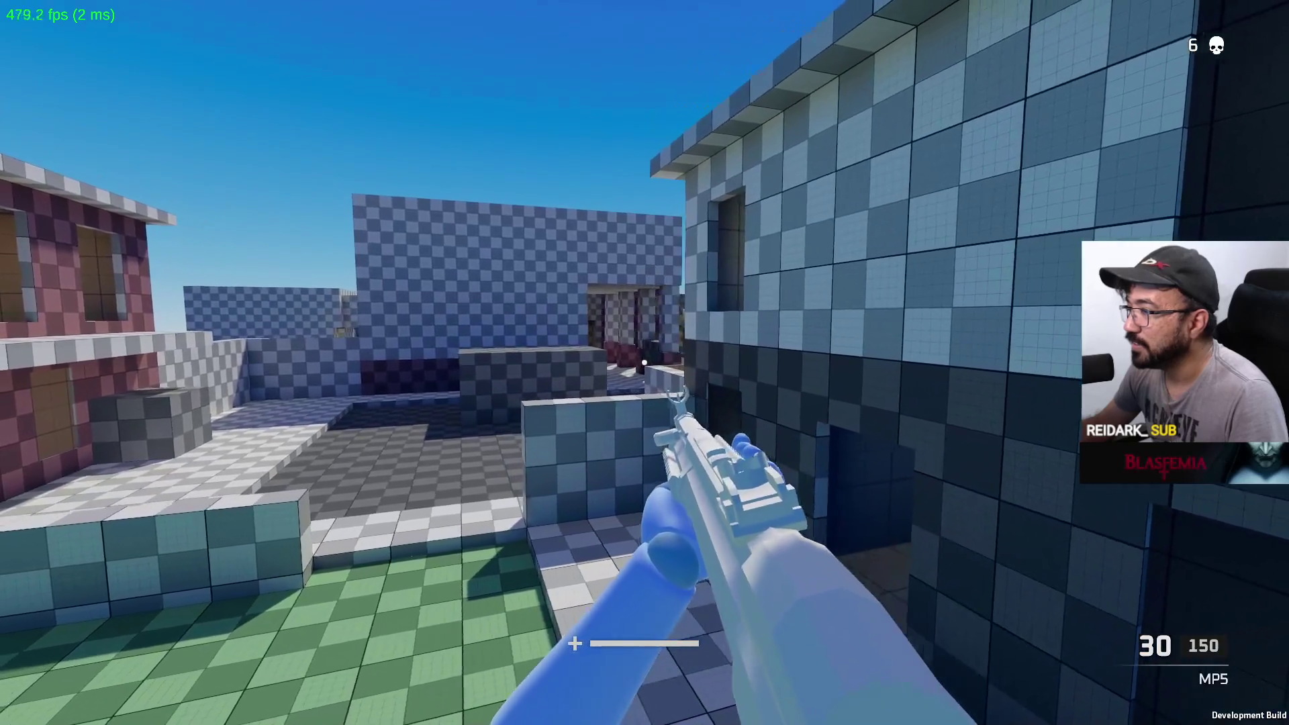
{"action": "key", "text": "w"}
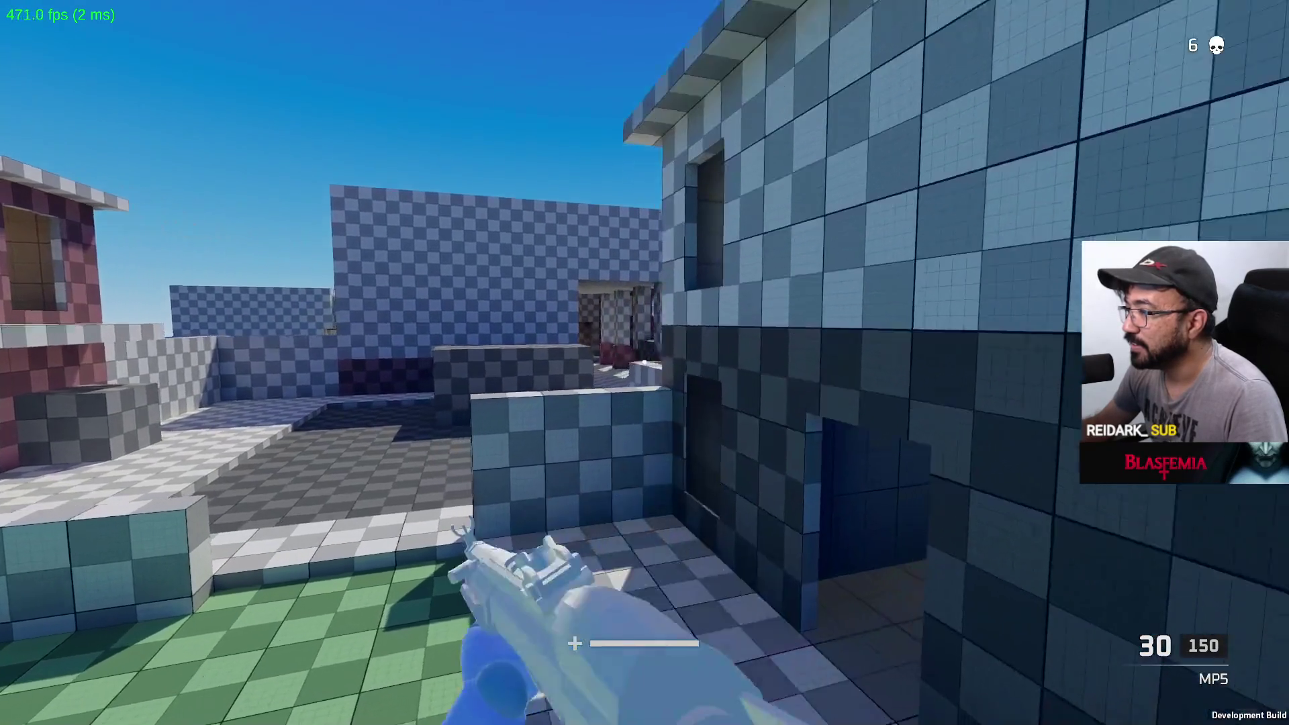
{"action": "key", "text": "w"}
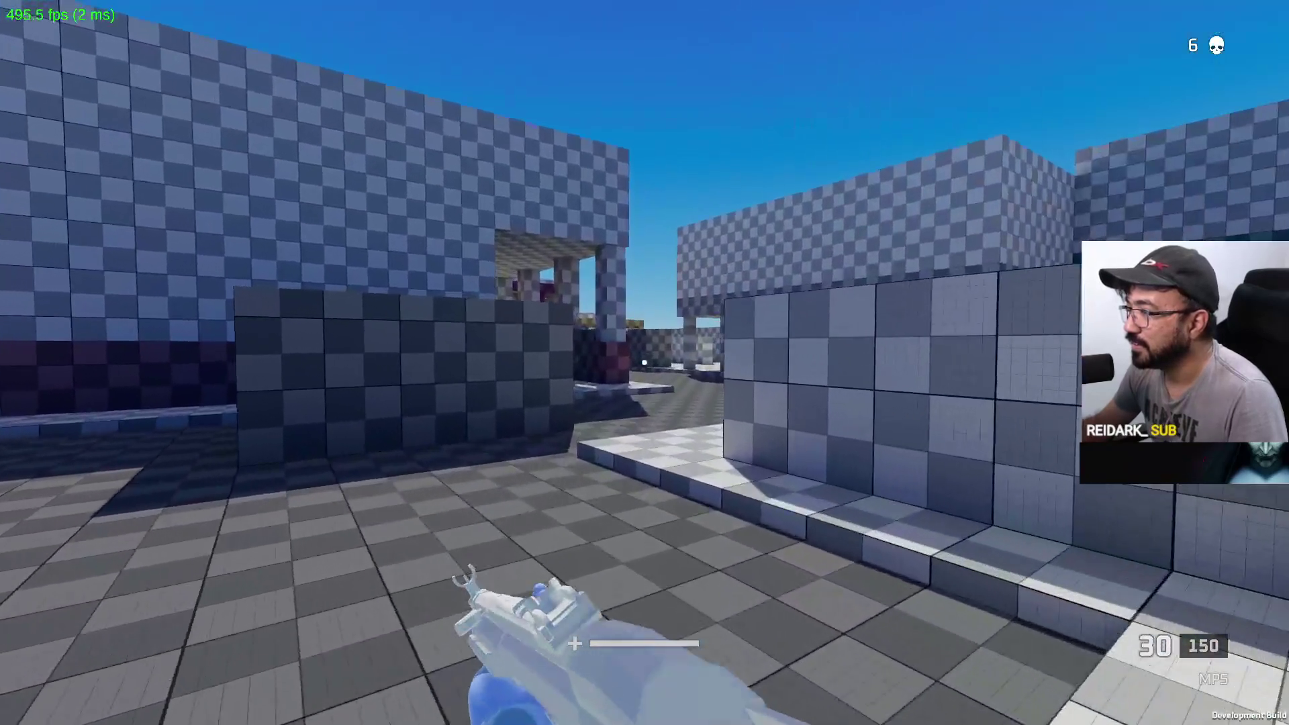
{"action": "key", "text": "w"}
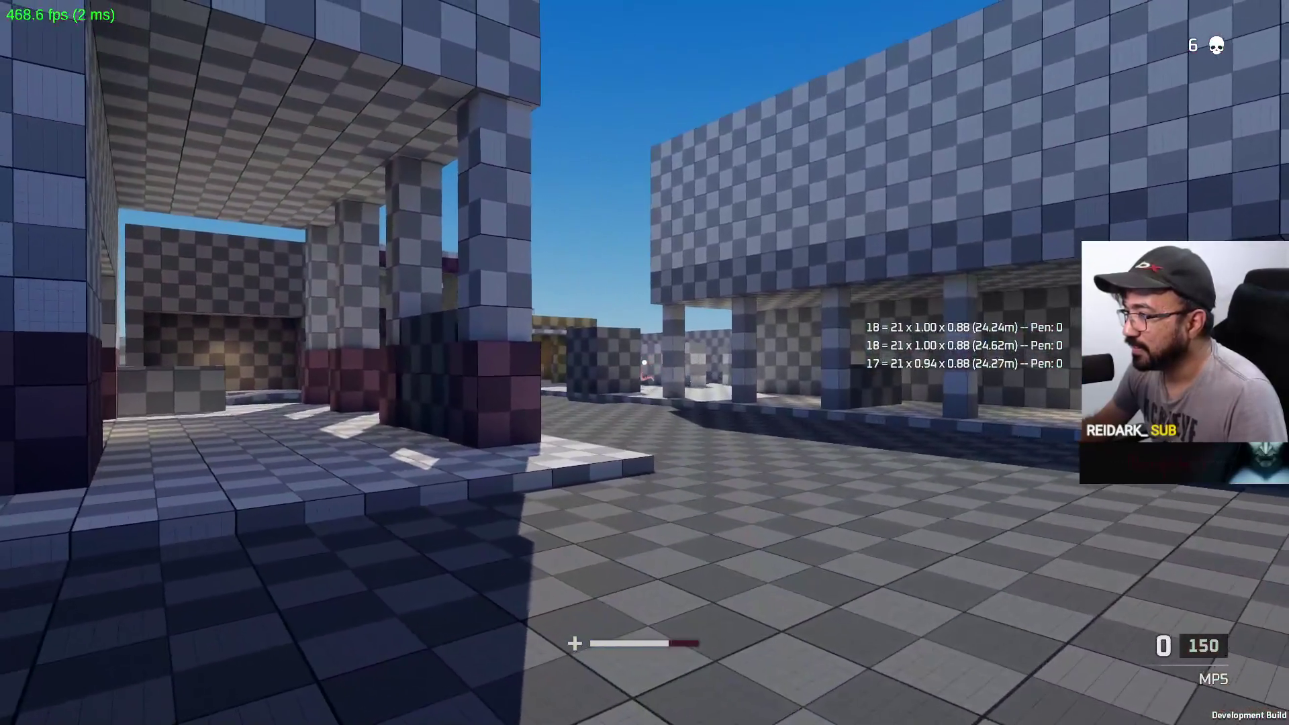
Aim and fire an MP5 burst at the enemy by the purple building, then reload and head for the pillar
{"action": "key", "text": "w"}
{"action": "right_click", "coordinate": [644, 362]}
{"action": "left_click_drag", "start_coordinate": [644, 362], "coordinate": [644, 363]}
{"action": "key", "text": "d"}
{"action": "key", "text": "r"}
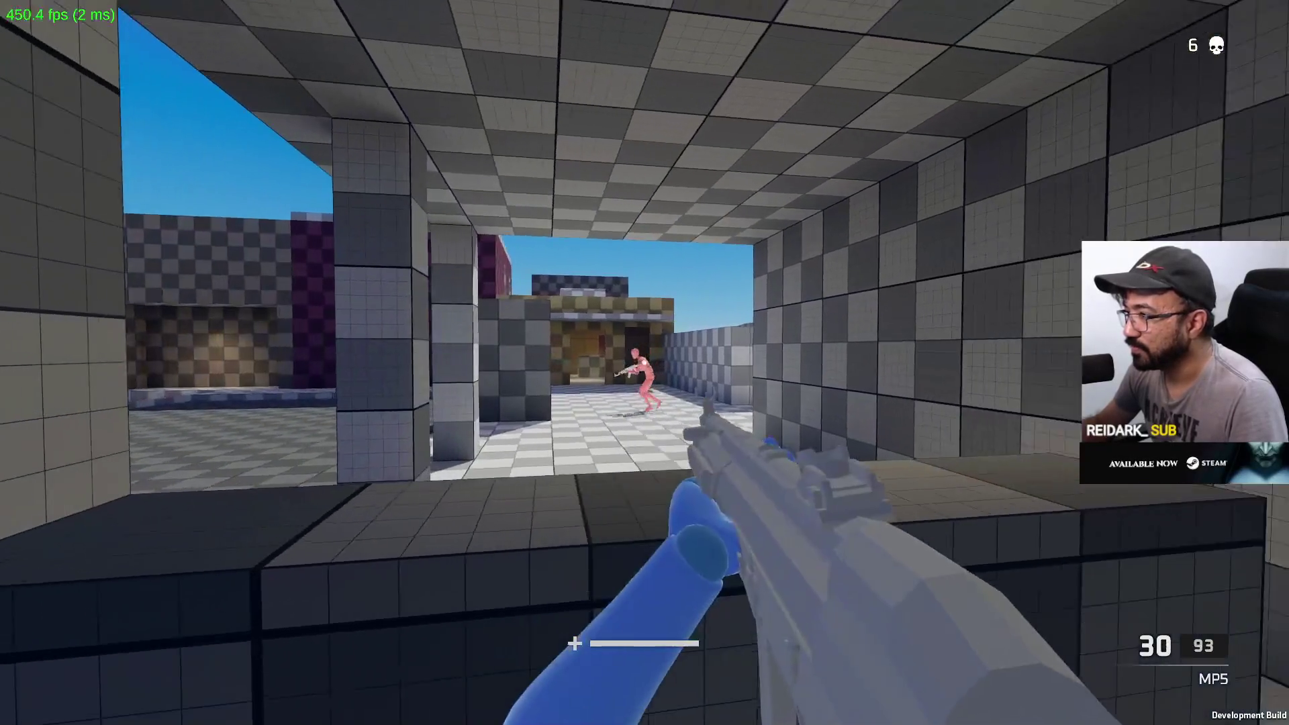
{"action": "key", "text": "w"}
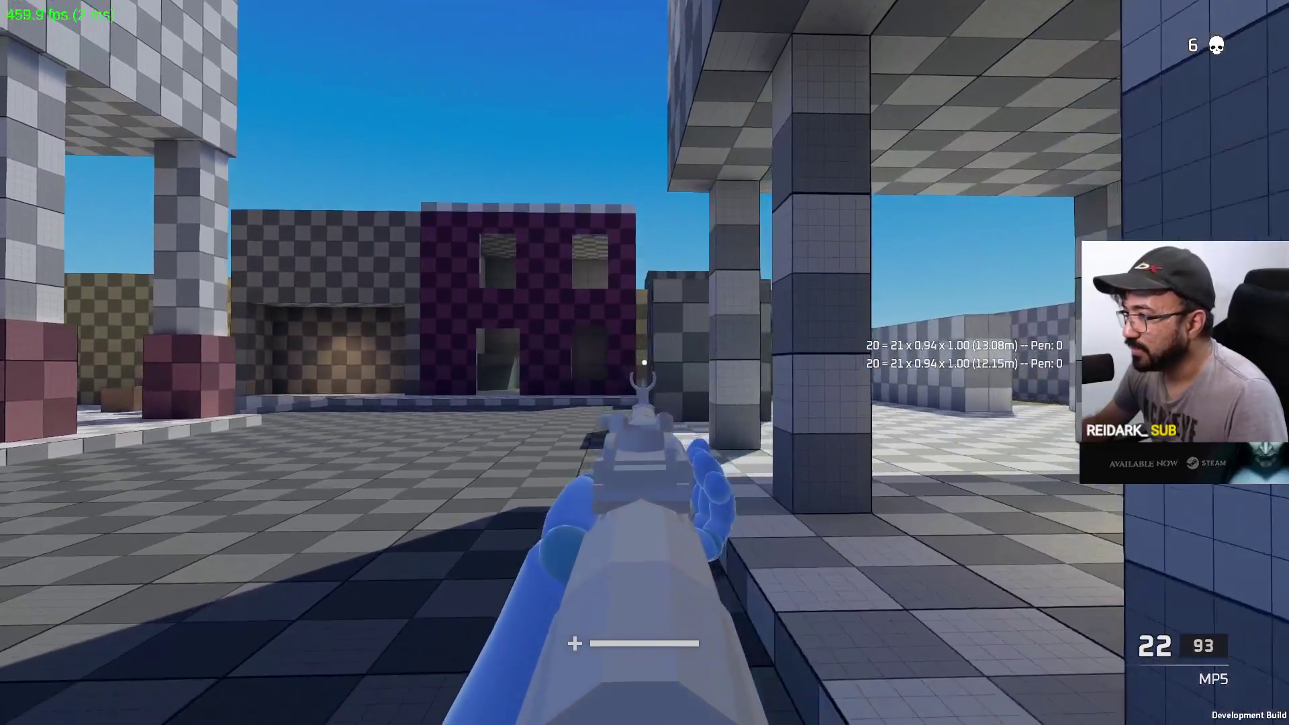